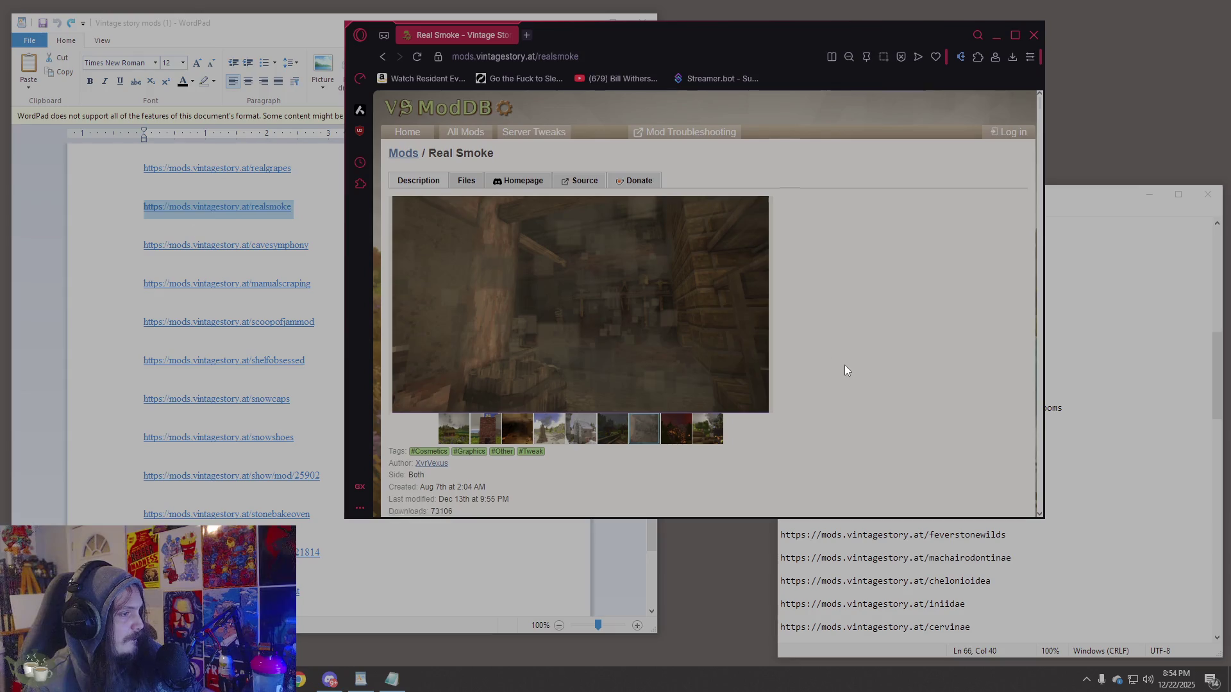
Read the Real Smoke page's comments on smoke and gas behavior, then return to WordPad.
scroll(845, 367, down, 20)
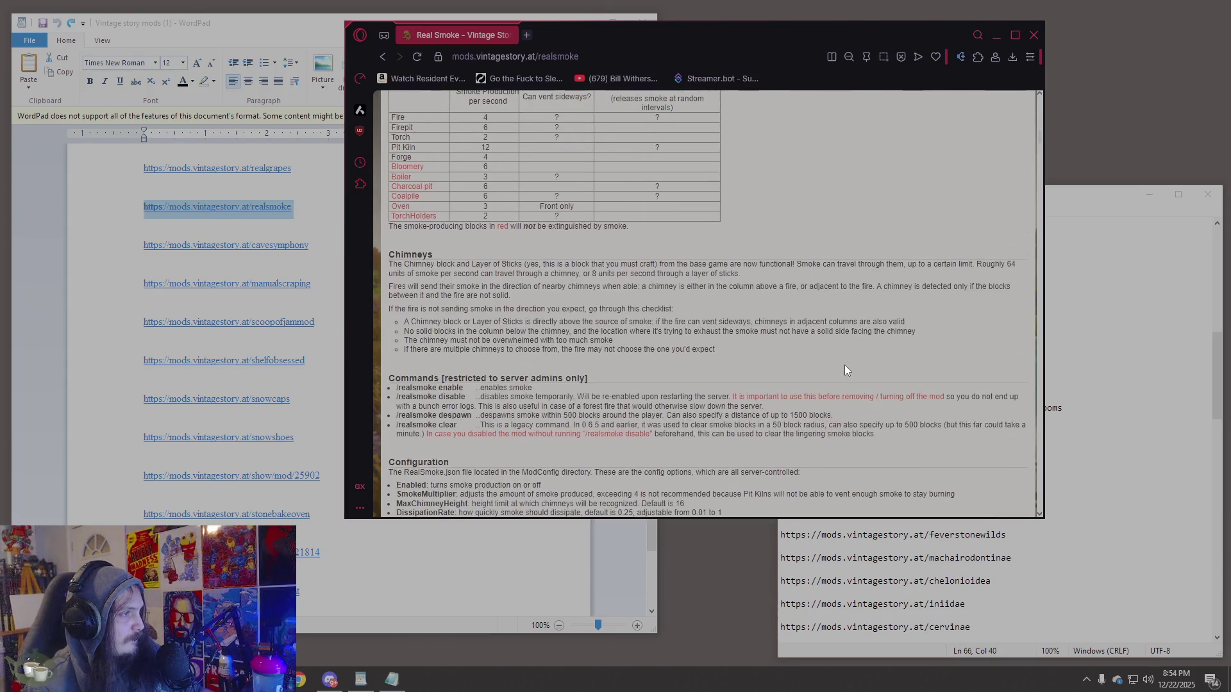
scroll(844, 365, down, 10)
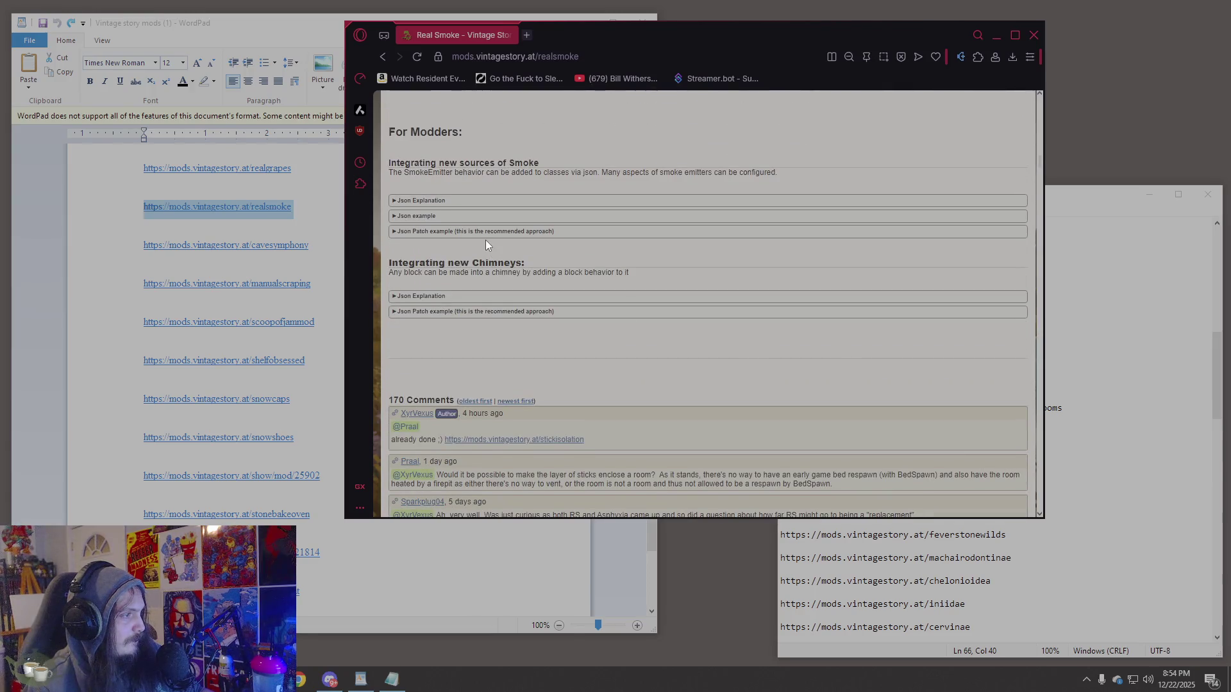
scroll(486, 245, up, 8)
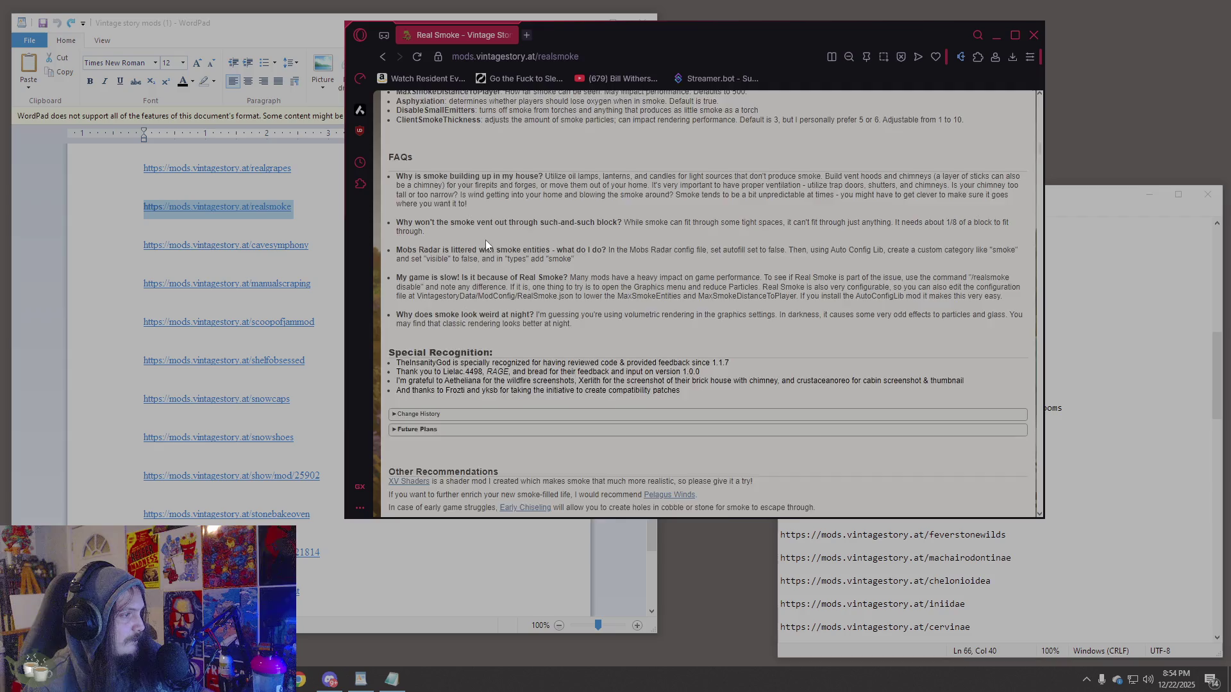
scroll(484, 247, down, 8)
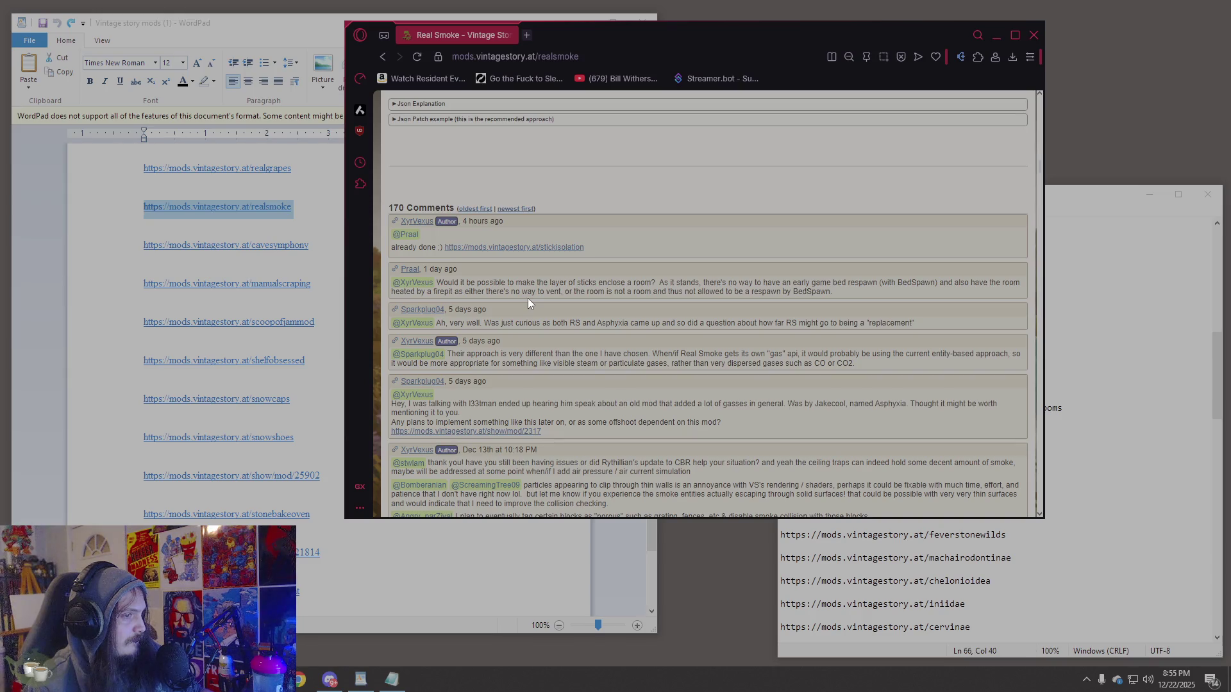
scroll(529, 298, down, 2)
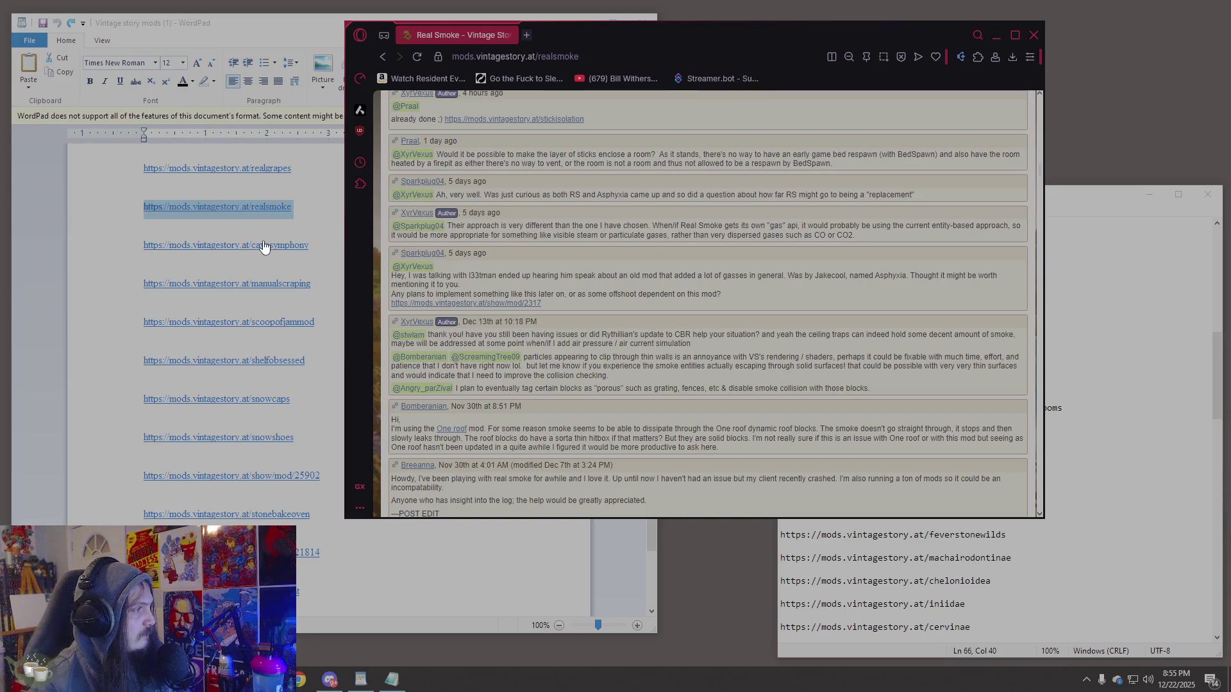
key(alt+Tab)
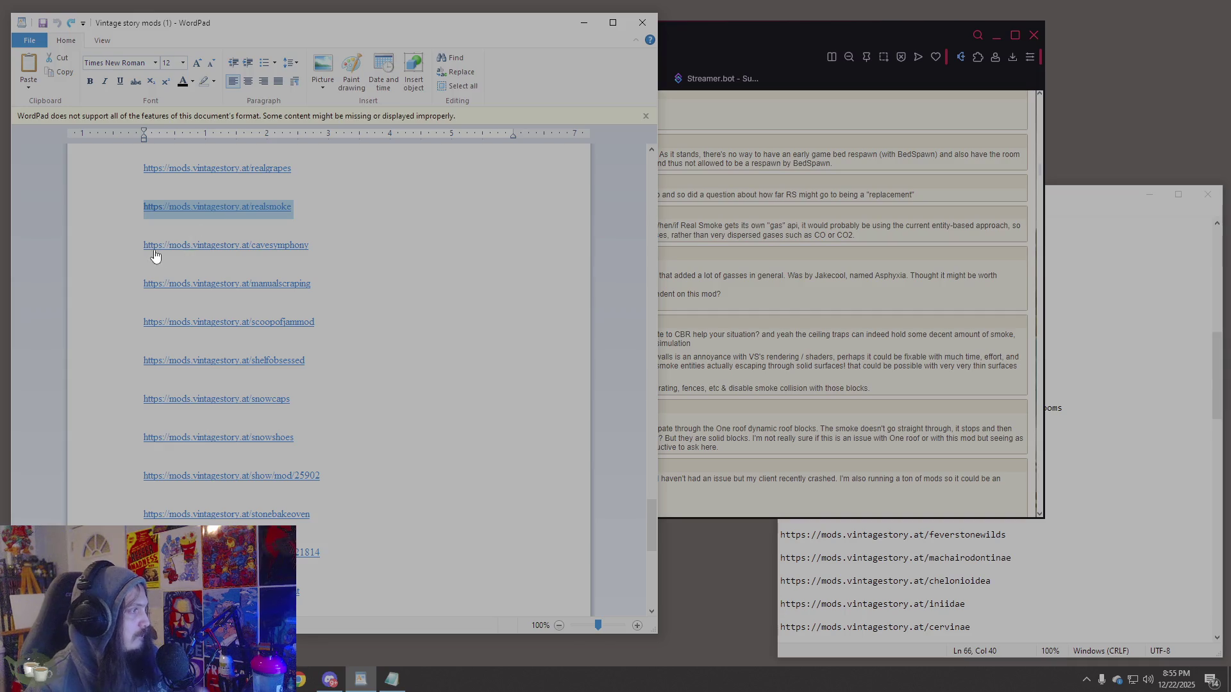
Load the cavesymphony link from WordPad in the browser and look over its description and roadmap.
click(139, 252)
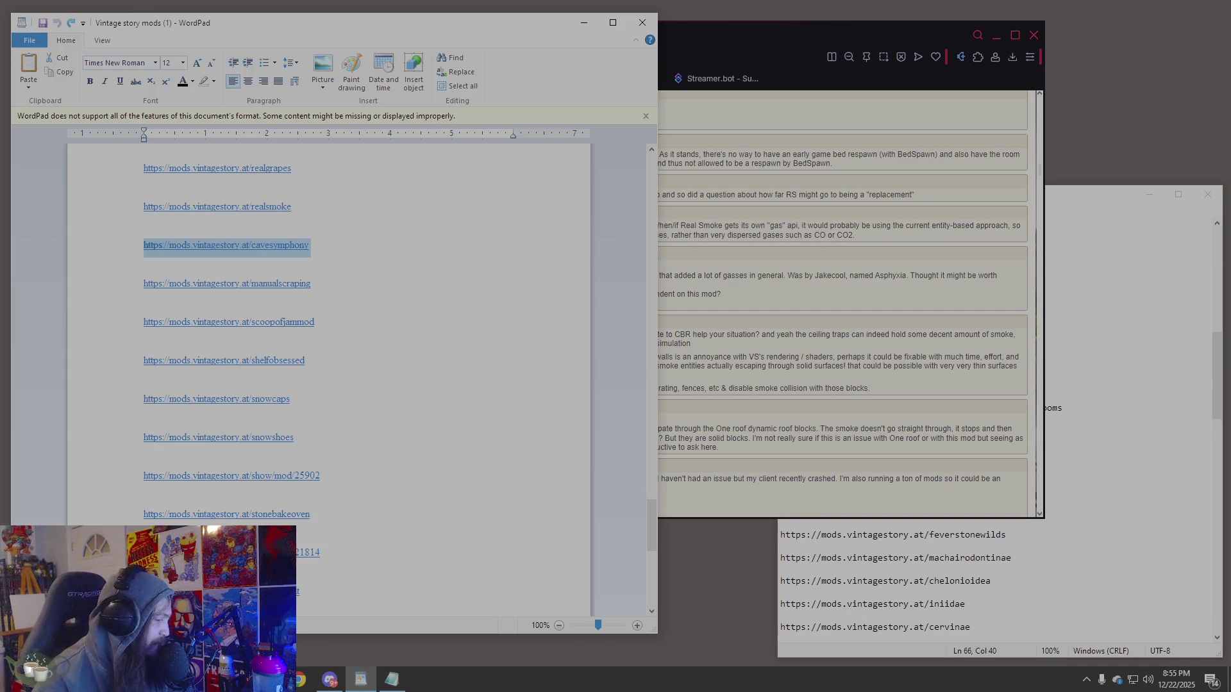
click(726, 56)
text(https://mods.vintagestory.at/cavesymphony)
key(Return)
scroll(822, 302, down, 4)
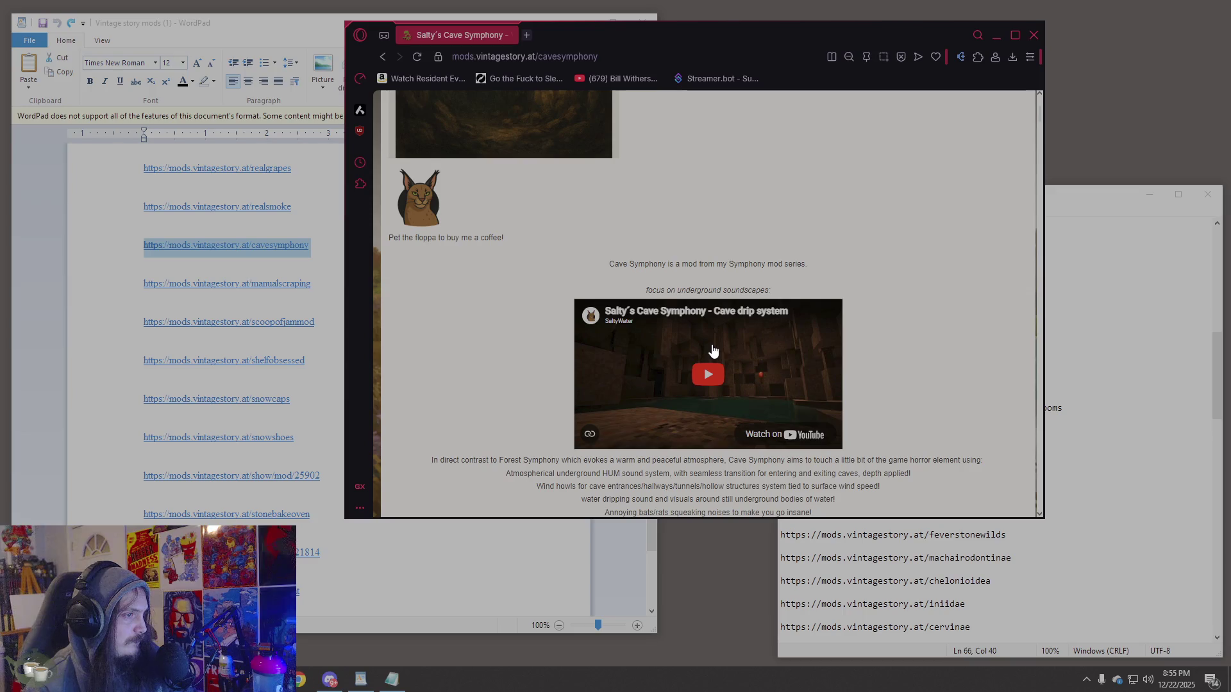
scroll(714, 351, up, 3)
scroll(714, 352, down, 7)
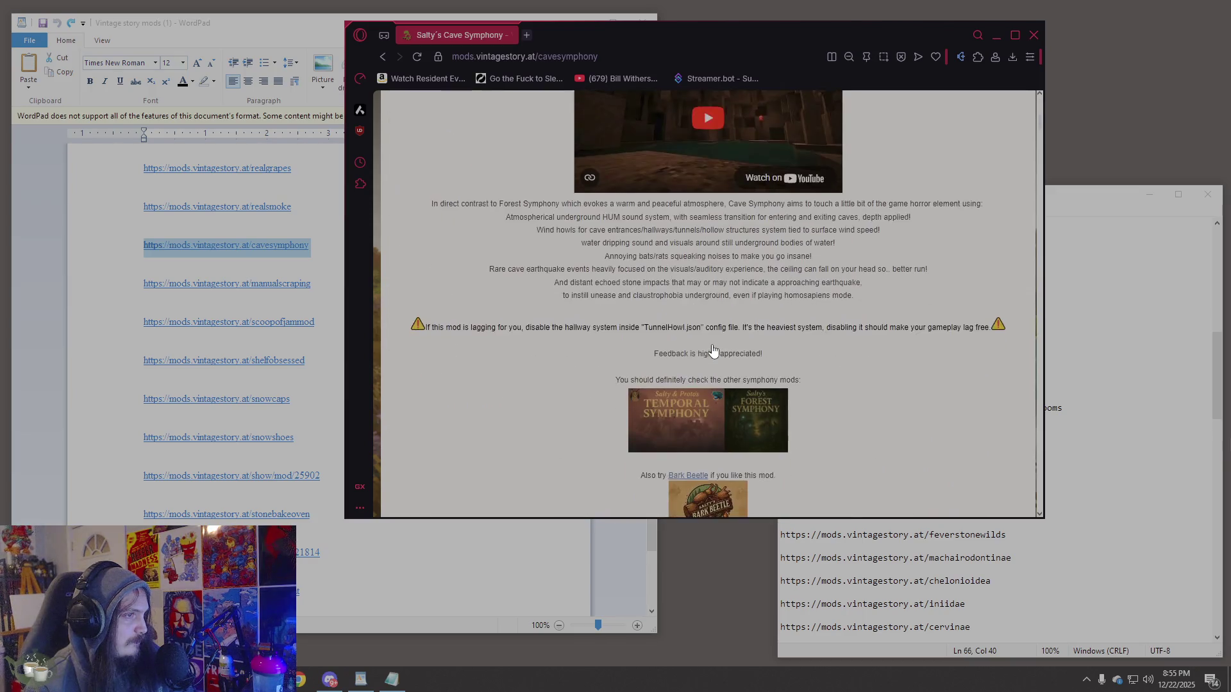
scroll(710, 349, down, 7)
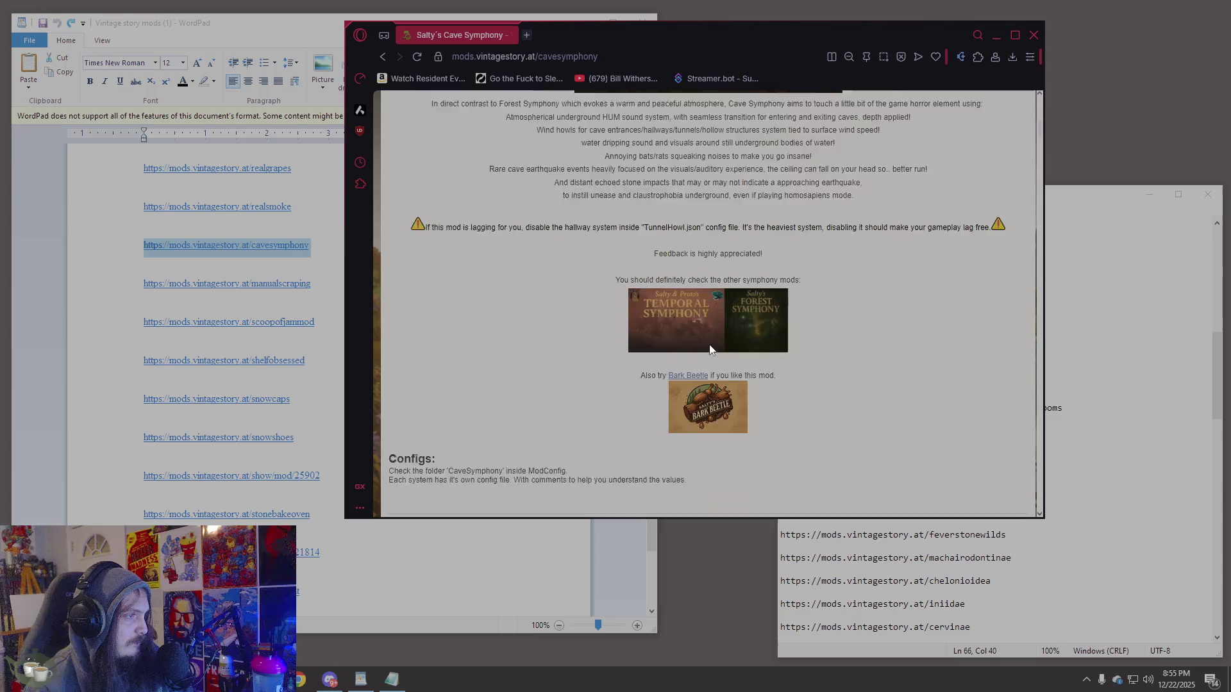
scroll(710, 349, up, 6)
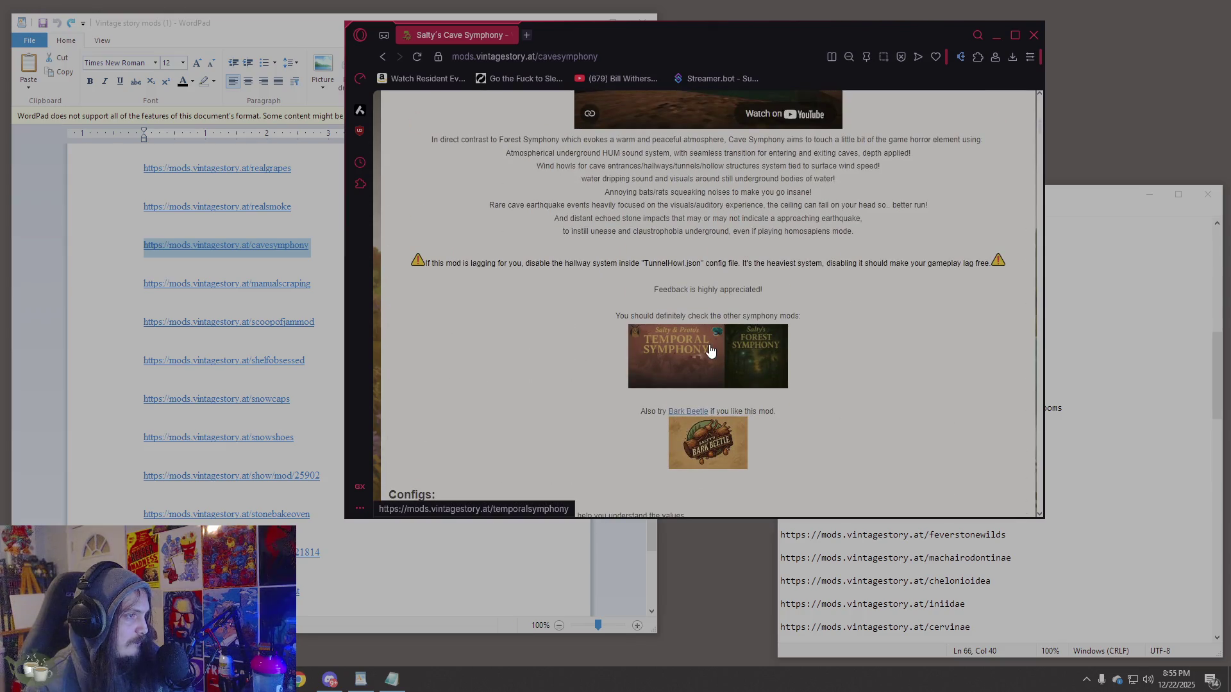
Copy the manualscraping link from WordPad and select the browser's address for replacement.
click(136, 282)
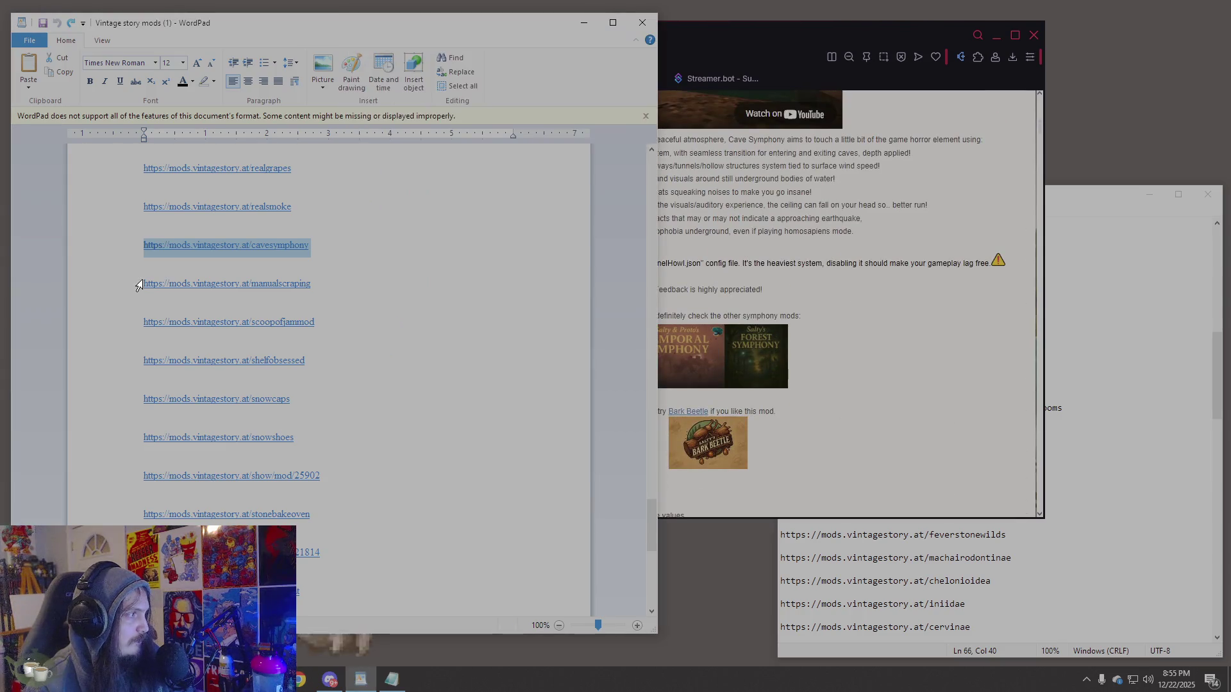
click(980, 374)
scroll(803, 376, down, 4)
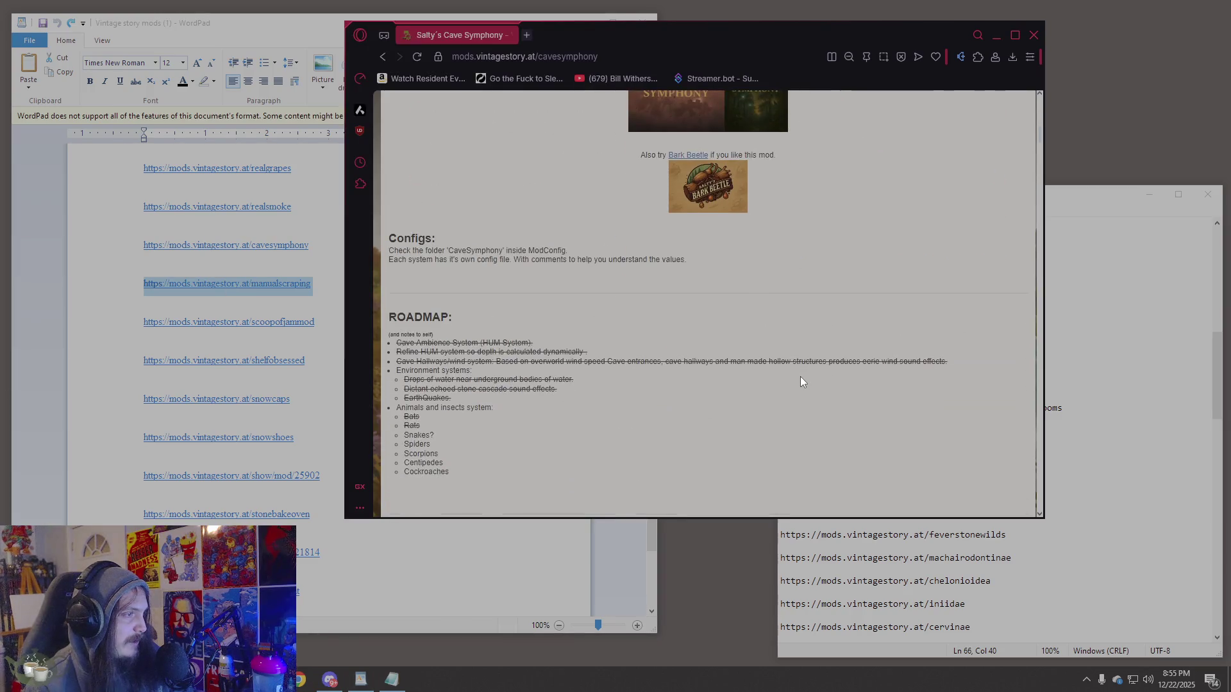
scroll(797, 381, down, 3)
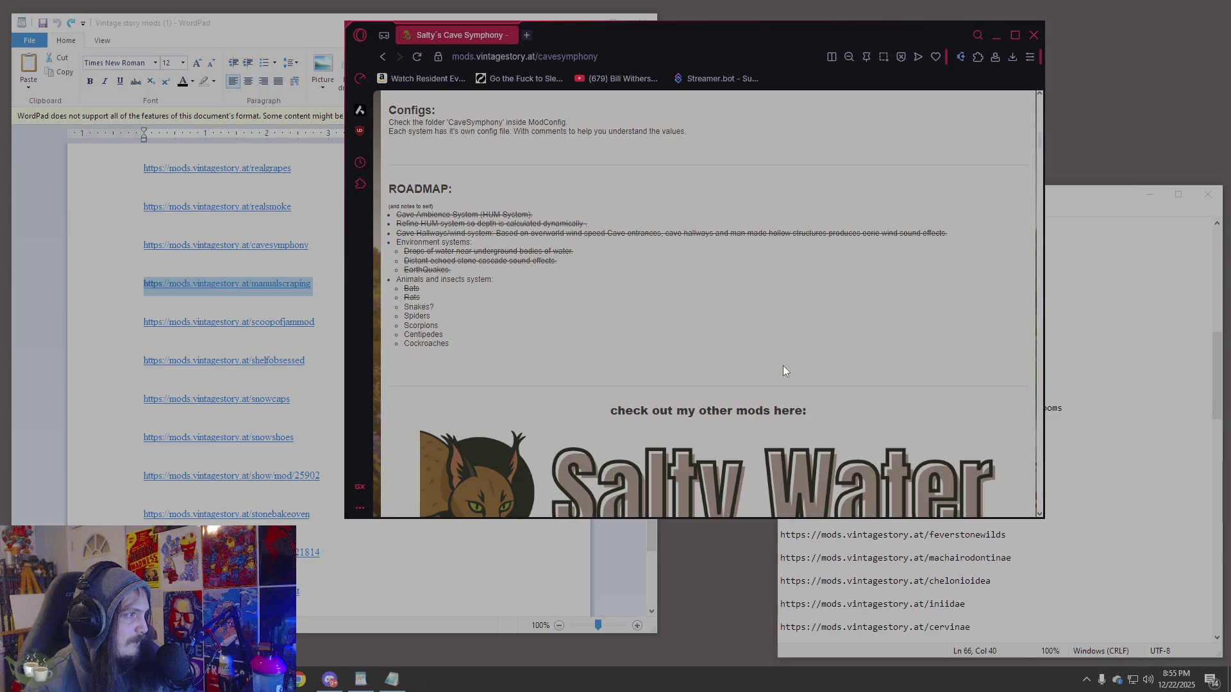
scroll(766, 350, up, 3)
click(550, 56)
Load the Manual Scraping mod page and read its description, screenshots and comments.
text(https://mods.vintagestory.at/manualscraping)
key(Return)
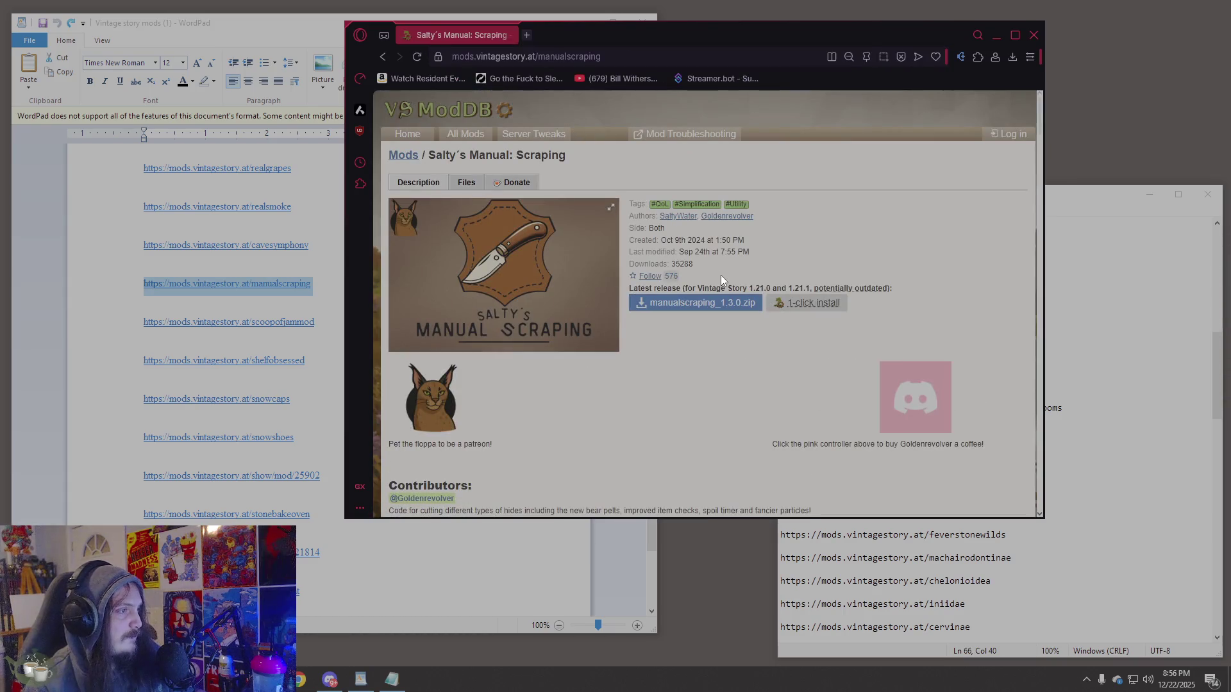
scroll(721, 275, down, 9)
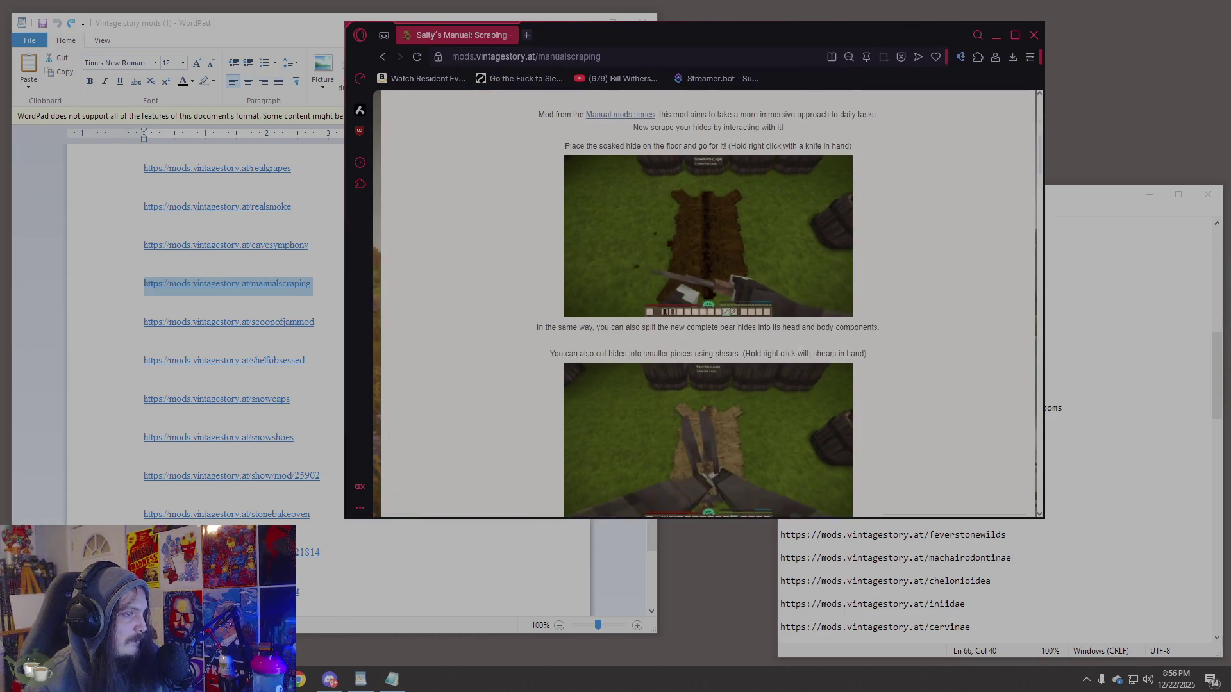
scroll(799, 358, down, 2)
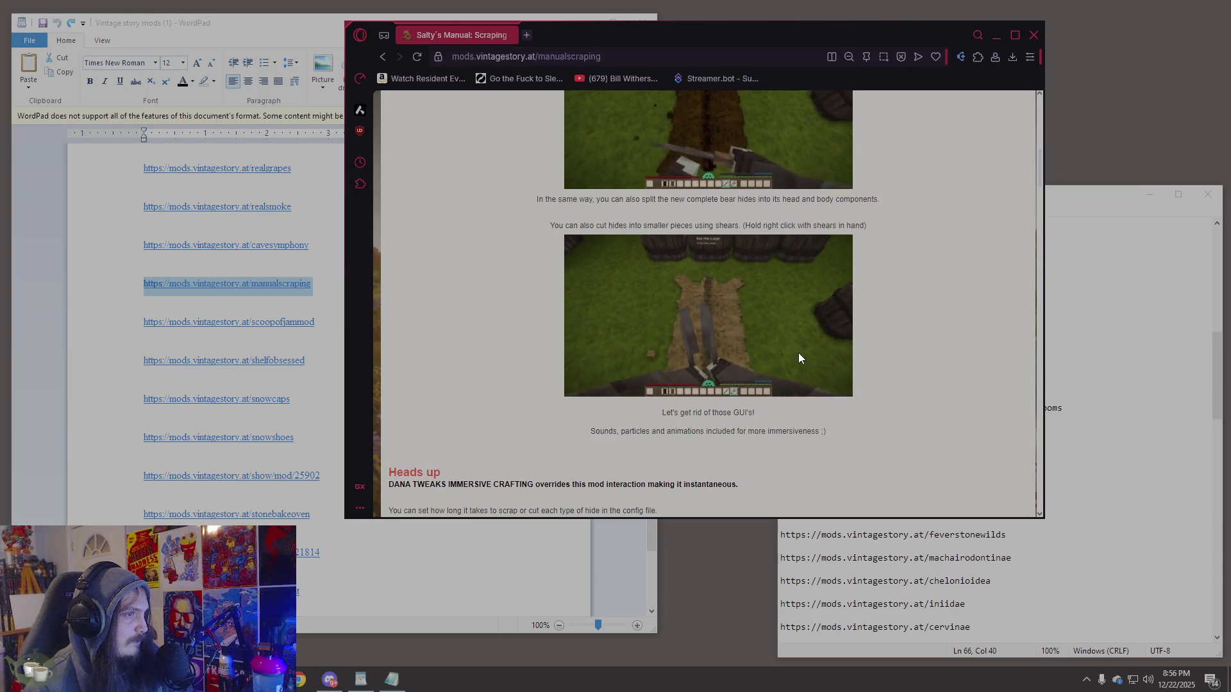
scroll(799, 357, down, 4)
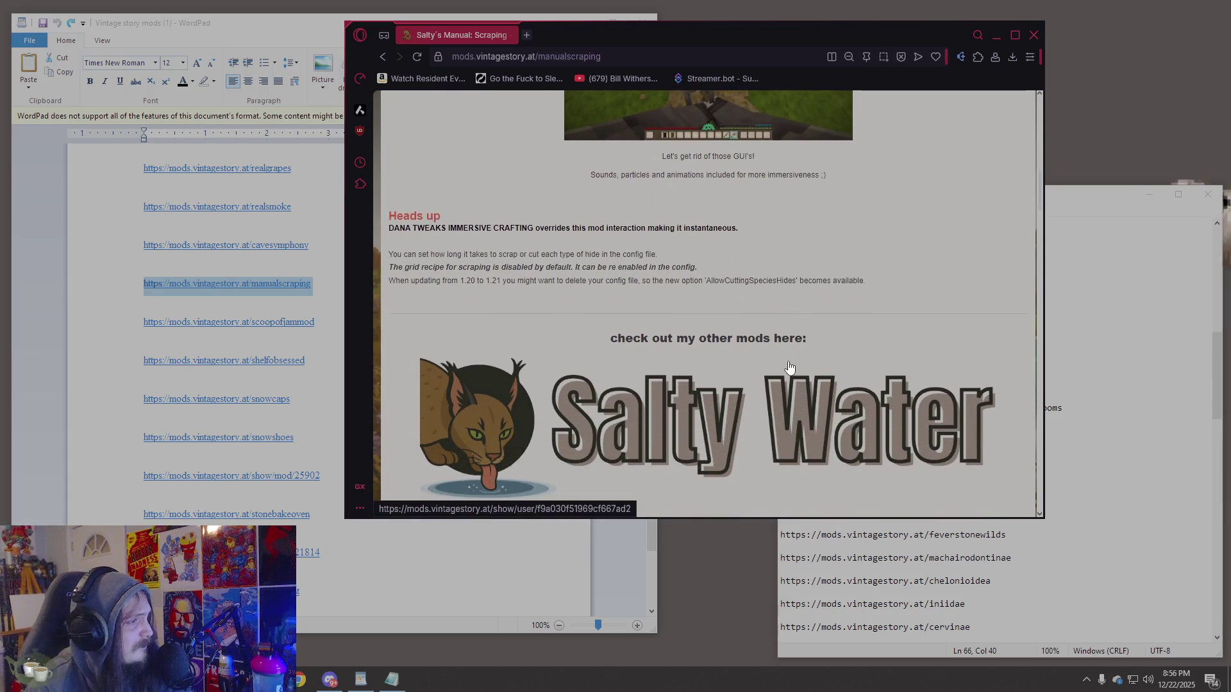
scroll(790, 368, down, 1)
scroll(782, 362, up, 10)
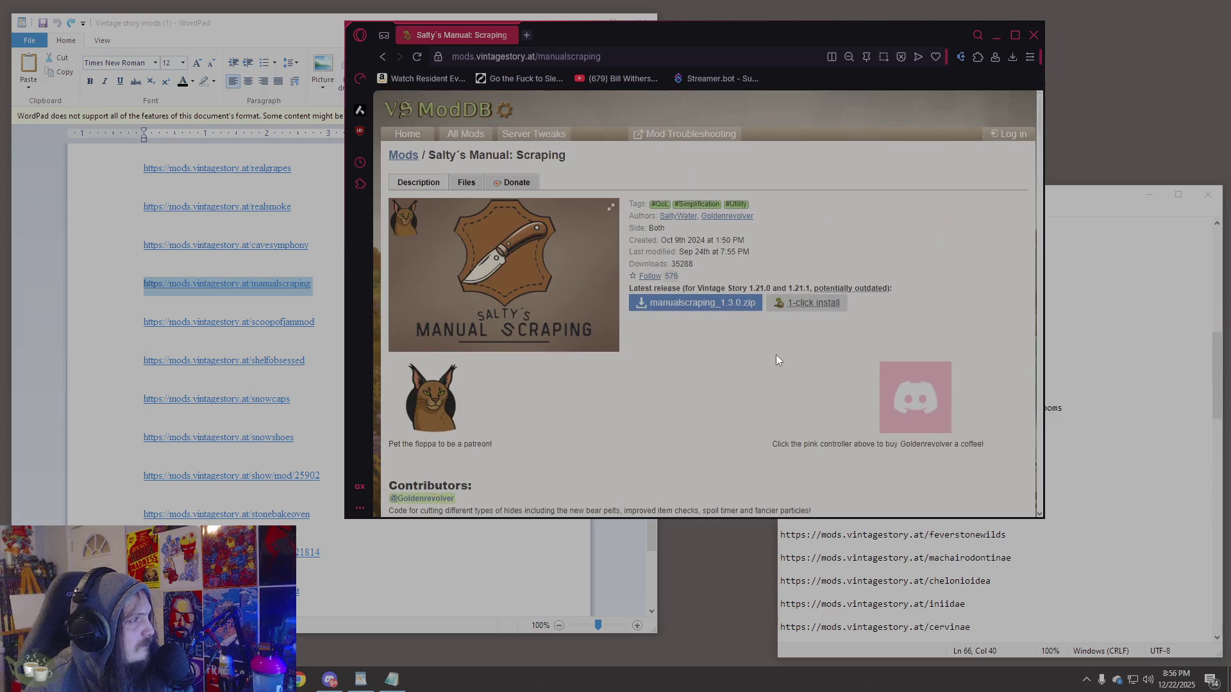
scroll(776, 355, down, 5)
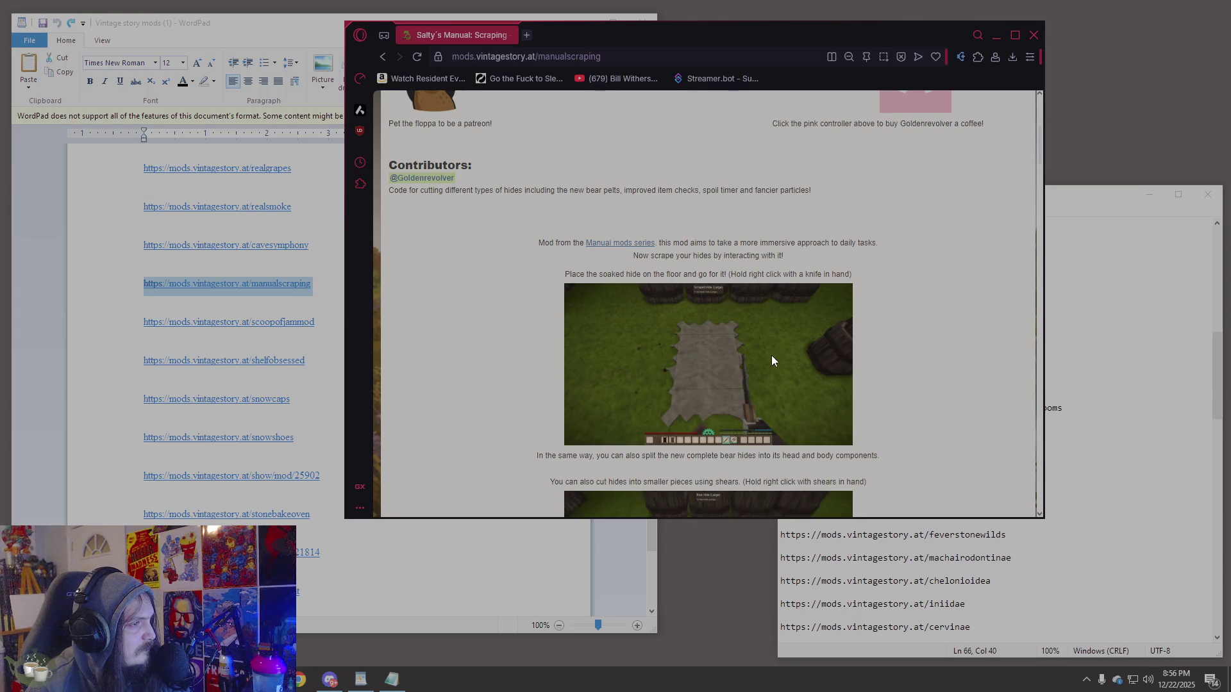
scroll(772, 356, down, 20)
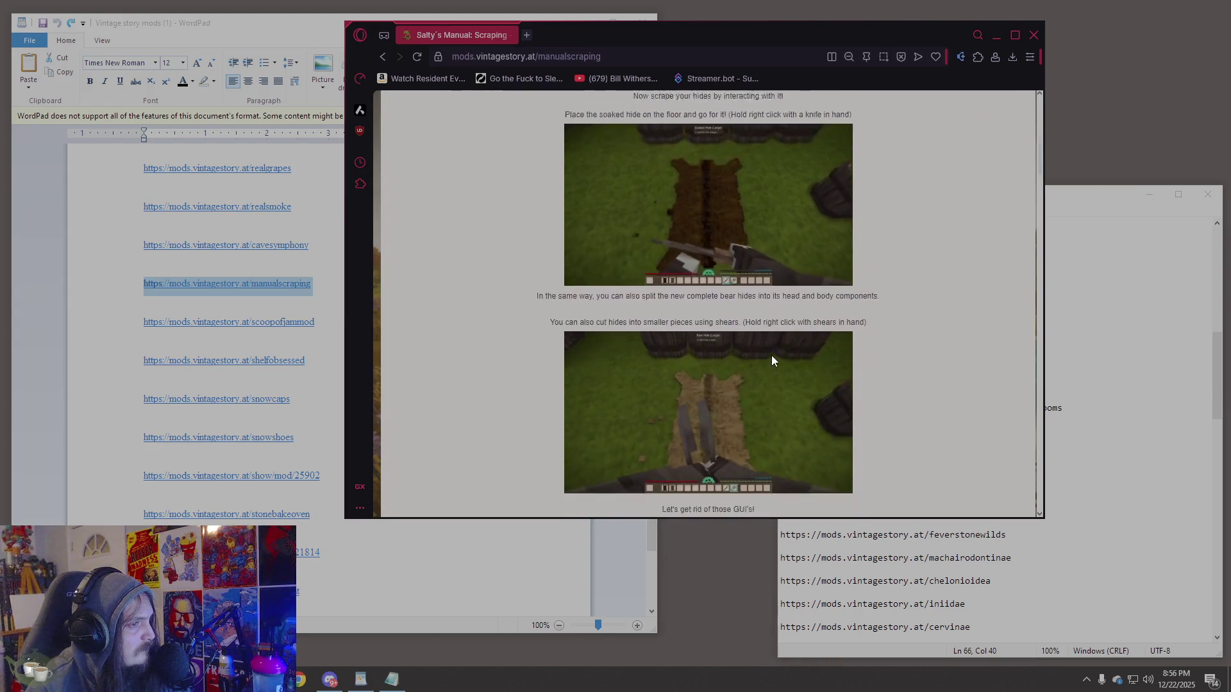
scroll(772, 356, up, 2)
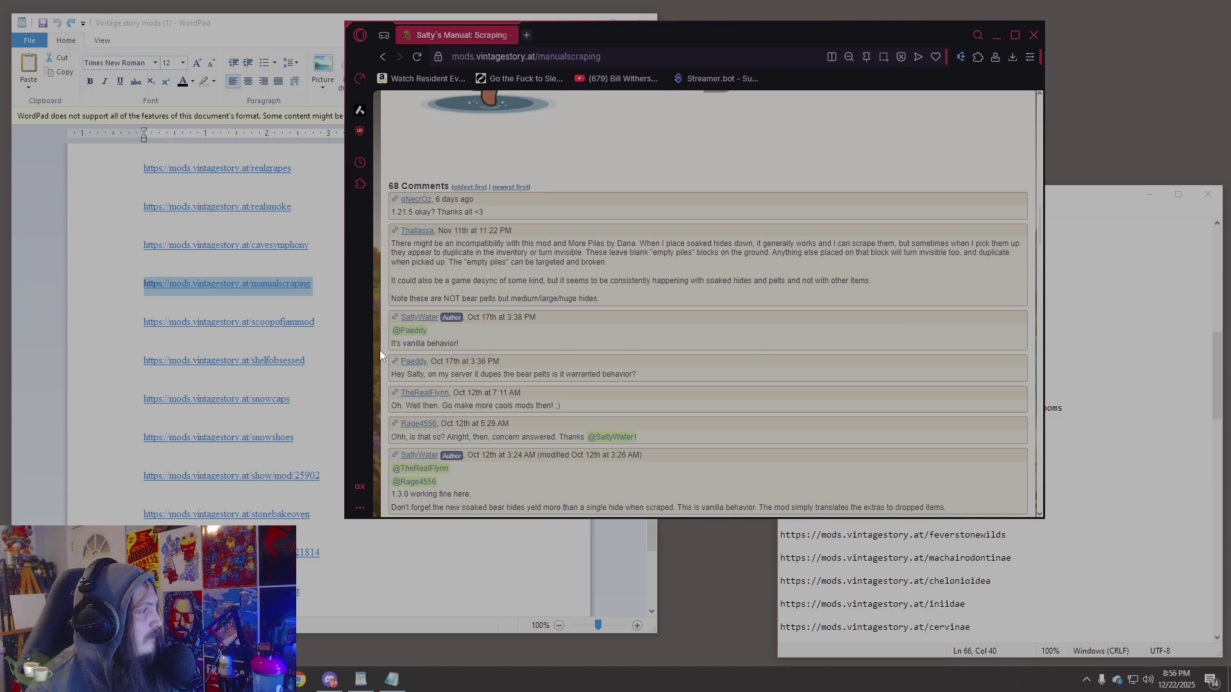
scroll(554, 333, down, 5)
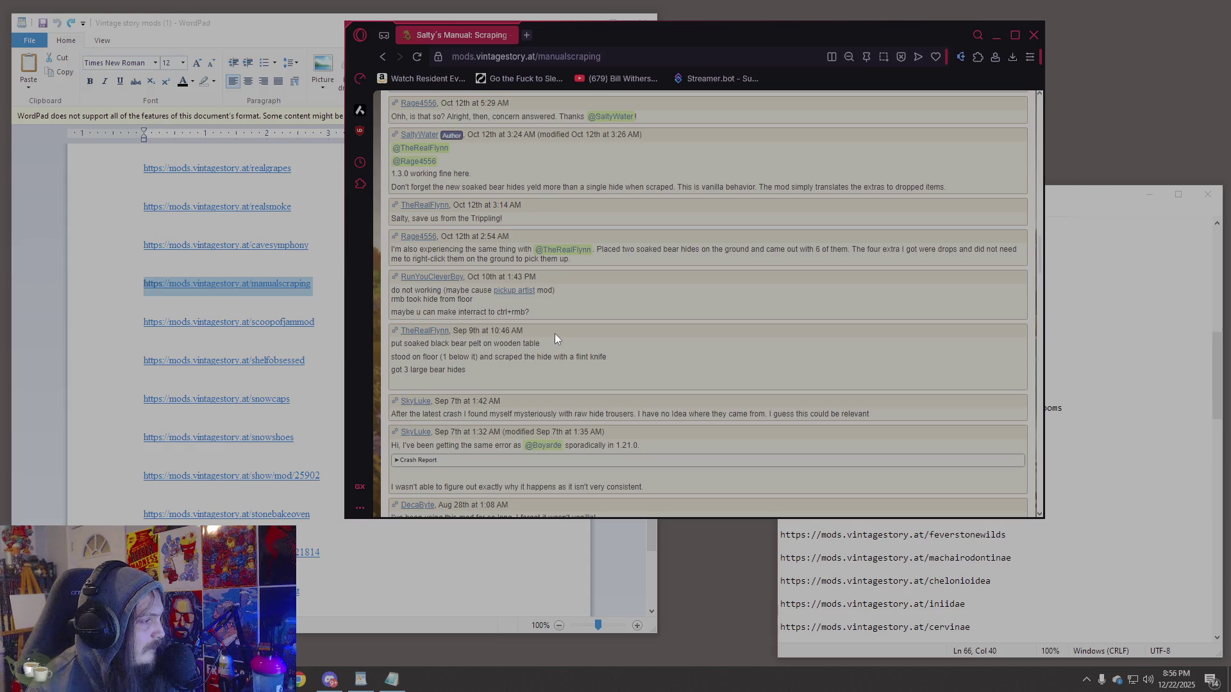
Check the WordPad link list, then reload the Manual Scraping mod page.
click(132, 331)
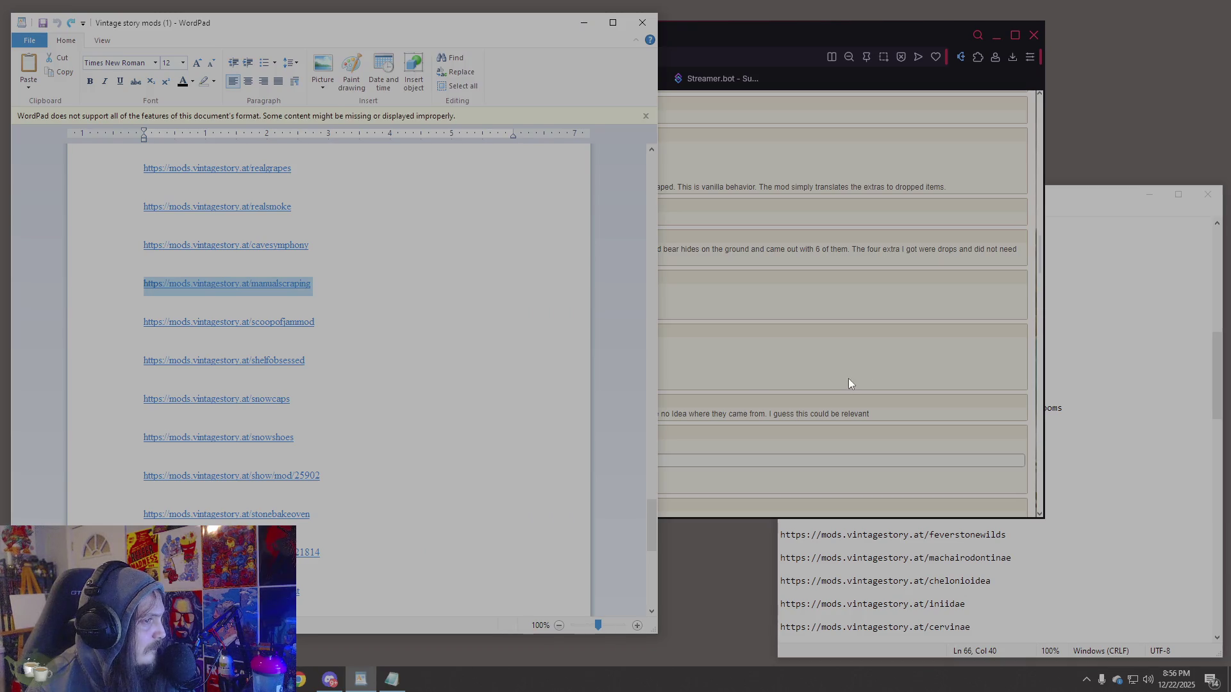
click(846, 385)
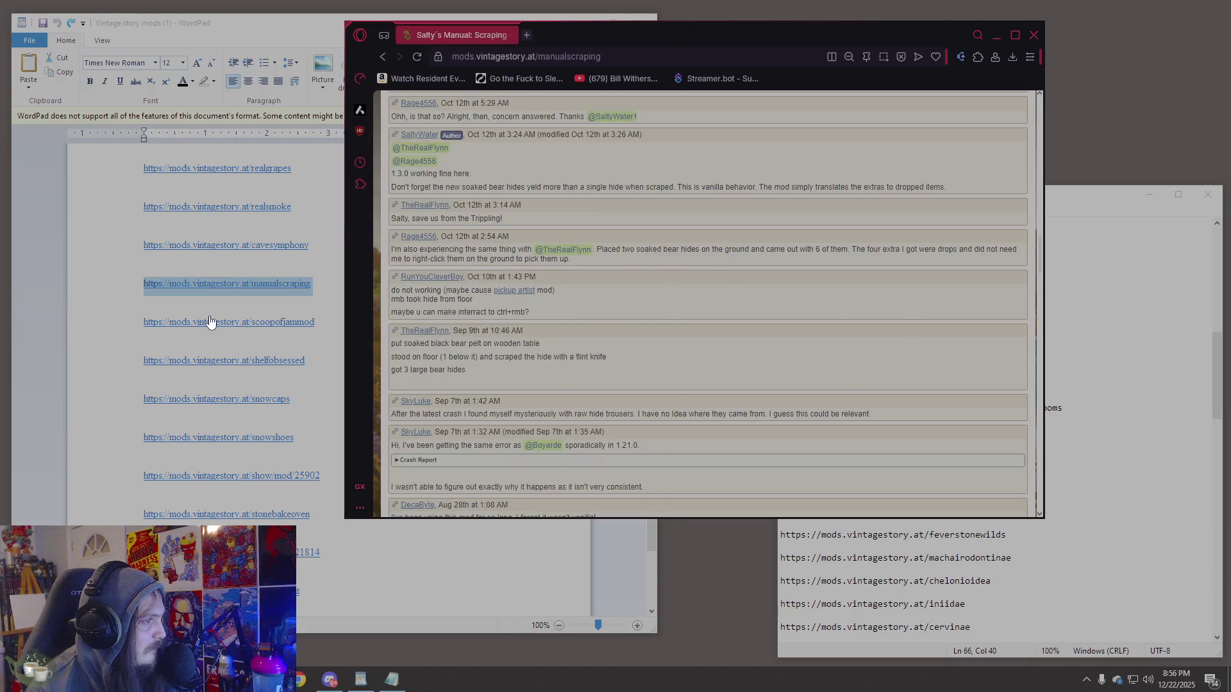
click(135, 325)
click(836, 300)
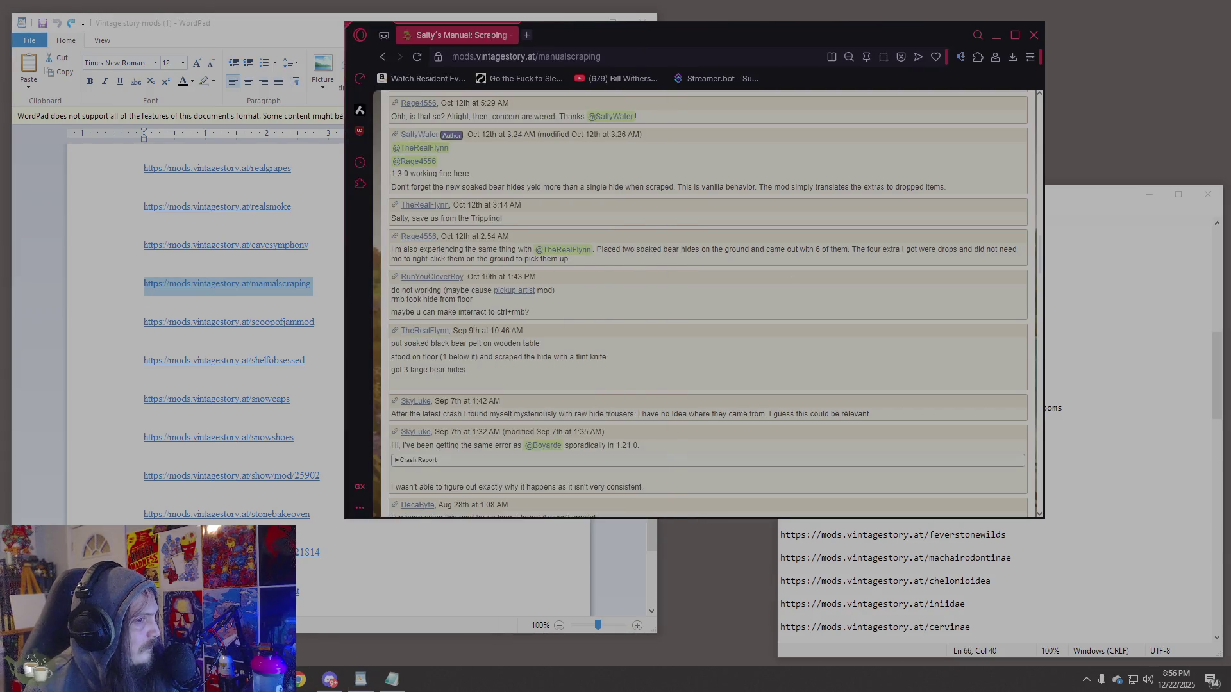
click(490, 51)
key(Return)
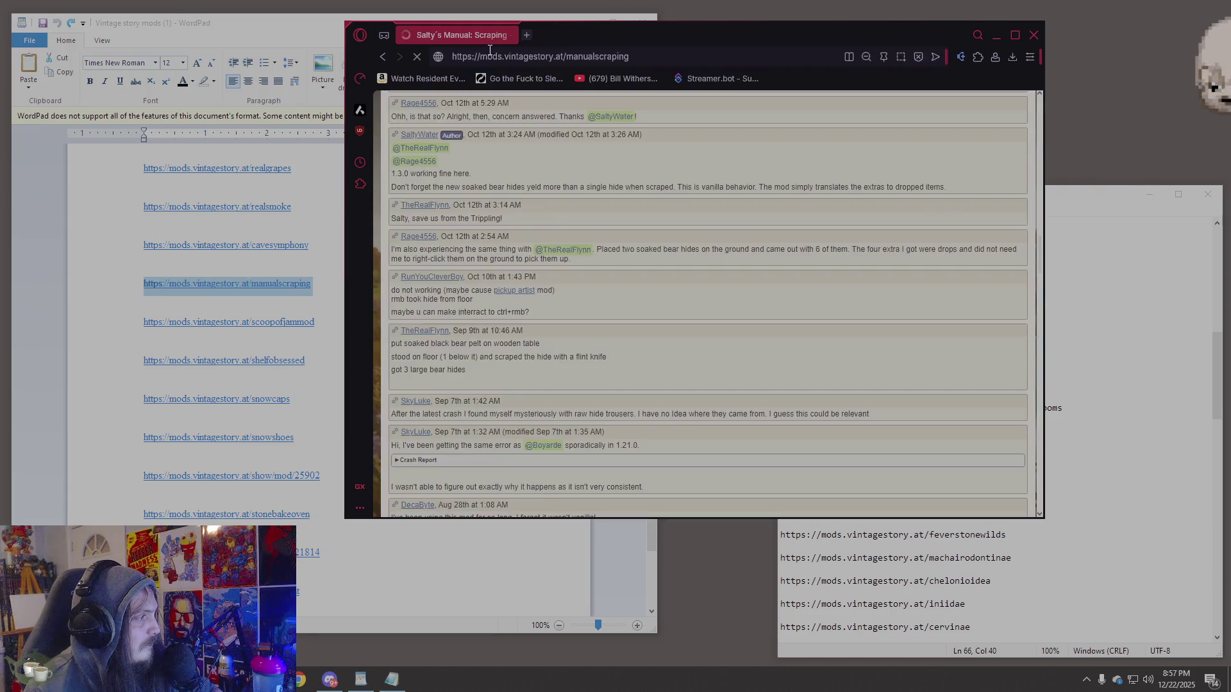
Copy the scoopofjammod link from WordPad into the browser's address bar.
click(140, 327)
click(763, 94)
key(ctrl+l)
text(https://mods.vintagestory.at/scoopofjammod)
Load the Scoop of Jam mod page and scroll through its description.
key(Return)
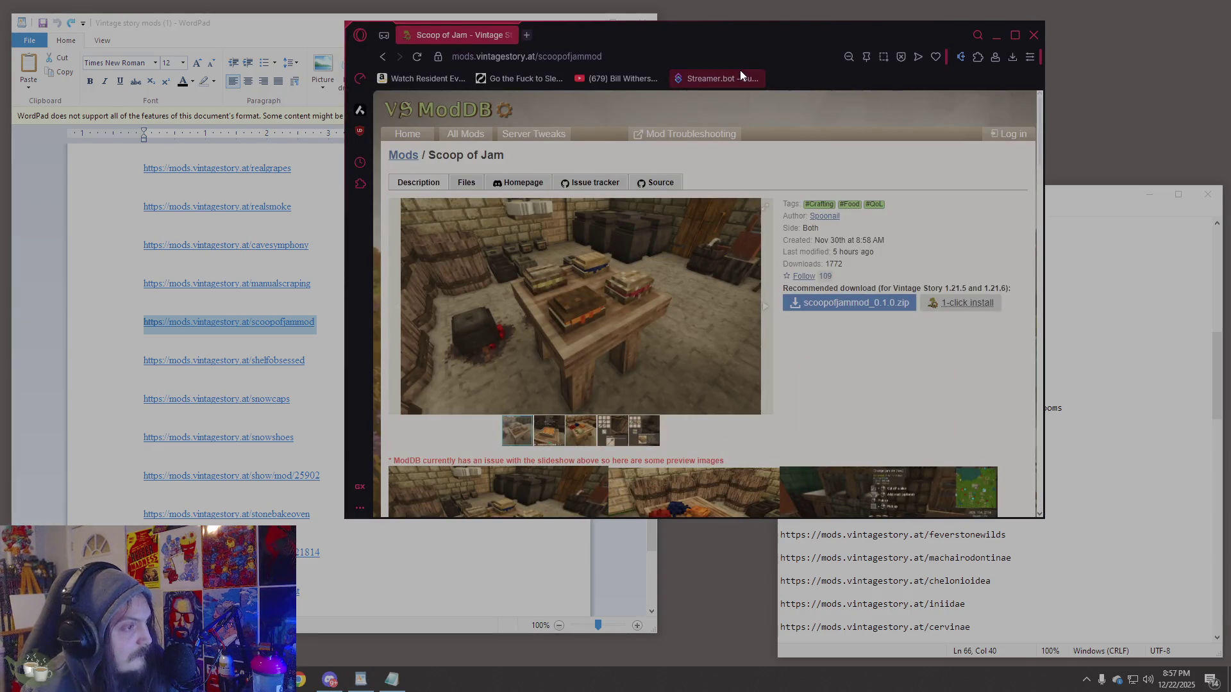
scroll(671, 301, down, 2)
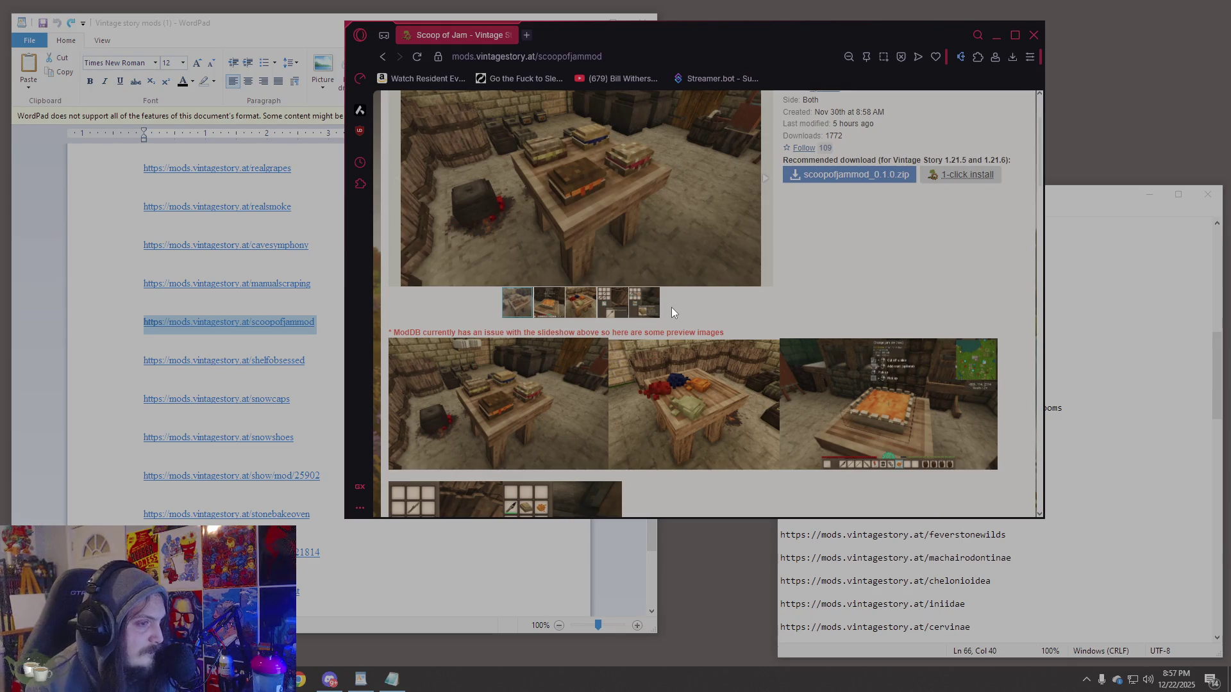
scroll(672, 311, up, 2)
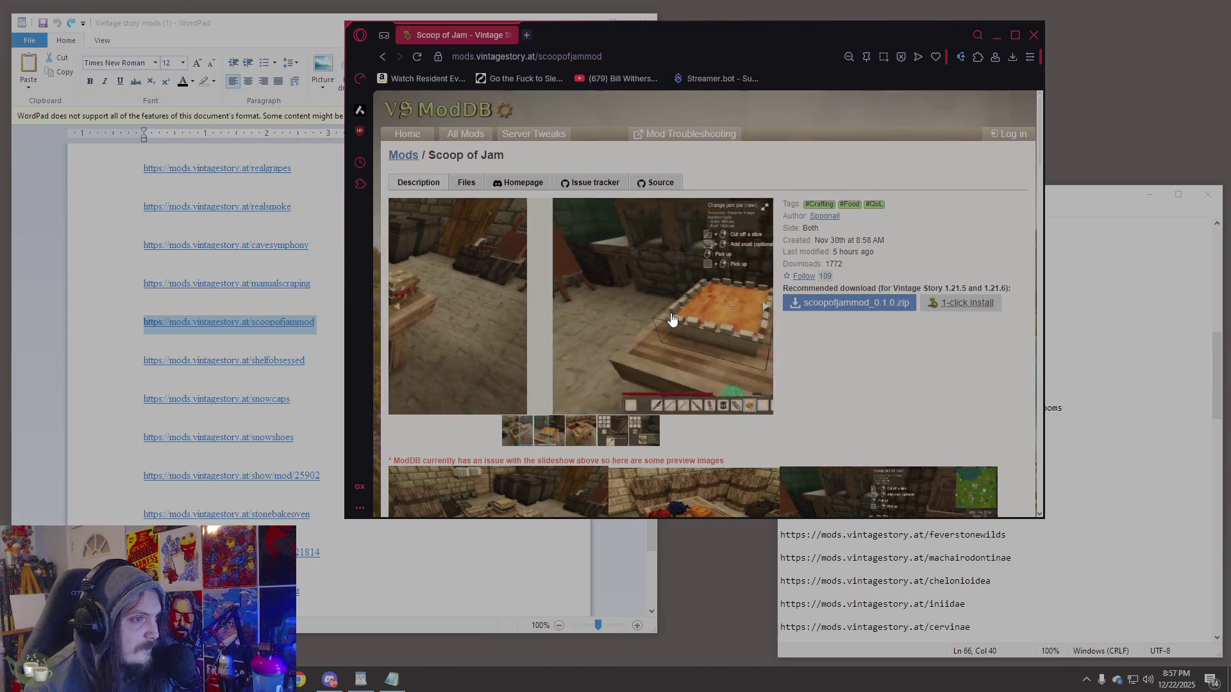
scroll(672, 319, down, 7)
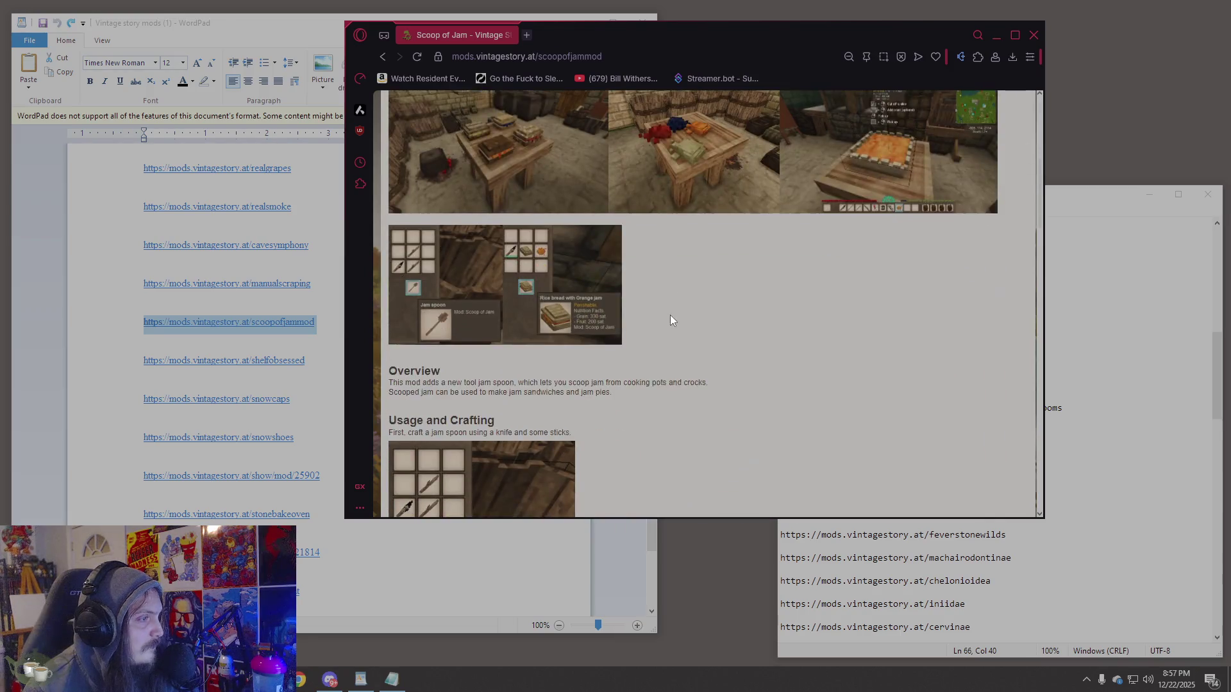
scroll(671, 318, up, 3)
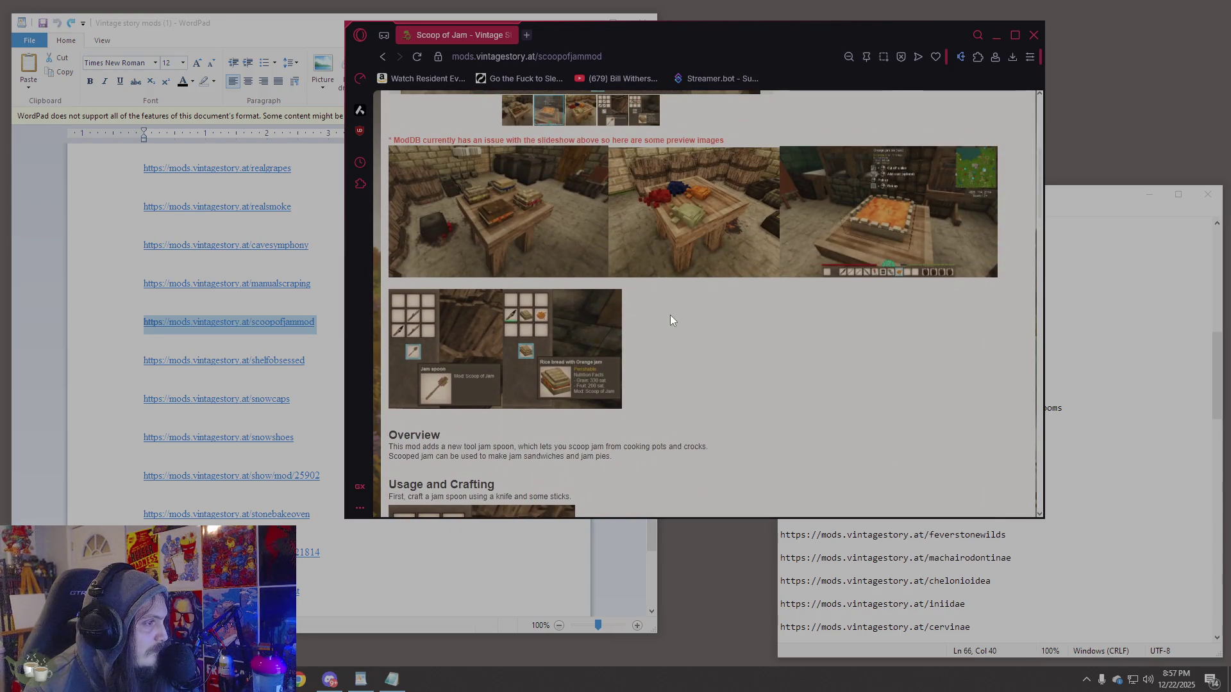
scroll(668, 317, down, 8)
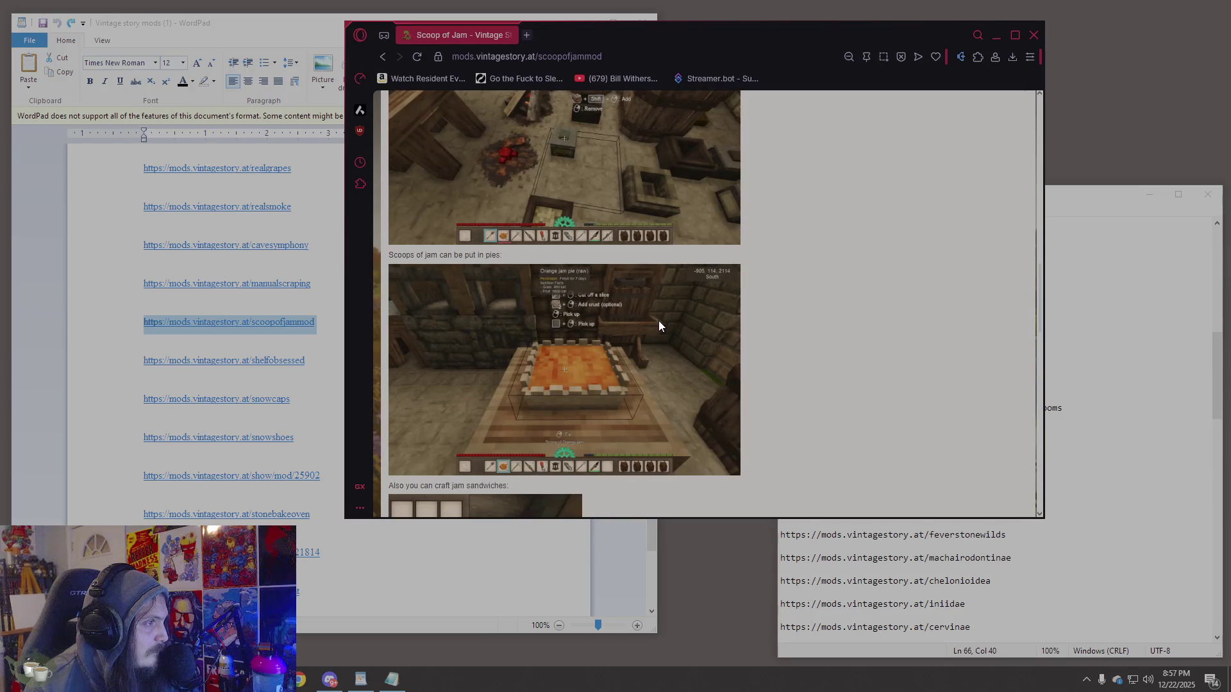
scroll(660, 321, down, 10)
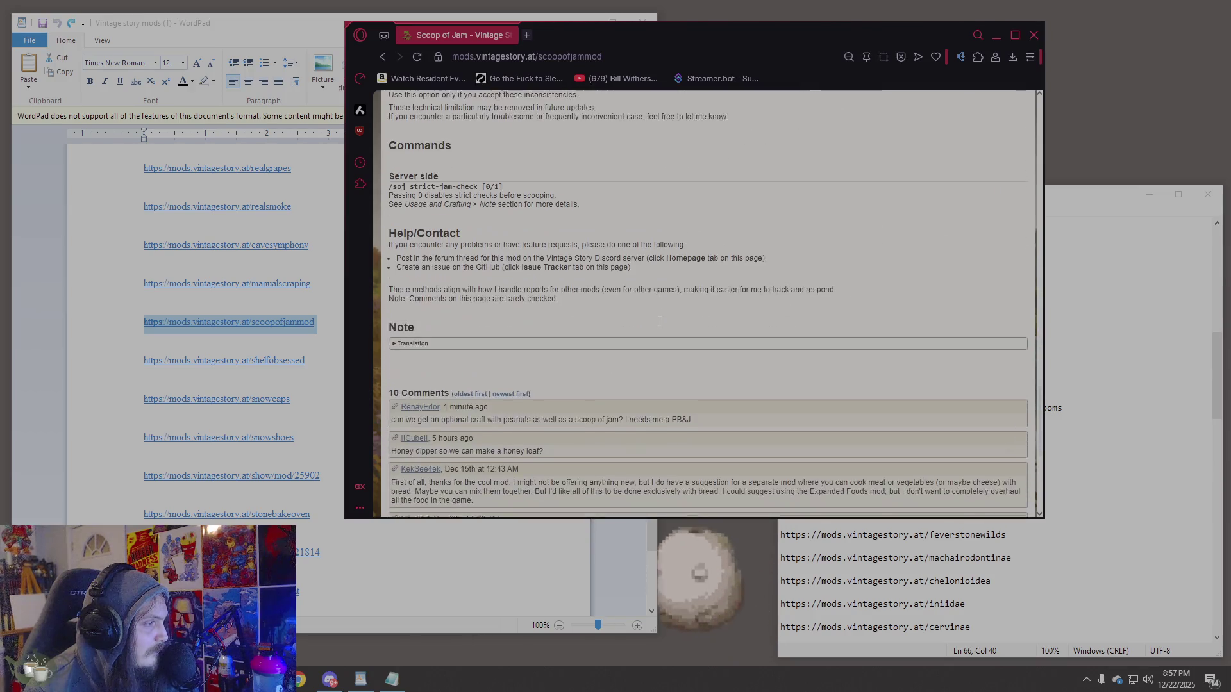
scroll(547, 290, up, 2)
Copy the Scoop of Jam URL and place the cursor after realgrapes in Notepad.
click(532, 56)
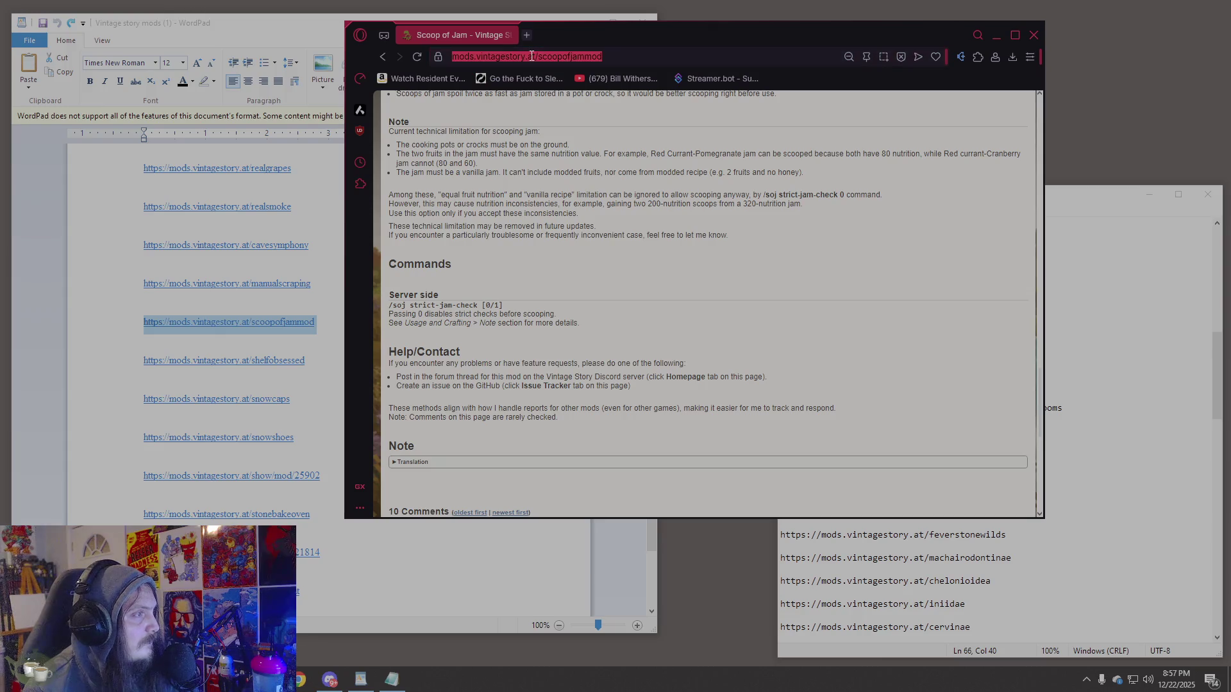
click(1090, 350)
scroll(1012, 450, up, 10)
scroll(1011, 450, down, 9)
click(991, 527)
Paste the Scoop of Jam URL on a new line below realgrapes.
key(Return)
key(Return)
text(https://mods.vintagestory.at/scoopofjammod)
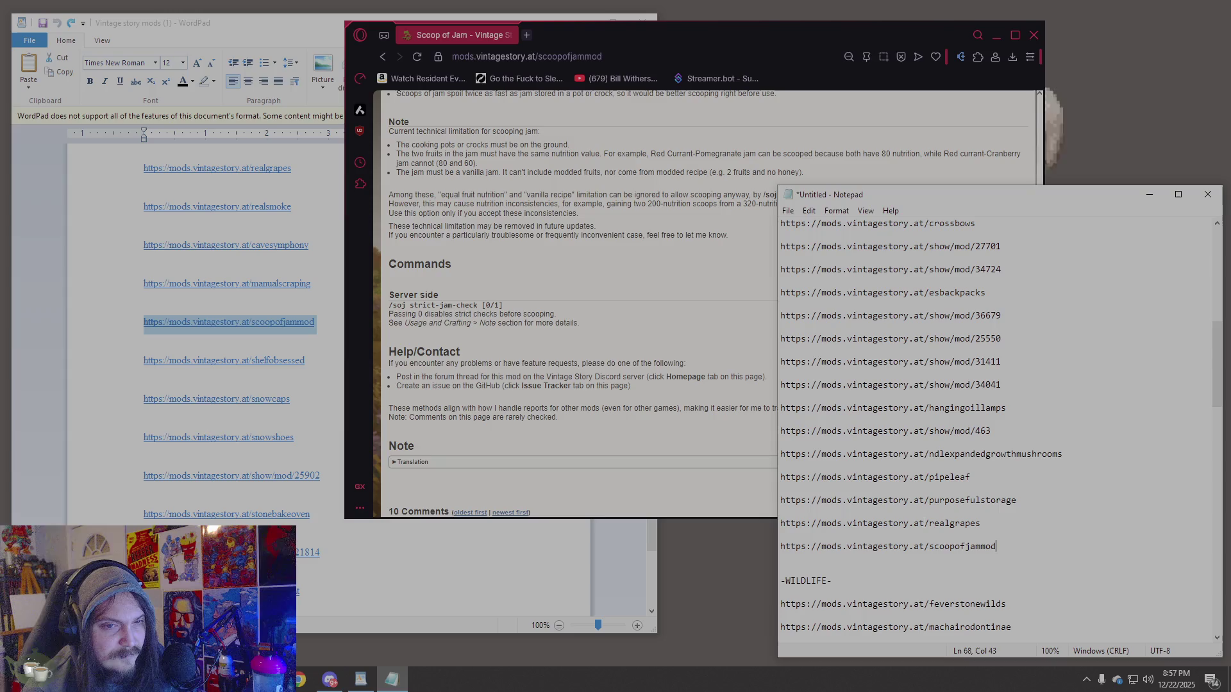
scroll(962, 501, down, 2)
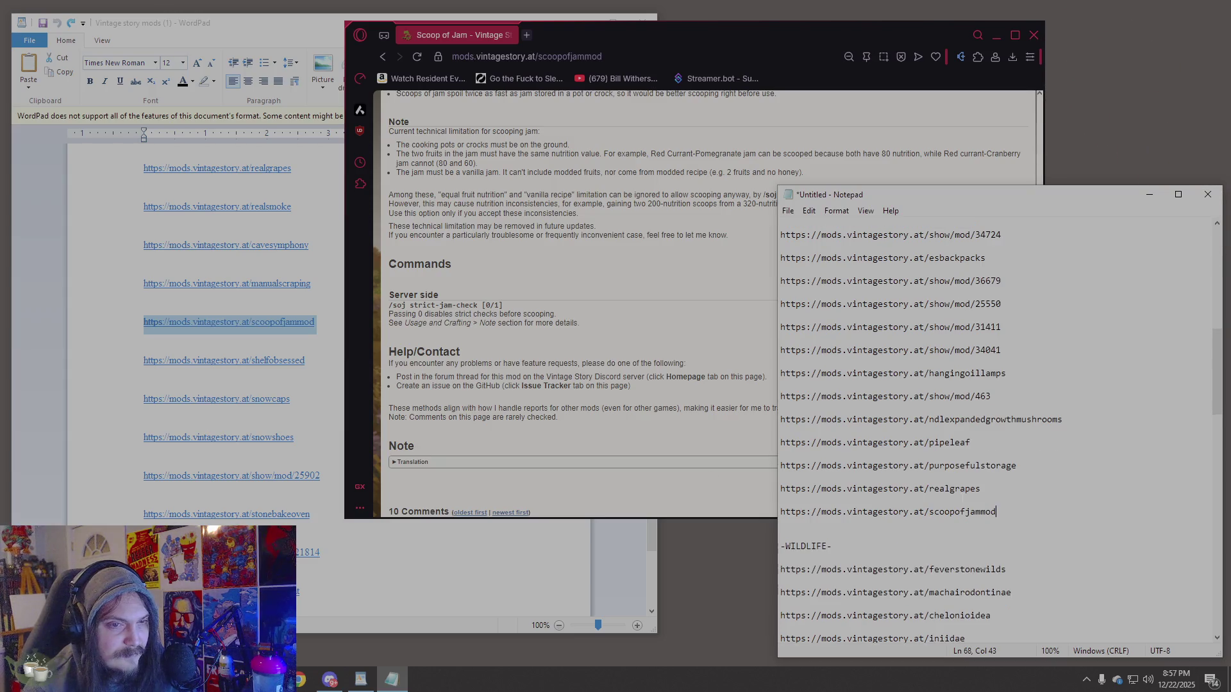
Save the list to the Desktop as 'cure', then pick the shelfobsessed link in WordPad.
click(788, 210)
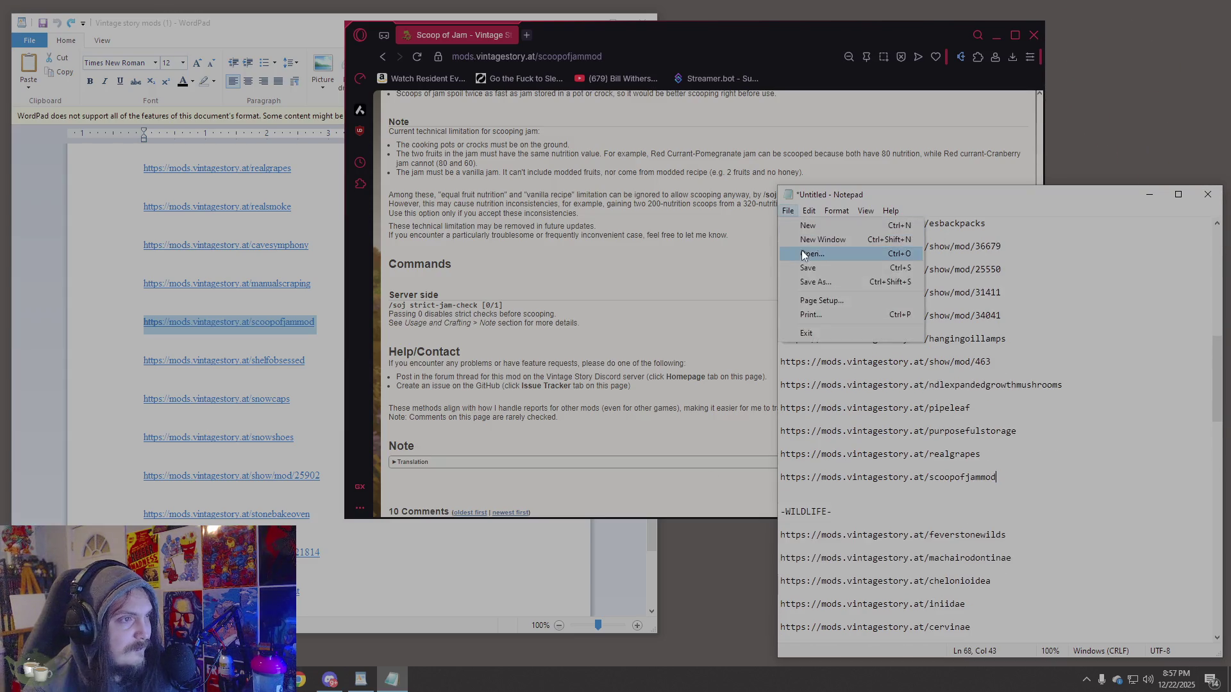
click(817, 280)
click(830, 287)
click(896, 499)
text(cure)
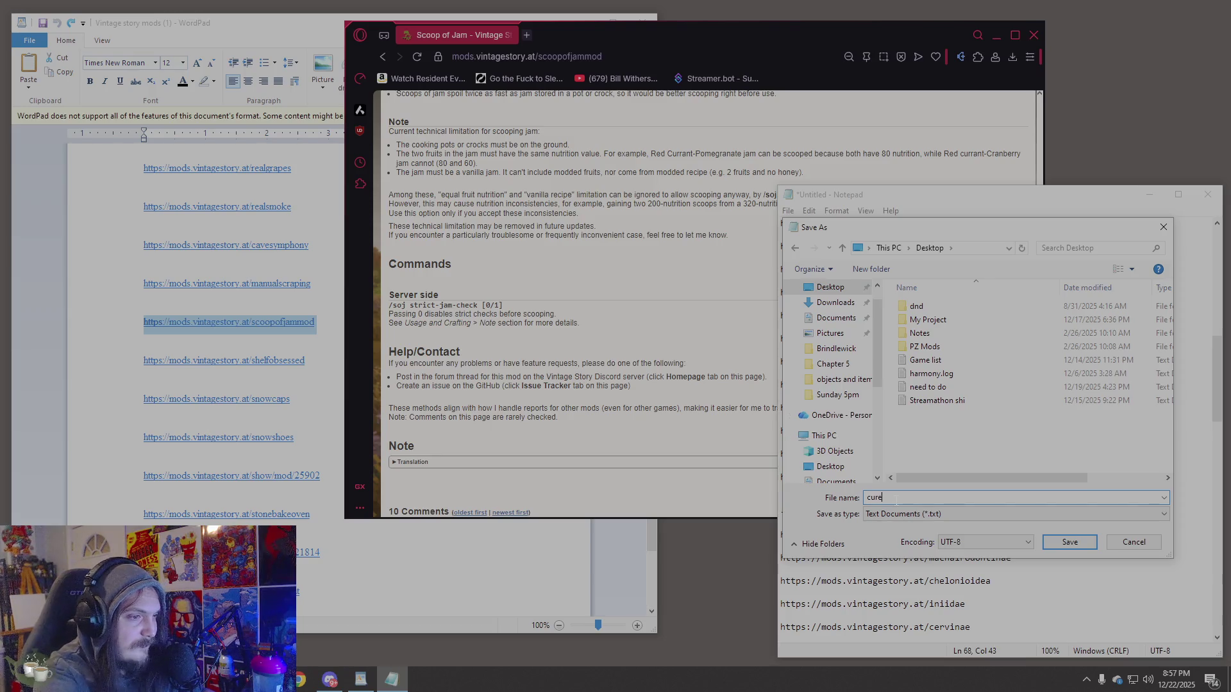
click(1066, 548)
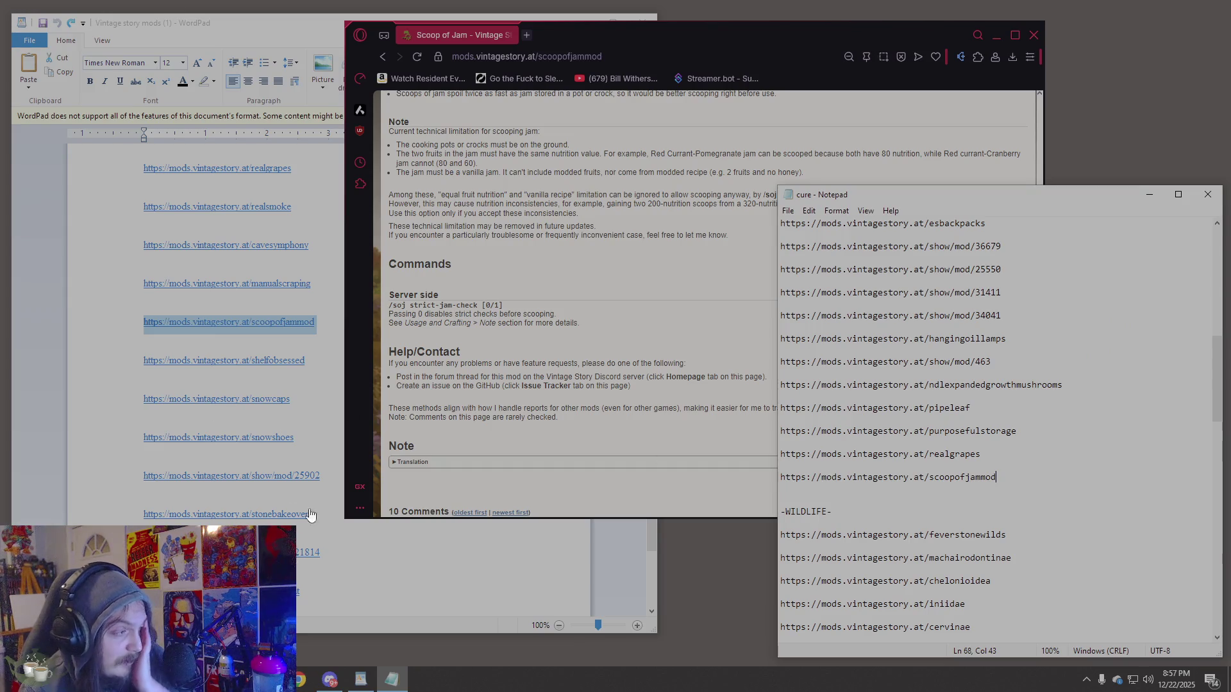
click(137, 364)
click(136, 362)
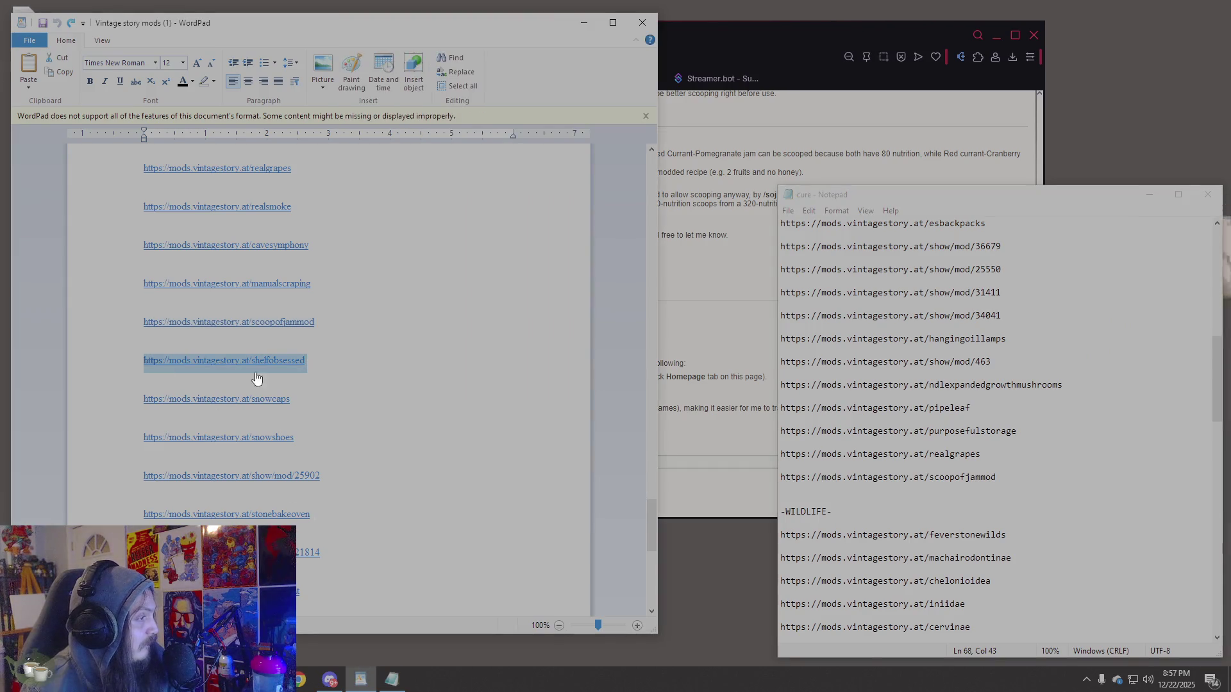
Load the shelfobsessed link as the browser address to open the Shelf Obsessed page.
click(692, 421)
click(597, 57)
text(https://mods.vintagestory.at/shelfobsessed)
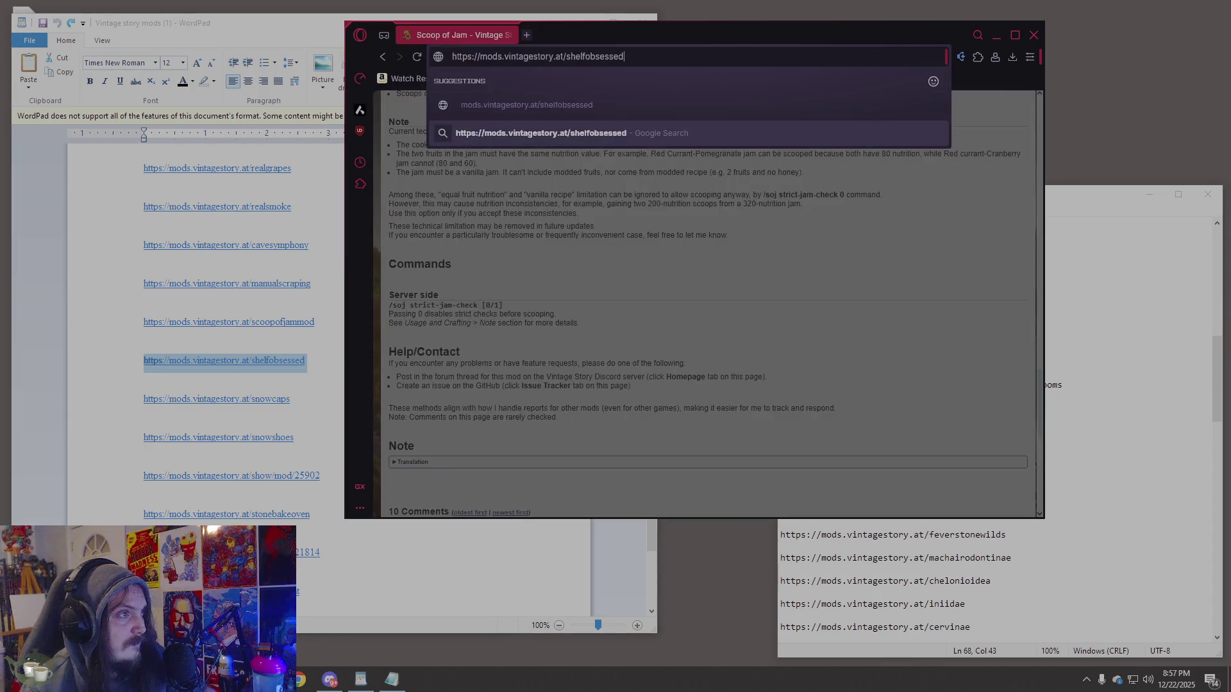
key(Return)
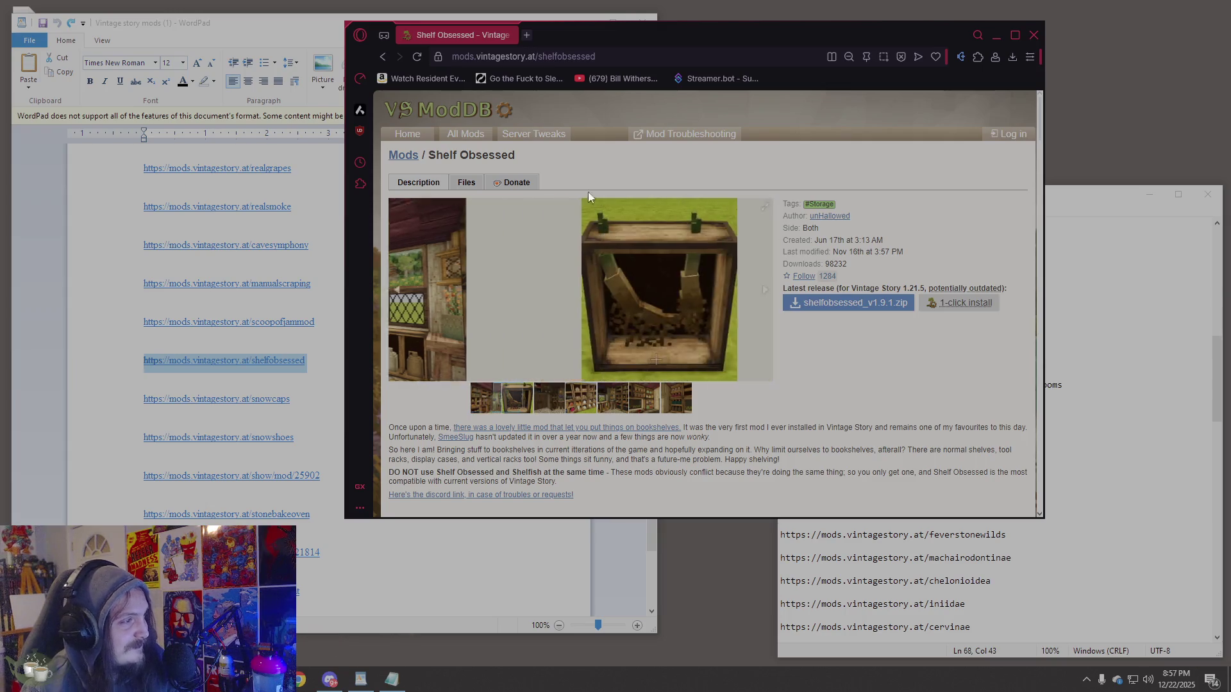
Copy the Shelf Obsessed URL and paste it after millwright under MECHANICS in the cure list.
click(582, 57)
click(1111, 388)
scroll(1010, 451, down, 8)
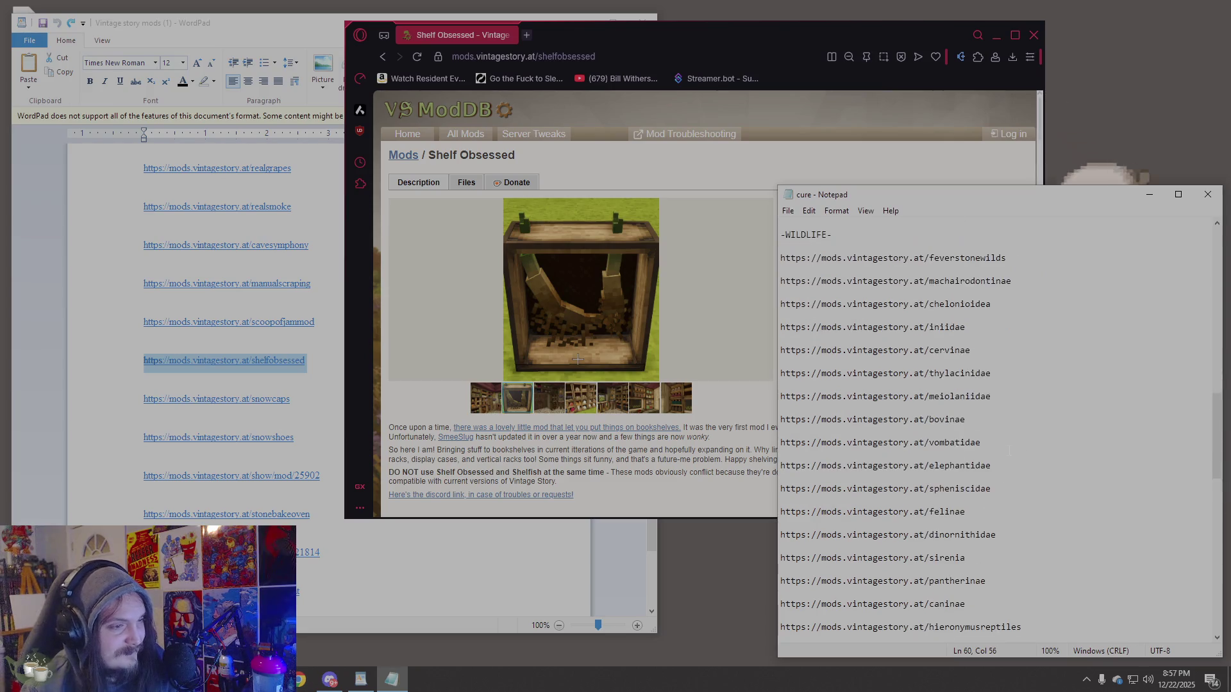
scroll(1009, 451, down, 10)
scroll(1000, 584, down, 2)
key(Return)
key(Return)
text(https://mods.vintagestory.at/shelfobsessed)
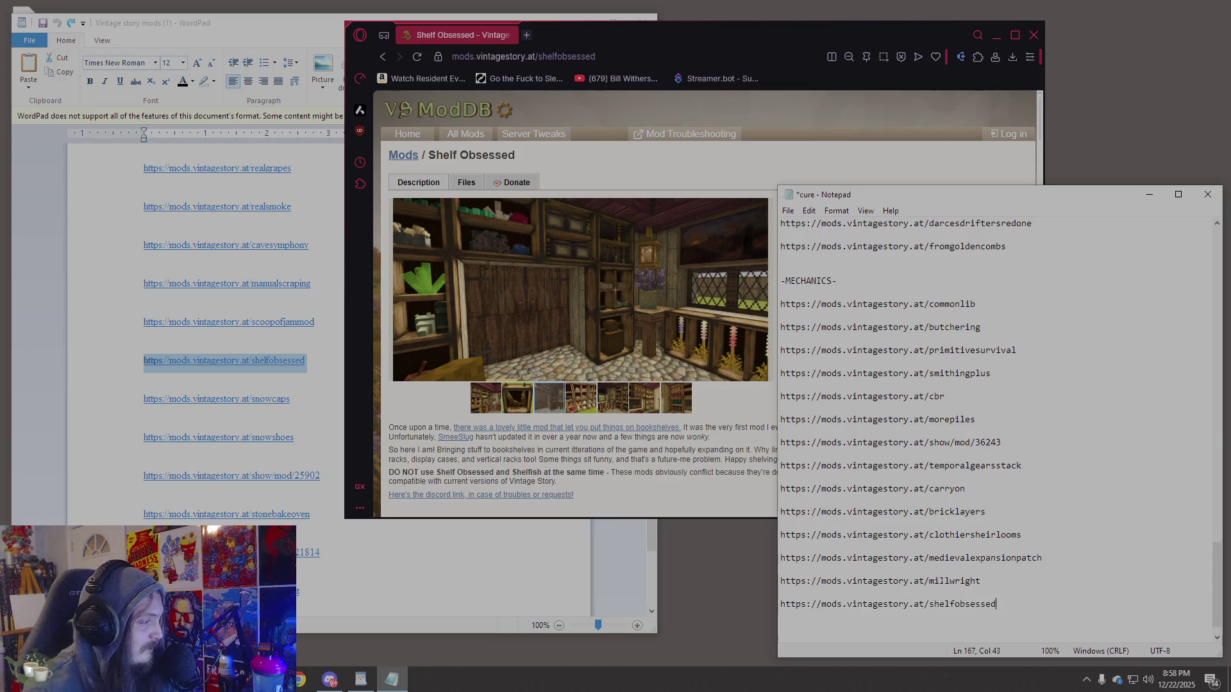
Put the snowcaps link from WordPad into the browser's address bar.
click(140, 406)
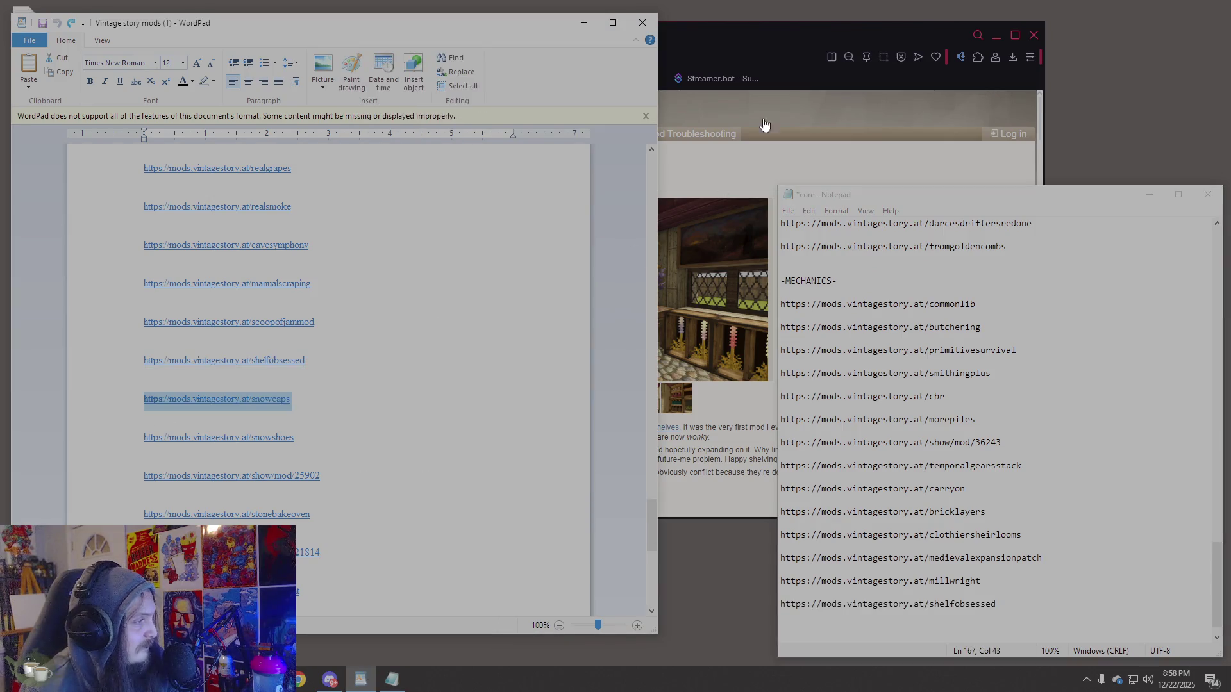
click(754, 135)
text(https://mods.vintagestory.at/snowcaps)
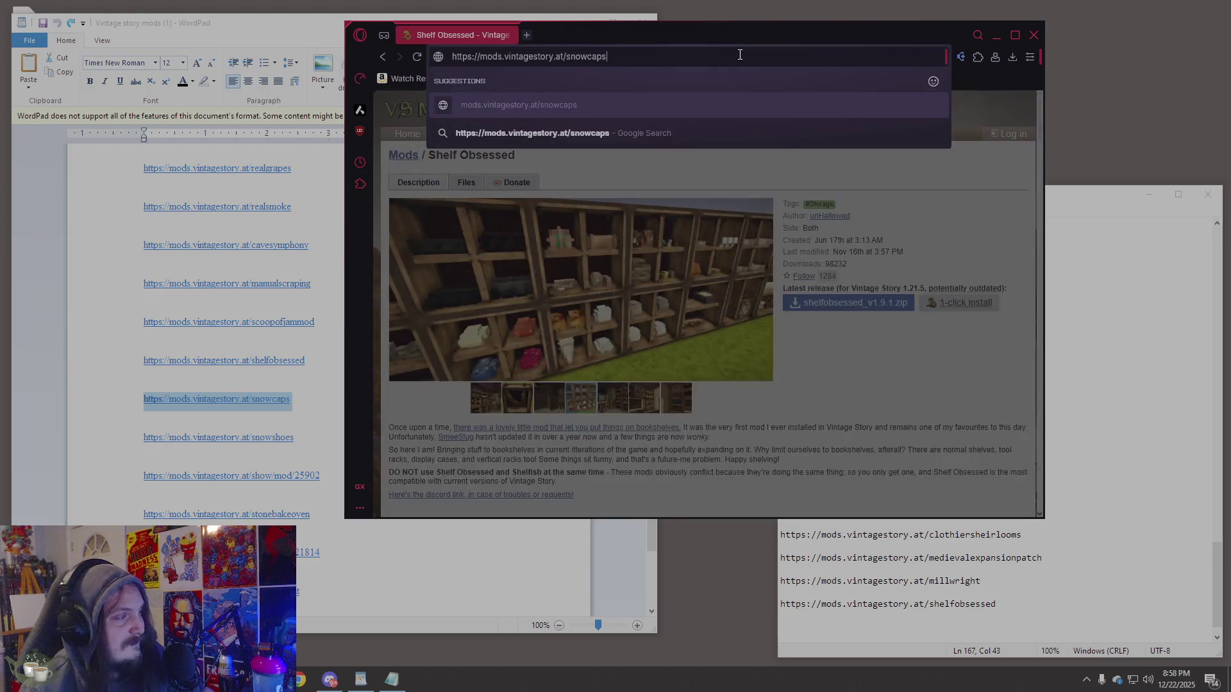
Load Snow Caps, read its description and comments, then select the snowshoes link in WordPad.
key(Return)
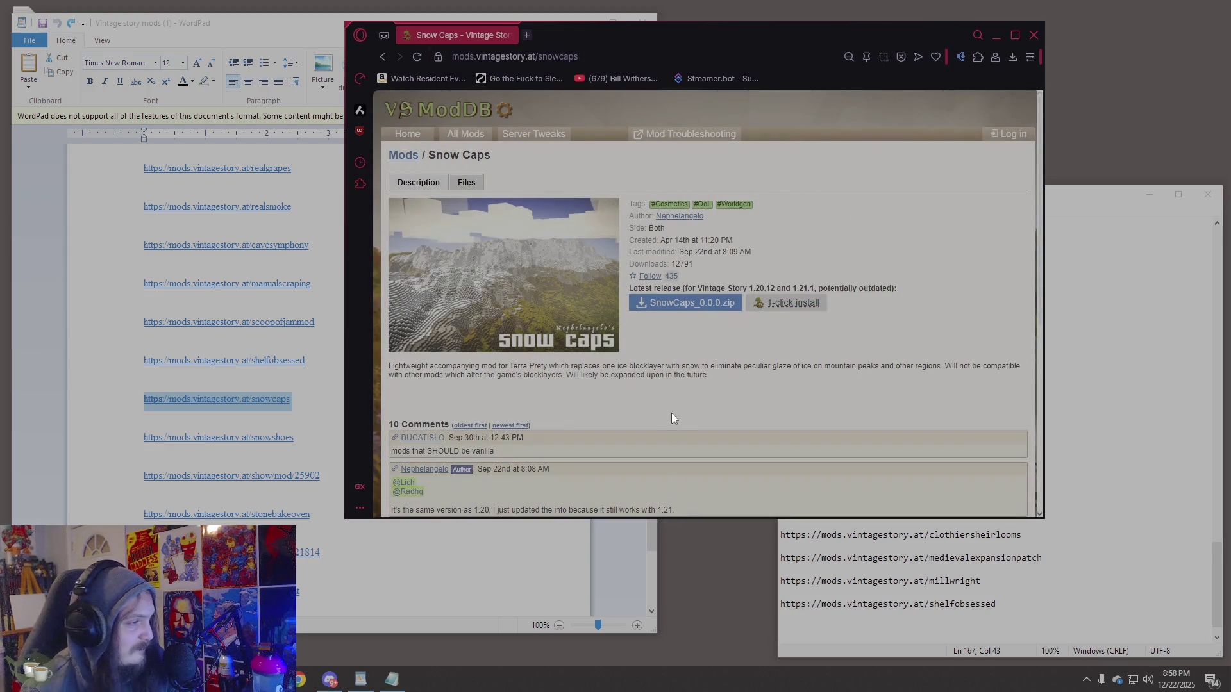
scroll(671, 413, down, 3)
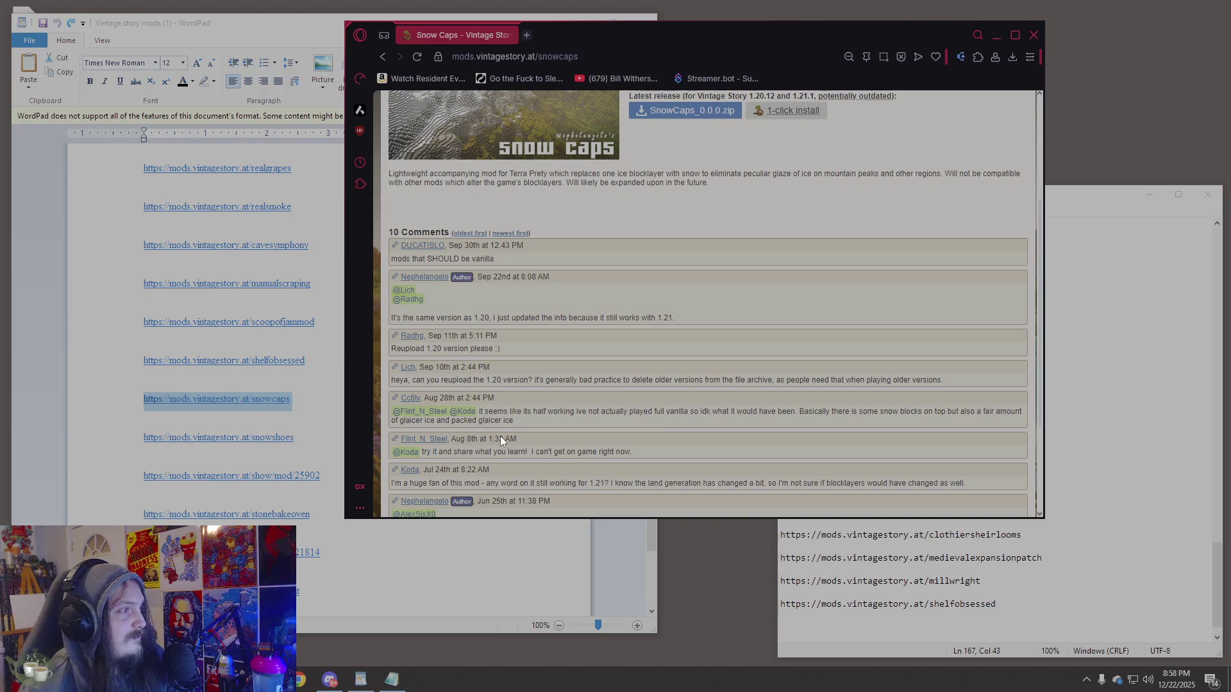
scroll(593, 405, up, 3)
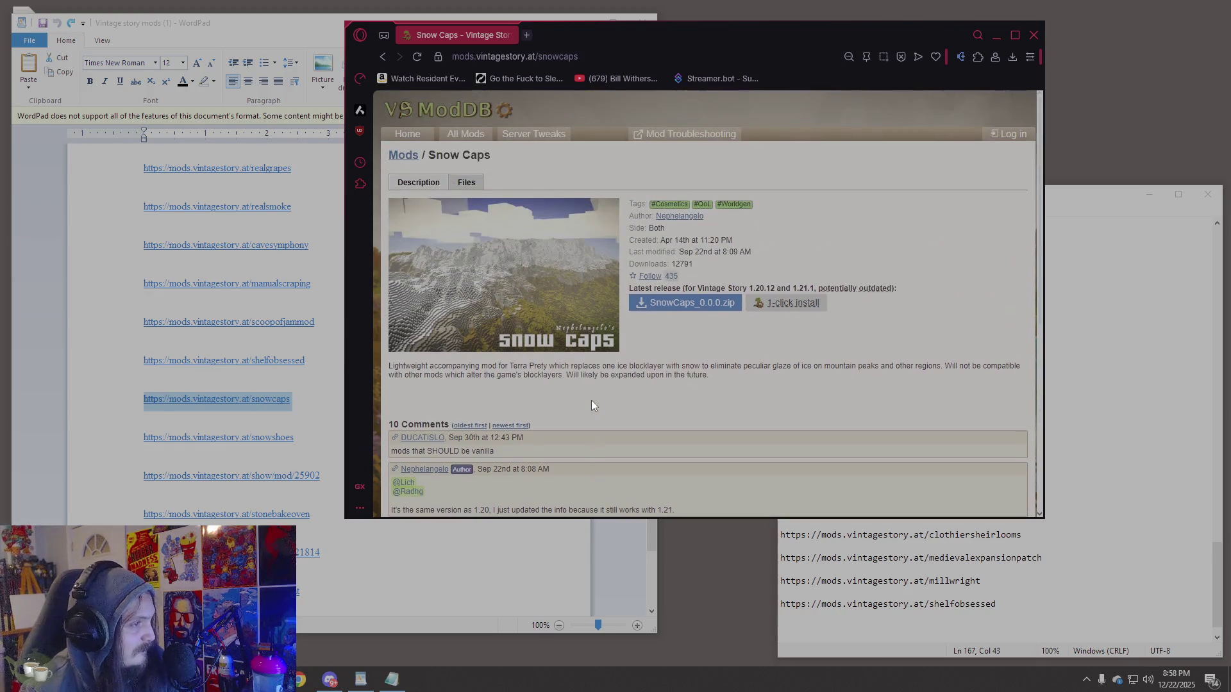
drag(397, 371, 640, 387)
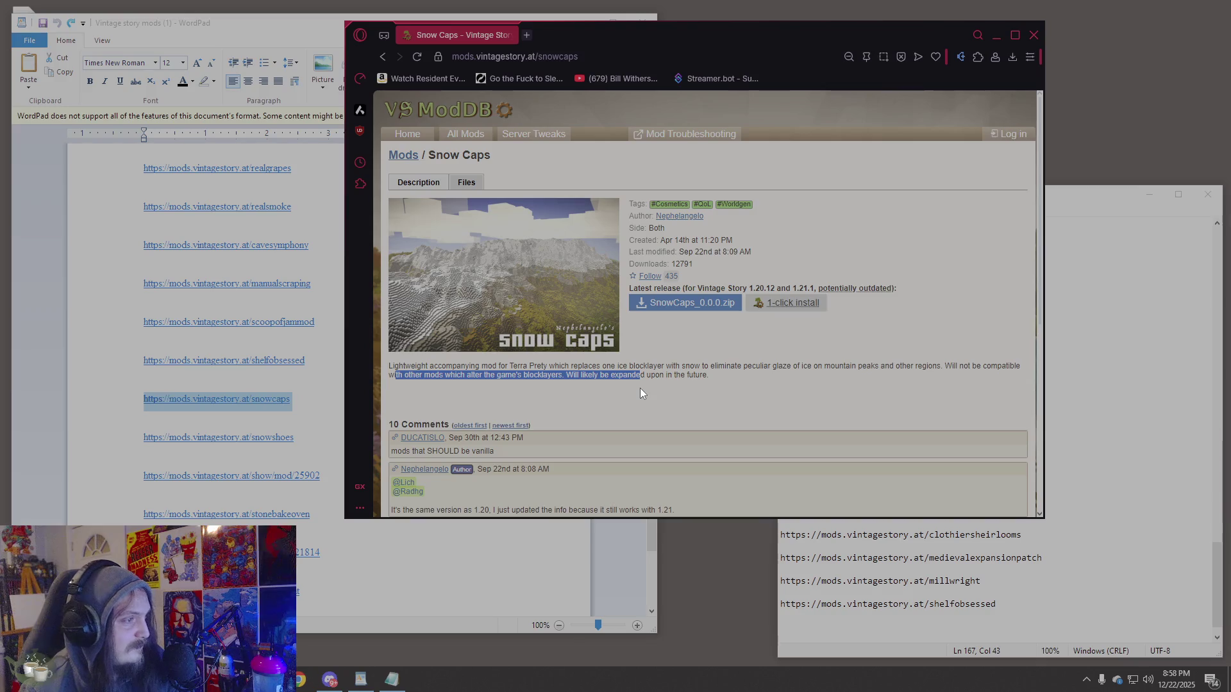
click(556, 367)
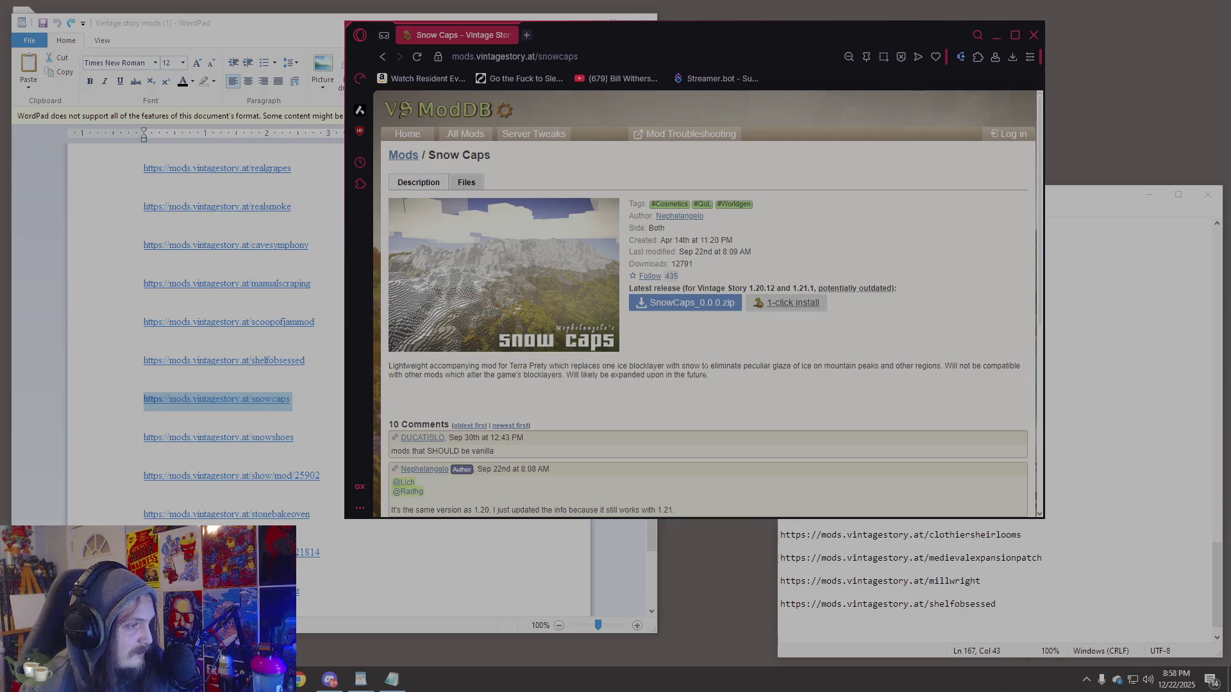
click(137, 441)
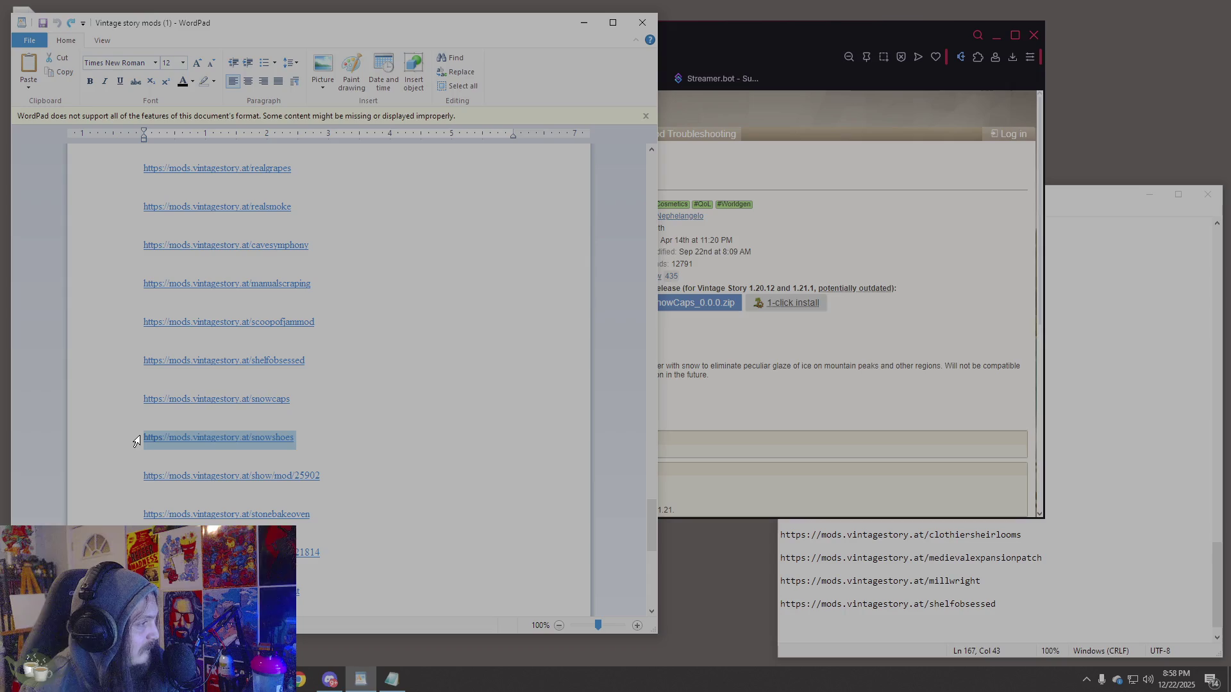
Copy the snowshoes link, load the Snowshoes mod page and read it through.
key(ctrl+c)
click(826, 397)
click(575, 63)
key(ctrl+v)
key(Return)
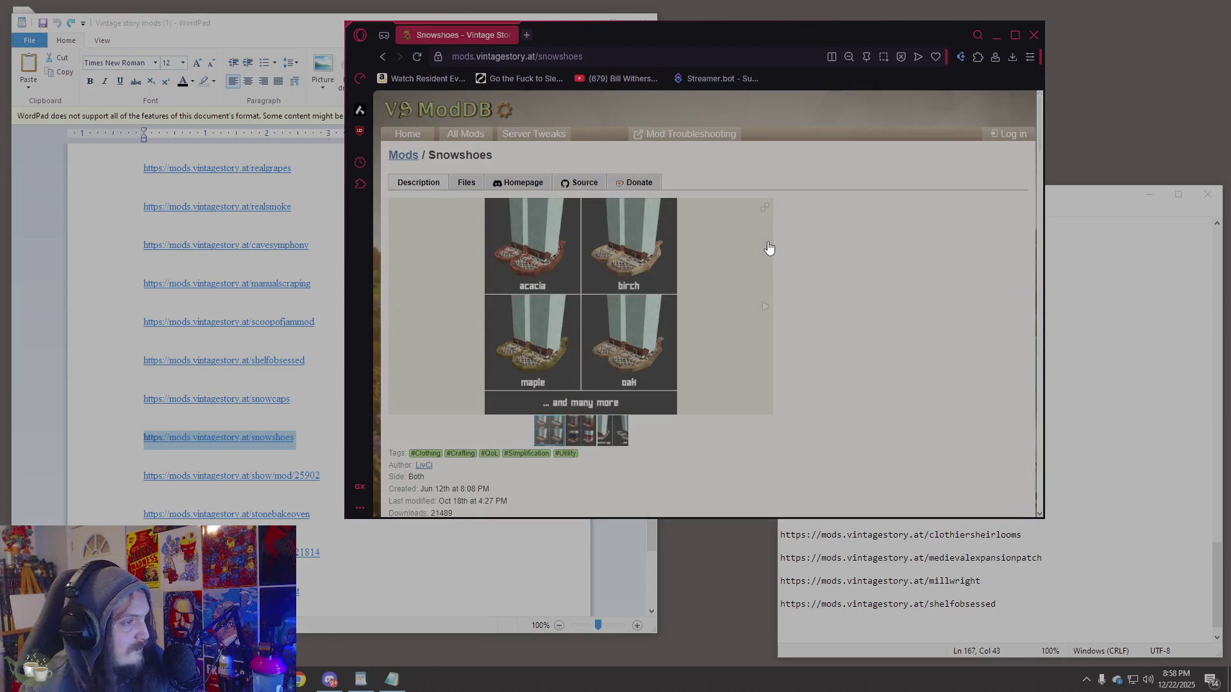
scroll(650, 397, down, 5)
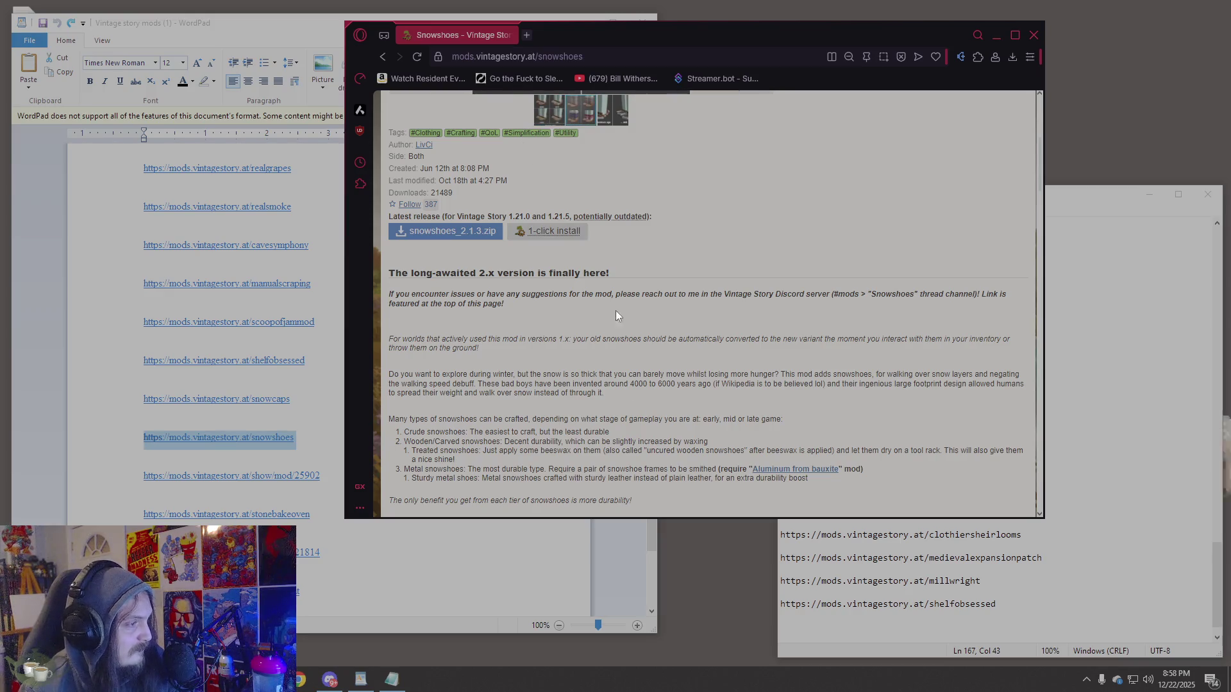
scroll(648, 345, down, 2)
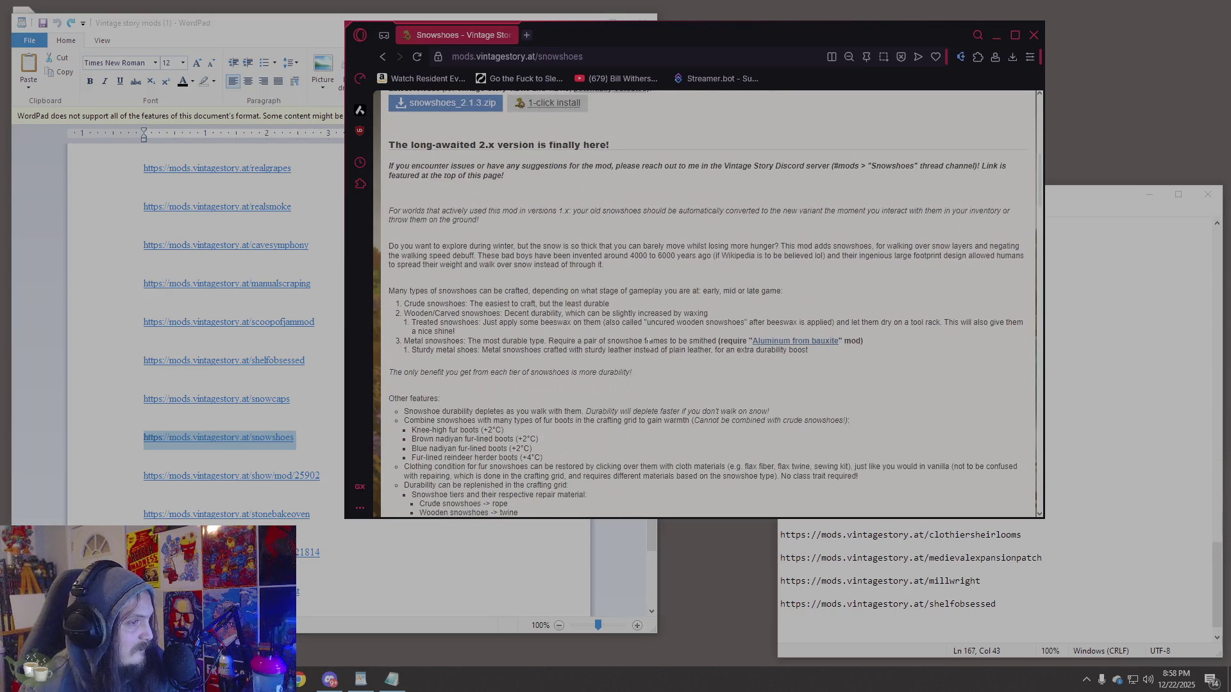
scroll(648, 341, down, 1)
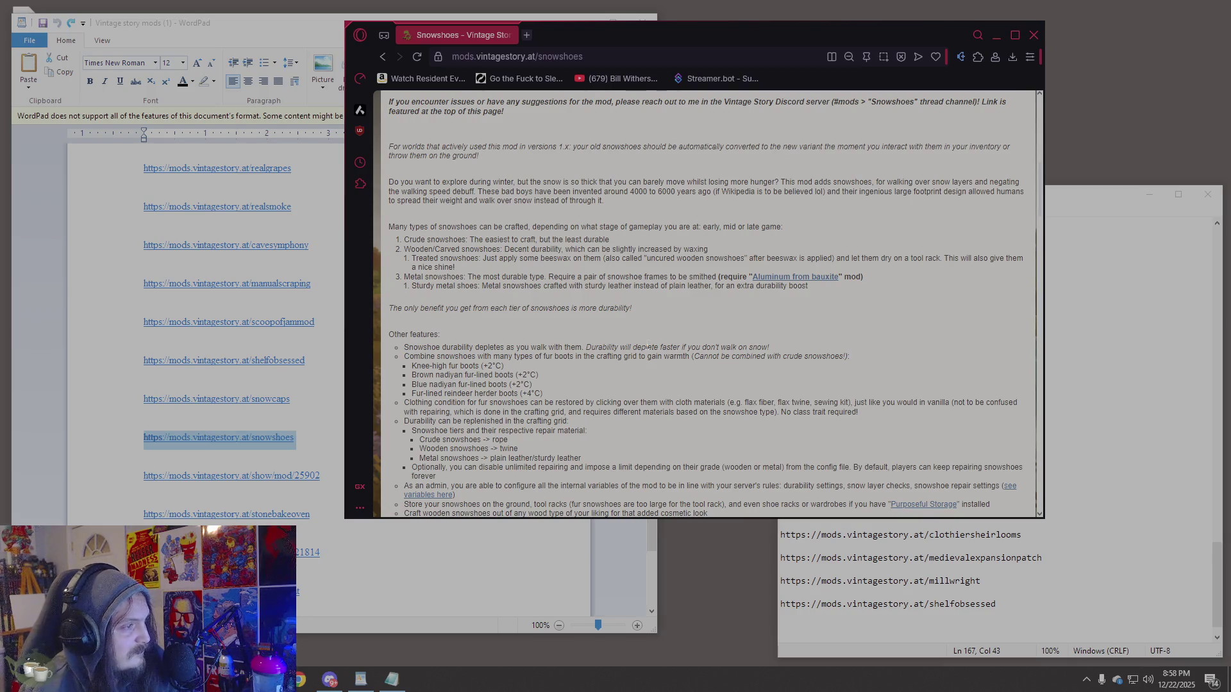
scroll(645, 350, down, 3)
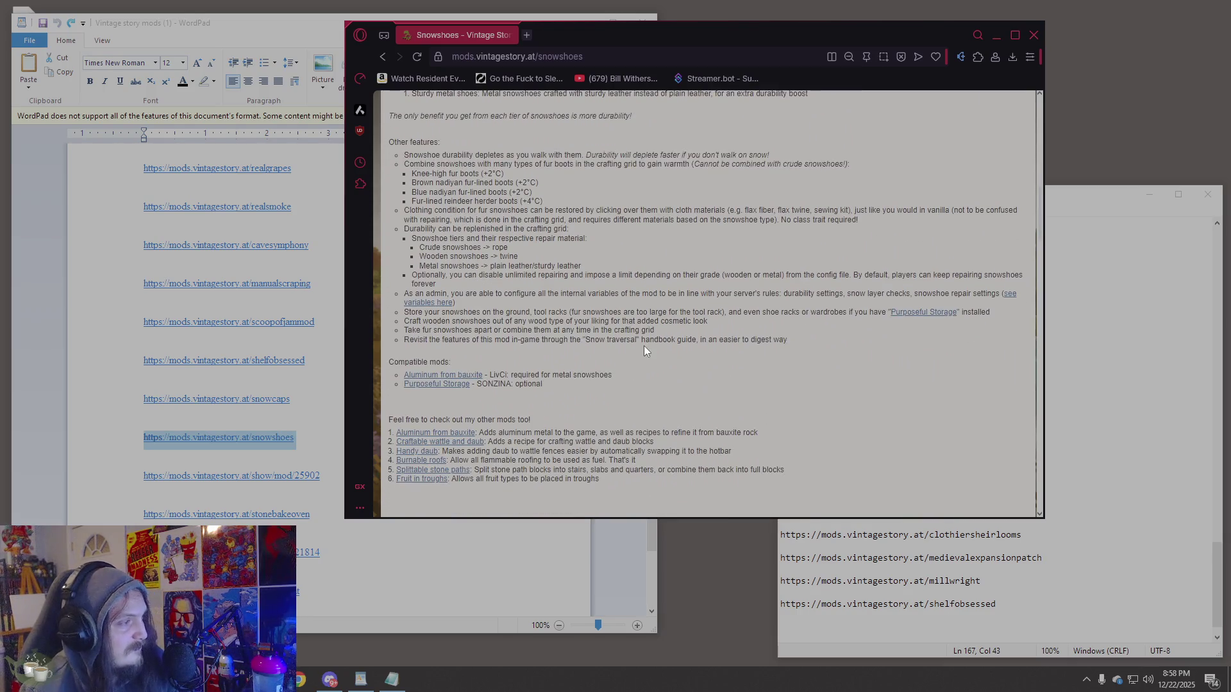
scroll(644, 350, down, 1)
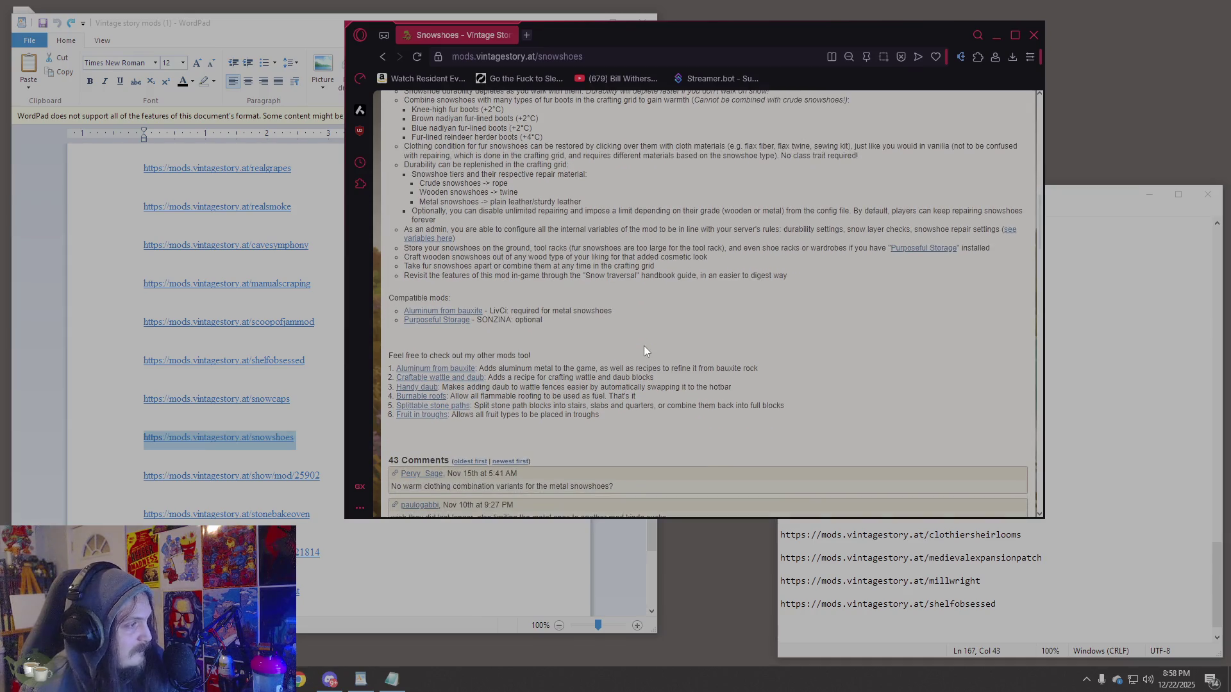
scroll(644, 349, down, 3)
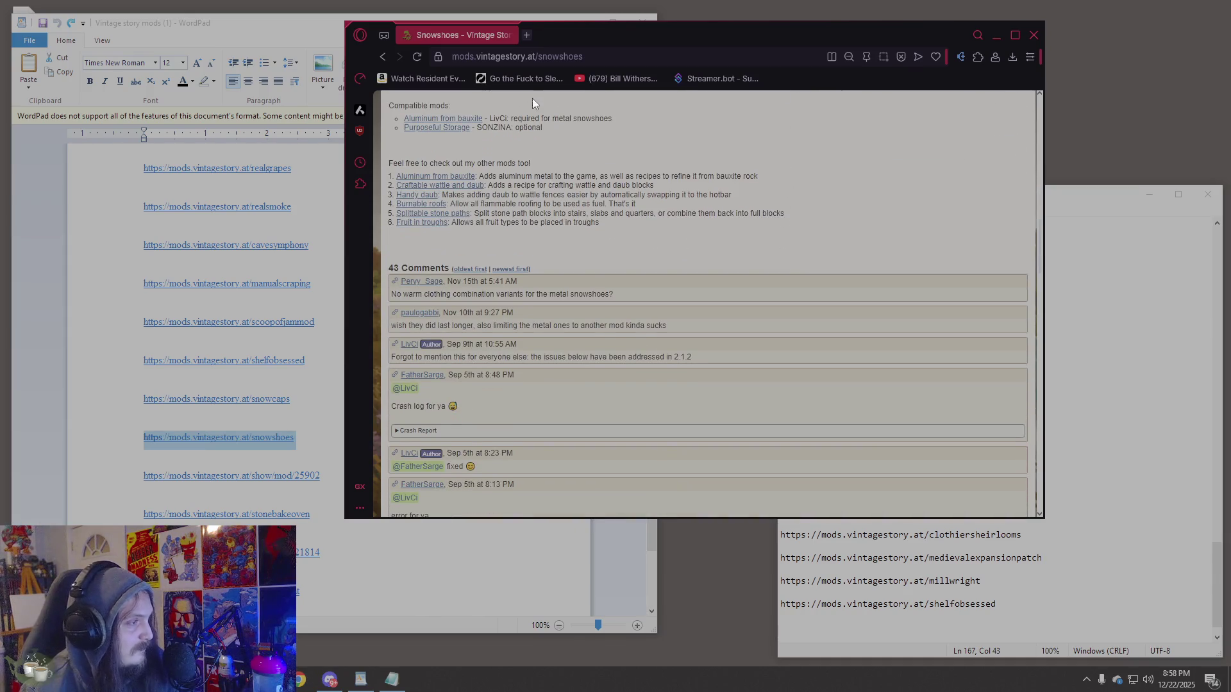
scroll(1043, 511, down, 6)
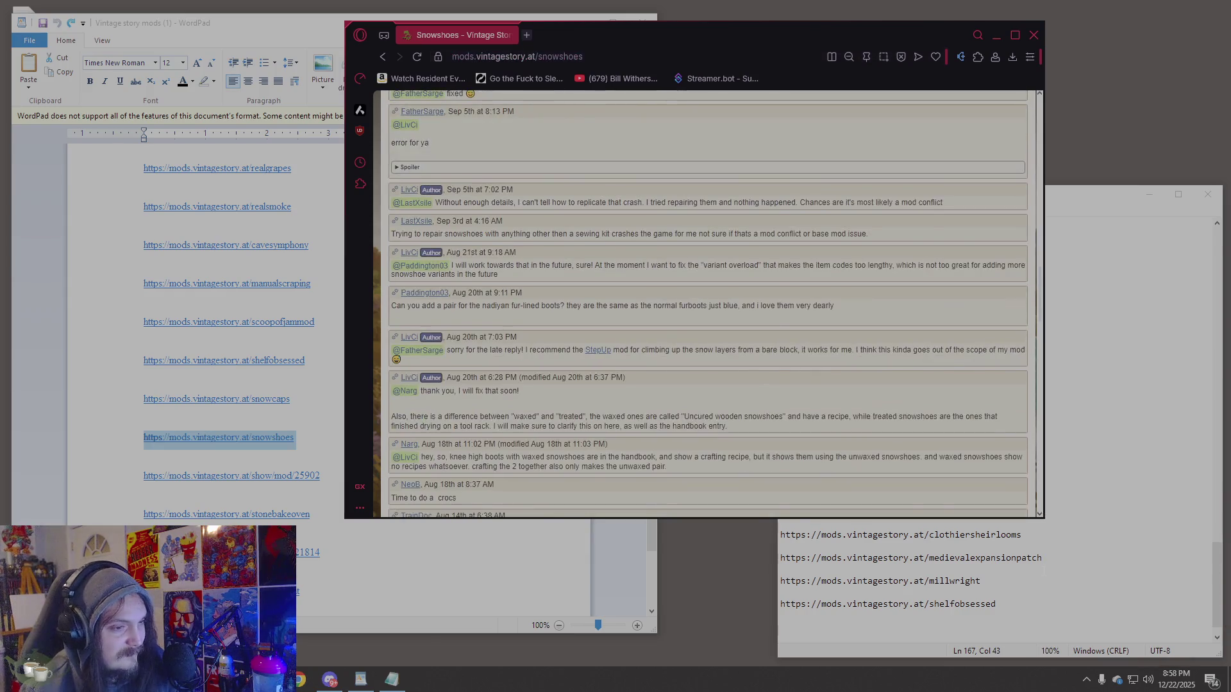
Paste the Snowshoes URL below scoopofjammod in the cure list, then select the show/mod/25902 link.
click(1042, 570)
scroll(1043, 569, up, 20)
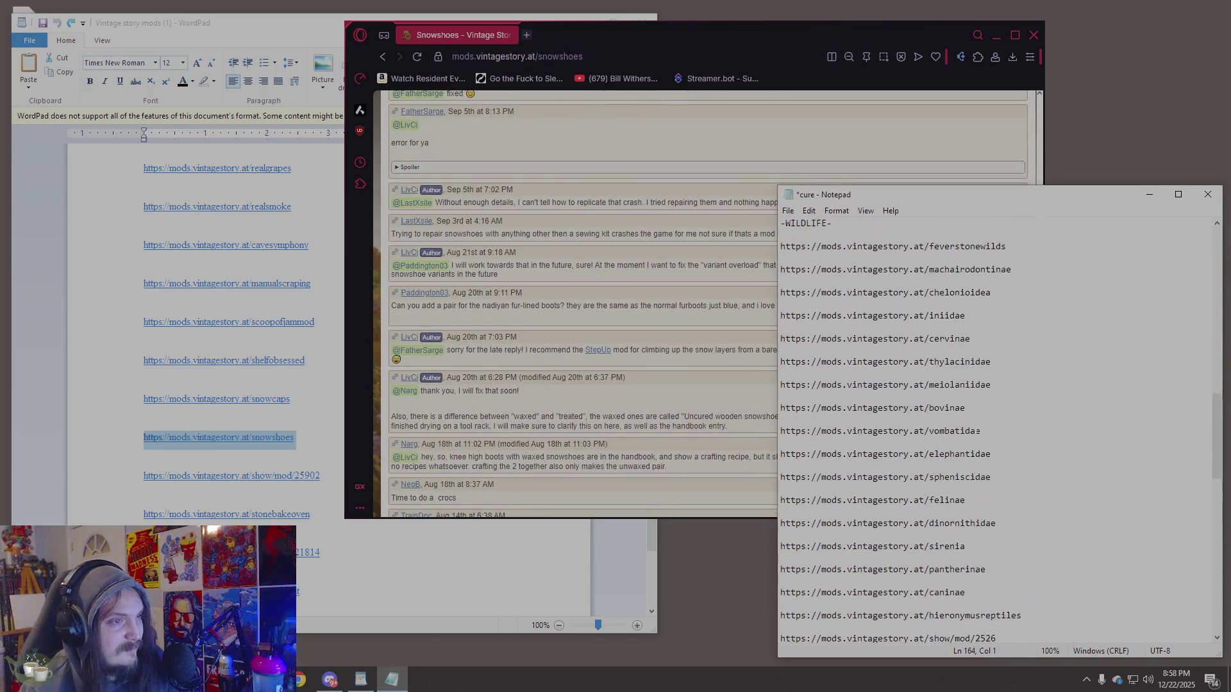
click(1028, 532)
key(Return)
key(Return)
key(ctrl+v)
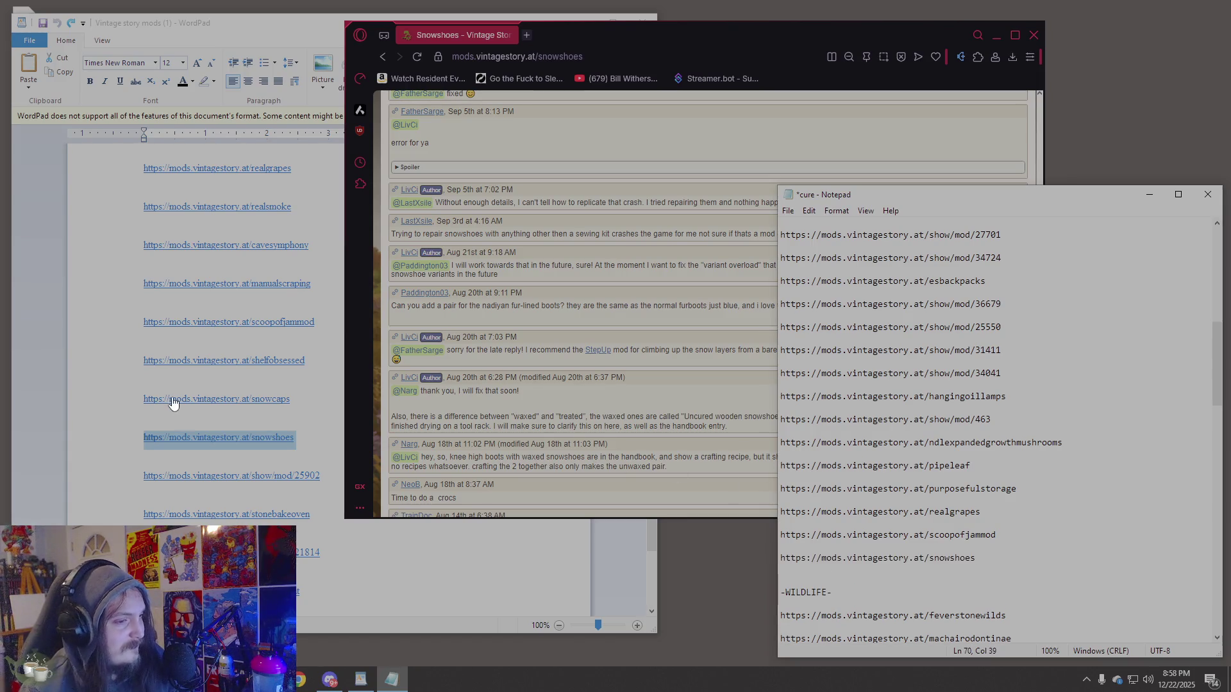
click(148, 486)
triple_click(137, 484)
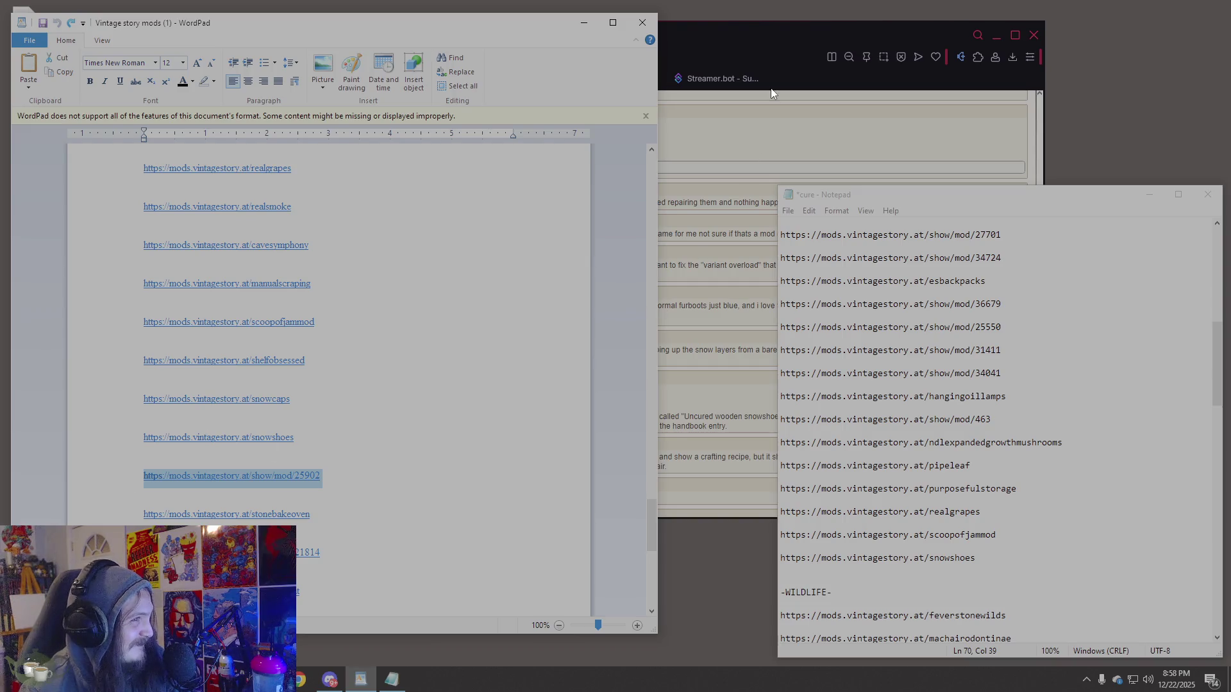
Load the show/mod/25902 link to open the Soap and Lye: Bloom and Lather page.
click(771, 93)
click(754, 56)
key(ctrl+v)
key(Return)
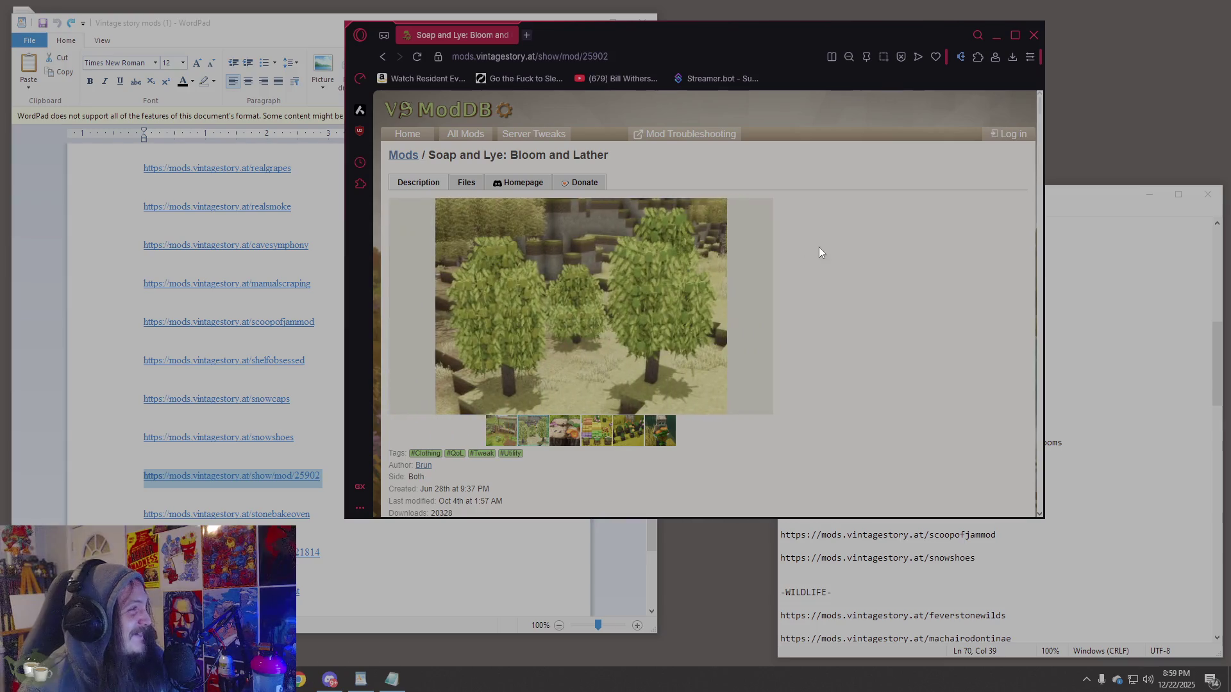
click(547, 61)
Flip through the gallery screenshots, ending on the dye-blocks and flowers-on-block images.
click(593, 421)
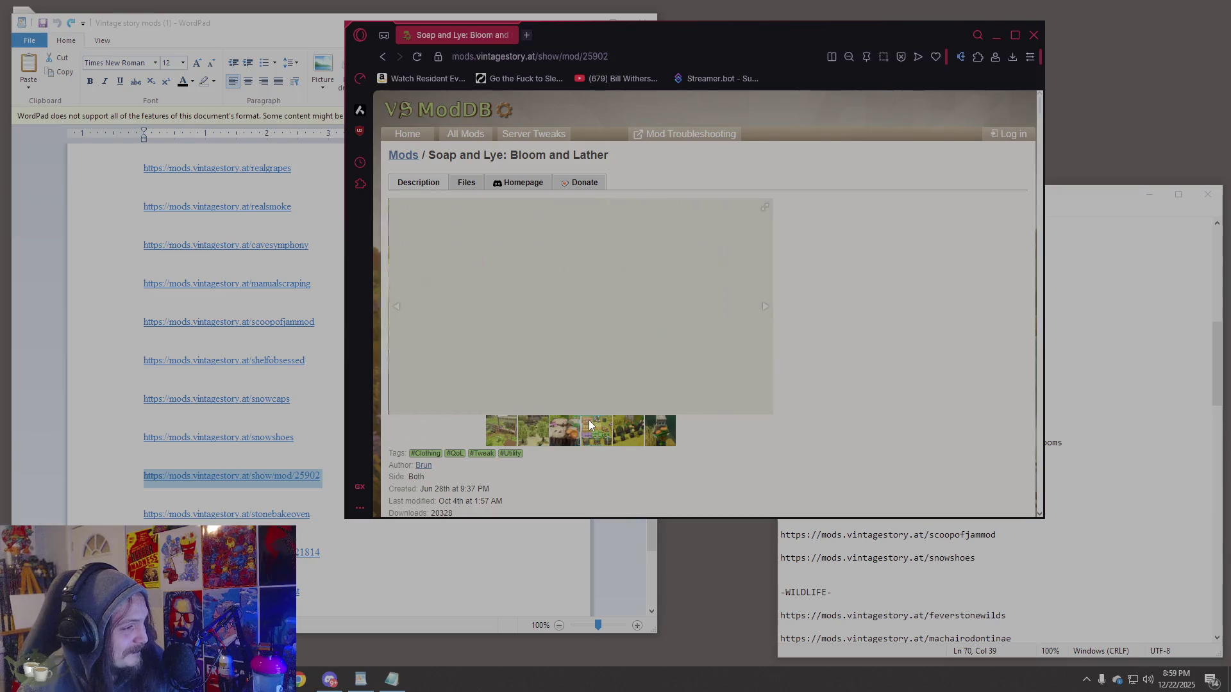
click(631, 431)
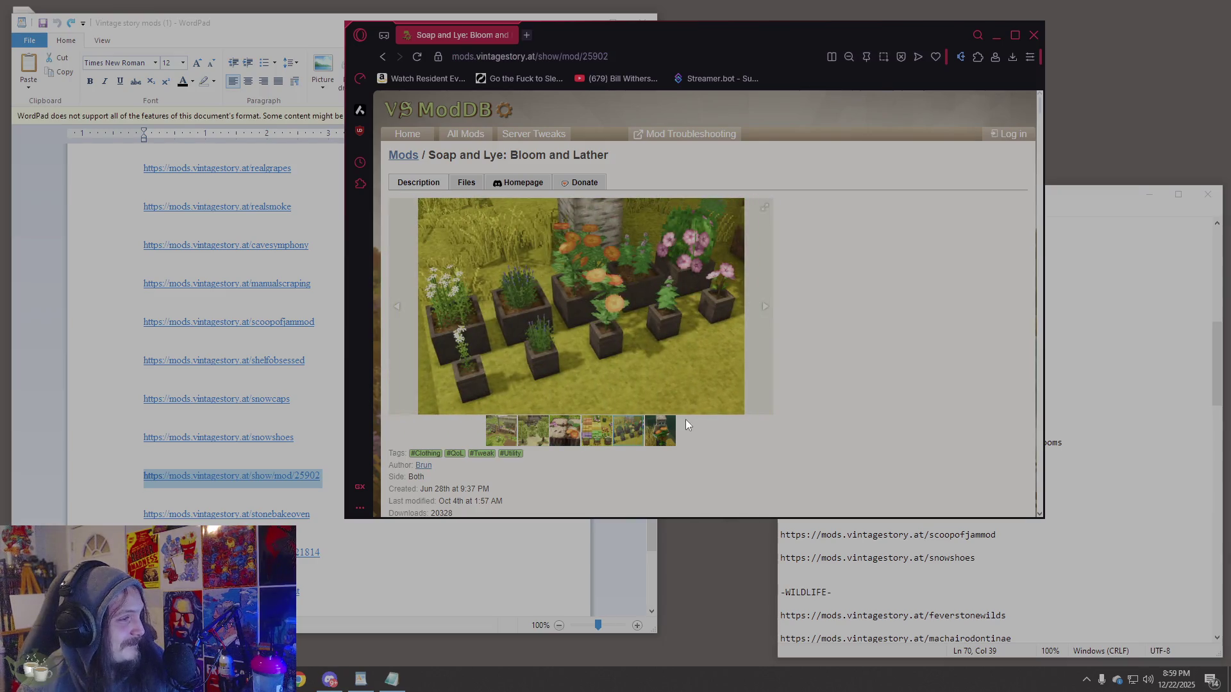
click(663, 432)
click(586, 437)
click(560, 439)
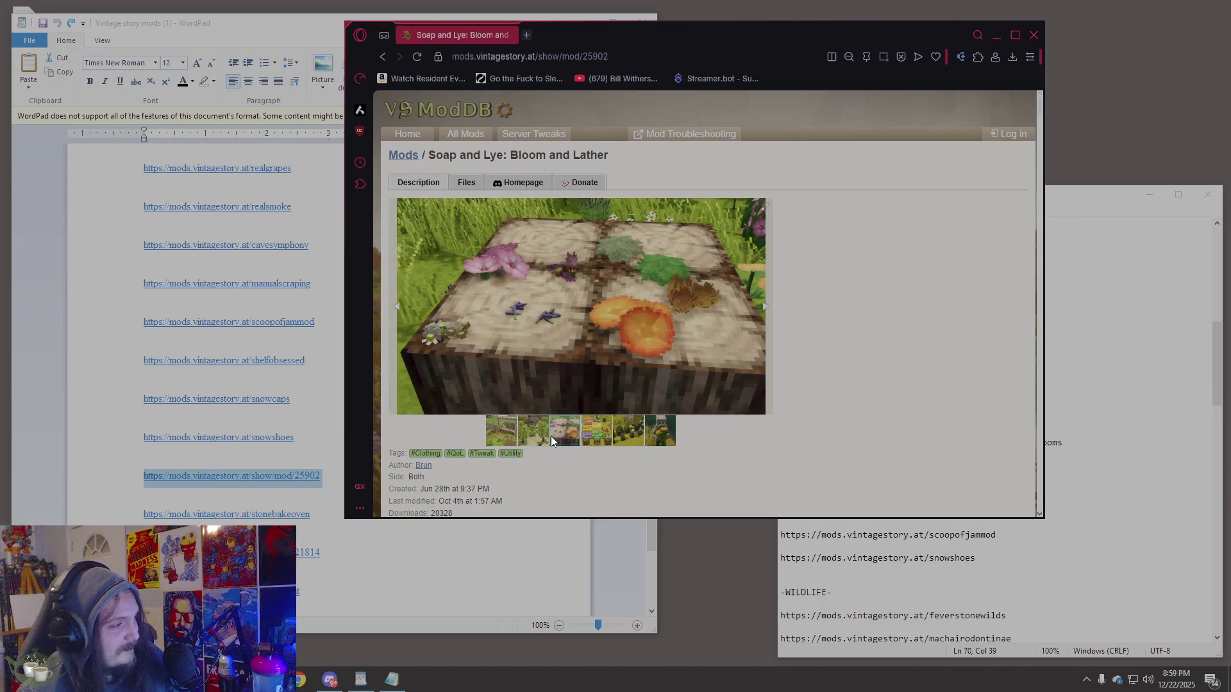
Read the Soap and Lye features, updates and compatibility notes down into the comments.
scroll(799, 369, down, 4)
scroll(799, 371, down, 7)
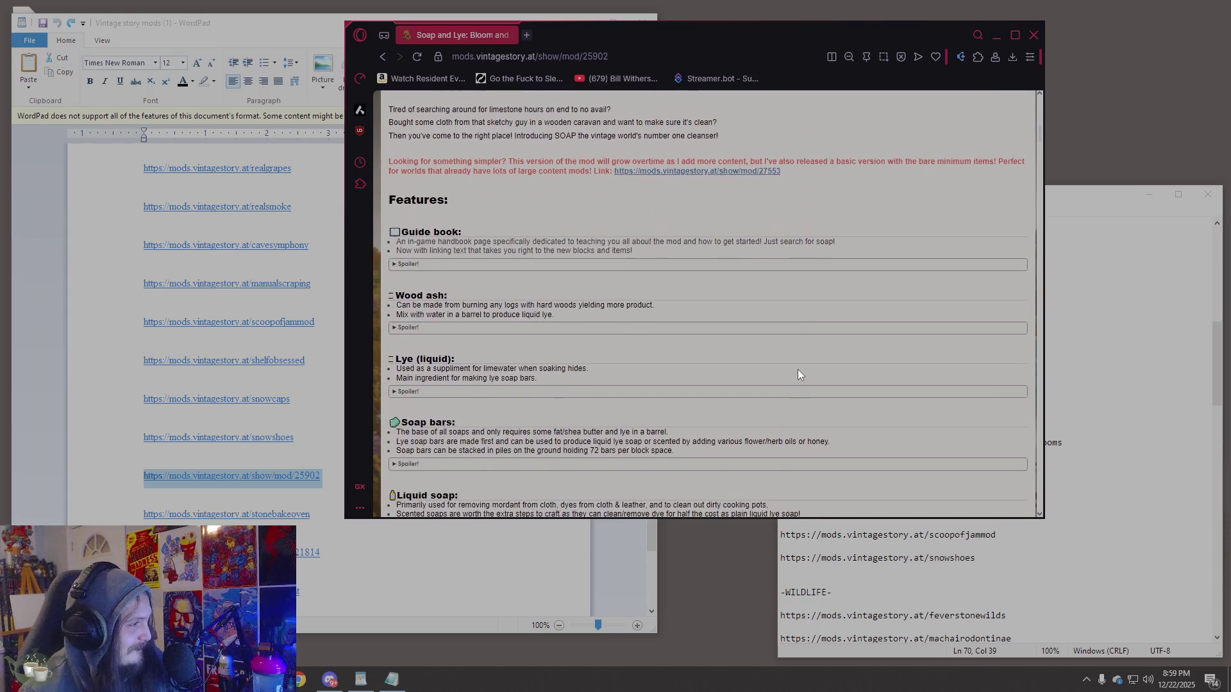
scroll(797, 370, down, 1)
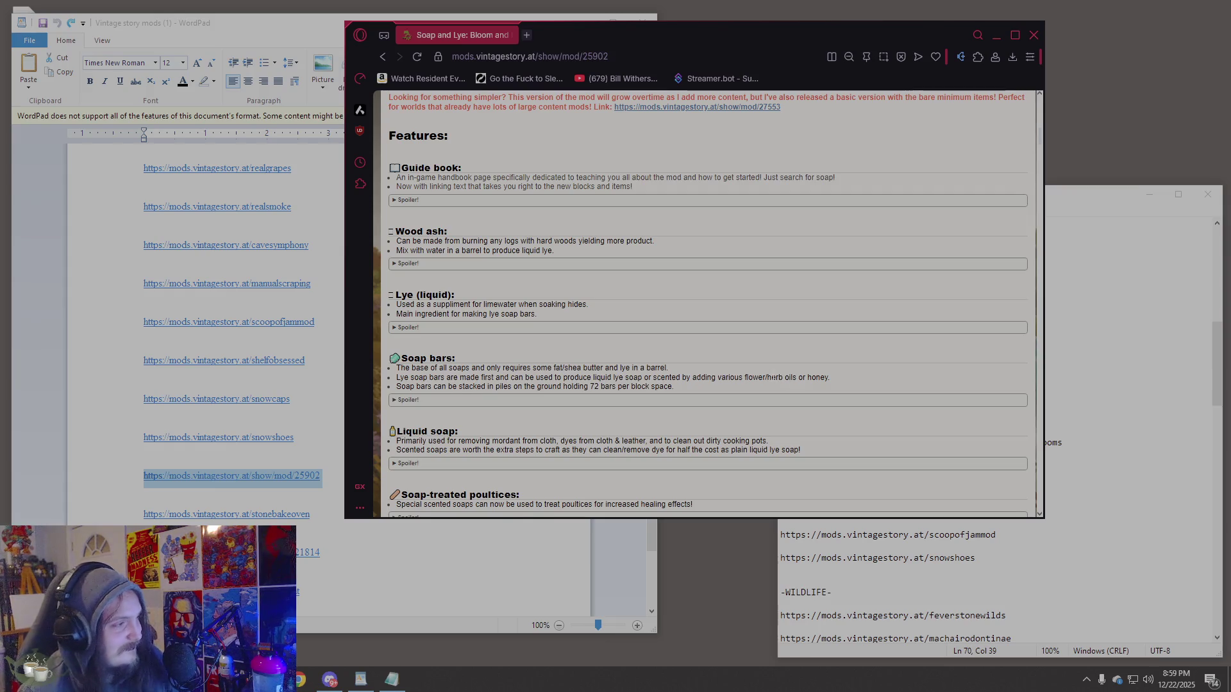
scroll(774, 378, down, 3)
scroll(763, 337, down, 3)
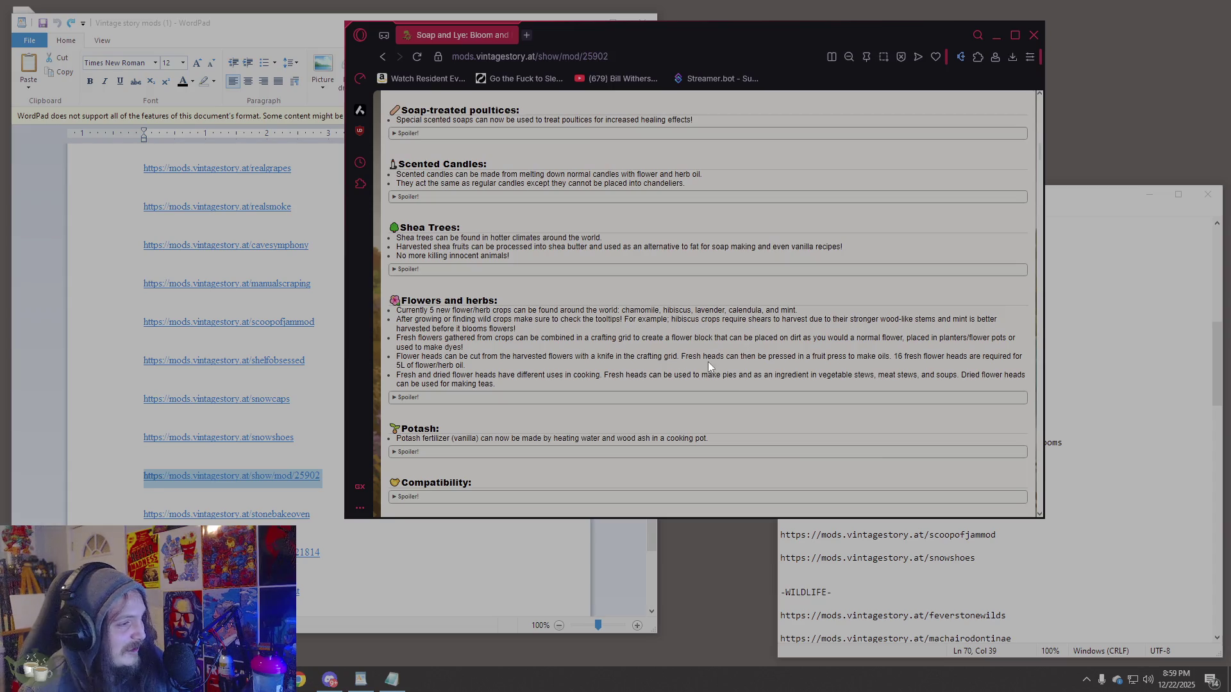
scroll(708, 365, down, 6)
scroll(704, 364, down, 4)
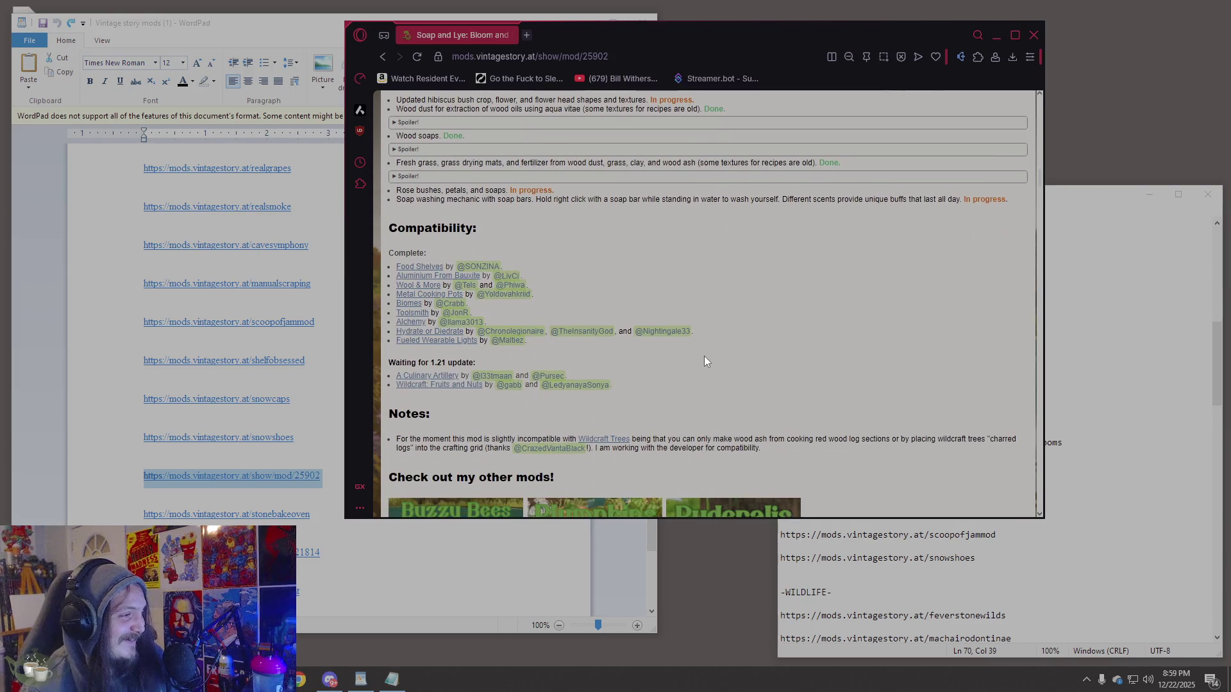
scroll(706, 361, down, 2)
scroll(701, 368, up, 4)
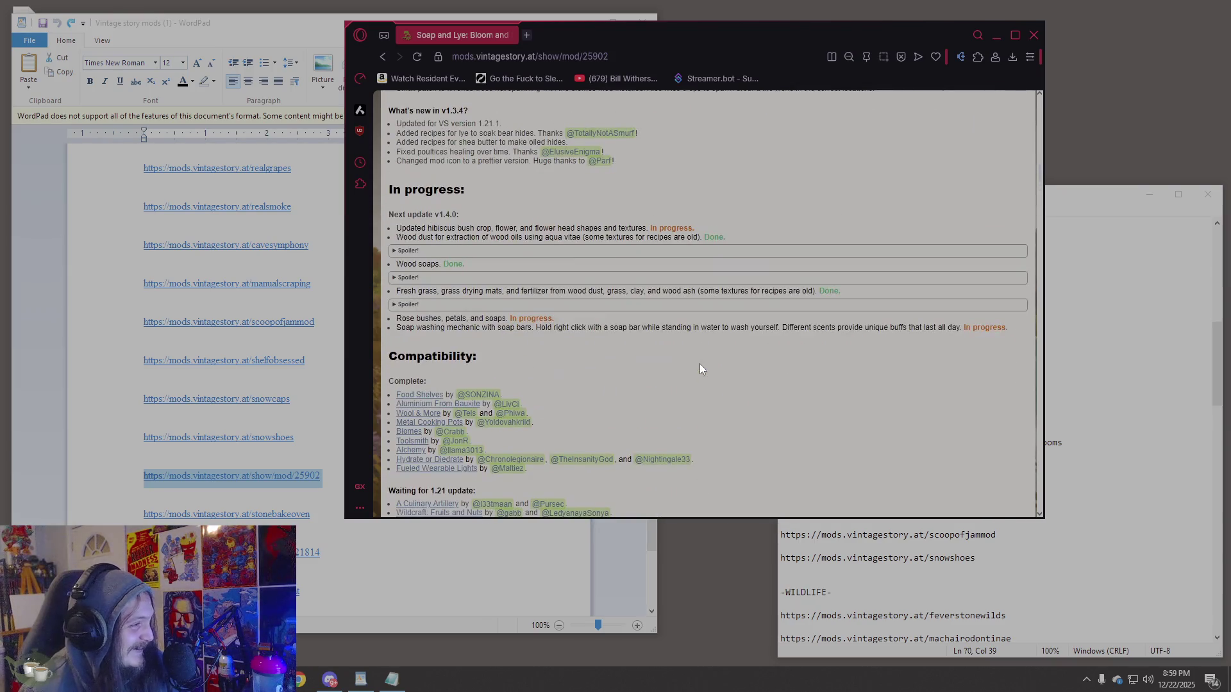
scroll(685, 358, down, 2)
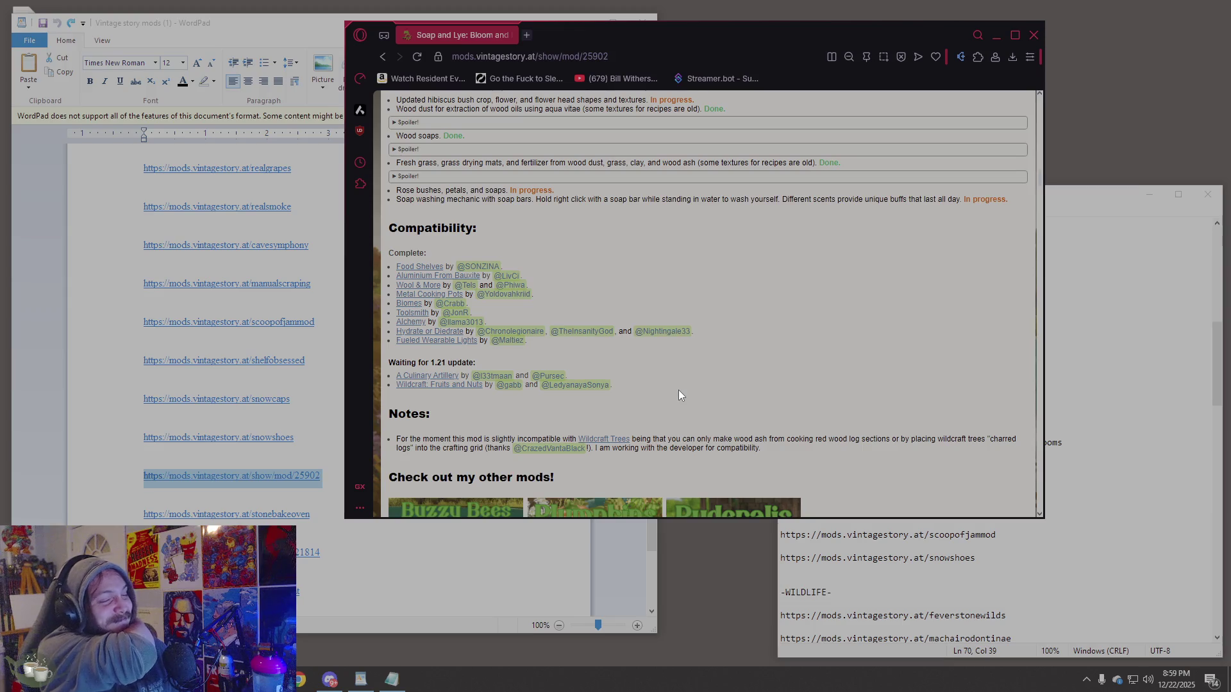
Scroll back up the Soap and Lye page and down again to re-read its notes.
scroll(678, 390, up, 4)
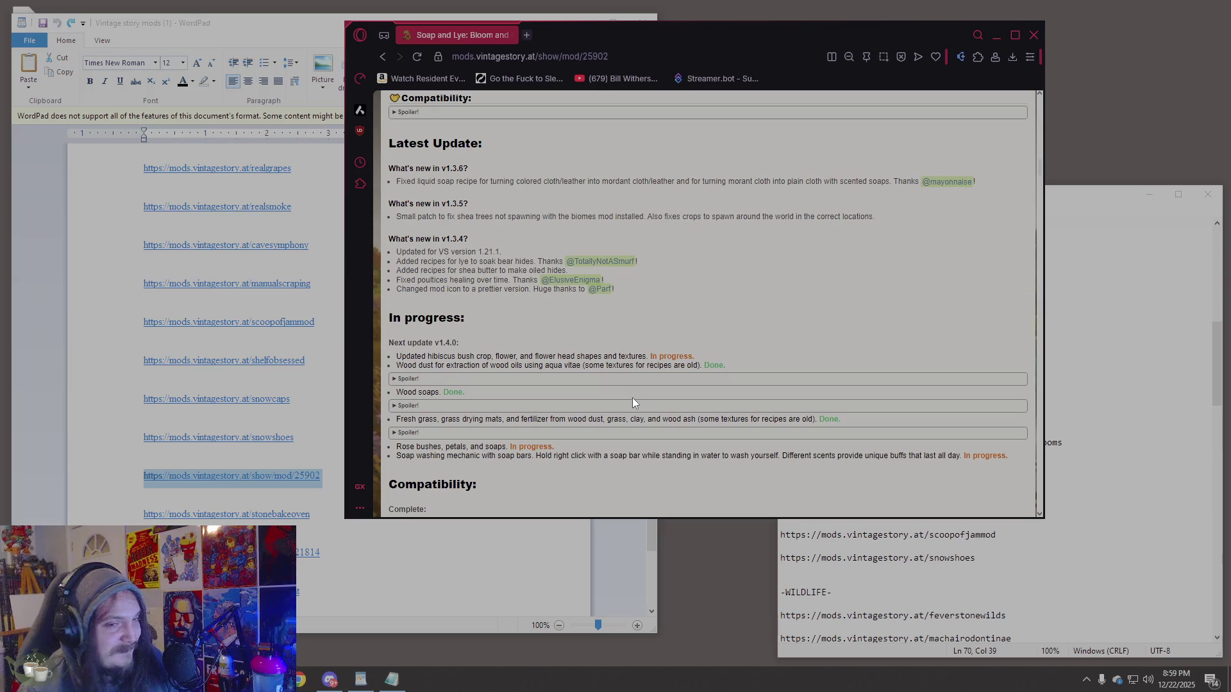
scroll(631, 399, up, 3)
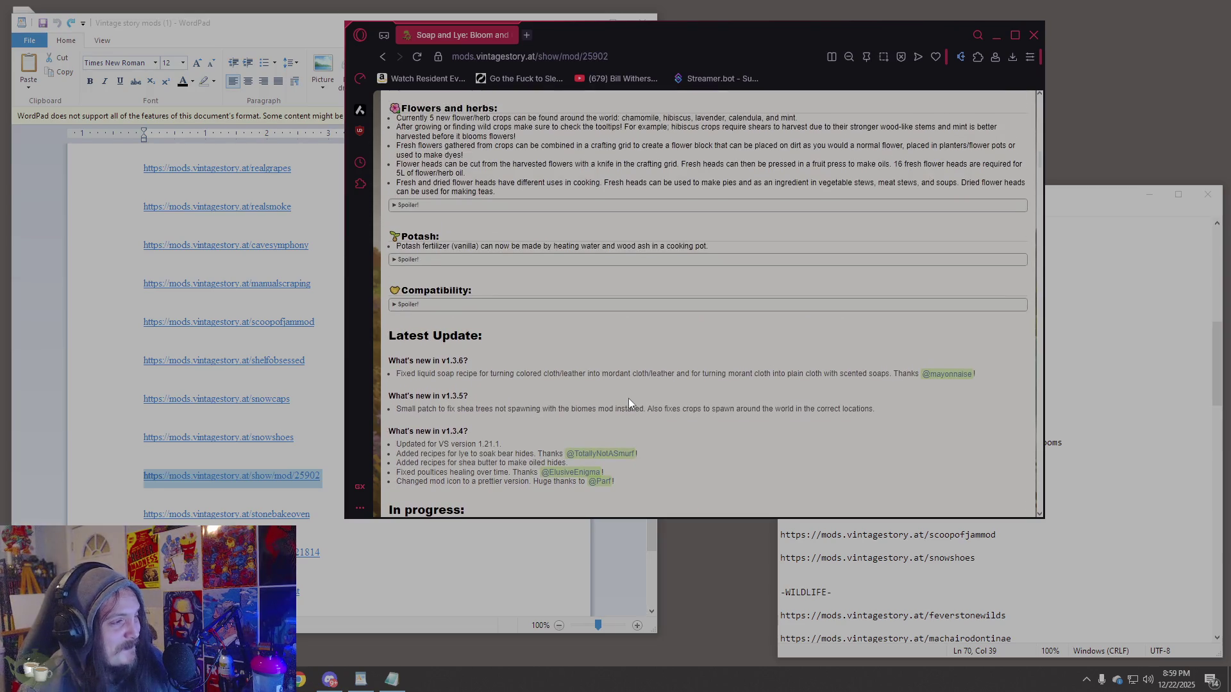
scroll(625, 401, up, 2)
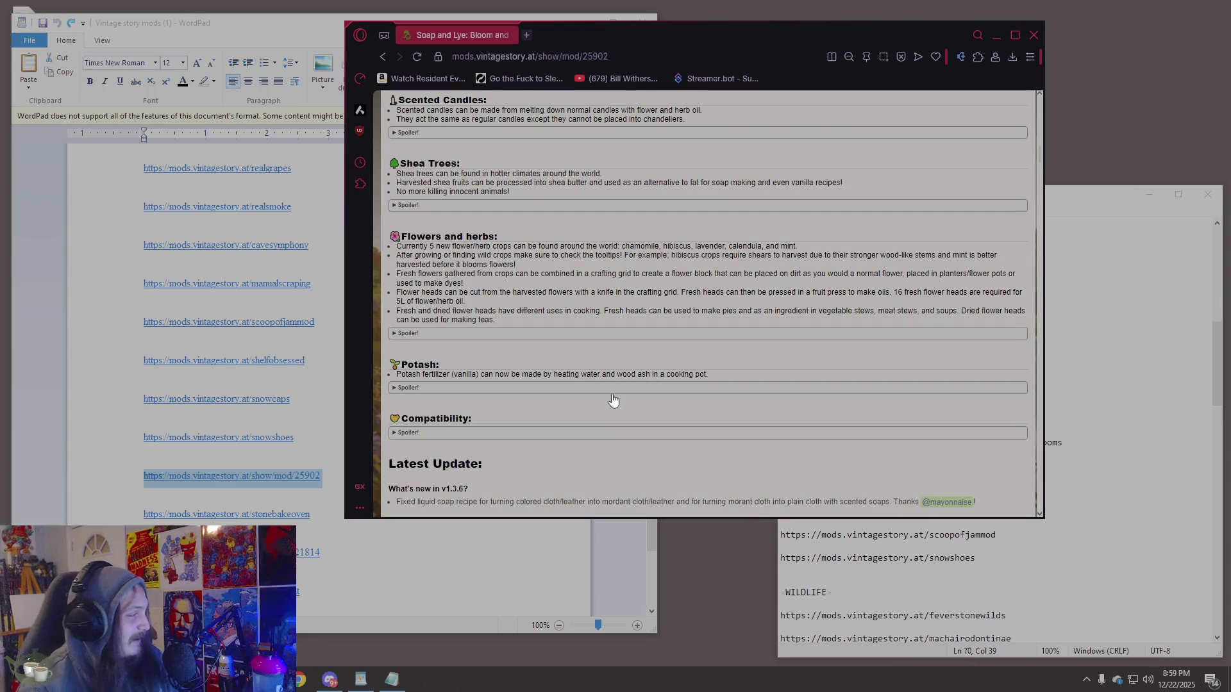
scroll(619, 399, up, 1)
scroll(610, 402, up, 3)
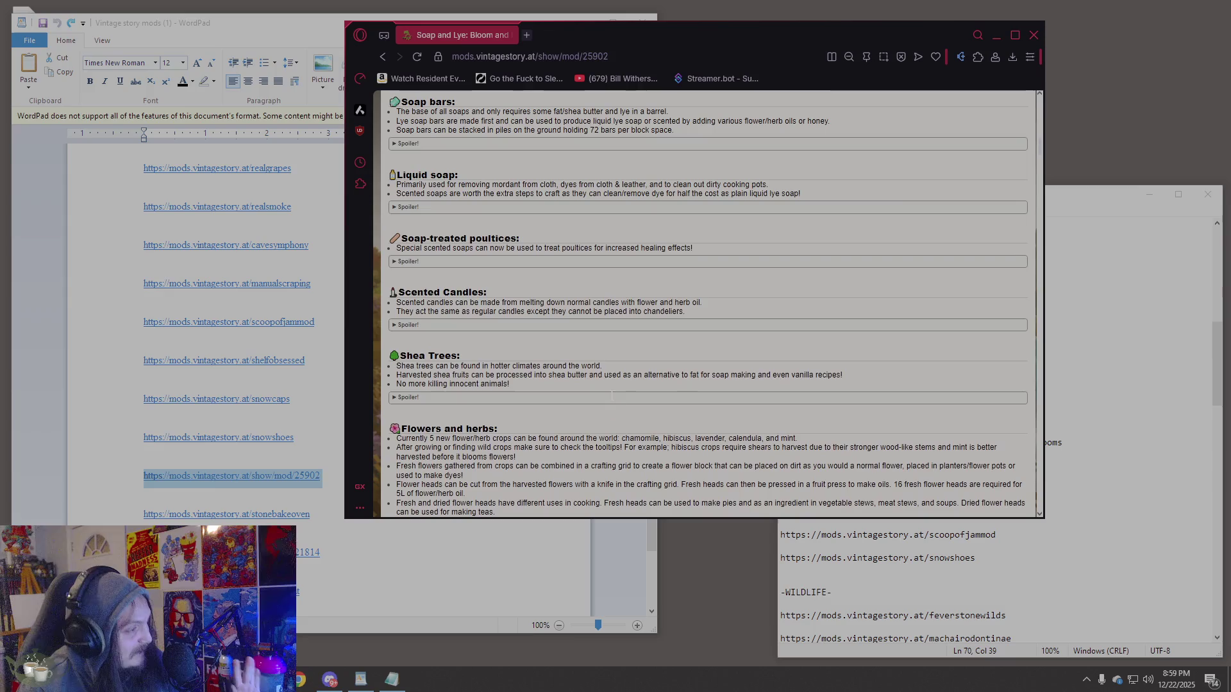
scroll(601, 407, up, 2)
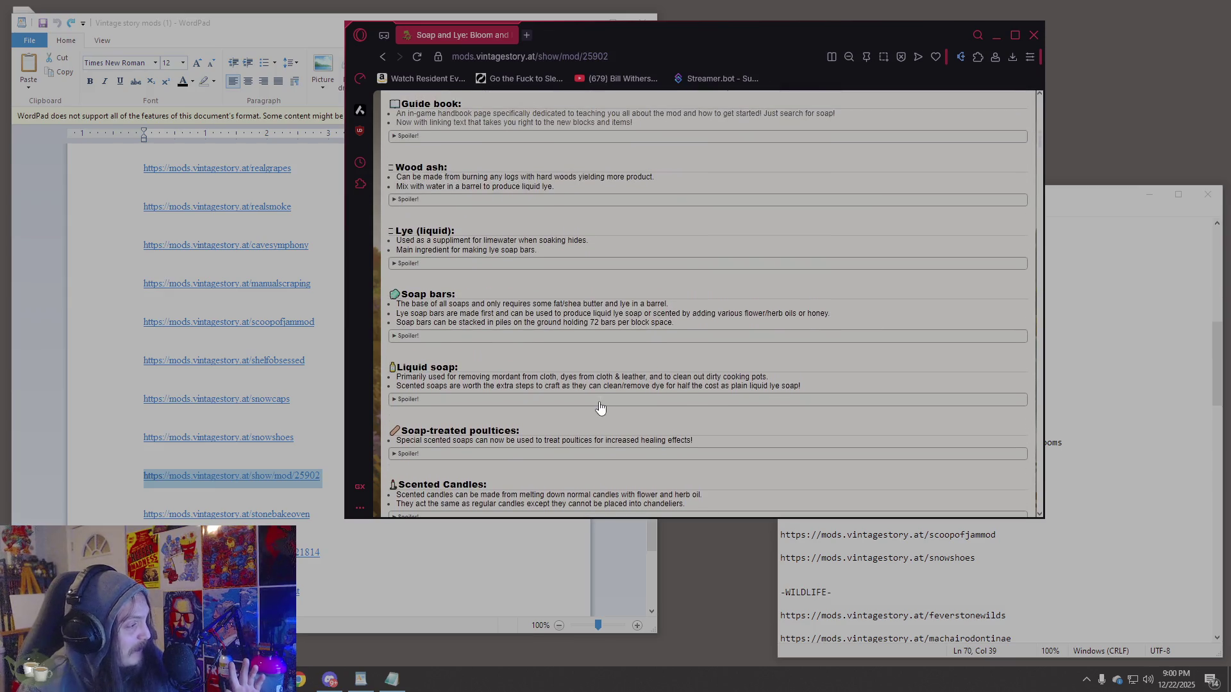
scroll(601, 408, up, 10)
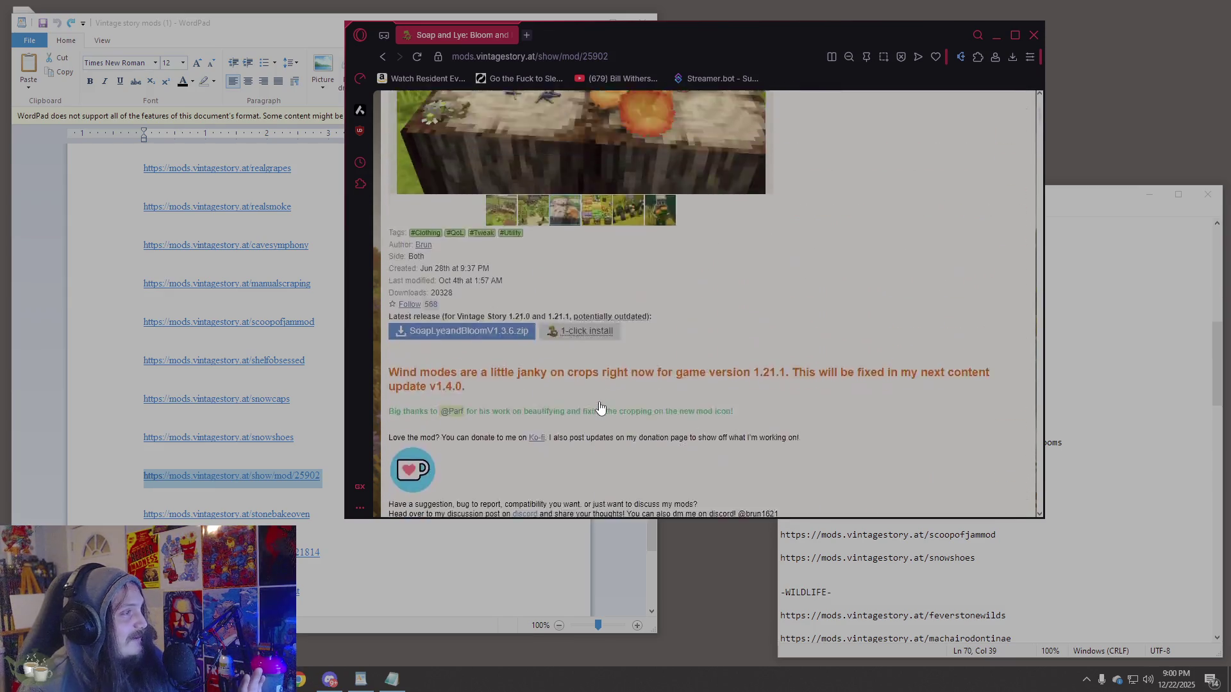
scroll(579, 425, down, 4)
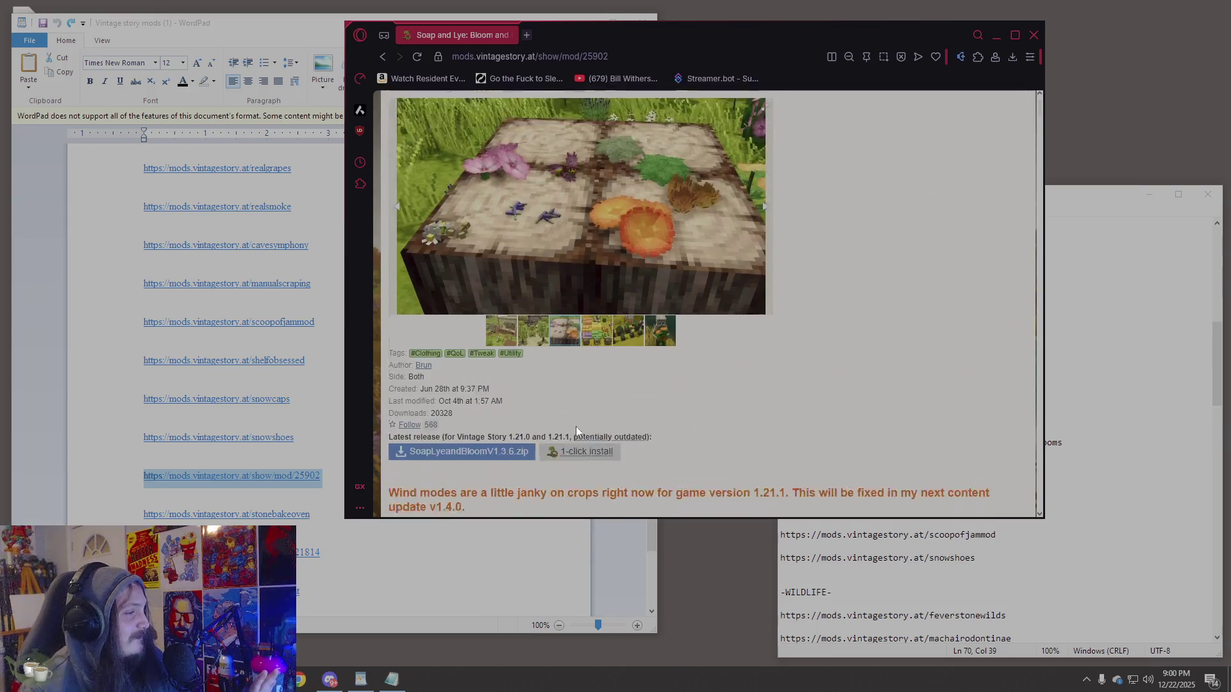
scroll(569, 426, down, 10)
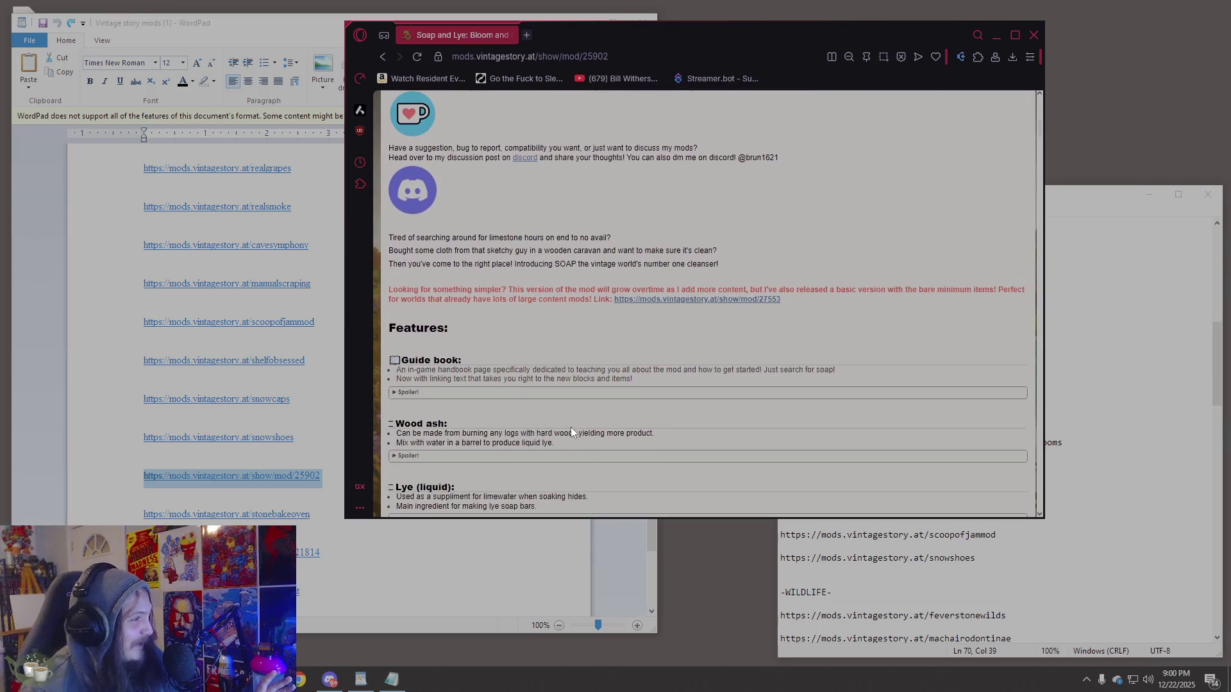
scroll(573, 440, down, 12)
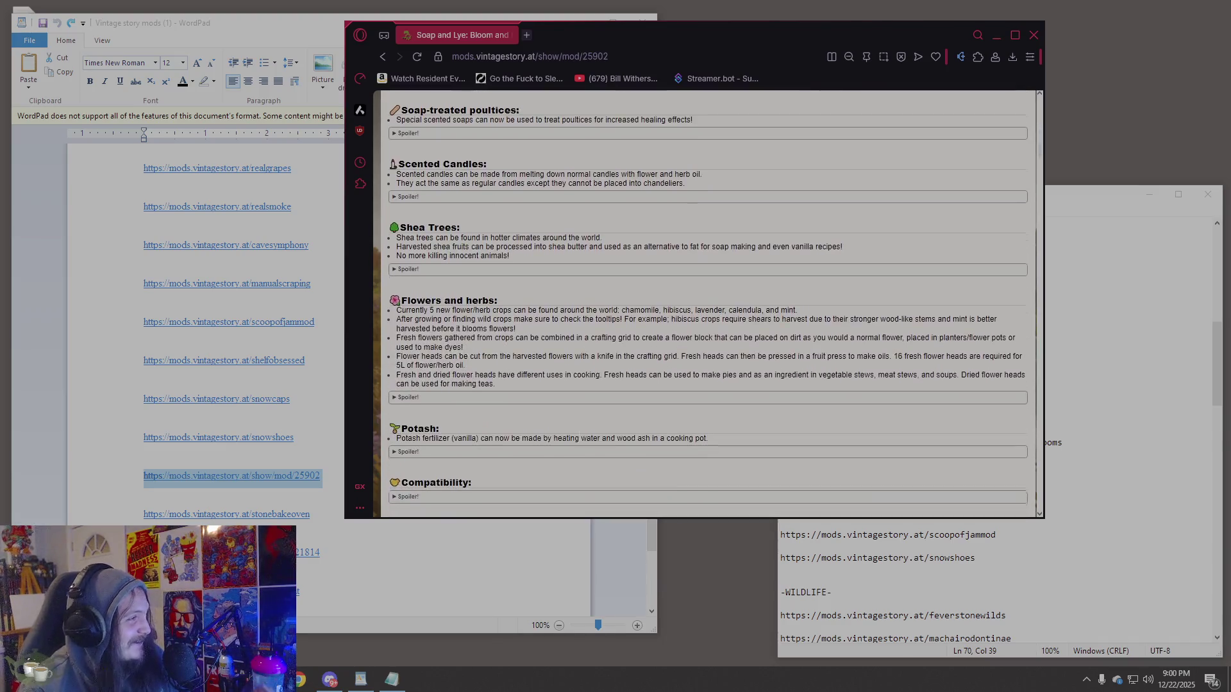
scroll(580, 434, down, 8)
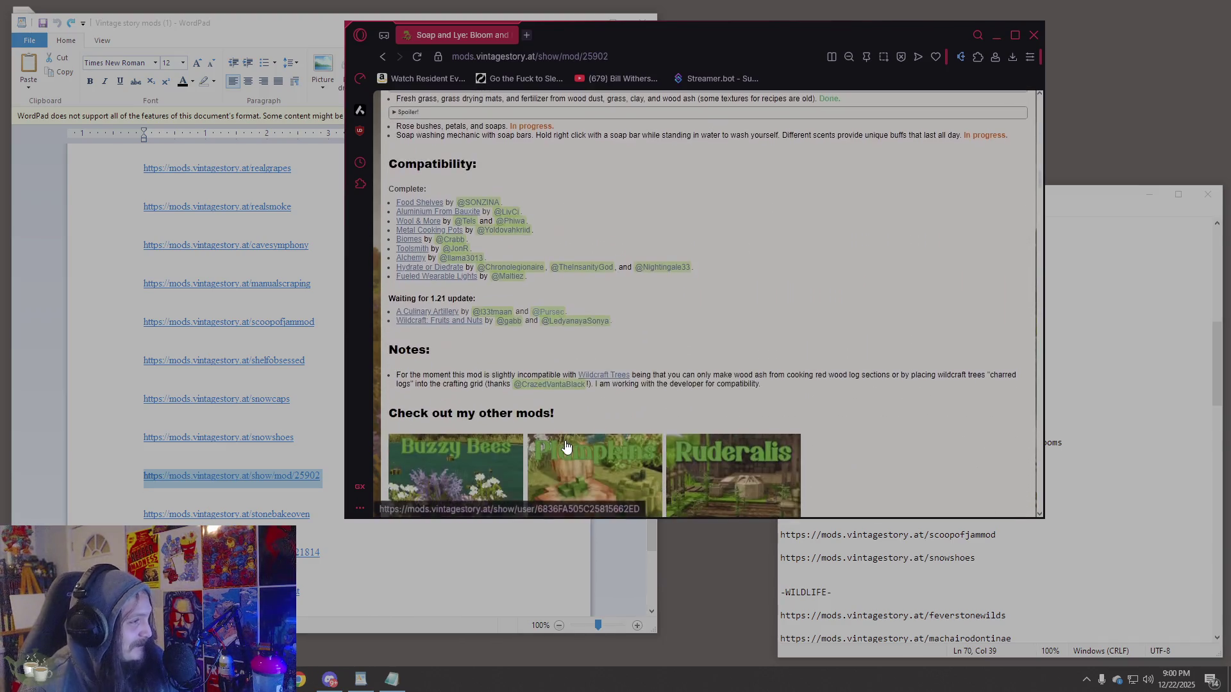
scroll(653, 330, down, 5)
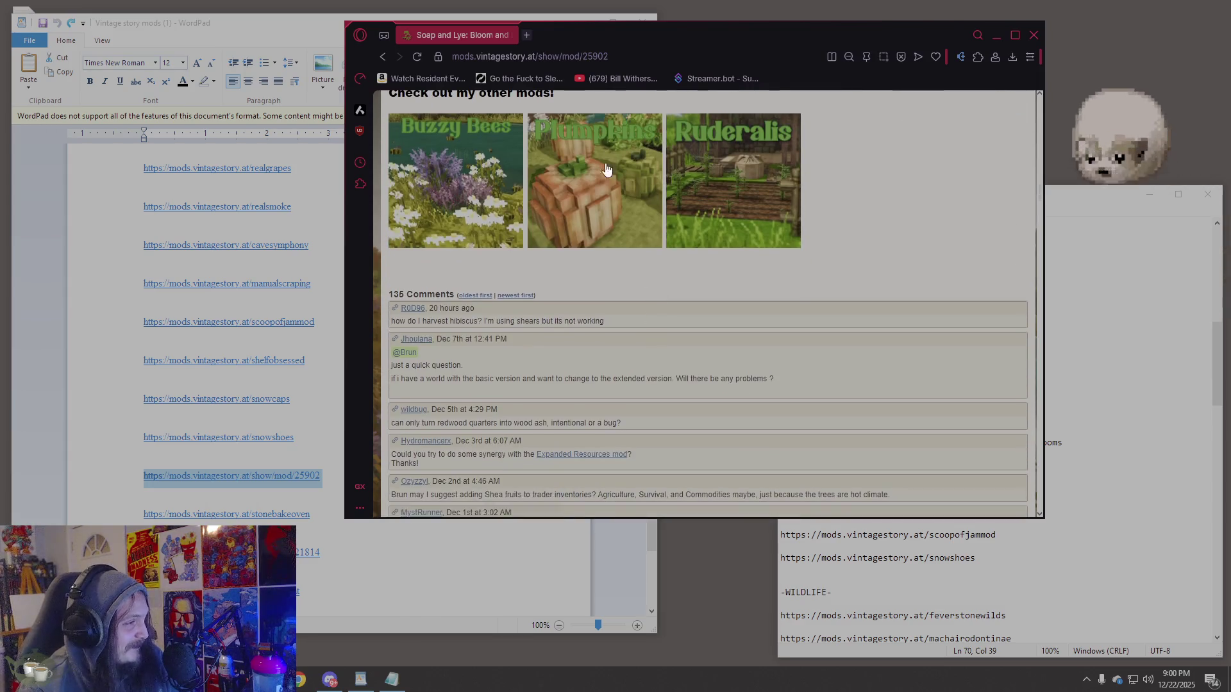
Copy the Soap and Lye page URL and bring the cure list in Notepad forward.
click(567, 55)
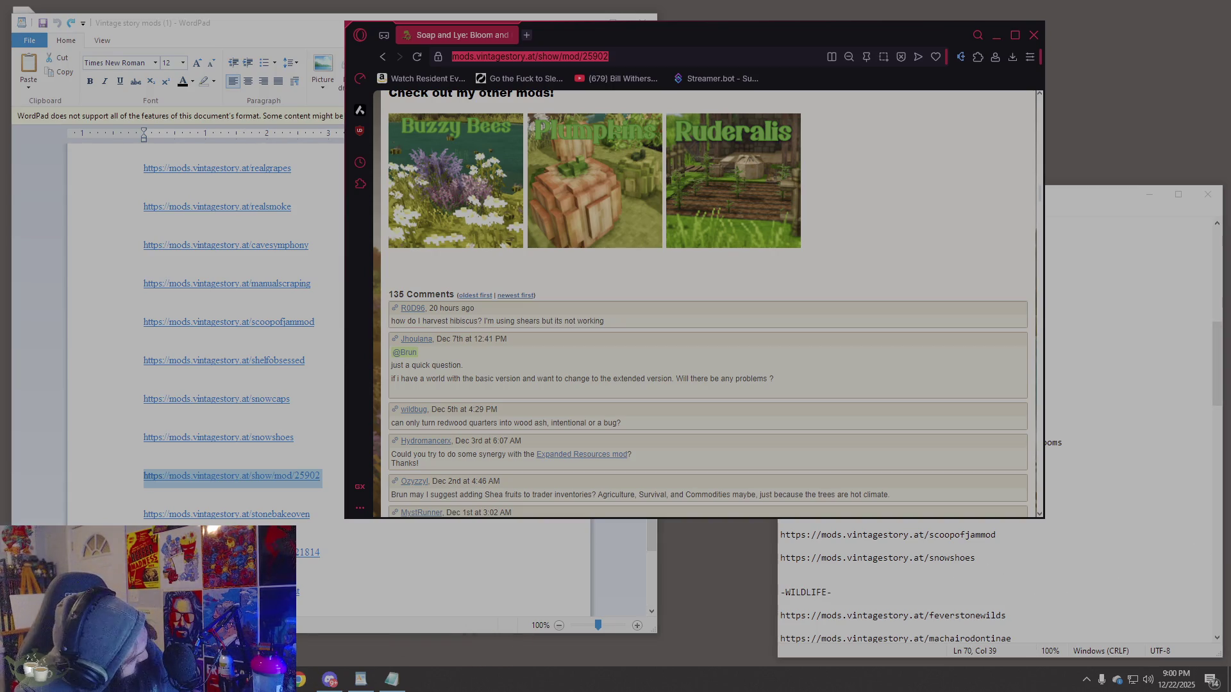
scroll(891, 426, up, 5)
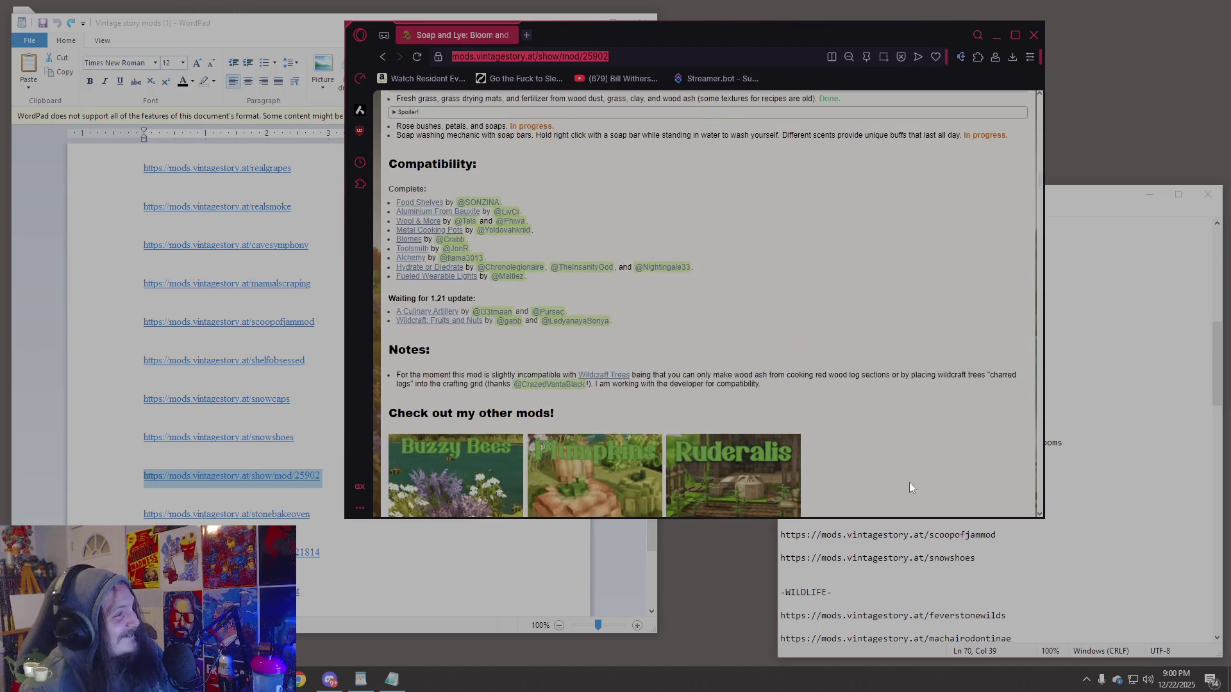
click(1000, 615)
scroll(1000, 616, down, 10)
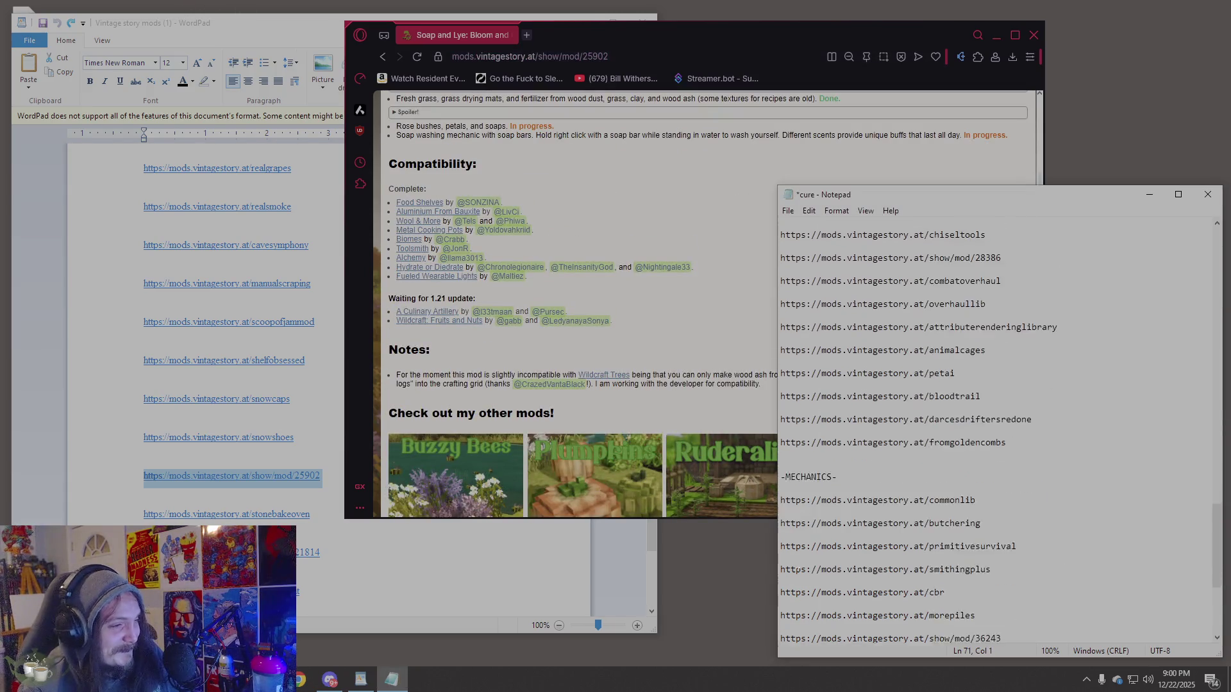
Paste the Soap and Lye link (show/mod/25902) on a new line after shelfobsessed.
click(1010, 595)
key(Return)
key(Return)
text(https://mods.vintagestory.at/show/mod/25902)
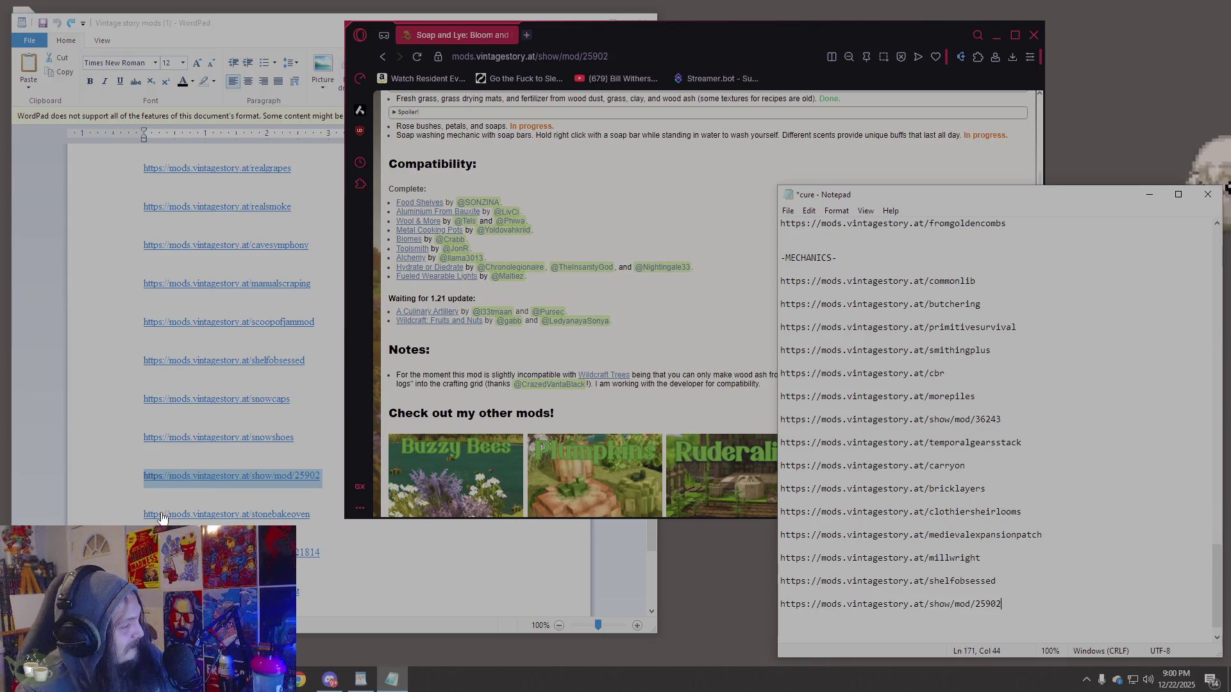
Put the stonebakeoven link from the WordPad list into the browser address bar.
click(136, 517)
click(711, 198)
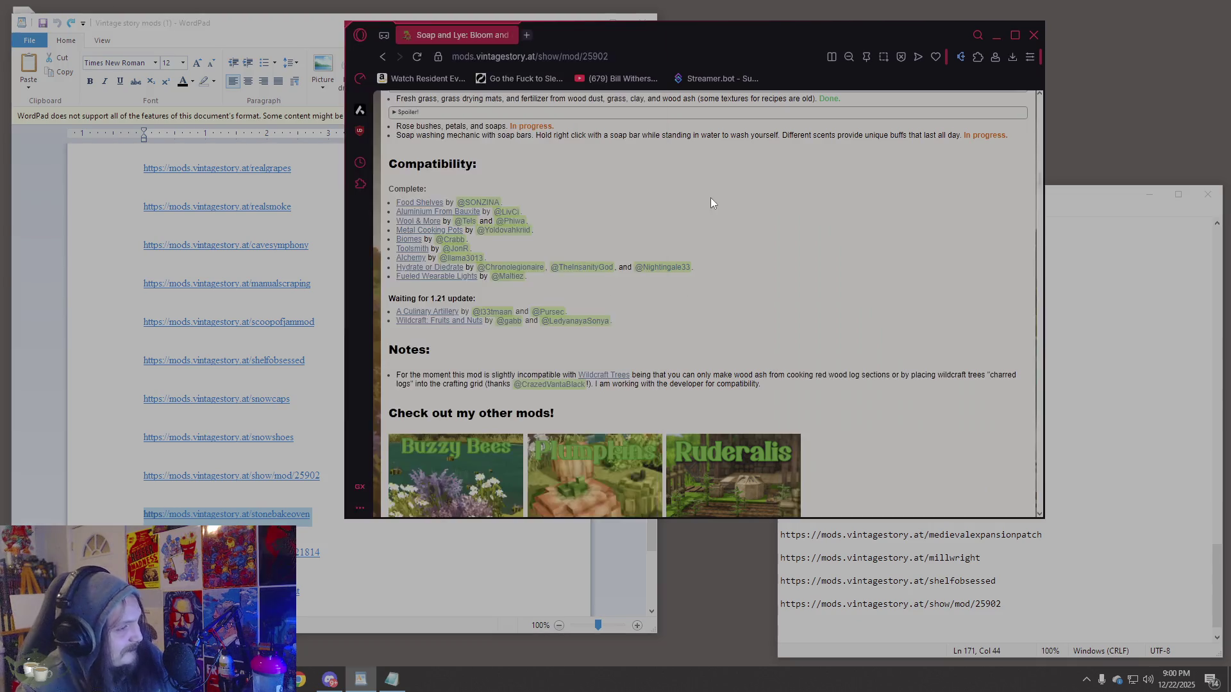
click(544, 58)
text(https://mods.vintagestory.at/stonebakeoven)
Load the Stone Bake Oven mod page and browse its screenshots.
key(Return)
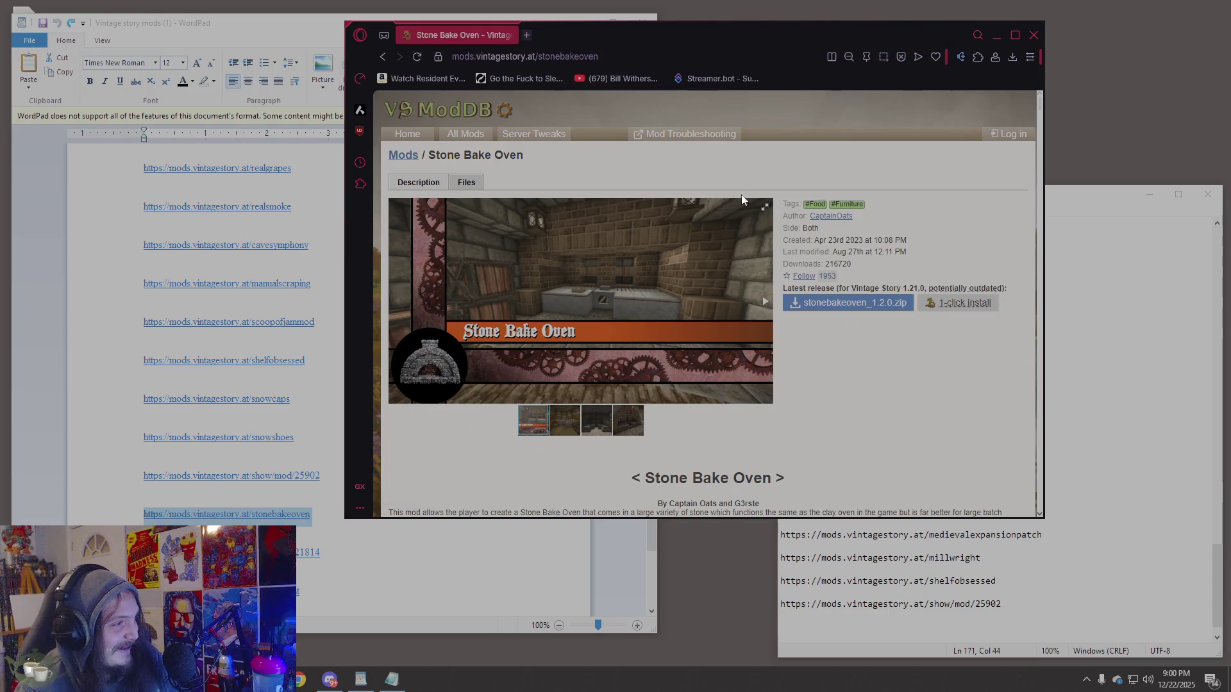
scroll(641, 289, down, 1)
click(574, 359)
click(591, 366)
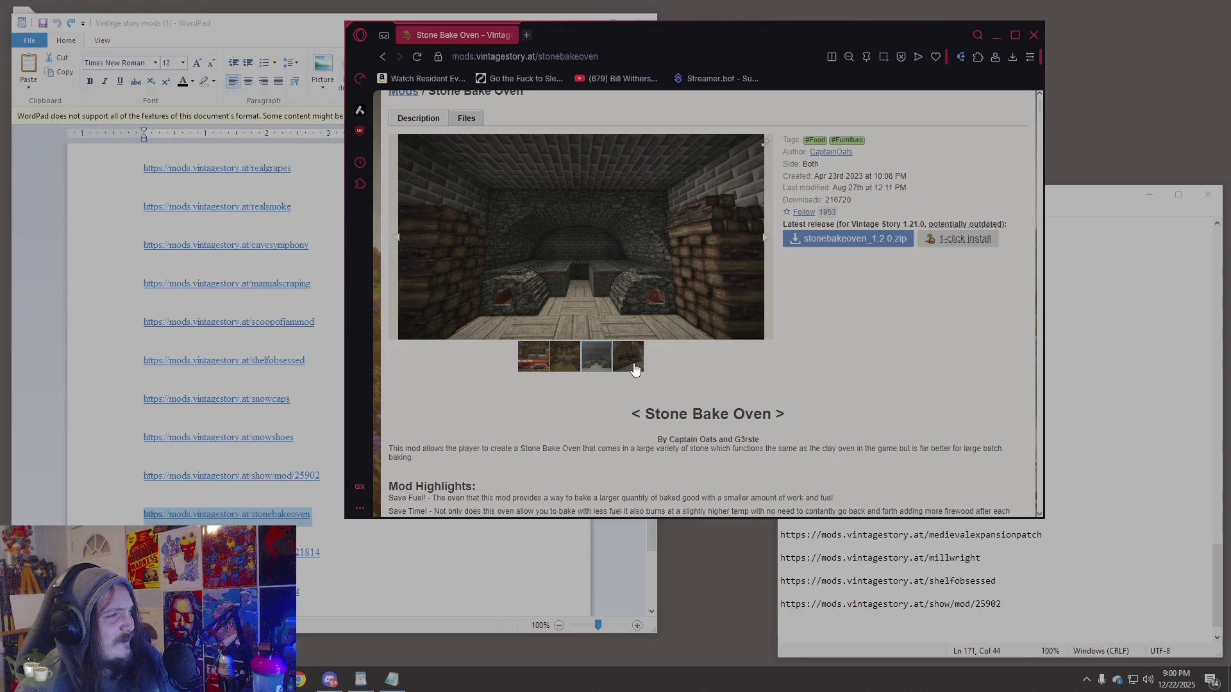
click(630, 365)
click(596, 360)
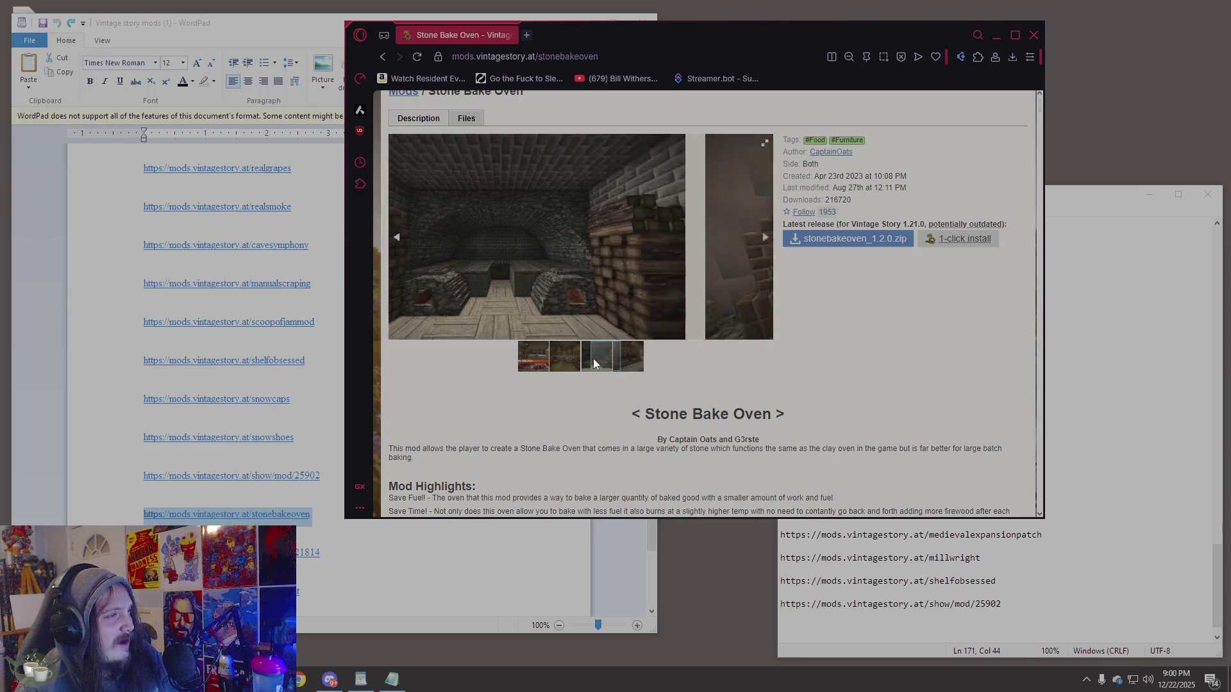
Append the Stone Bake Oven page address to the end of the cure list.
click(512, 58)
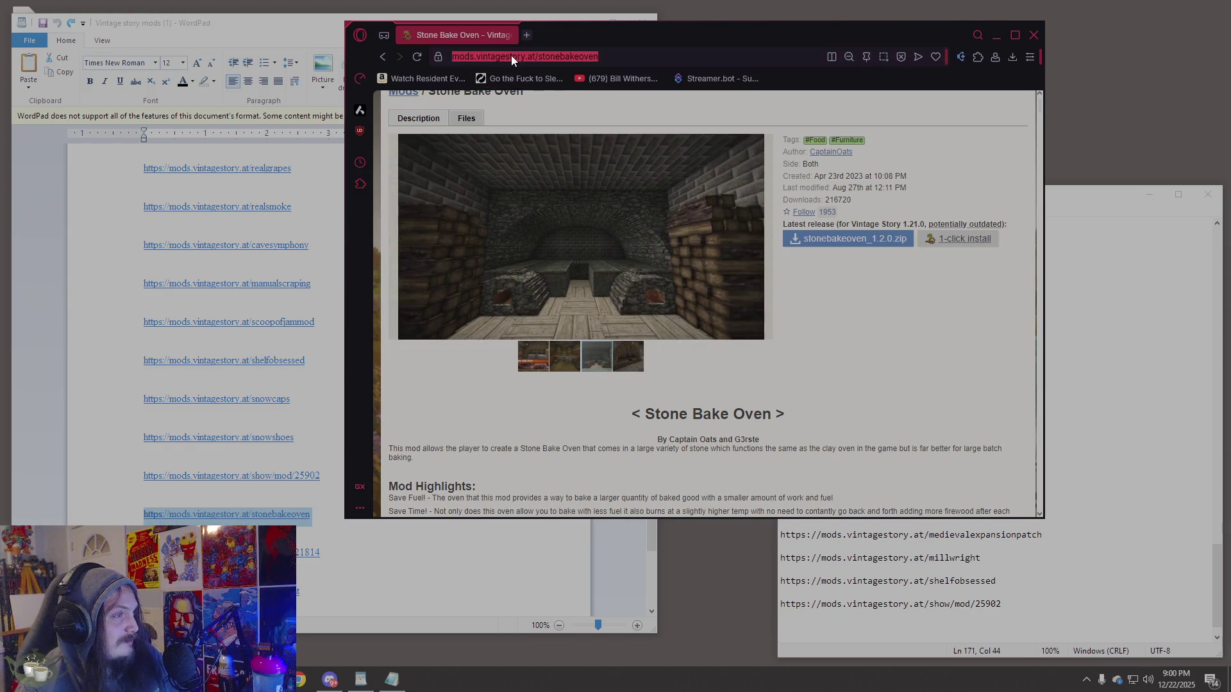
click(1111, 464)
click(1007, 604)
text(https://mods.vintagestory.at/stonebakeoven)
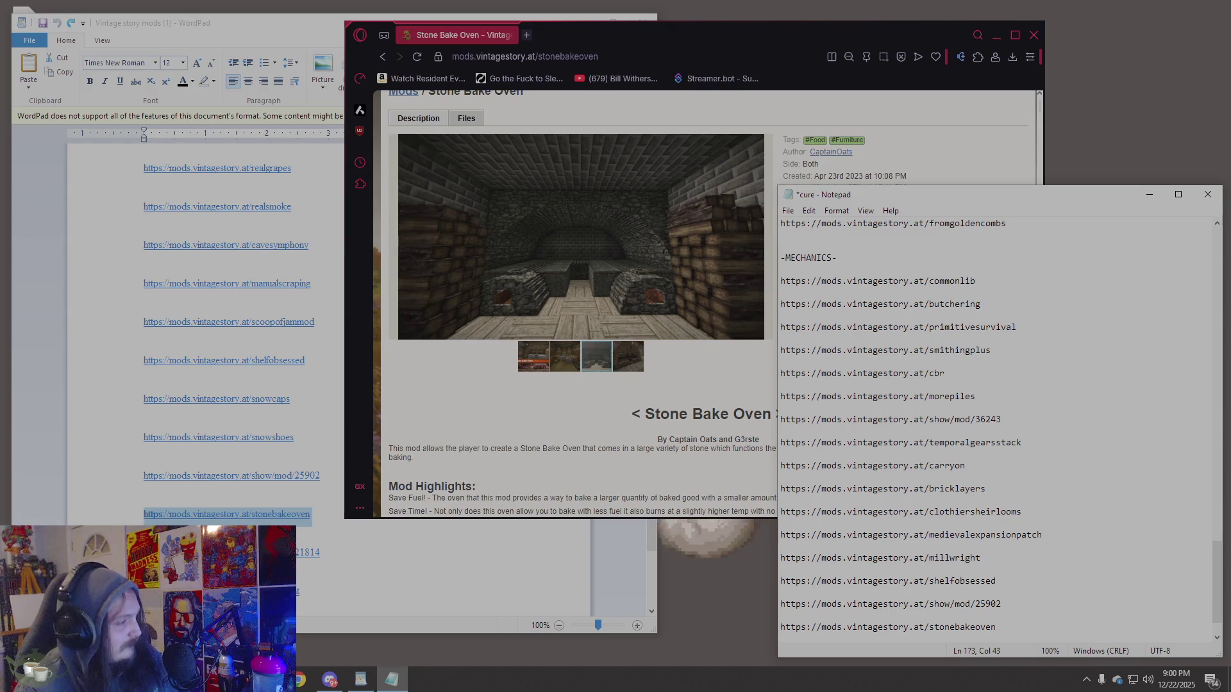
Copy the next WordPad link, show/mod/21814, into the browser address bar.
click(361, 679)
triple_click(230, 553)
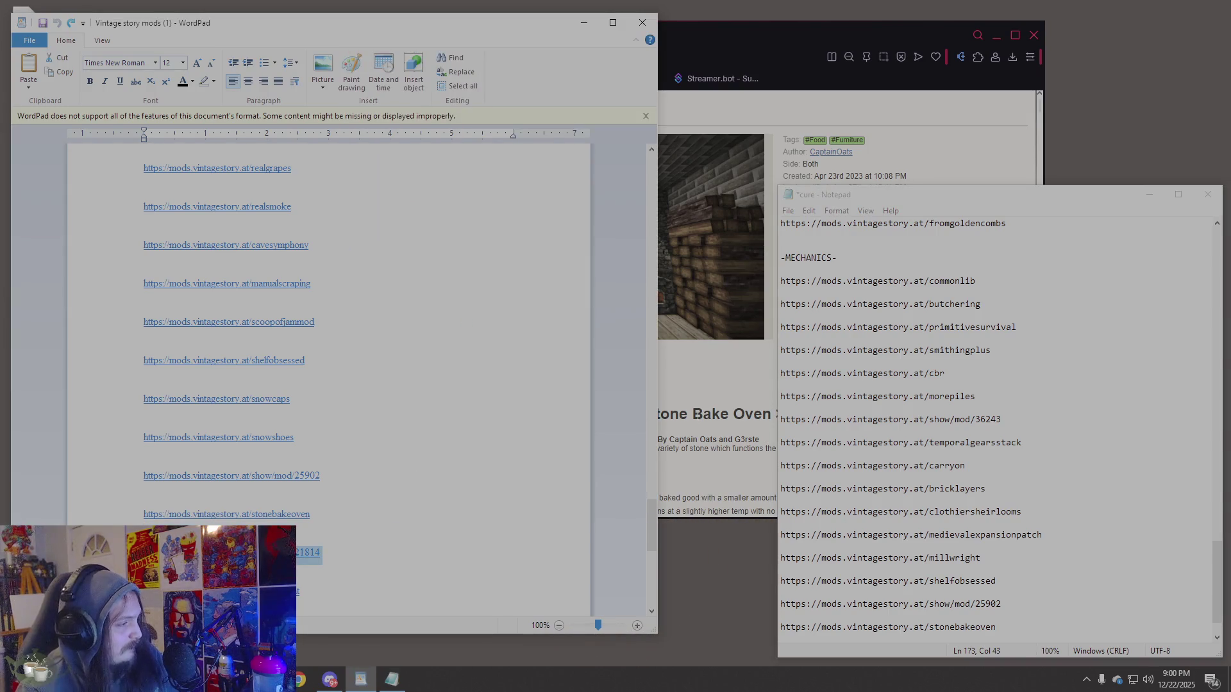
key(ctrl+c)
click(709, 393)
click(572, 59)
key(ctrl+v)
Load the Substrate page, scroll through its cultivation guide, and play the showcase video full screen.
key(Return)
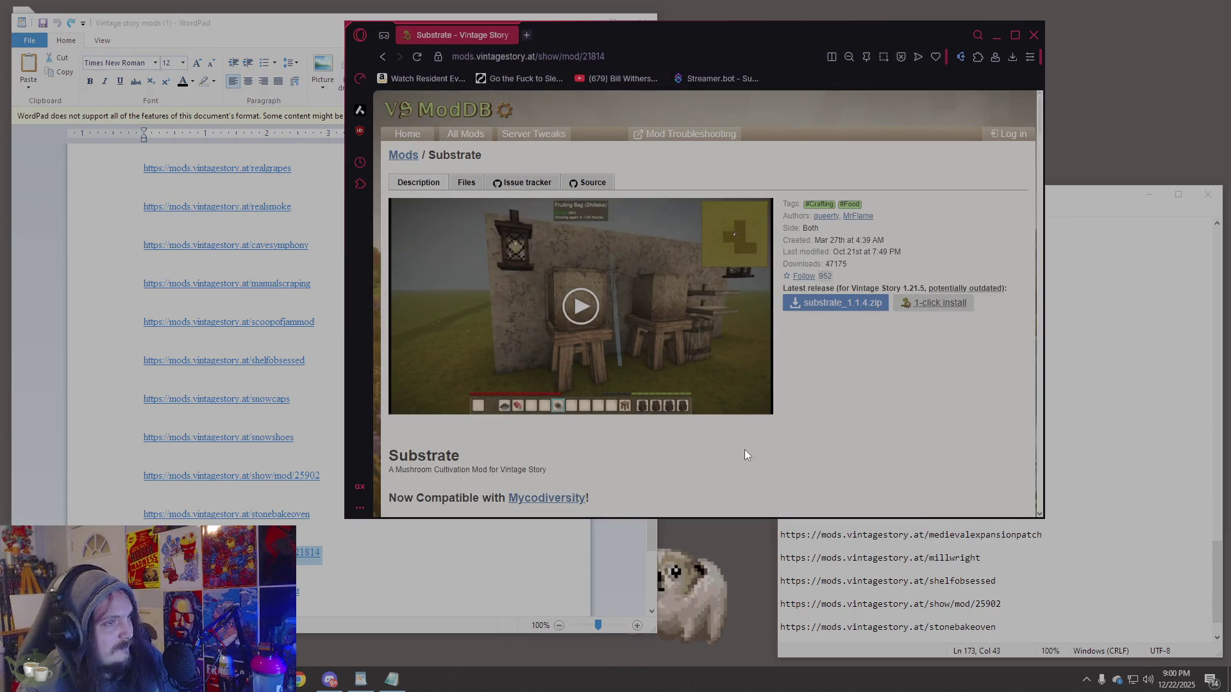
scroll(744, 449, down, 4)
scroll(744, 452, down, 7)
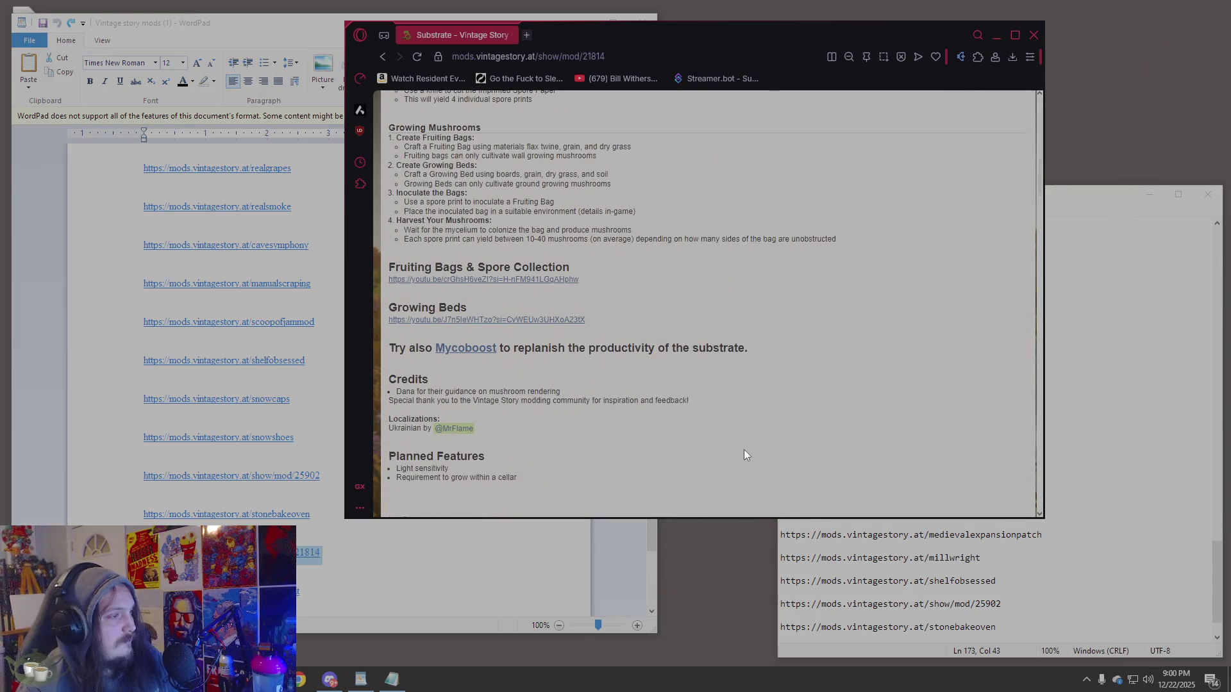
scroll(744, 449, down, 3)
scroll(744, 449, up, 2)
scroll(744, 452, up, 2)
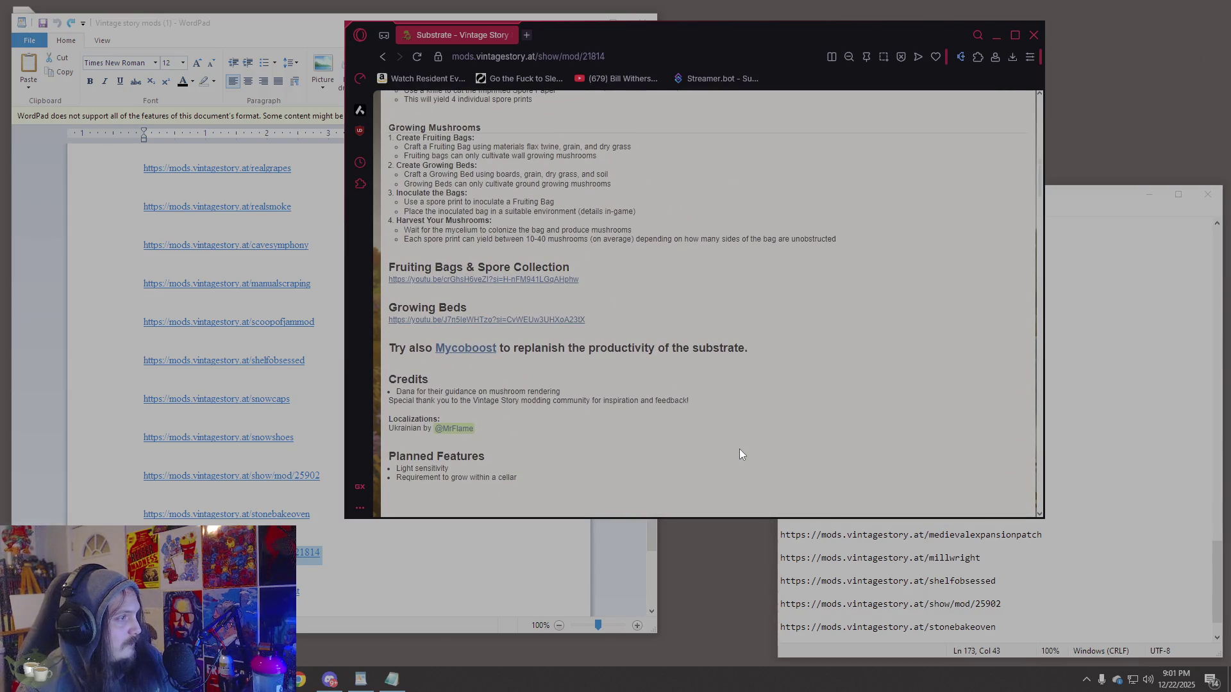
scroll(740, 449, up, 15)
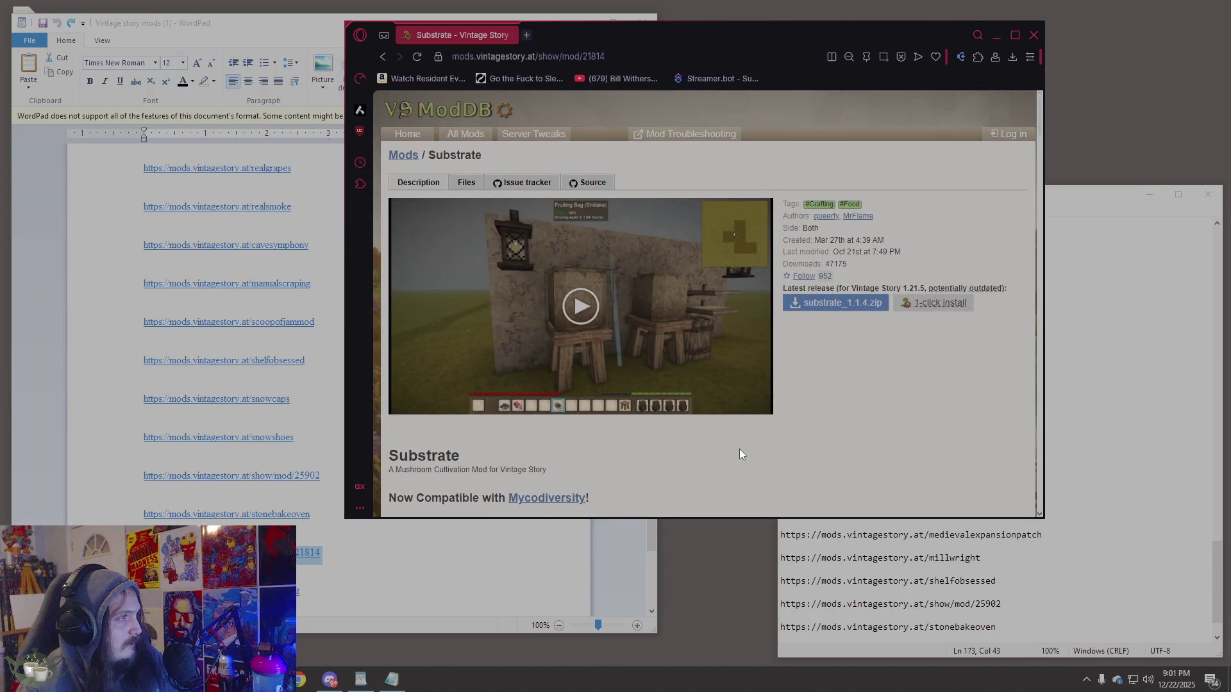
click(574, 314)
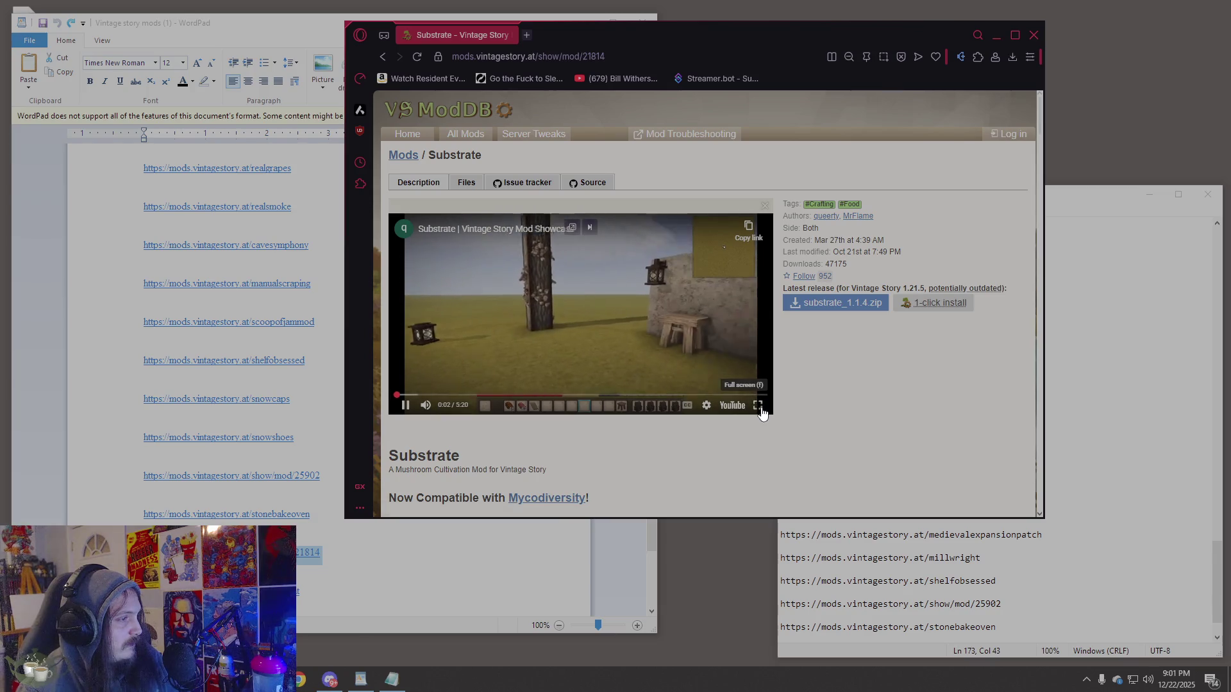
click(759, 406)
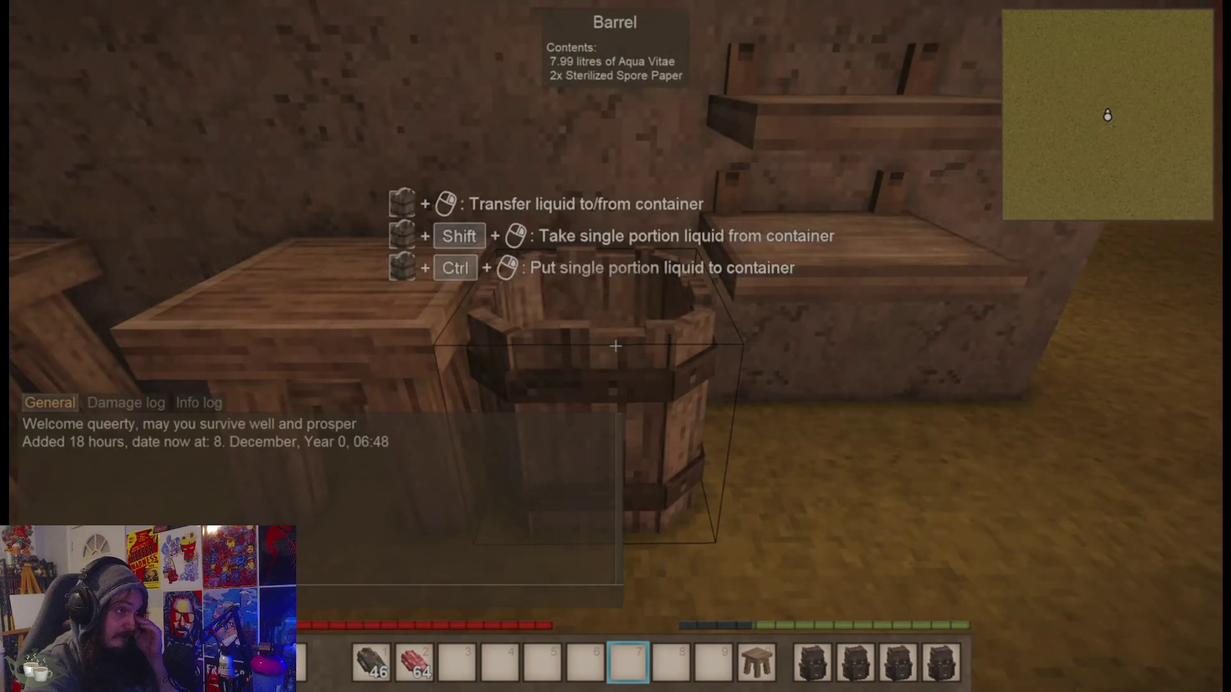
right_click(615, 346)
click(949, 293)
click(585, 660)
key(Escape)
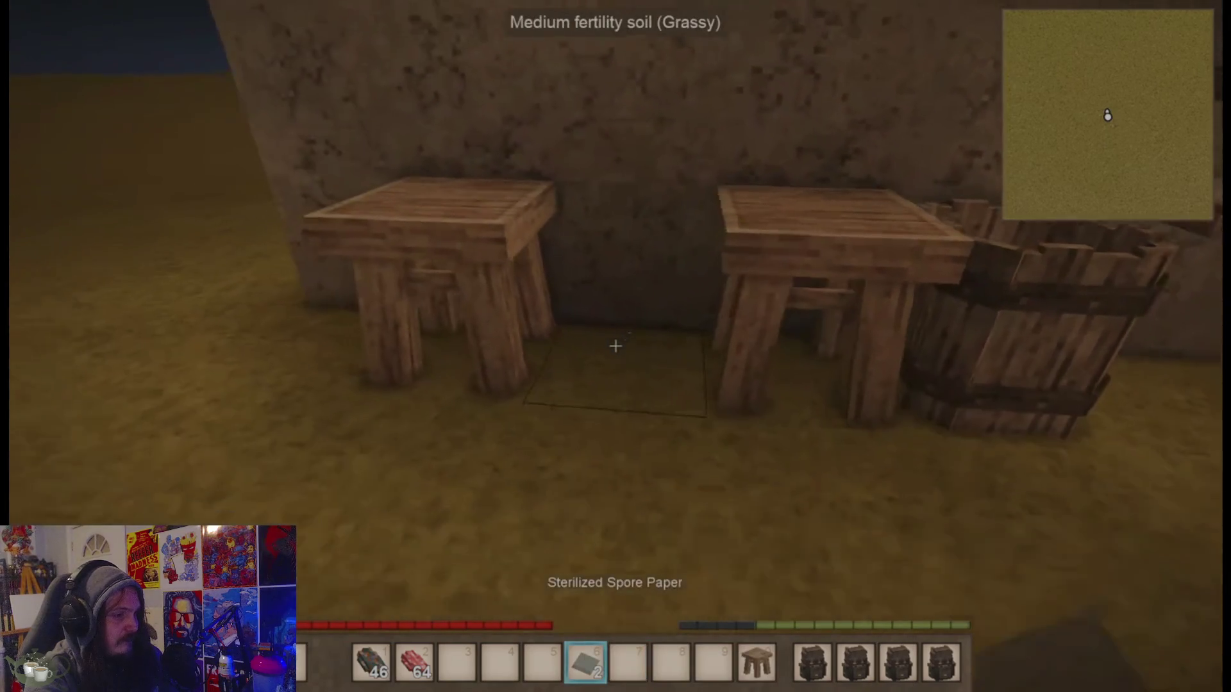
key(e)
mouse_move(589, 662)
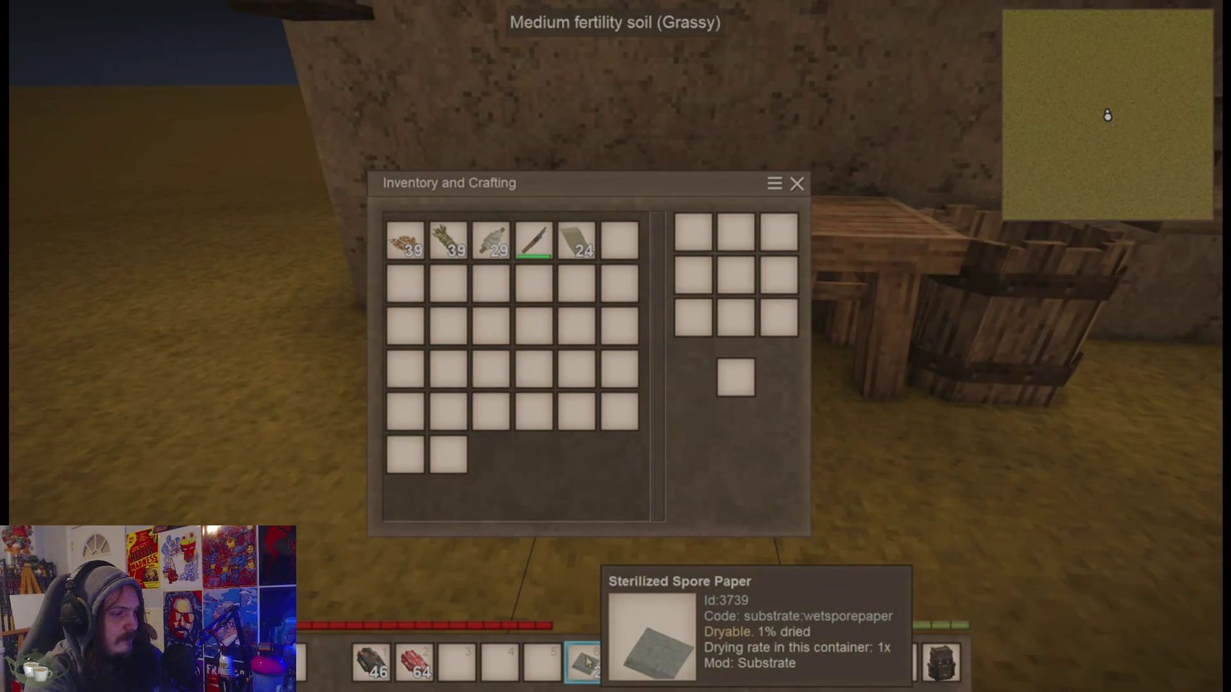
key(t)
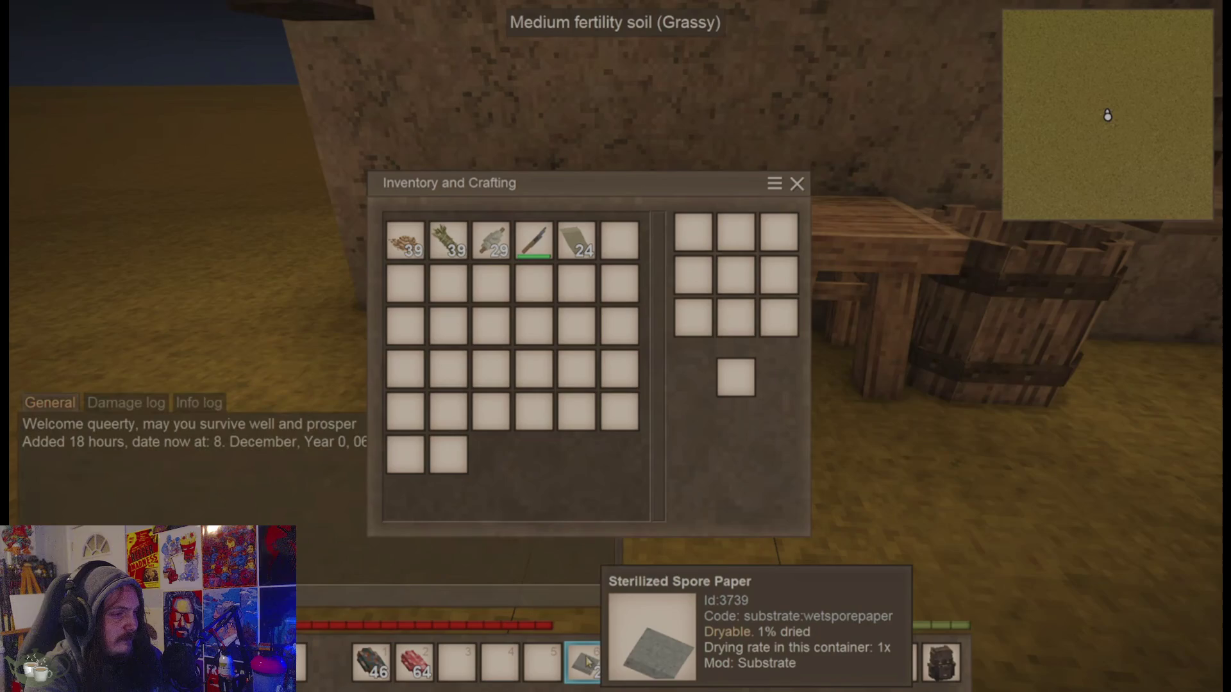
key(Return)
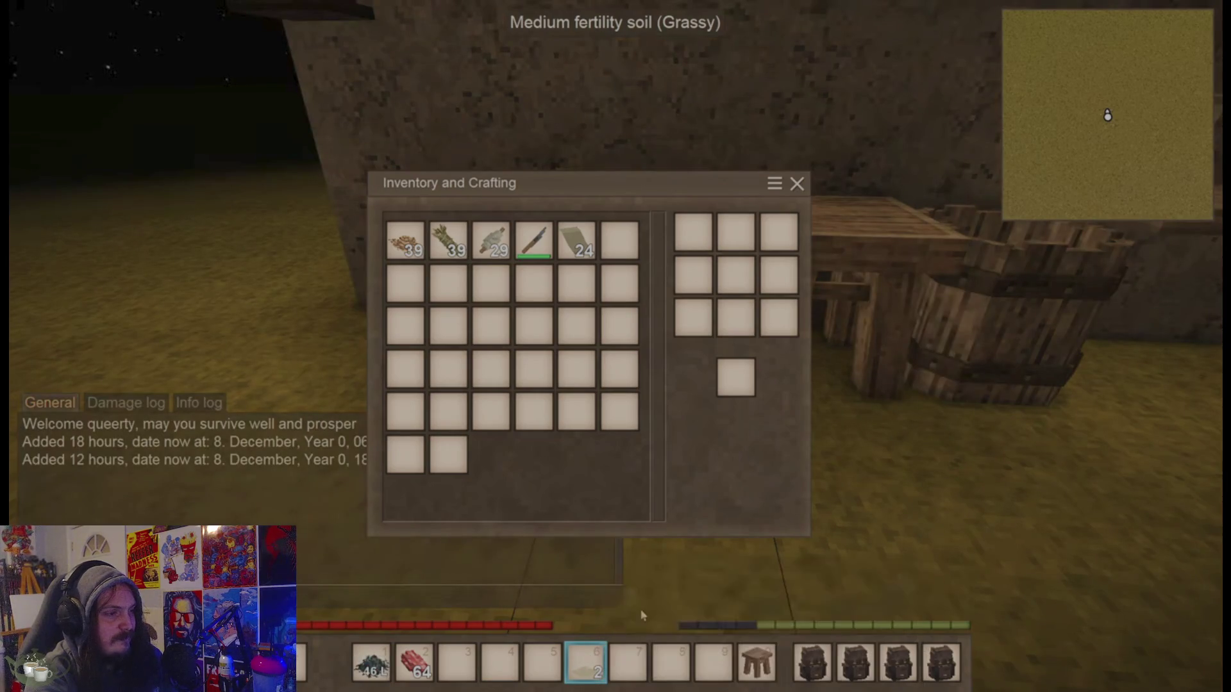
key(e)
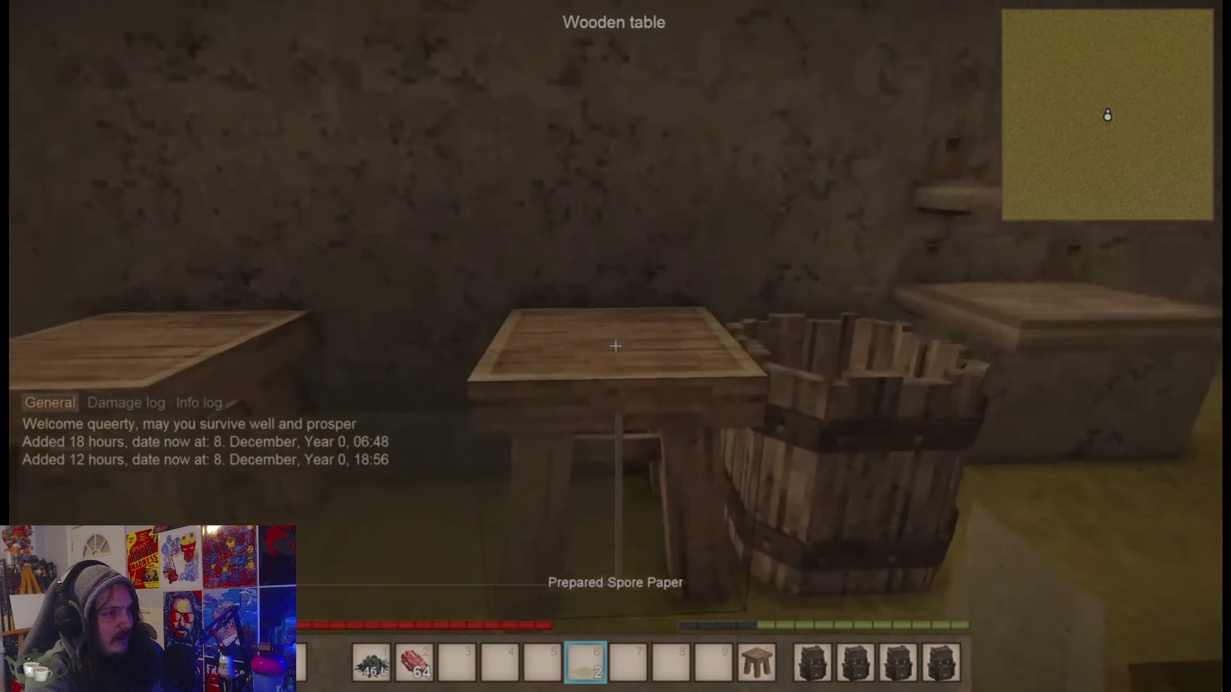
right_click(616, 346)
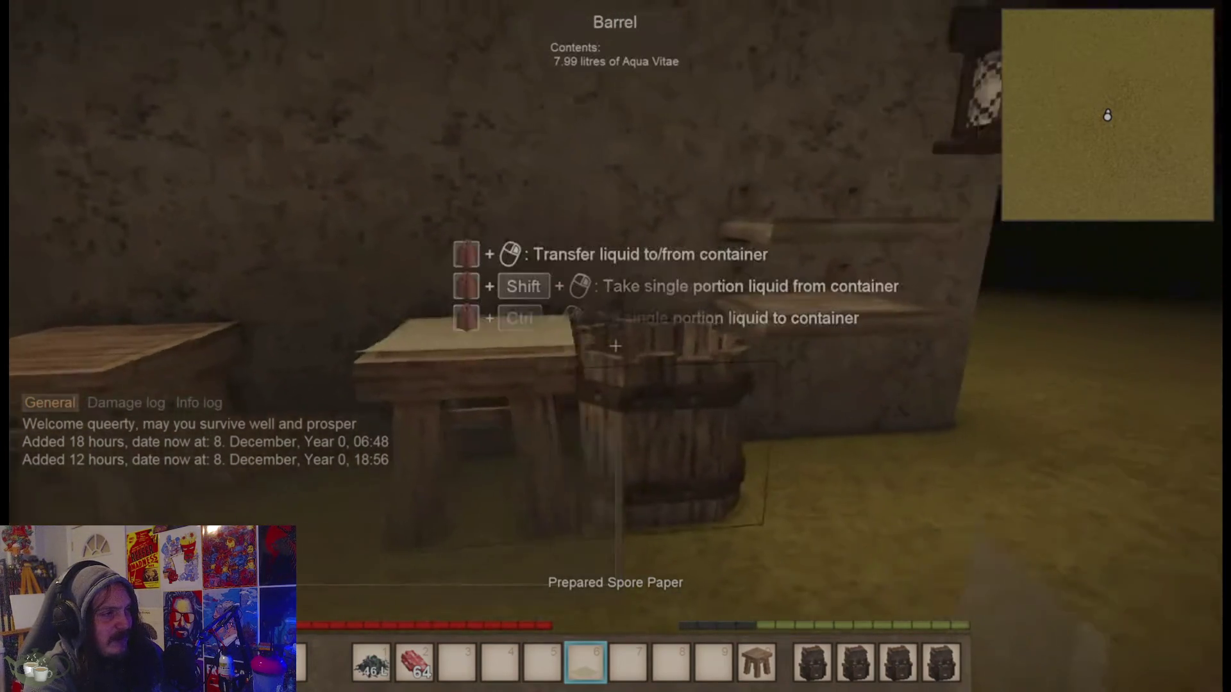
right_click(615, 346)
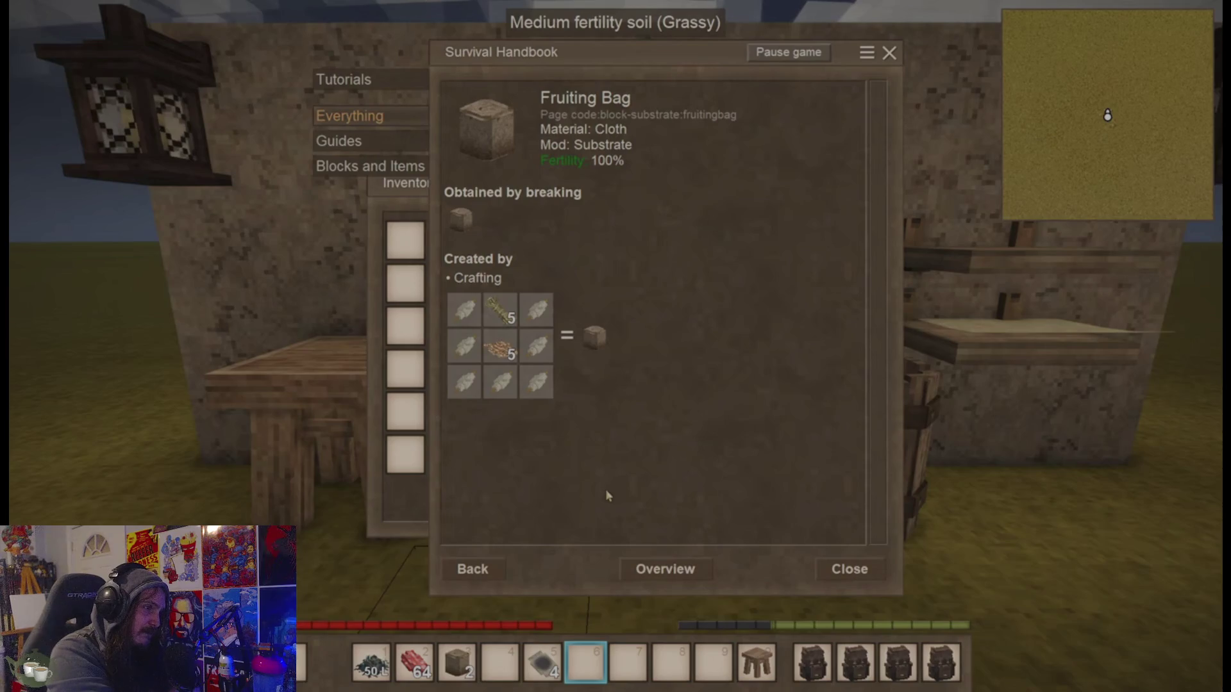
Operate the full-screen Substrate showcase with clicks, right-clicks, scrolls and E/W keys.
key(e)
click(735, 237)
click(449, 241)
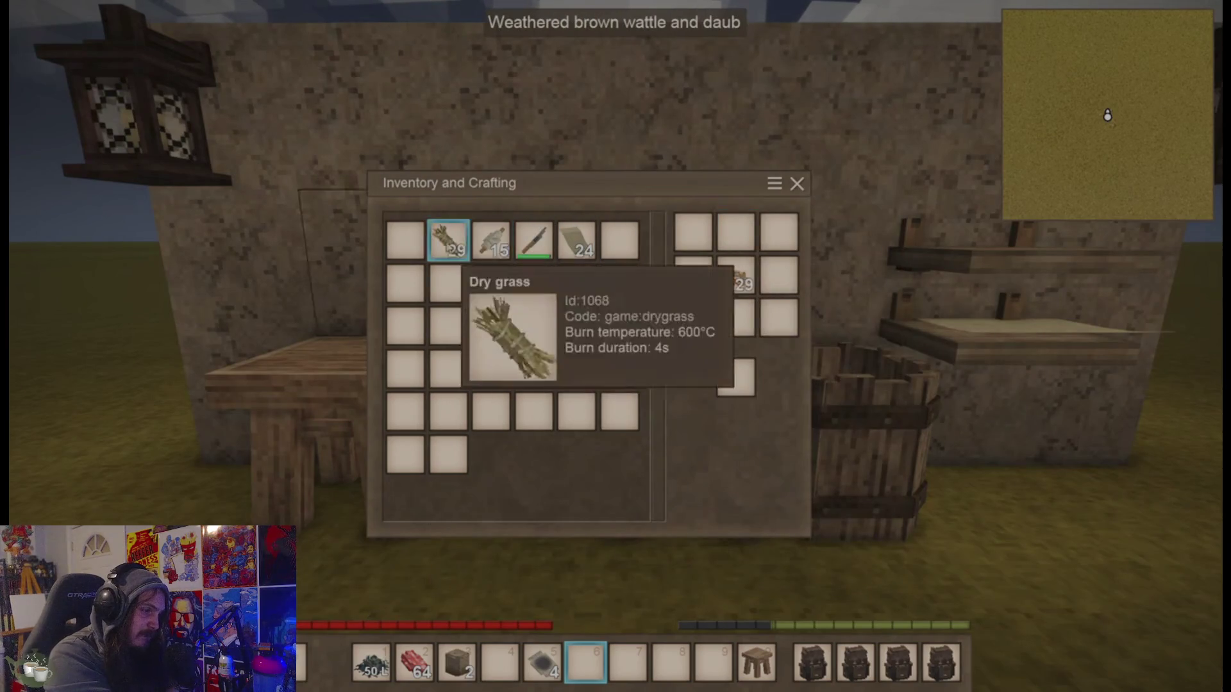
shift+click(737, 282)
key(e)
scroll(616, 346, up, 3)
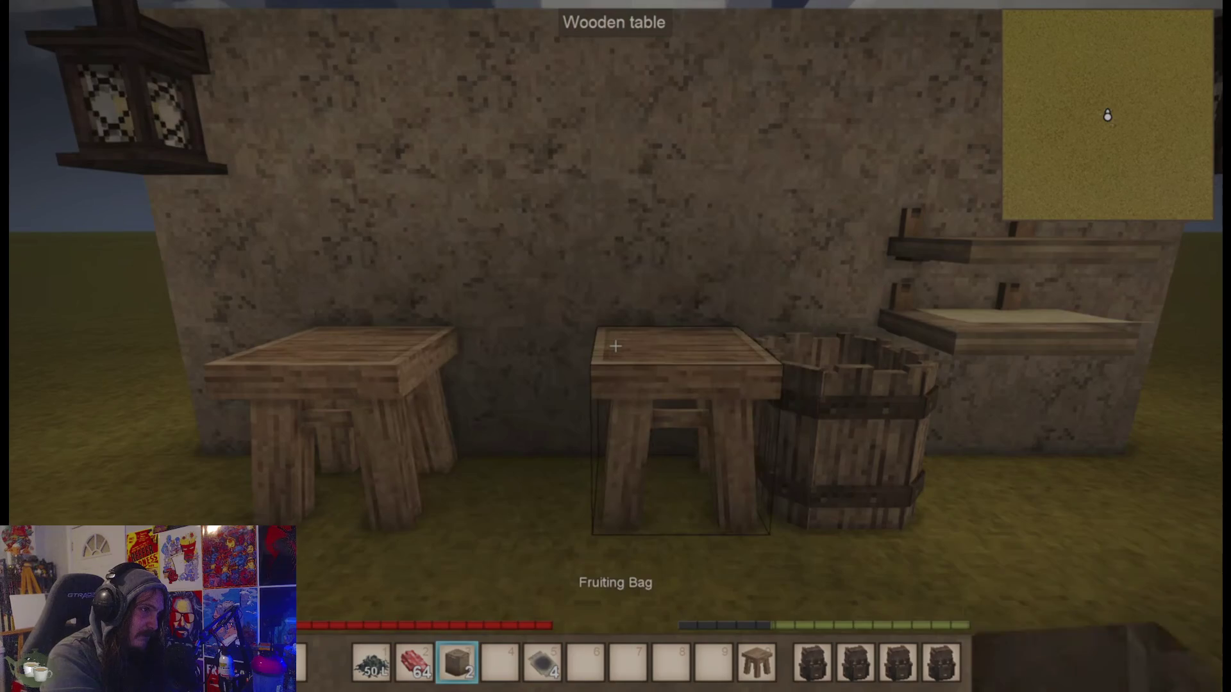
right_click(616, 346)
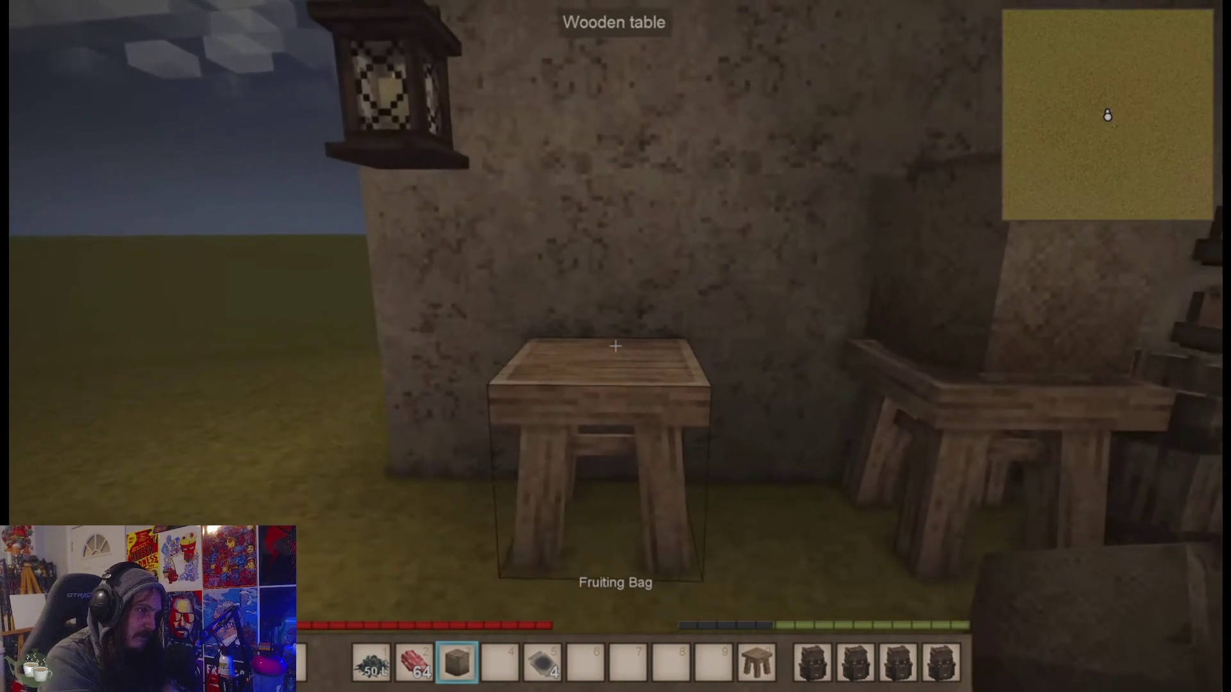
right_click(616, 347)
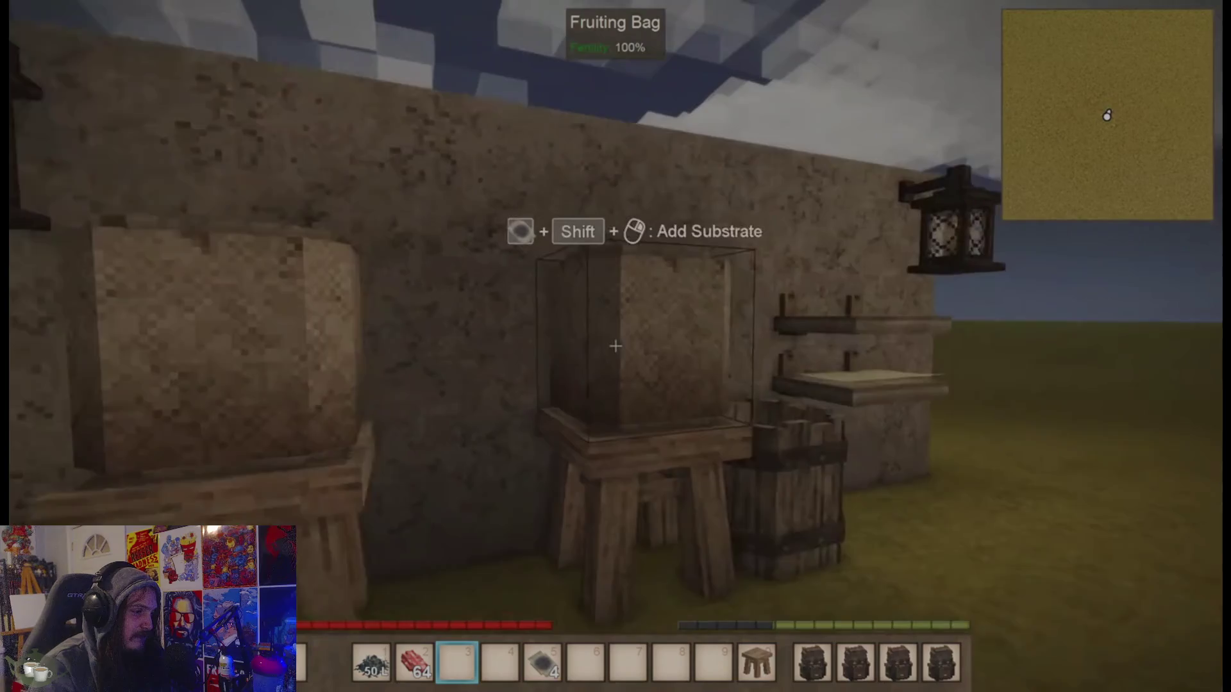
scroll(616, 346, down, 2)
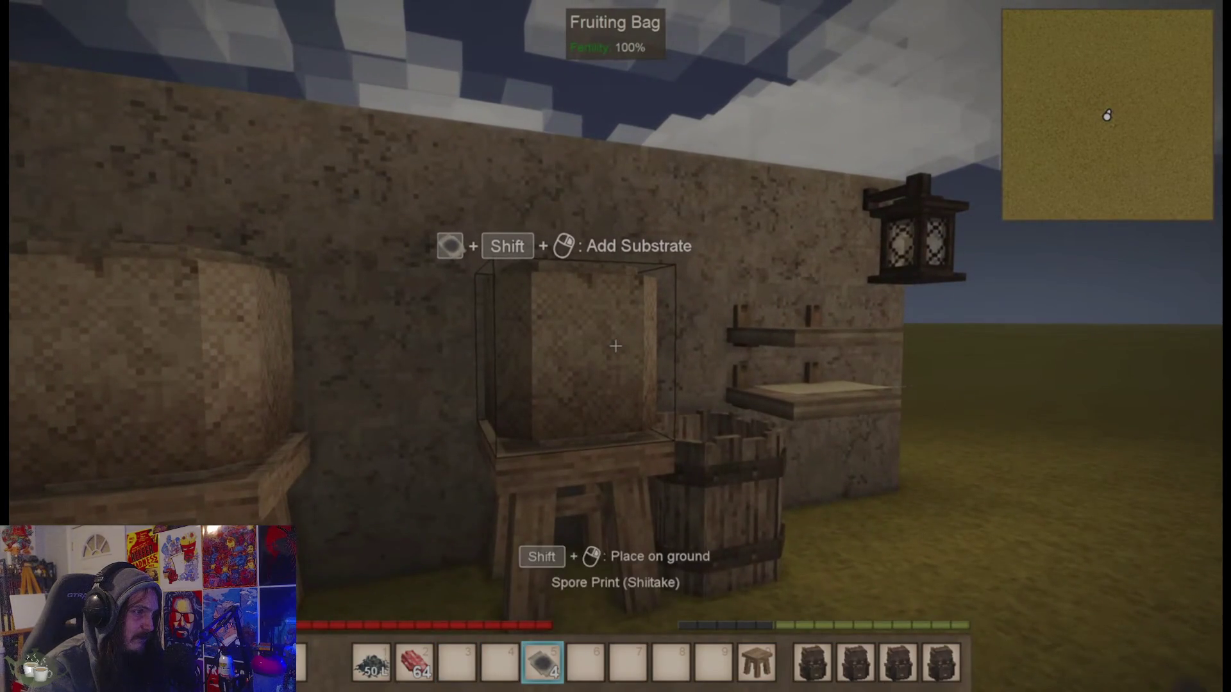
key(w)
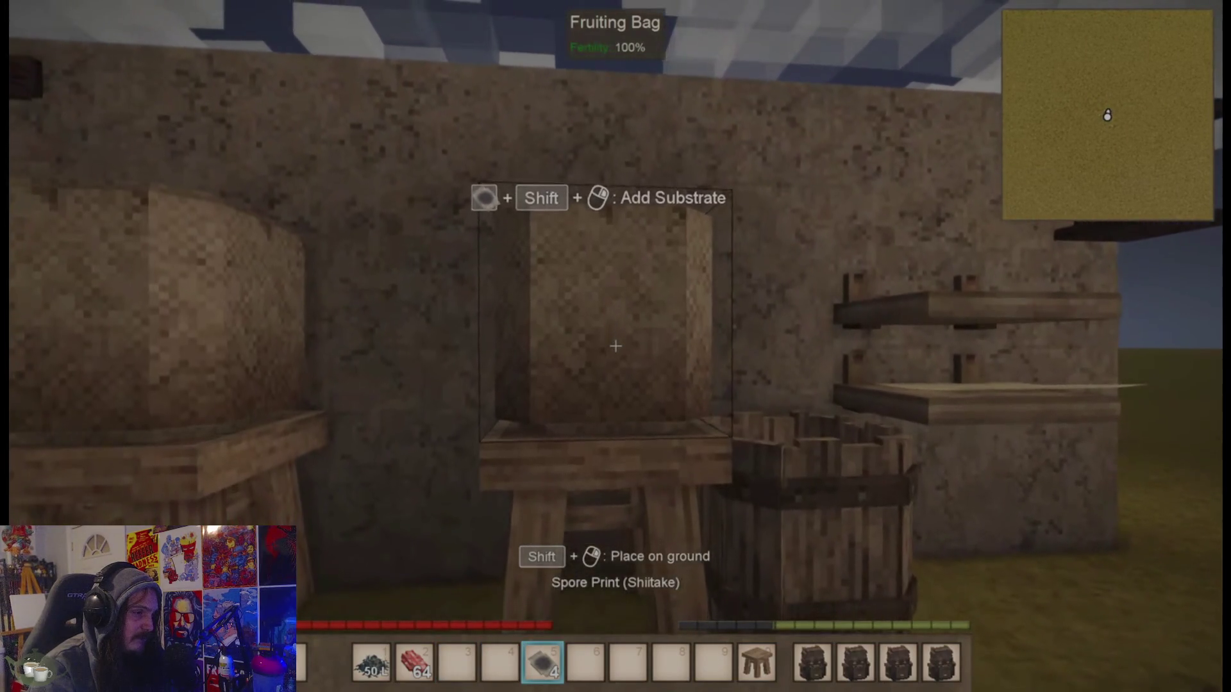
Switch windows away and back, then try T, Enter, W and S keys on the video.
key(alt+Tab)
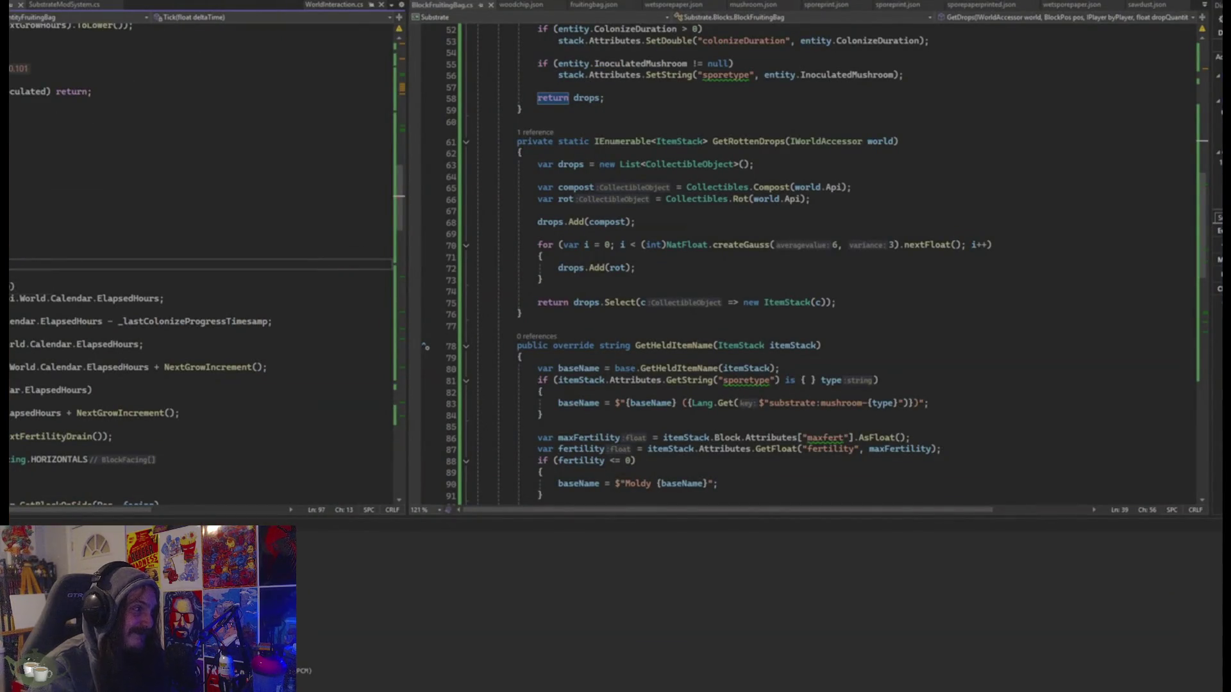
key(alt+Tab)
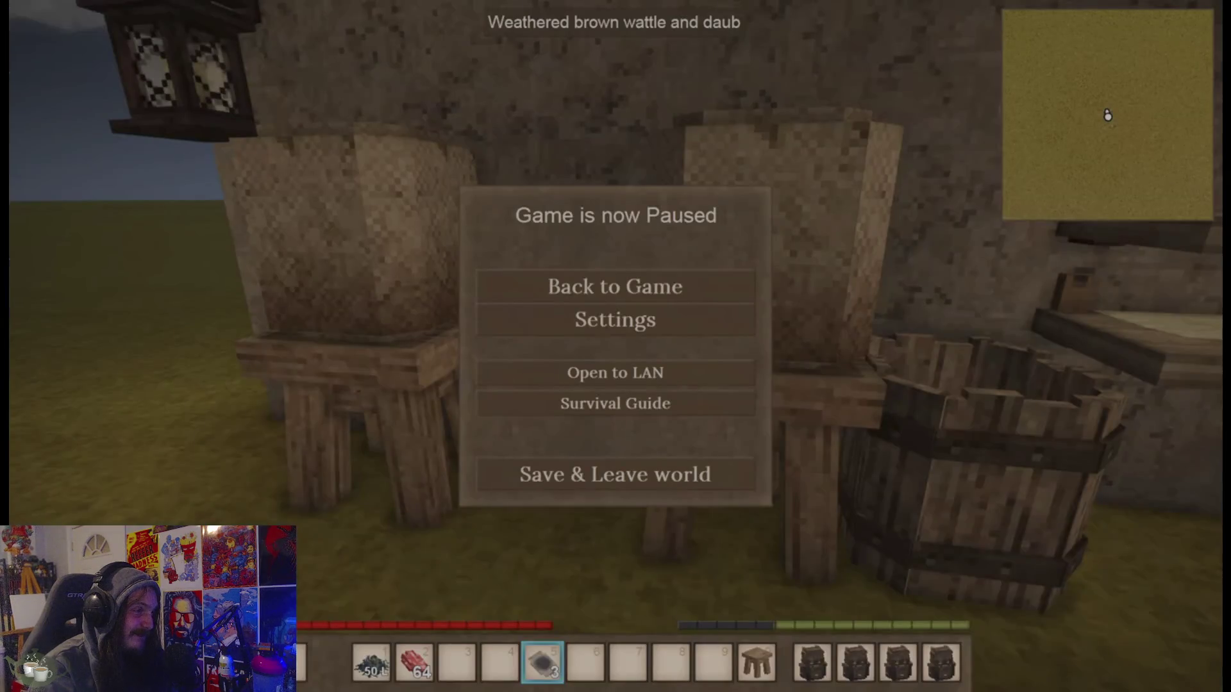
click(569, 298)
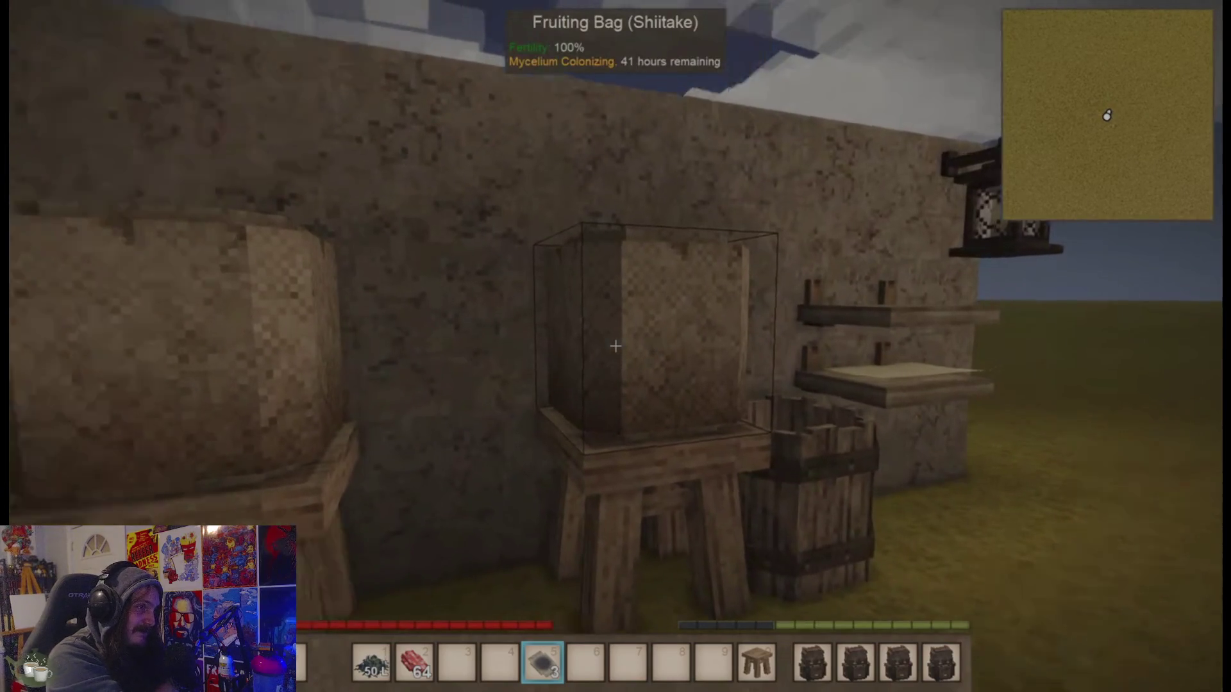
right_click(616, 346)
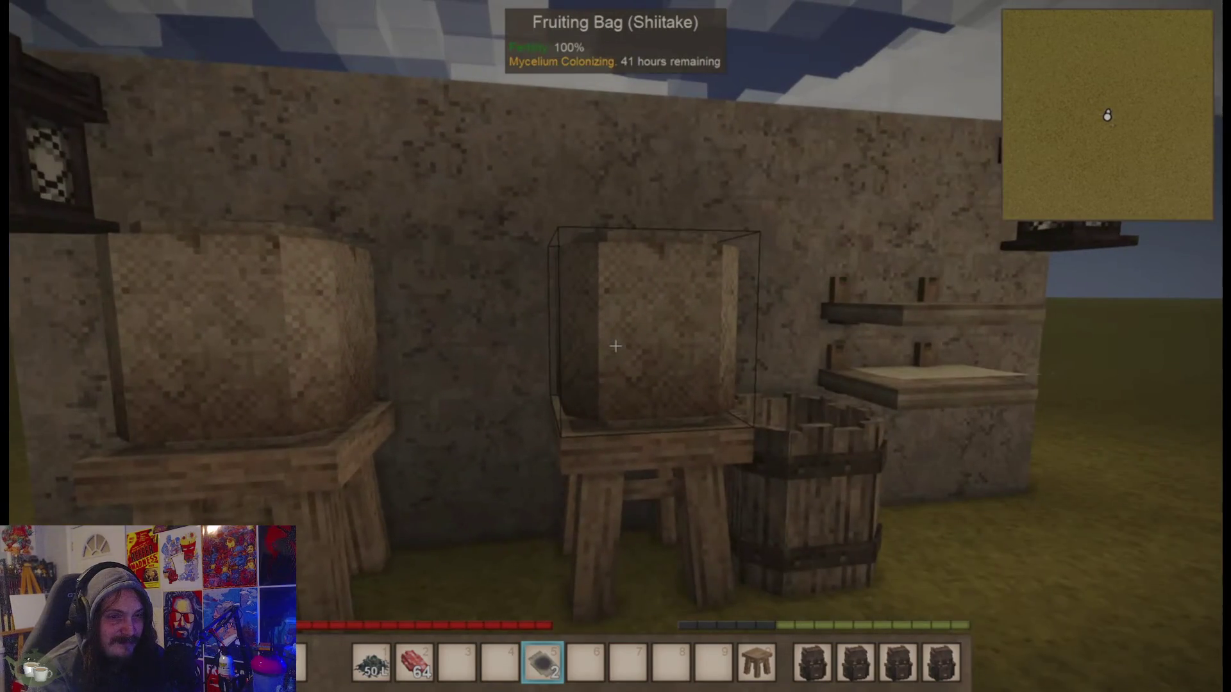
key(t)
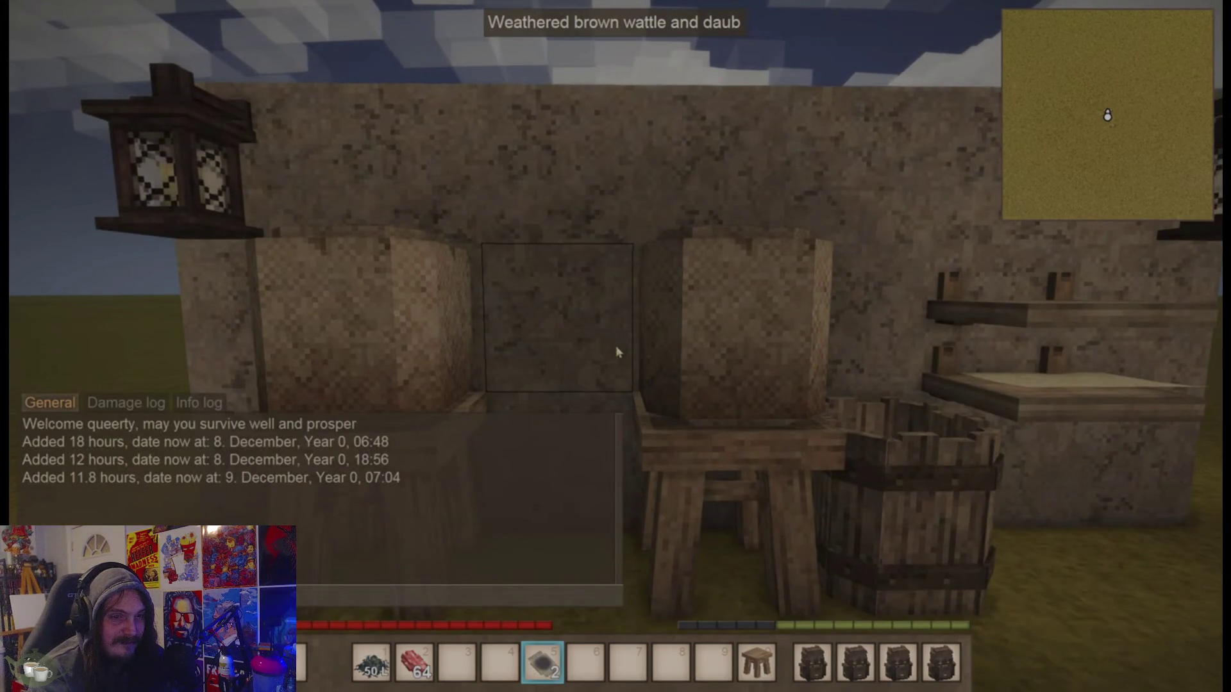
key(Return)
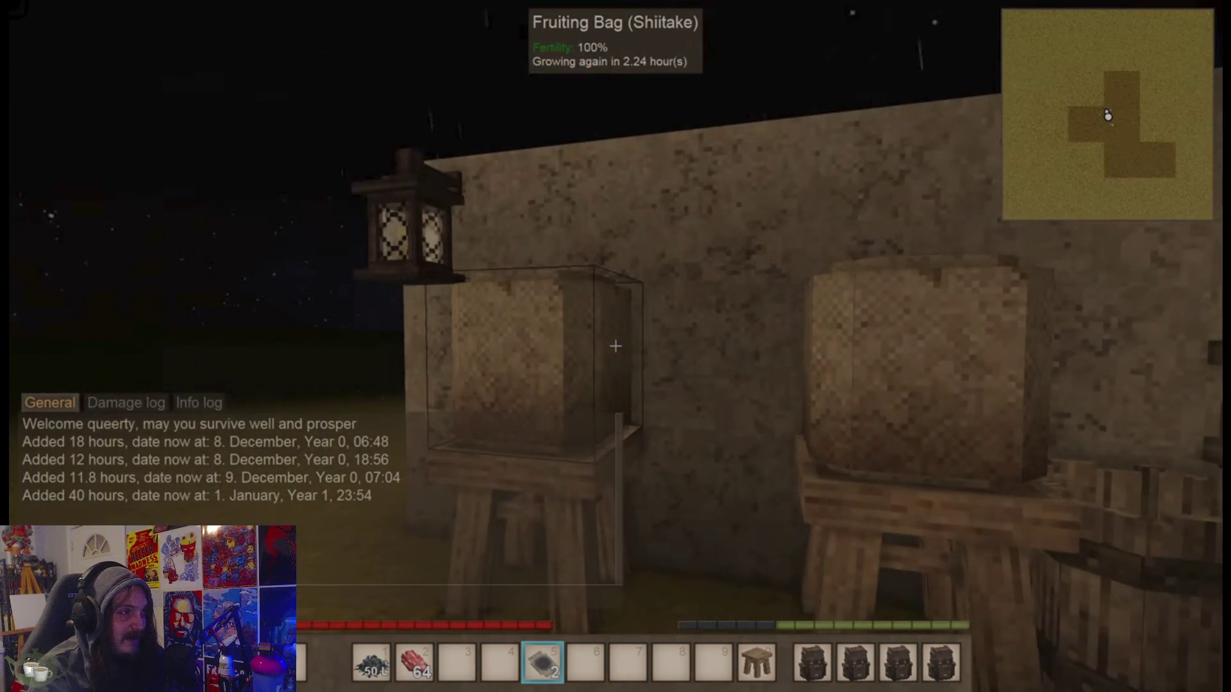
key(t)
key(Return)
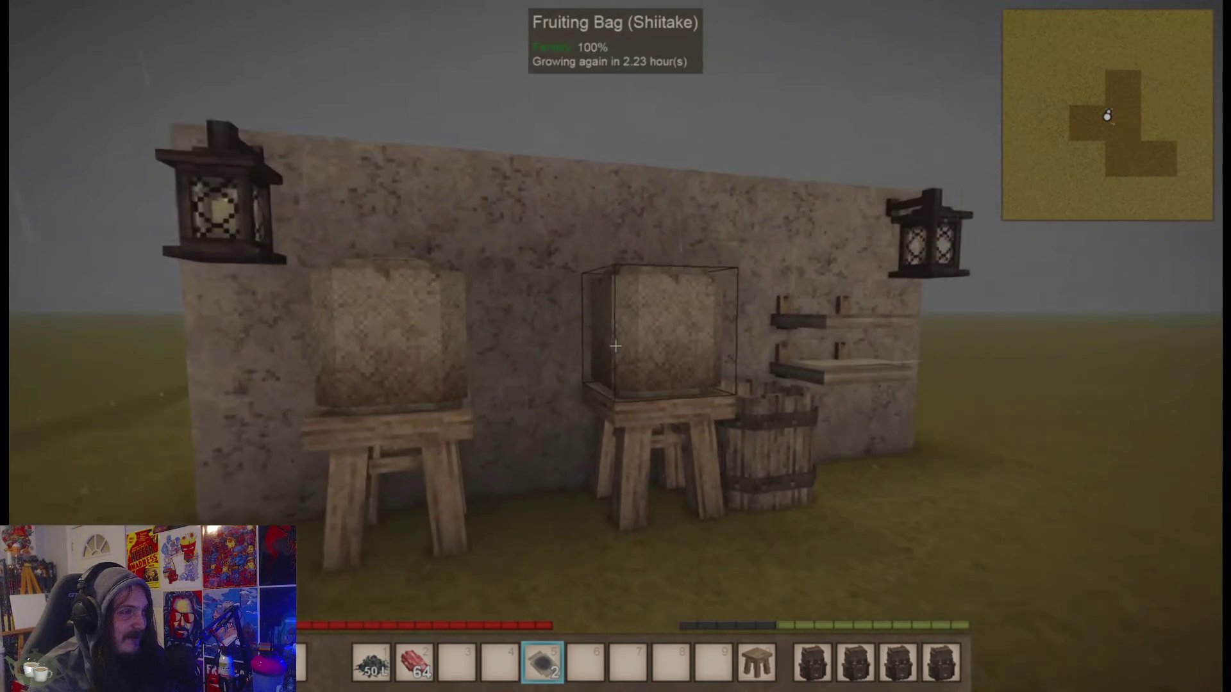
key(w)
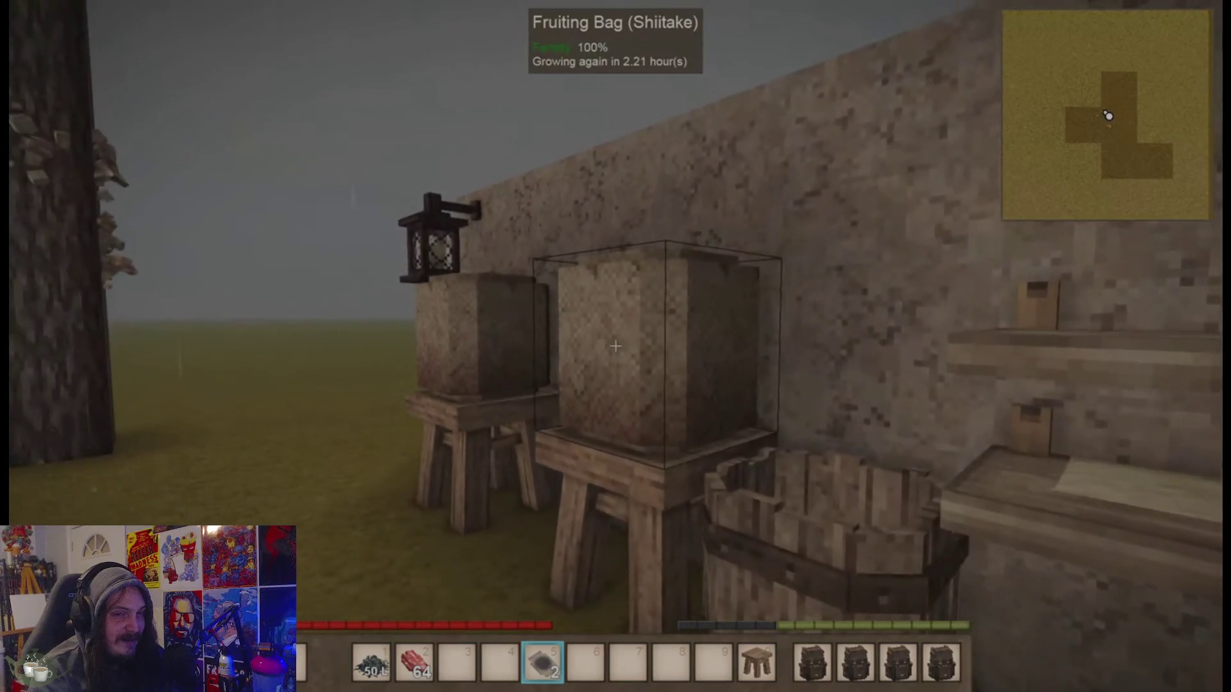
key(s)
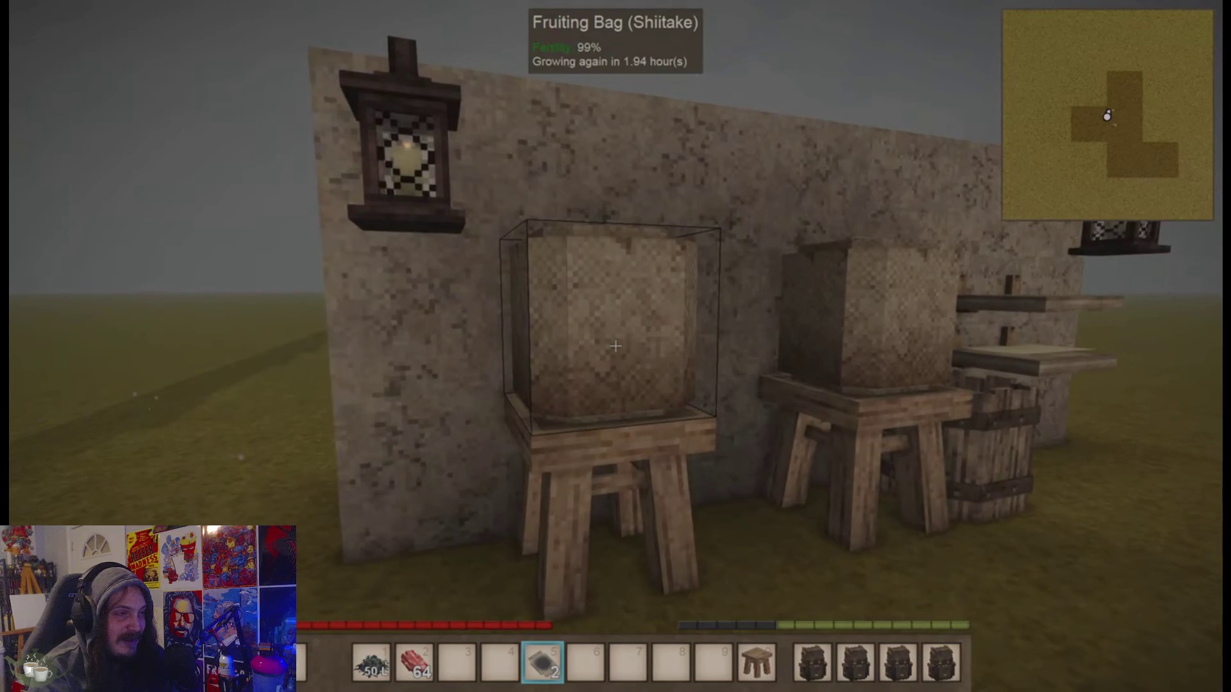
key(w)
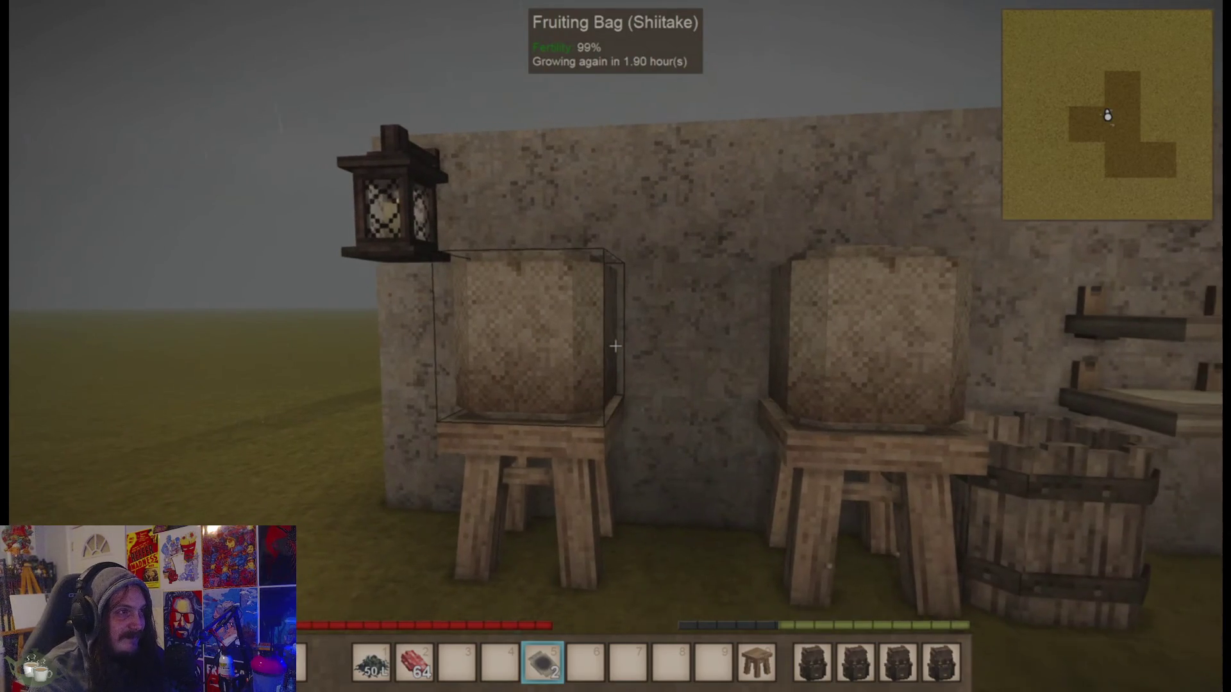
Skip the showcase forward ten seconds to the Shiitake fruiting bags on their stands.
key(Right)
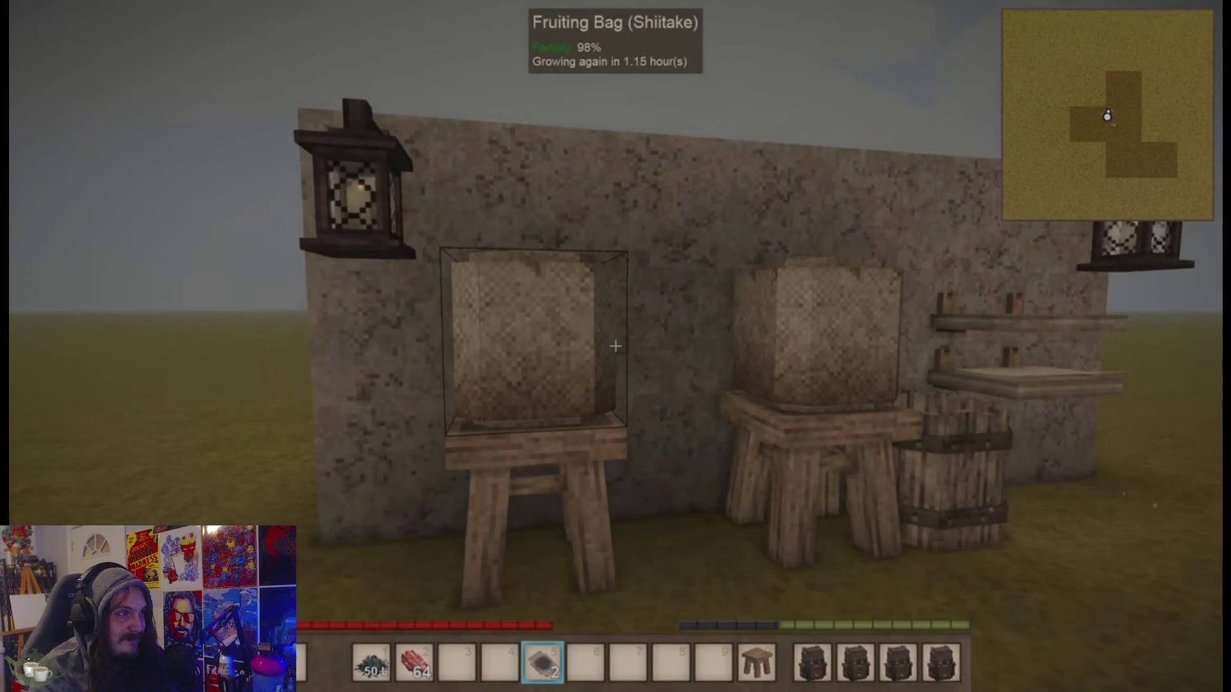
key(Right)
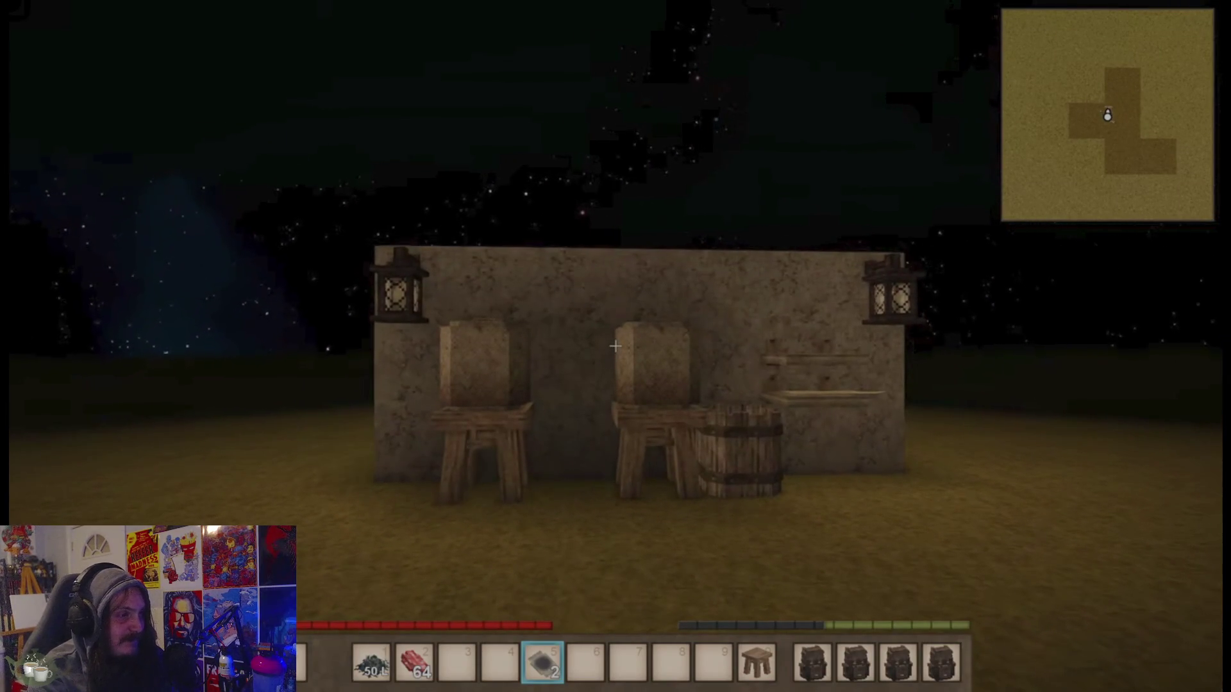
mouse_move(751, 475)
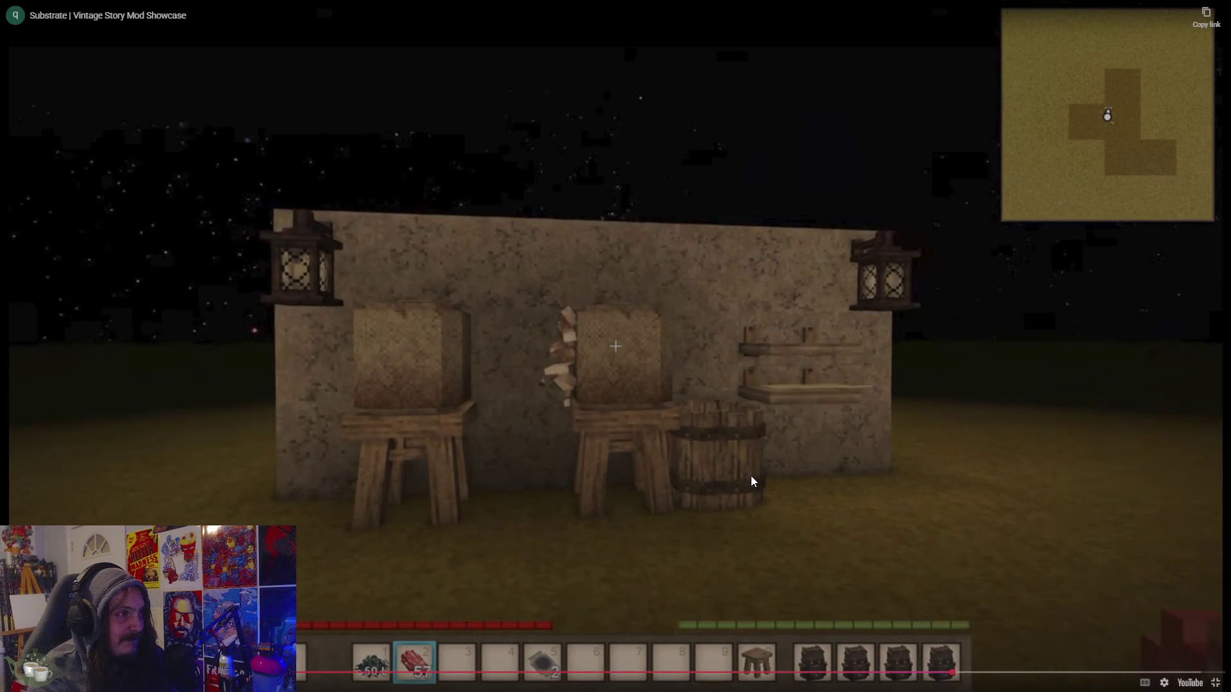
Skip five more seconds, then exit full screen and pause the Substrate showcase.
key(Right)
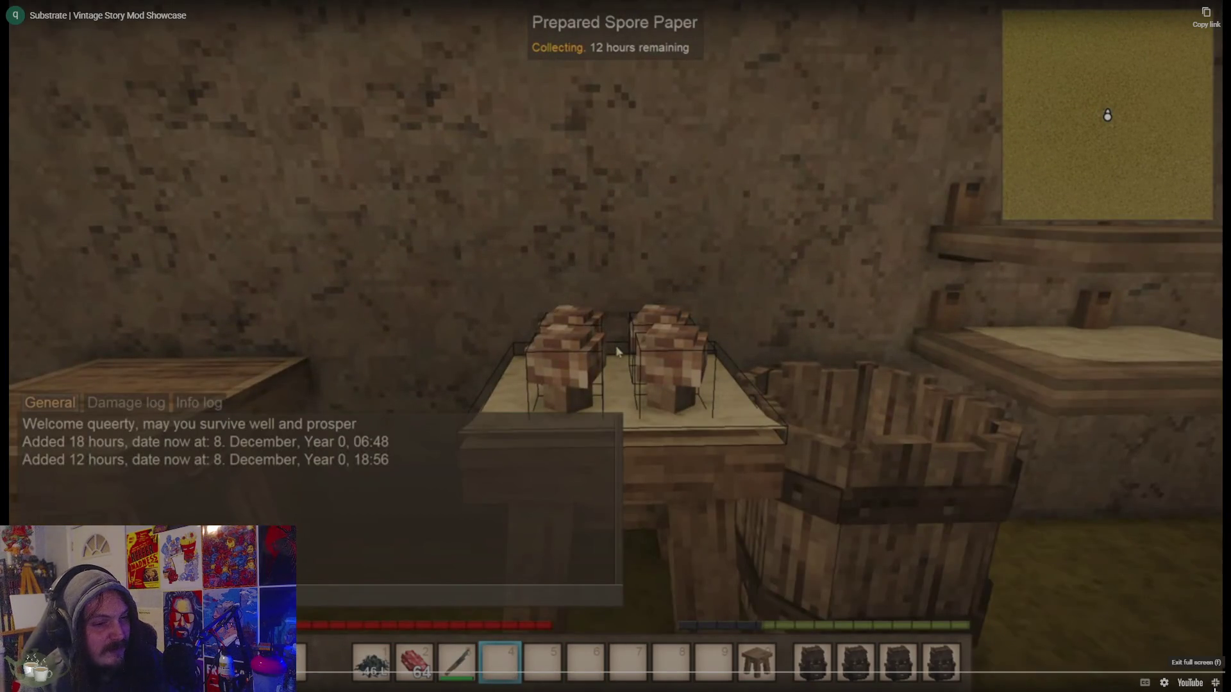
click(1216, 683)
click(613, 256)
click(574, 57)
click(1090, 431)
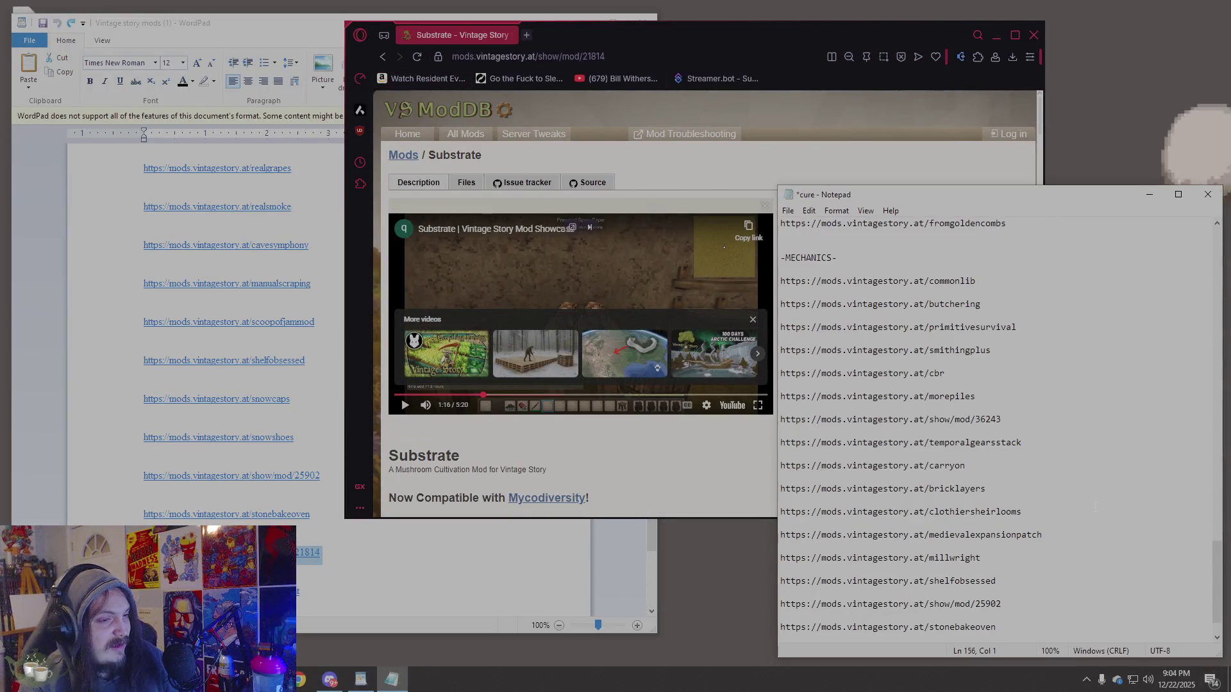
Search the cure list for 'mushroom' to locate the ndlexpandedgrowthmushrooms entry.
key(ctrl+f)
text(mushroo)
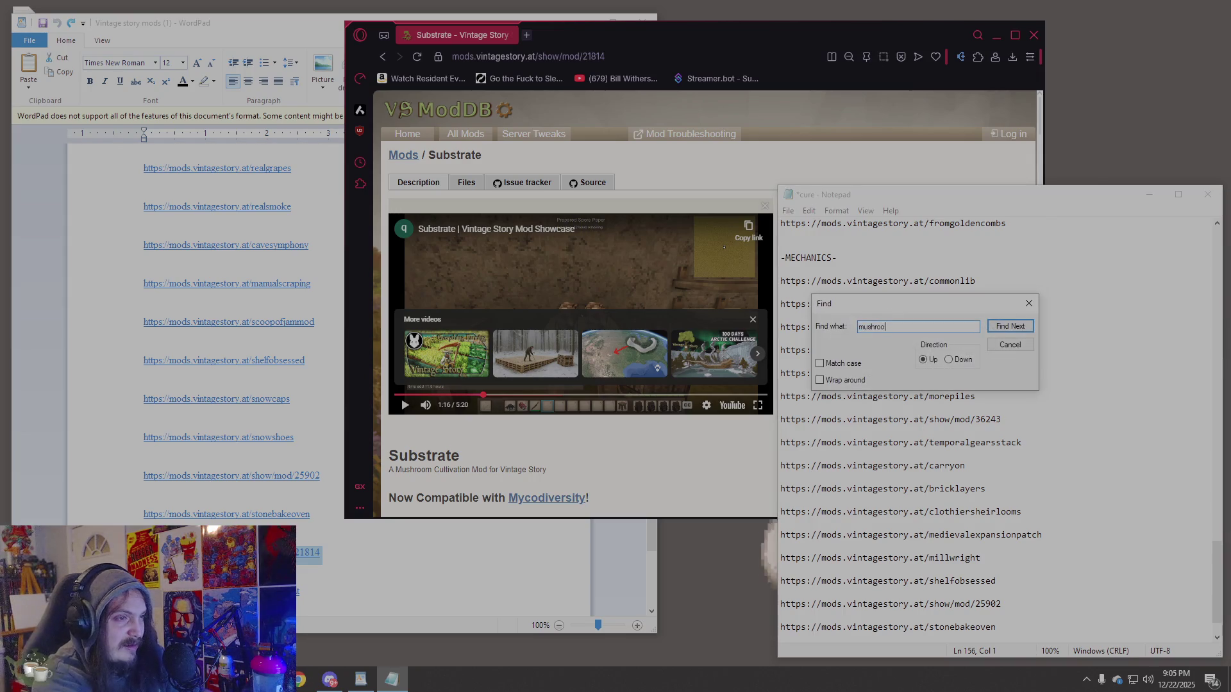
text(m)
click(1013, 327)
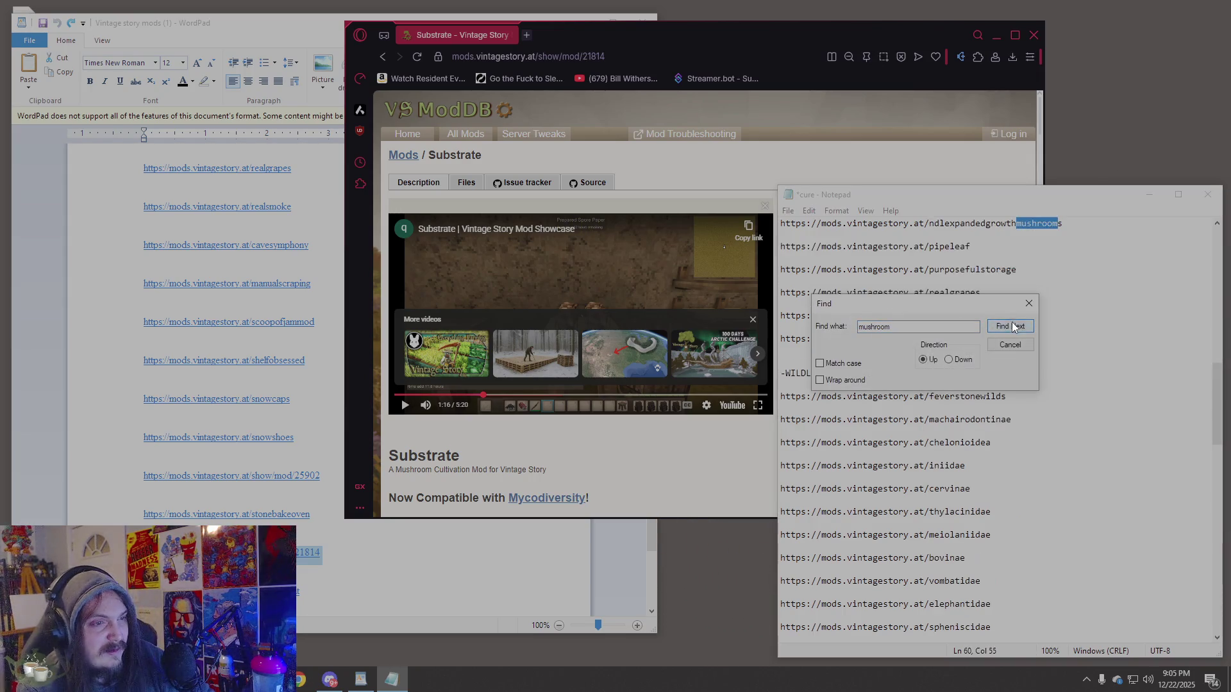
click(1011, 347)
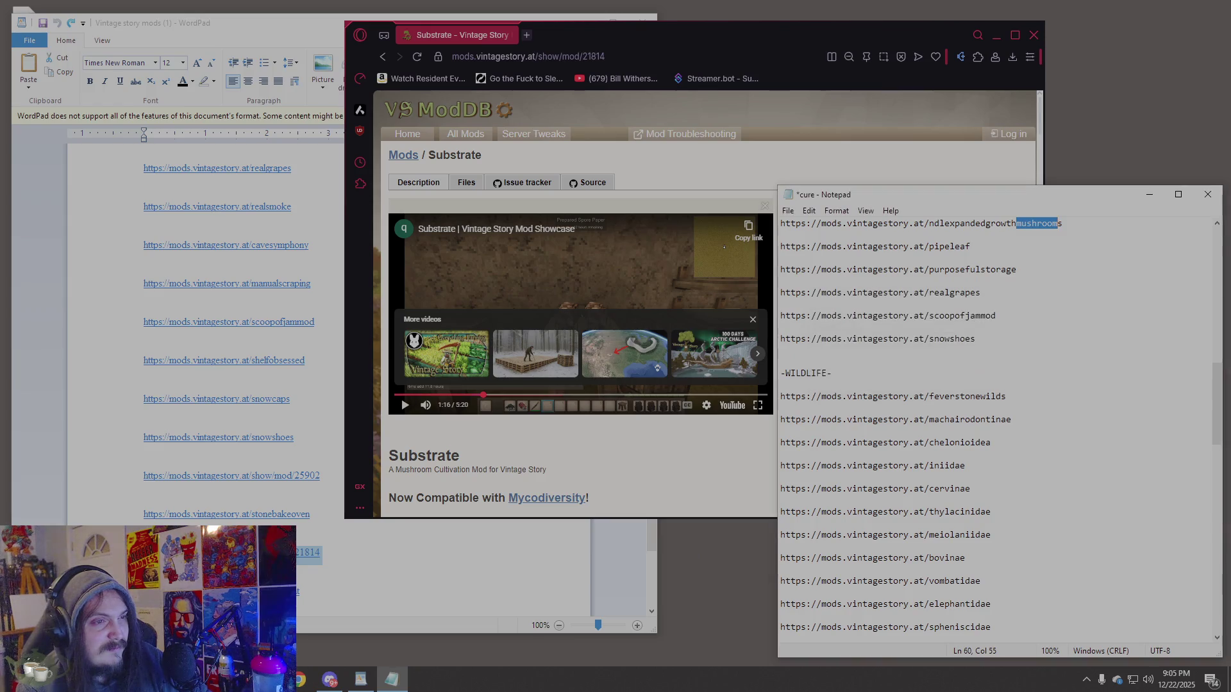
Open the line-60 mushrooms module URL in a new browser tab.
drag(780, 234, 796, 223)
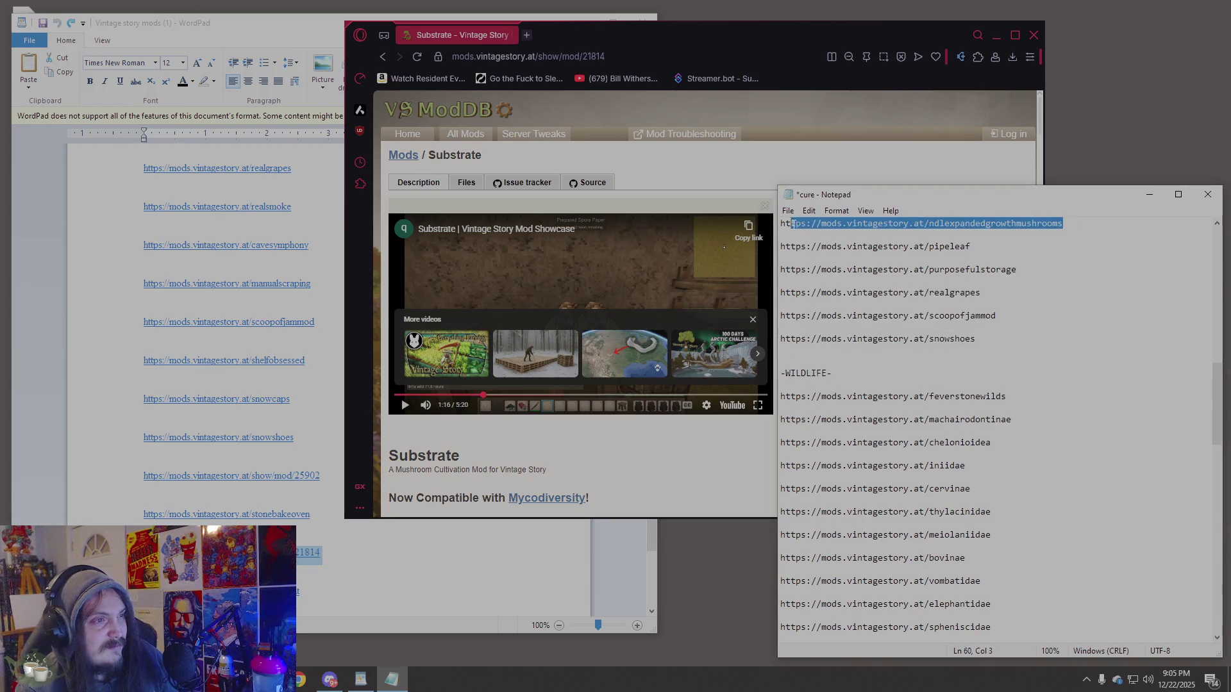
click(558, 45)
click(527, 35)
text(https://mods.vintagestory.at/ndlexpandedgrowthmushrooms)
key(Return)
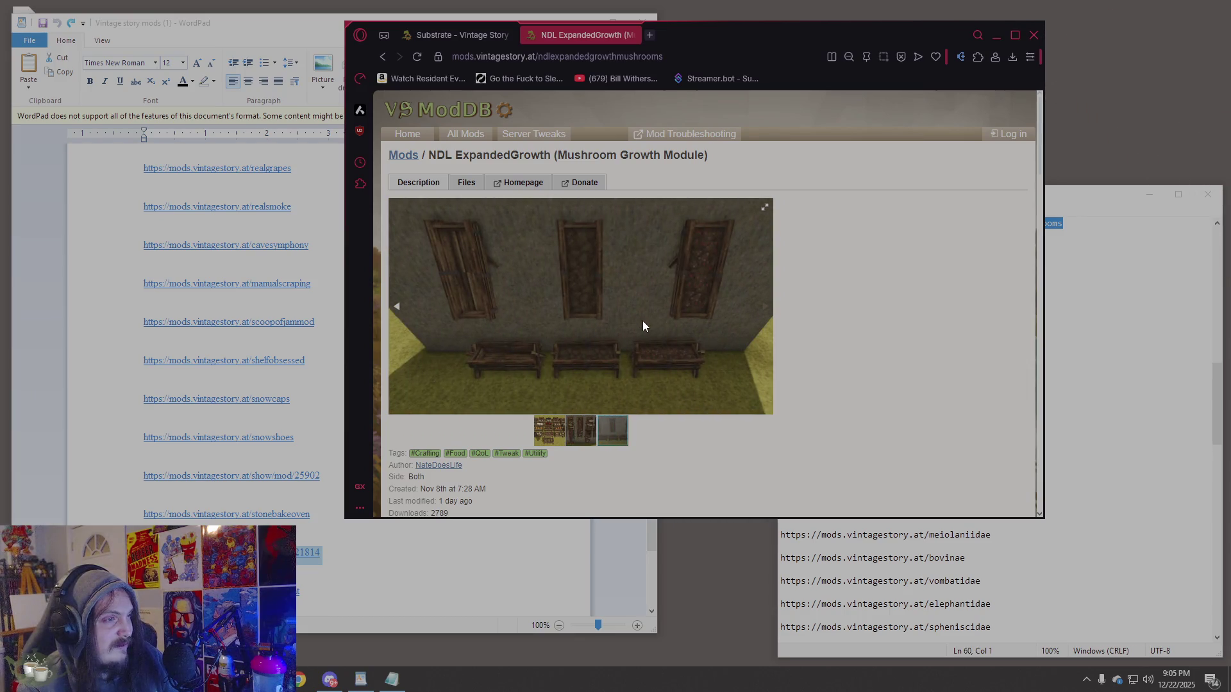
Scroll through the NDL ExpandedGrowth mushroom module page, then close its tab.
scroll(850, 348, down, 10)
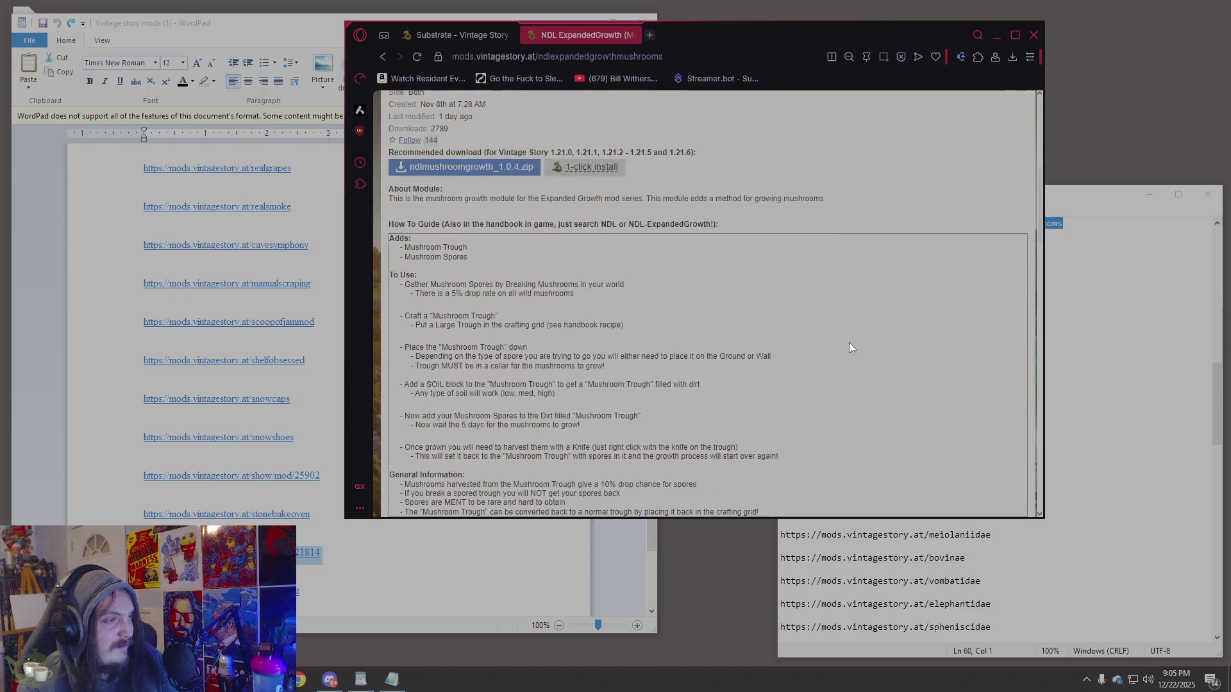
scroll(850, 348, down, 5)
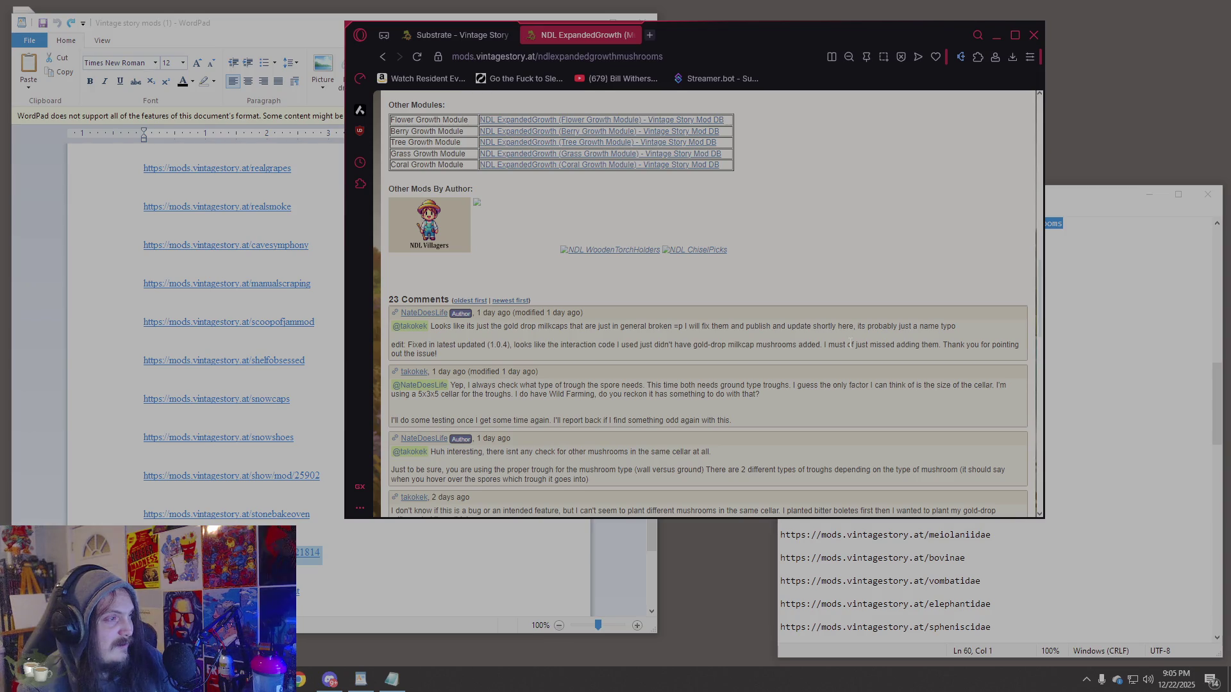
click(633, 36)
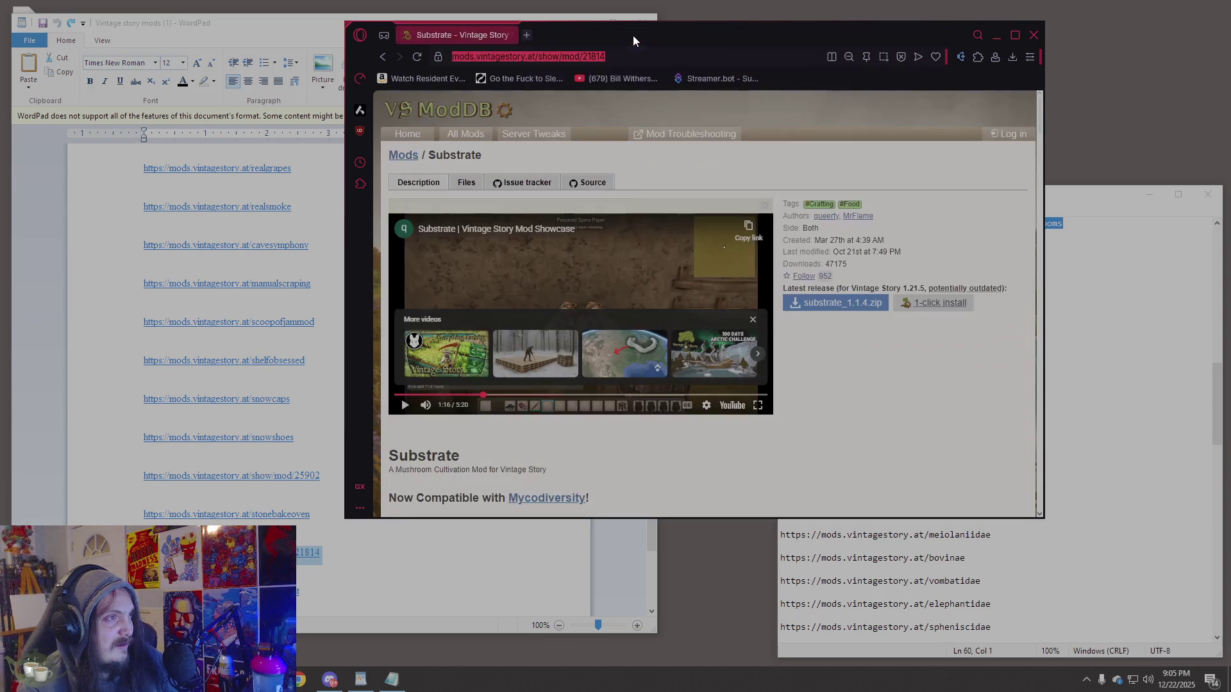
Scroll through Substrate's cultivation guide and comments once more.
click(847, 397)
scroll(845, 394, down, 6)
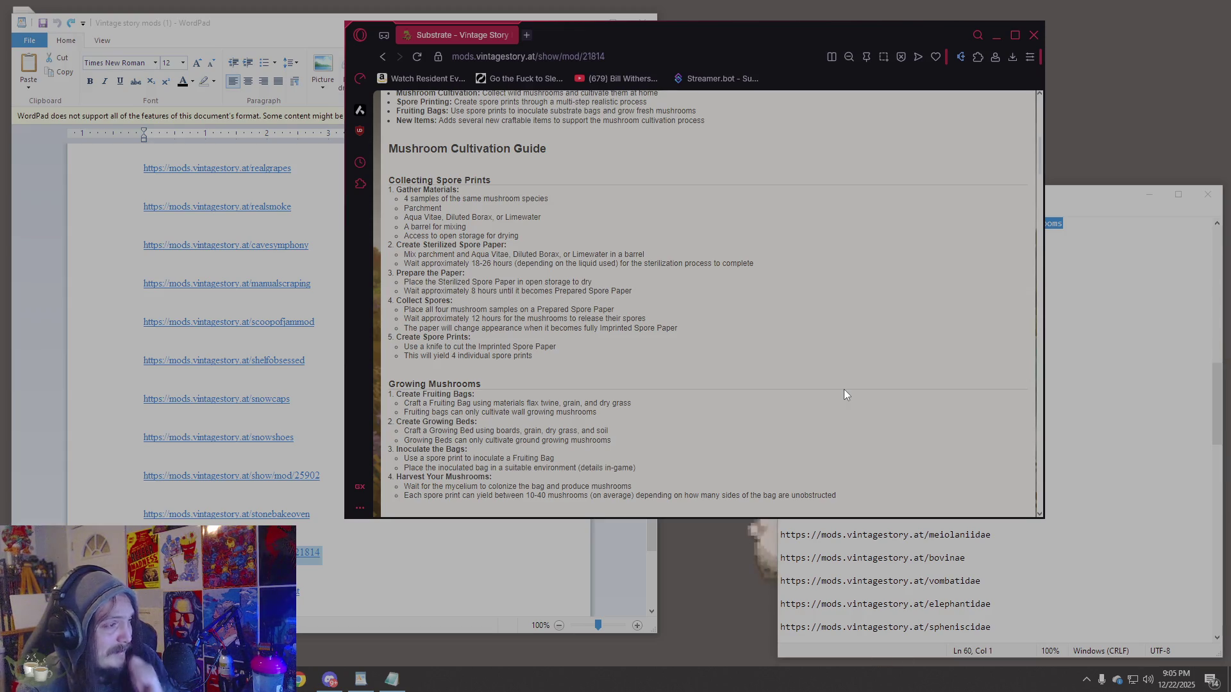
scroll(844, 390, down, 10)
scroll(843, 389, up, 5)
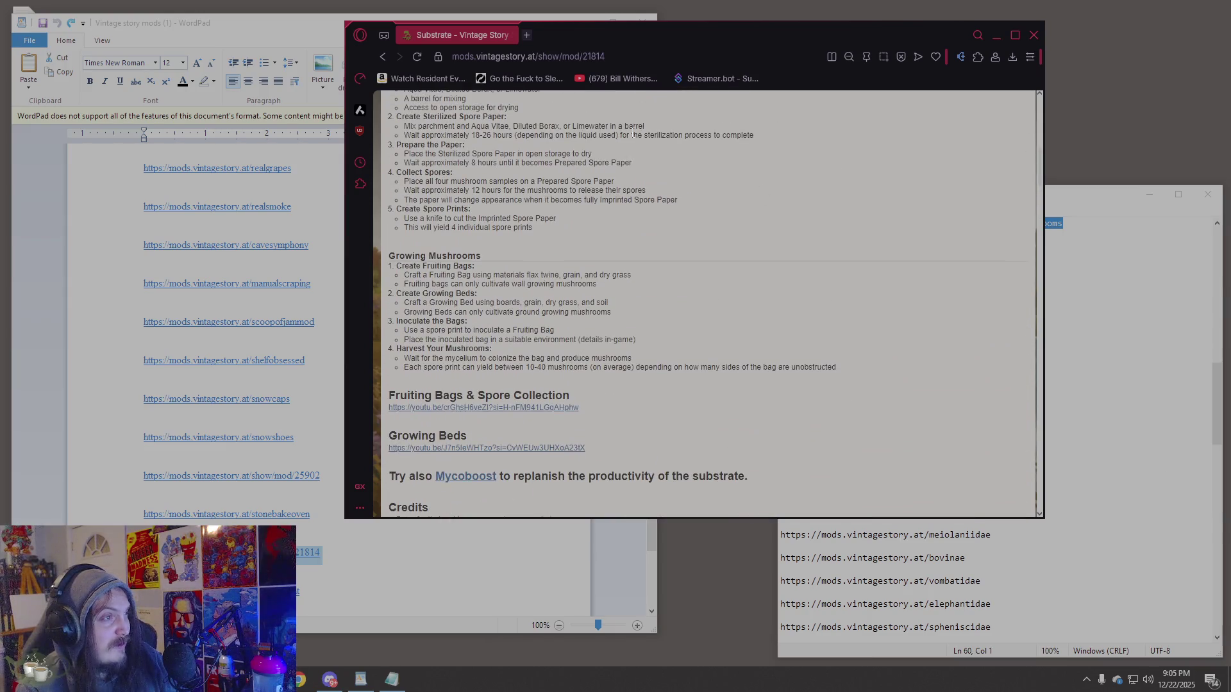
Back in Notepad, select the ndlexpandedgrowthmushrooms line in the cure list.
click(392, 680)
scroll(920, 221, up, 4)
key(shift+Down)
key(shift+Down)
key(shift+Down)
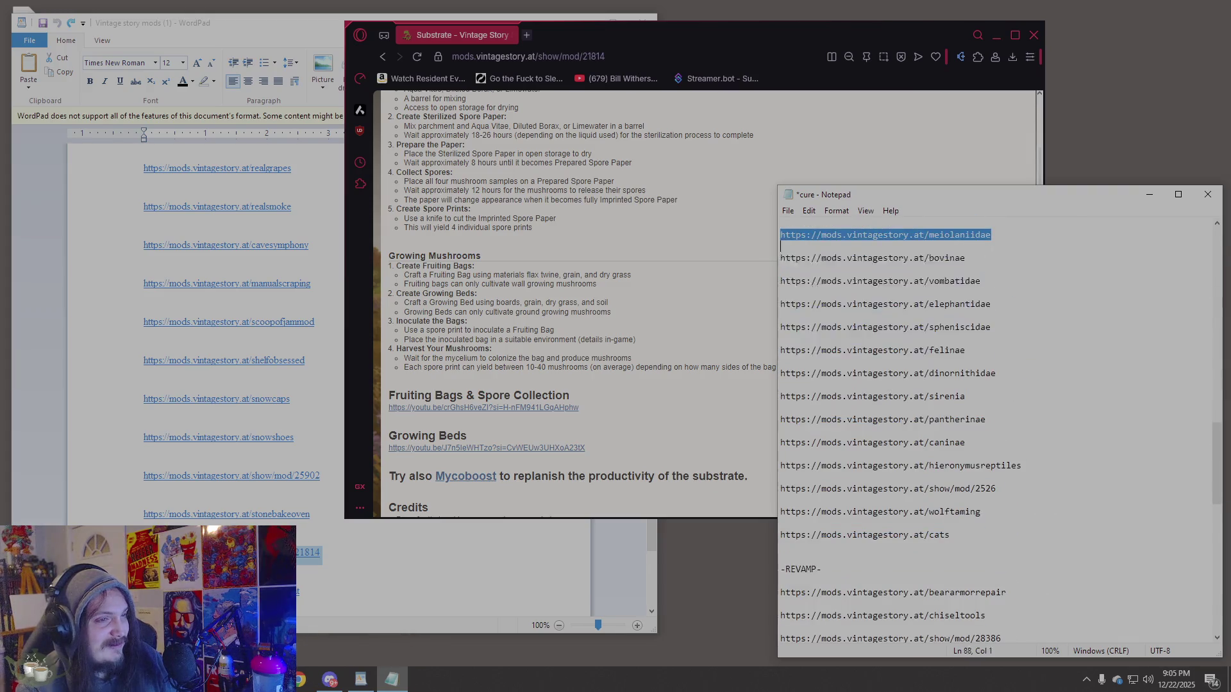
scroll(962, 385, up, 15)
mouse_move(961, 477)
mouse_down()
mouse_move(962, 339)
mouse_move(961, 461)
mouse_up()
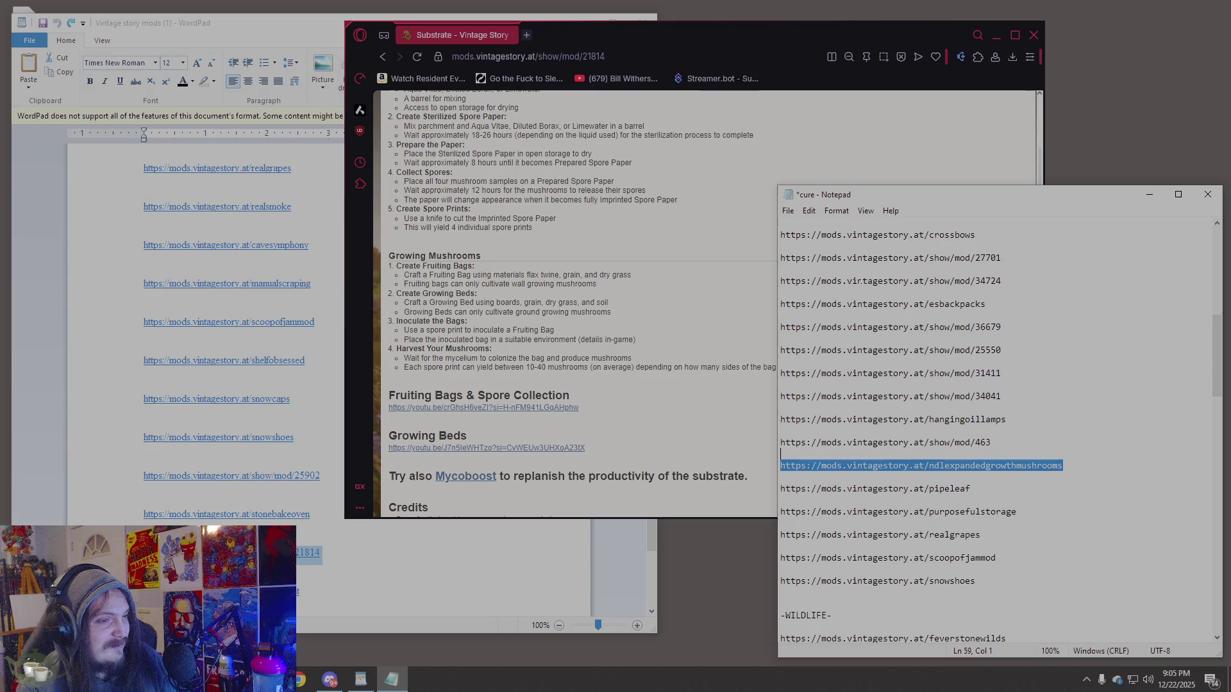
Copy the Substrate address show/mod/21814 and confirm it isn't already in the cure list.
click(680, 64)
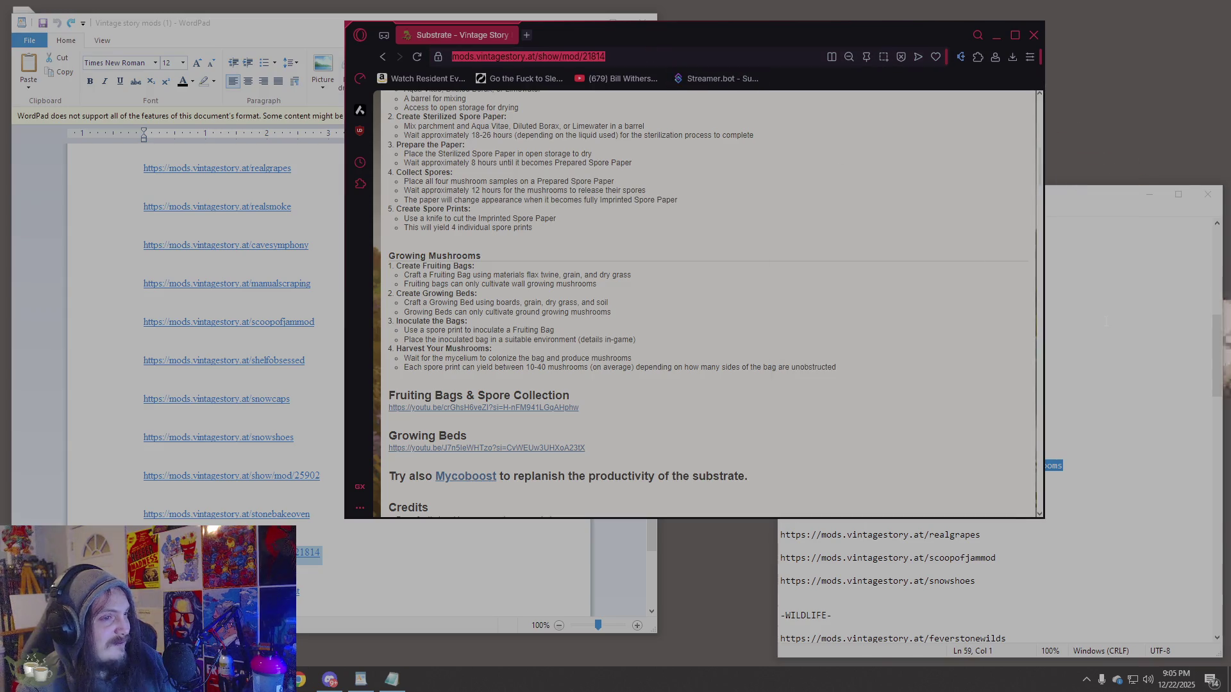
click(1104, 321)
key(ctrl+f)
text(https://mods.vintagestory.at/show/mod/21814)
click(1012, 327)
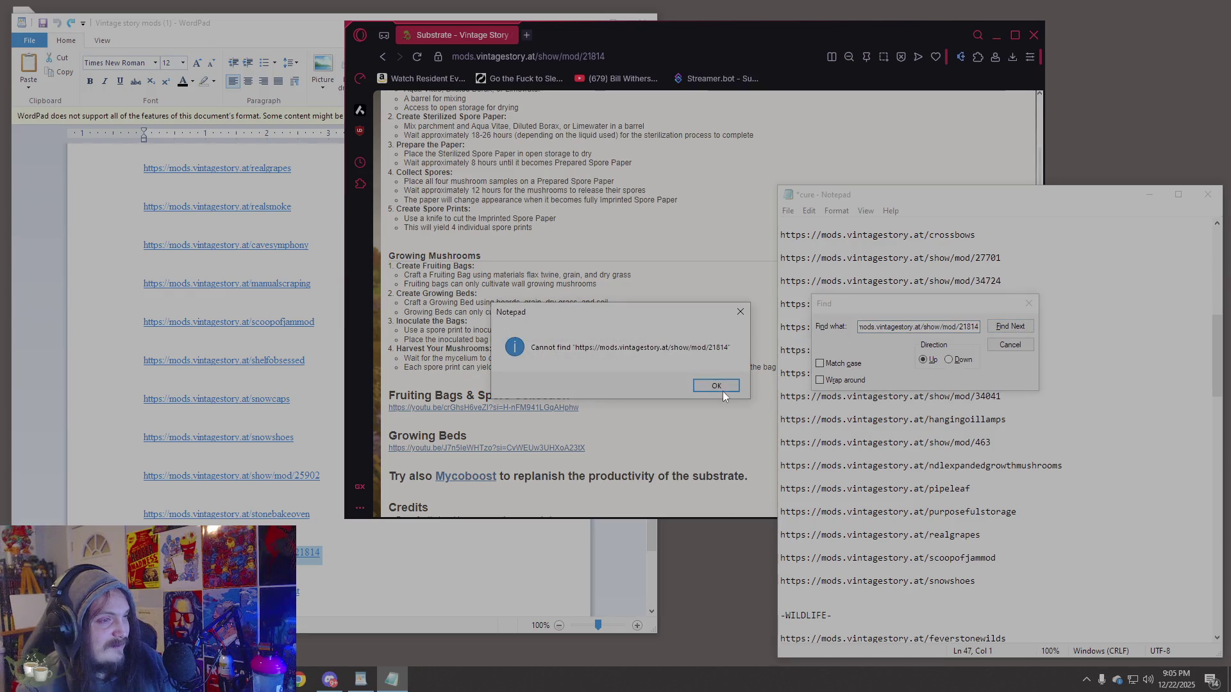
click(716, 387)
click(1005, 329)
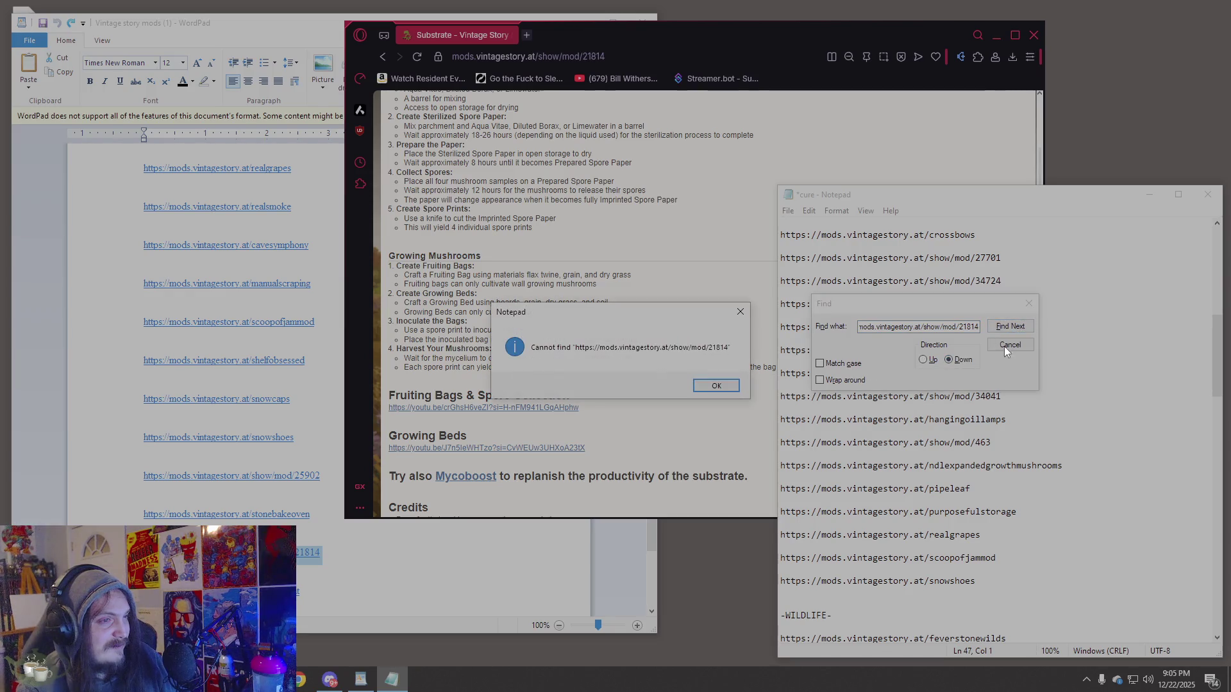
click(717, 386)
key(Escape)
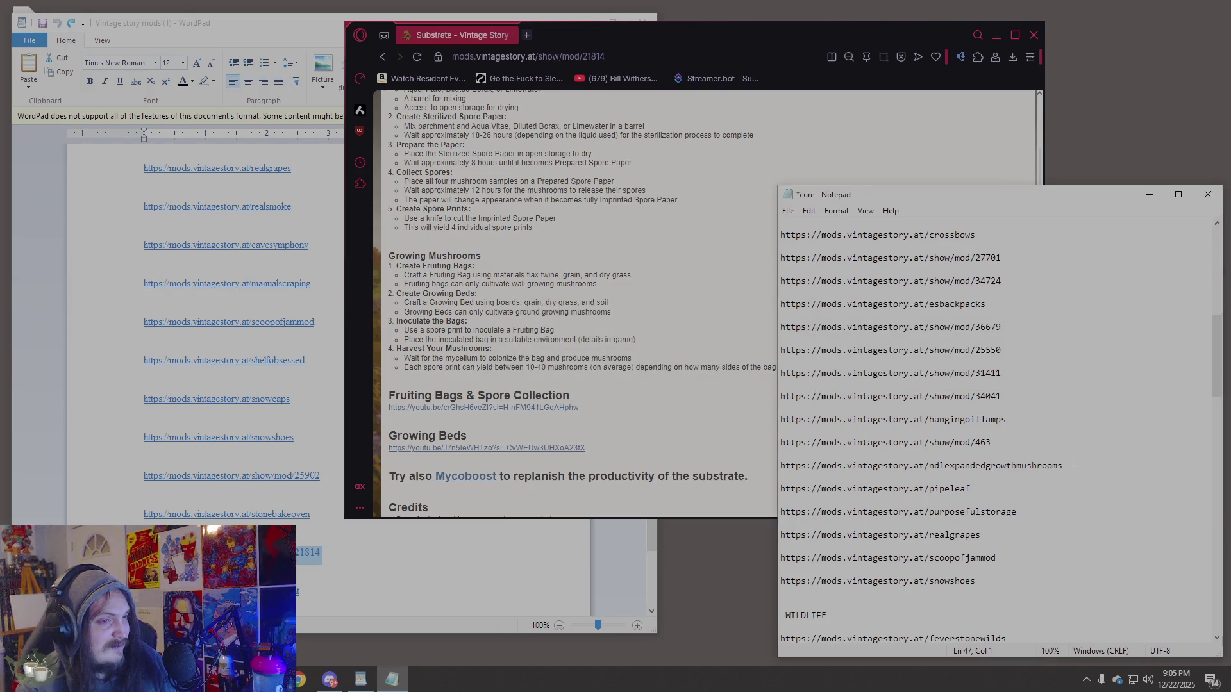
Replace the ndlexpandedgrowthmushrooms line with the Substrate URL.
key(shift+Up)
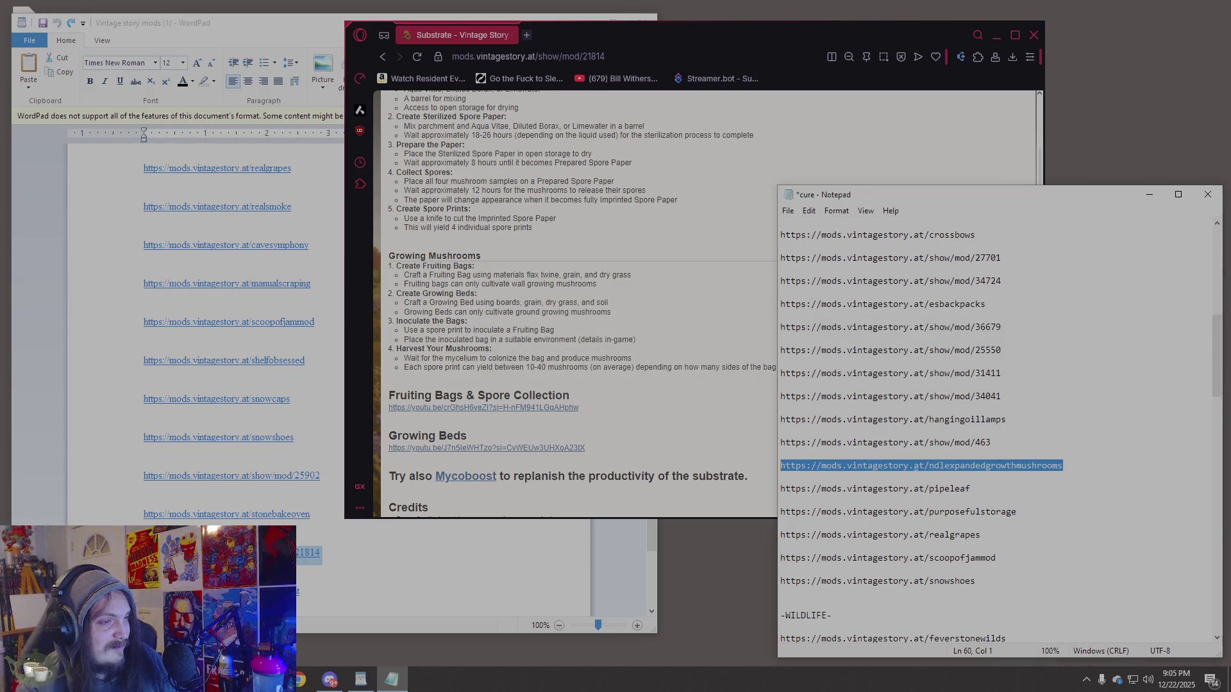
text(https://mods.vintagestory.at/show/mod/21814)
click(662, 229)
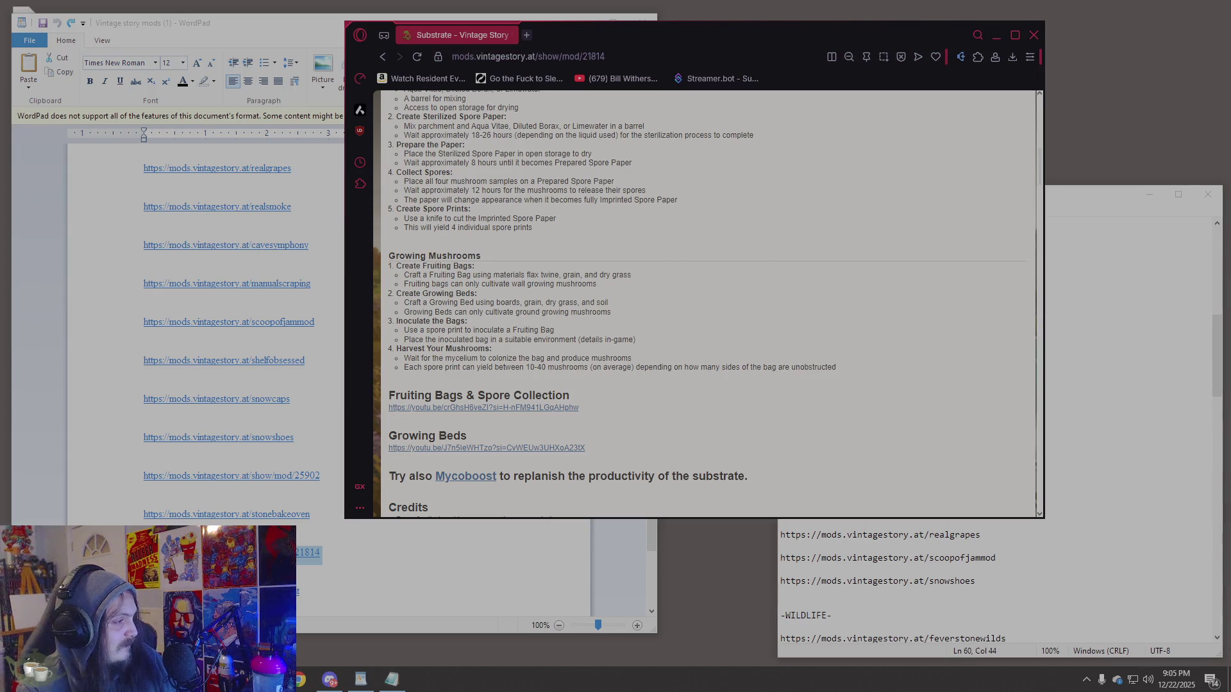
click(361, 680)
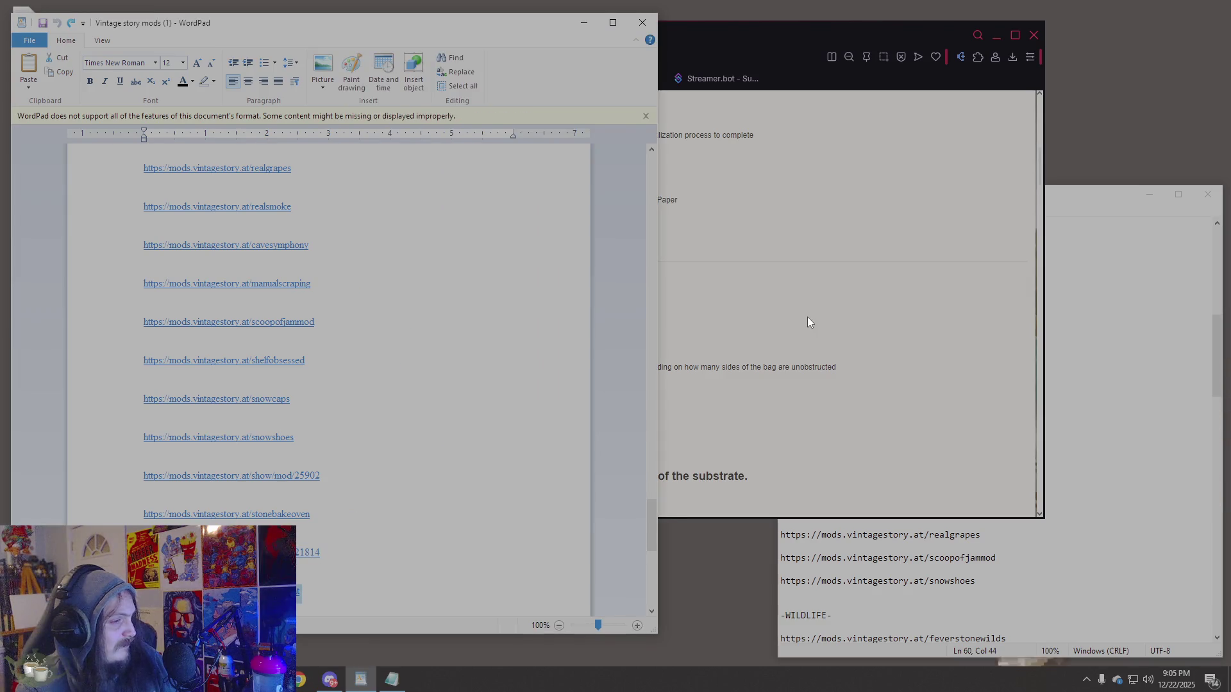
Load mods.vintagestory.at/tailorsdelight and read its description, compatibility list and New Tools section.
click(805, 314)
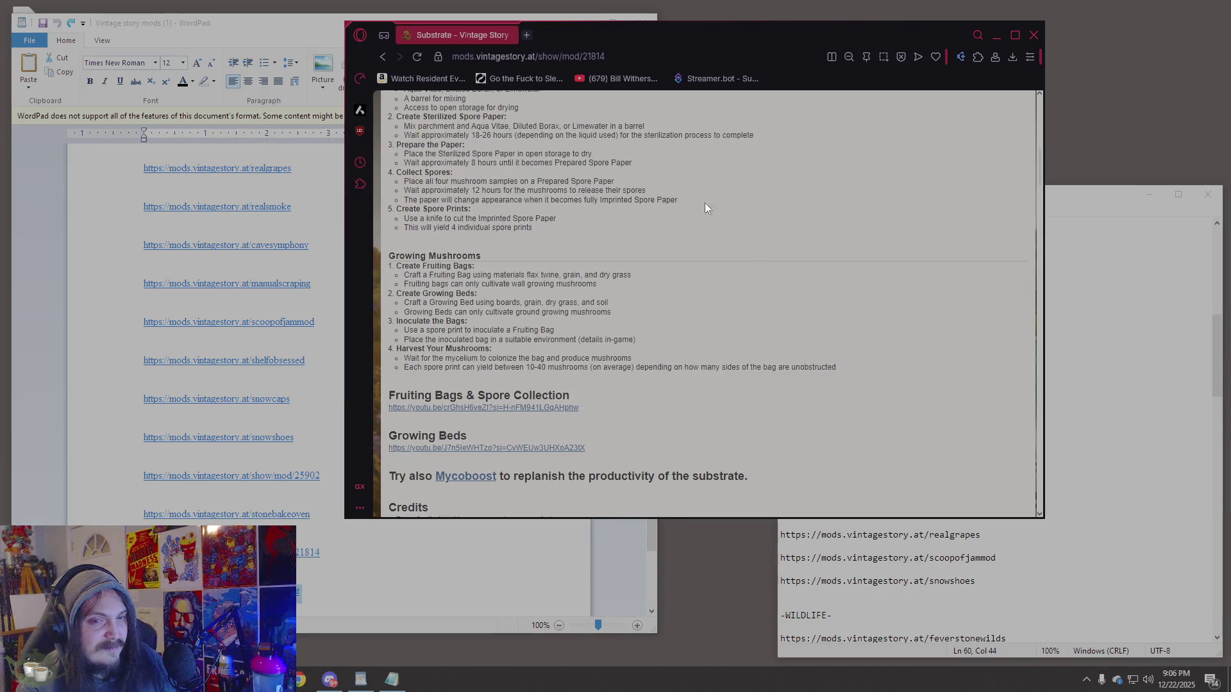
click(586, 58)
text(https://mods.vintagestory.at/tailorsdelight)
key(Return)
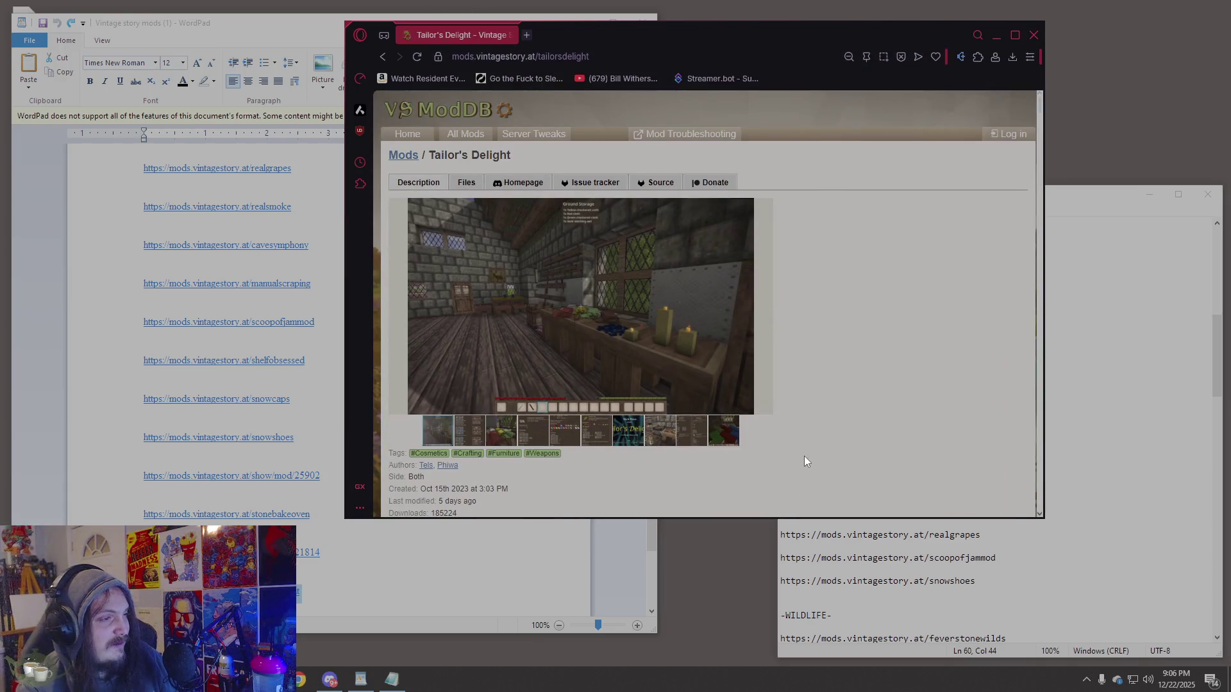
scroll(805, 457, down, 15)
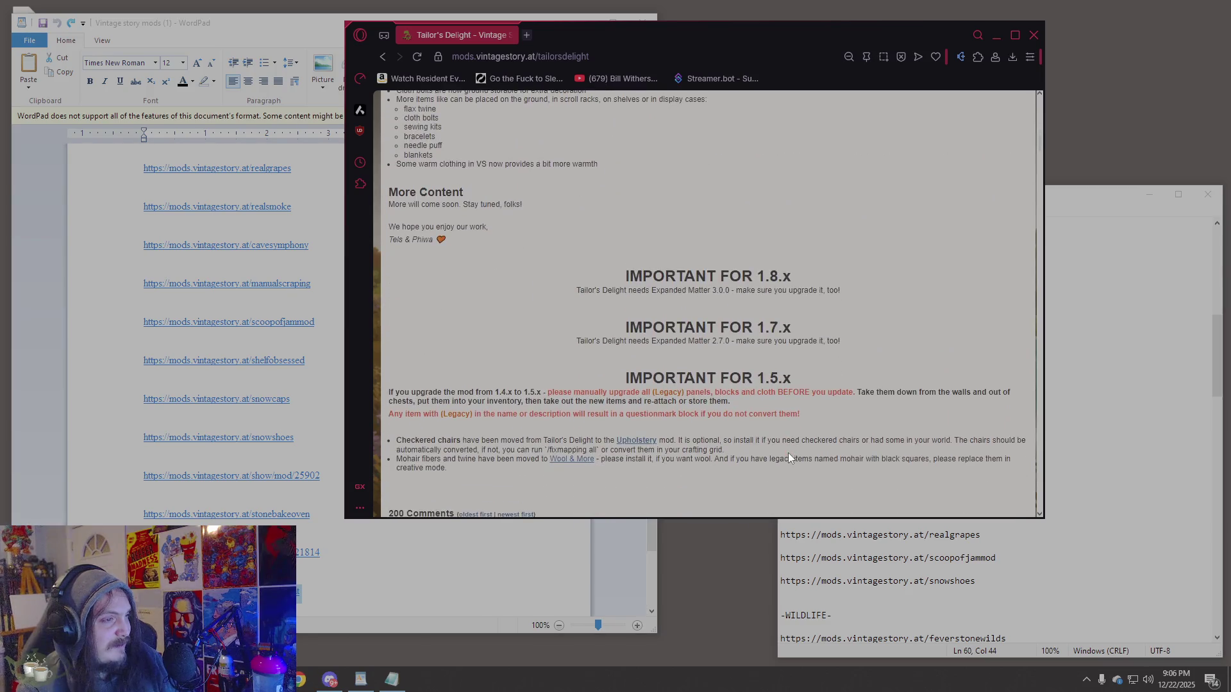
scroll(790, 457, down, 4)
scroll(788, 453, up, 5)
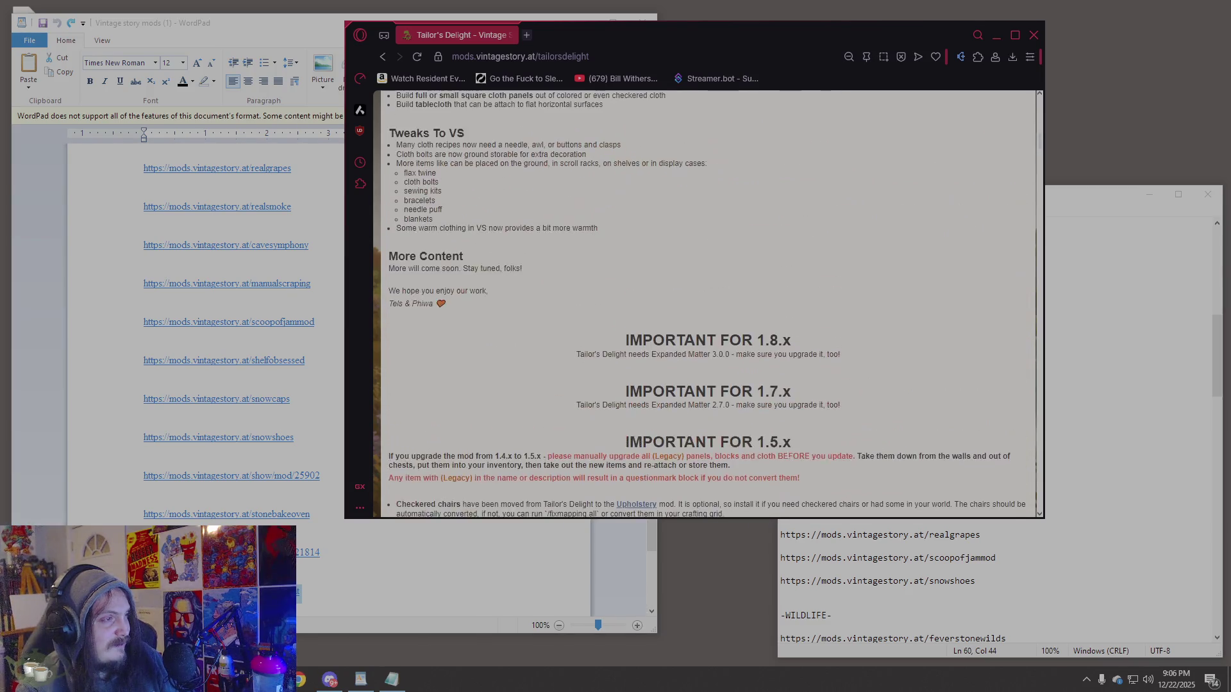
scroll(787, 453, up, 8)
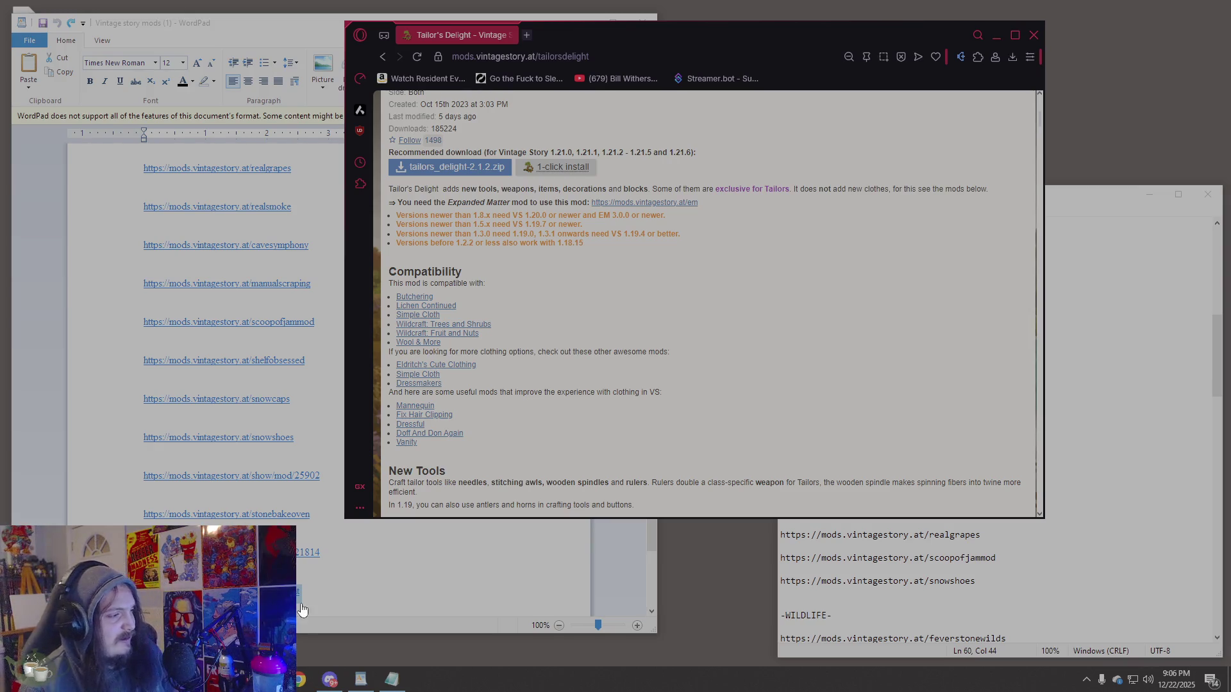
scroll(555, 409, up, 5)
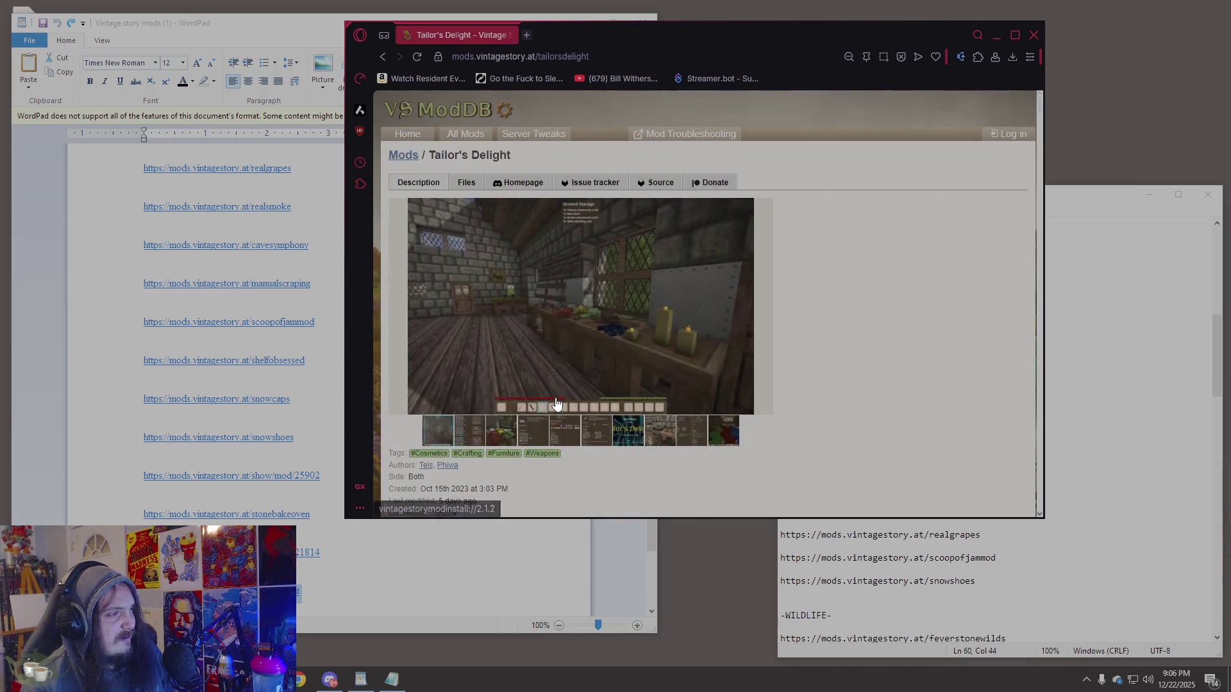
Flip through the Tailor's Delight gallery screenshots, including the cloths, crafting grids and handbook images.
click(469, 431)
click(502, 431)
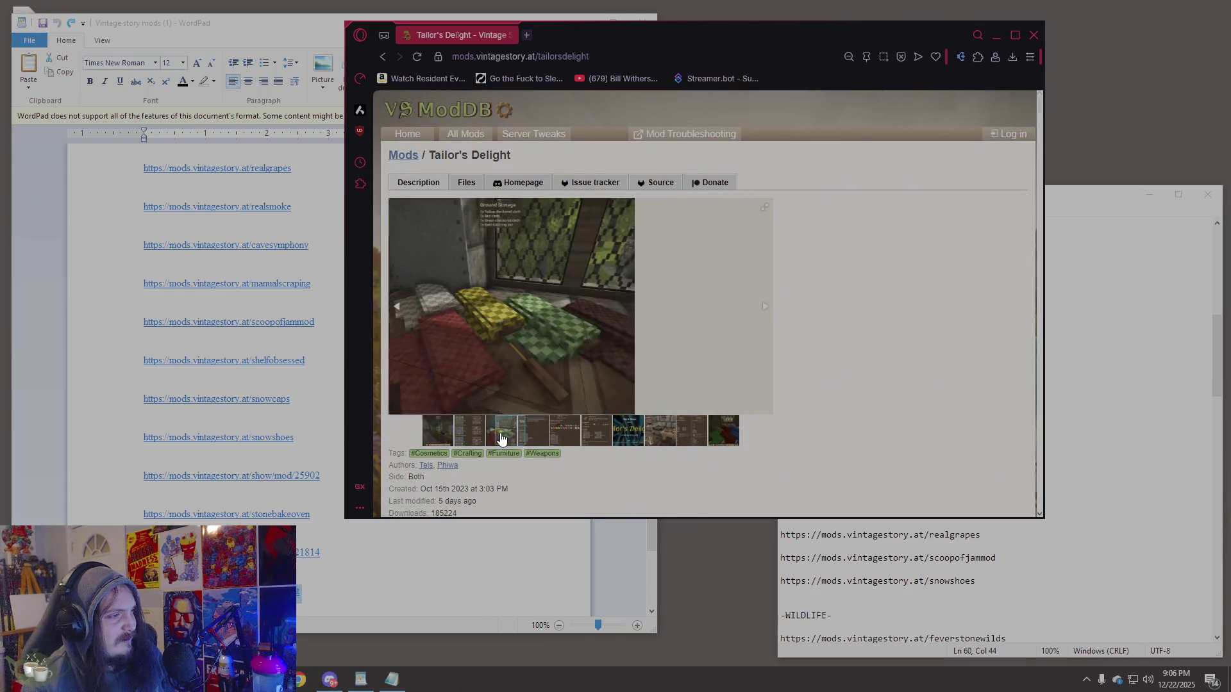
click(534, 437)
click(564, 438)
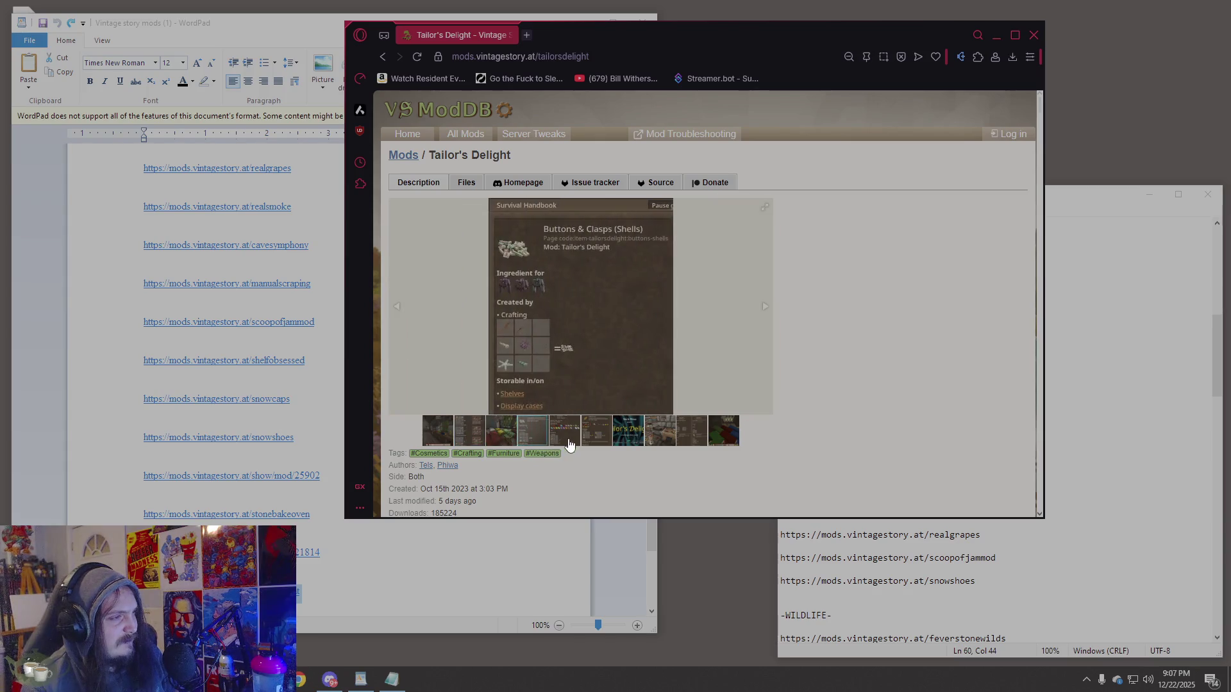
click(585, 445)
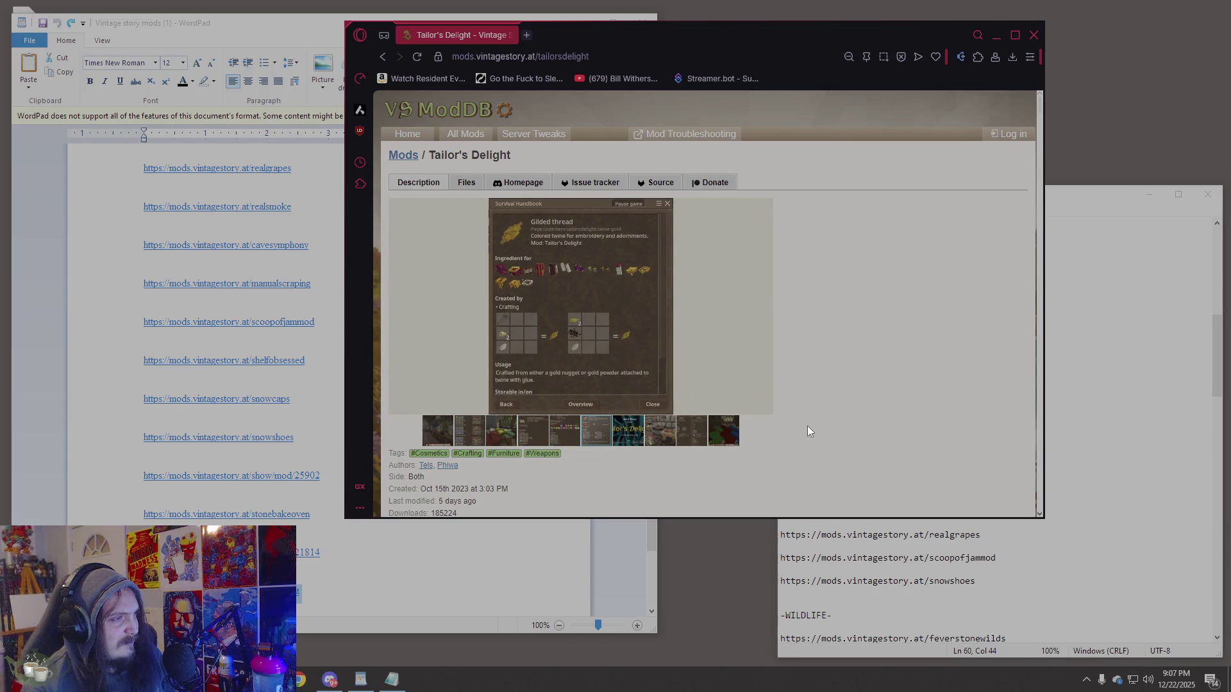
Read further down the Tailor's Delight page and select its address for copying.
scroll(809, 428, down, 5)
scroll(814, 427, down, 2)
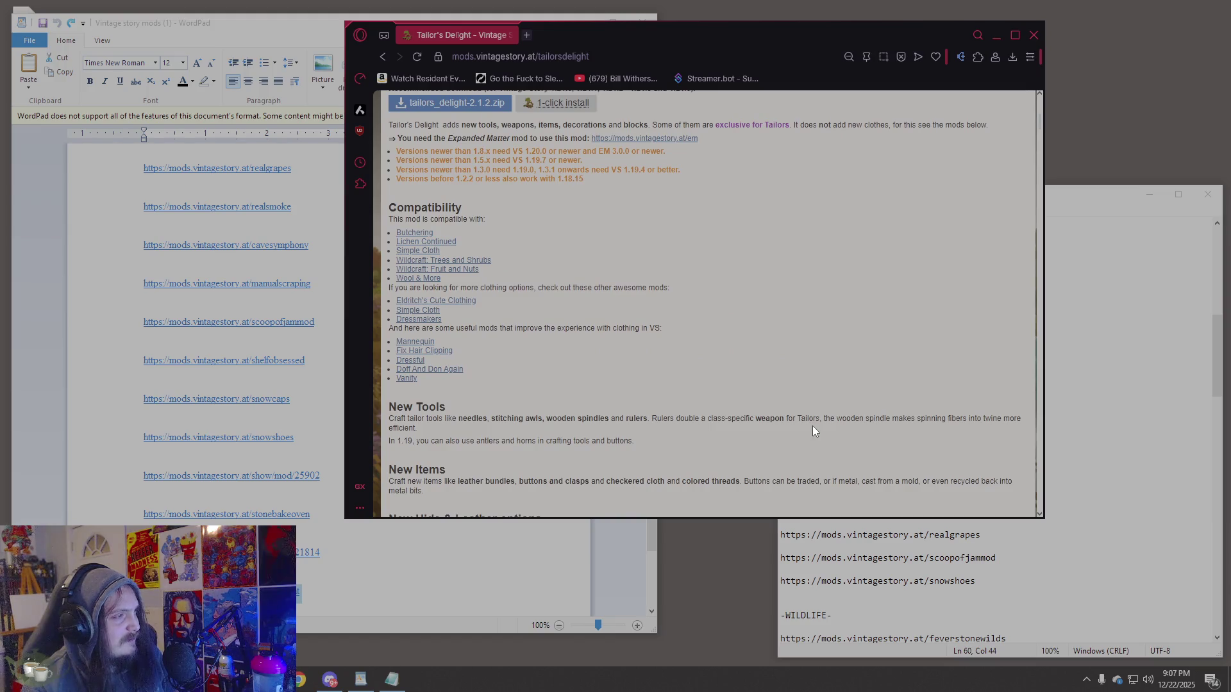
scroll(813, 427, down, 4)
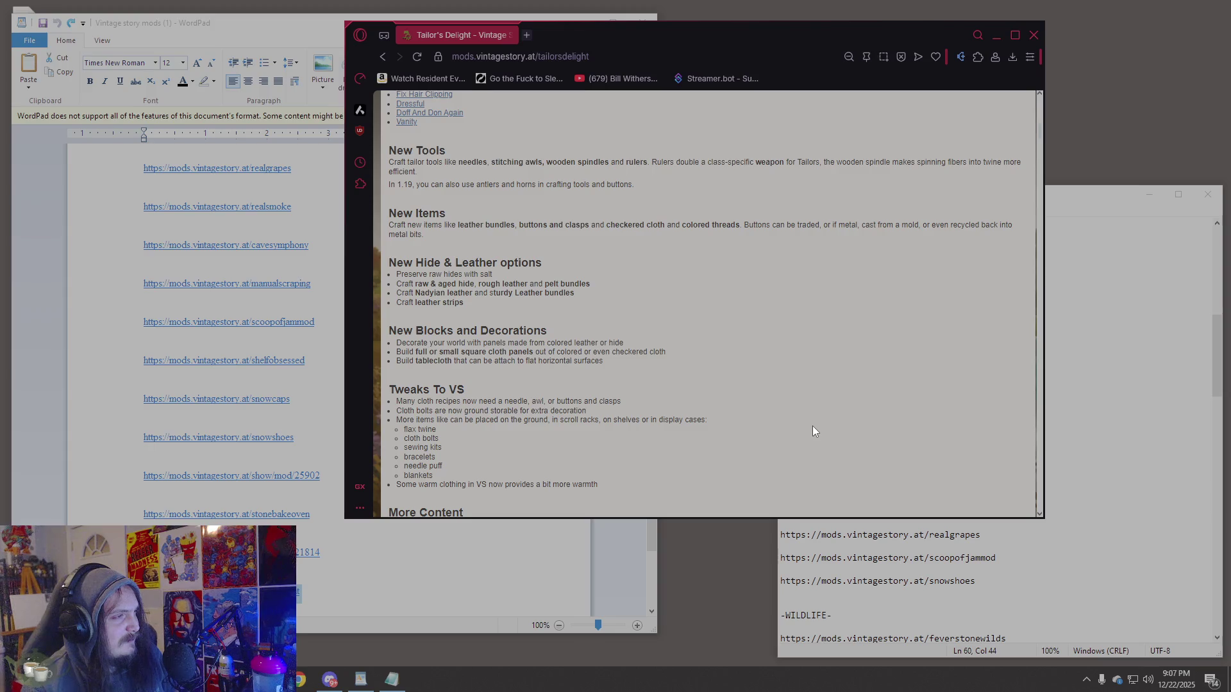
scroll(813, 427, down, 1)
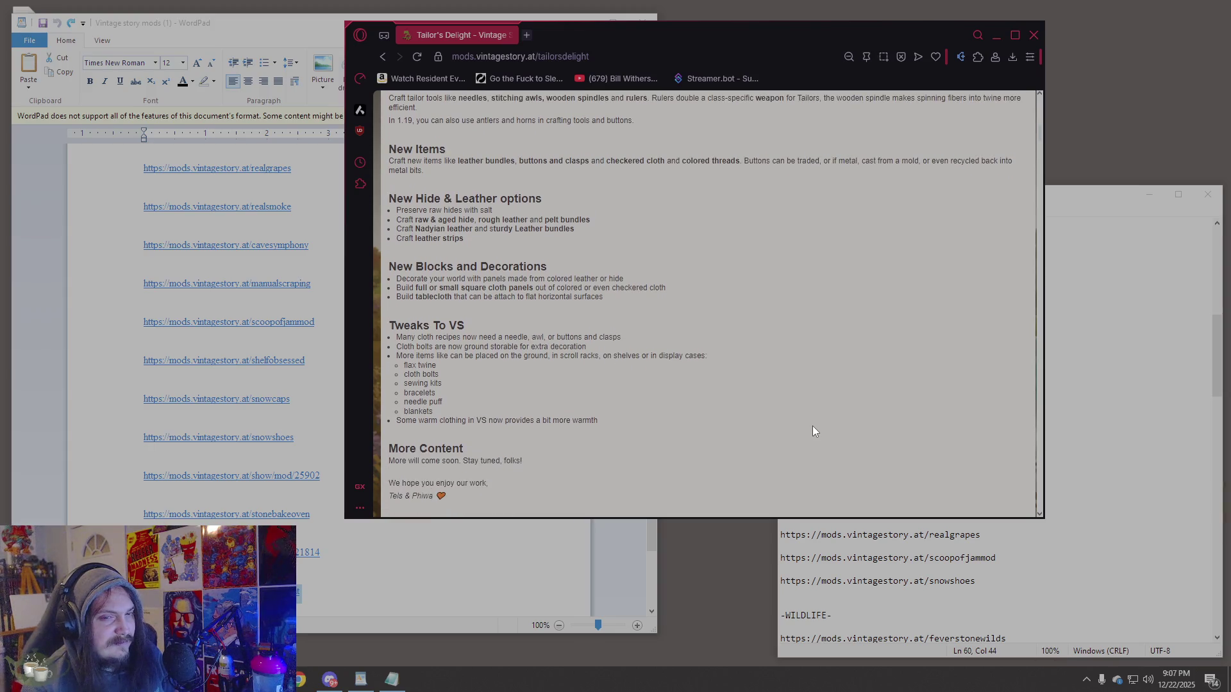
scroll(813, 426, down, 7)
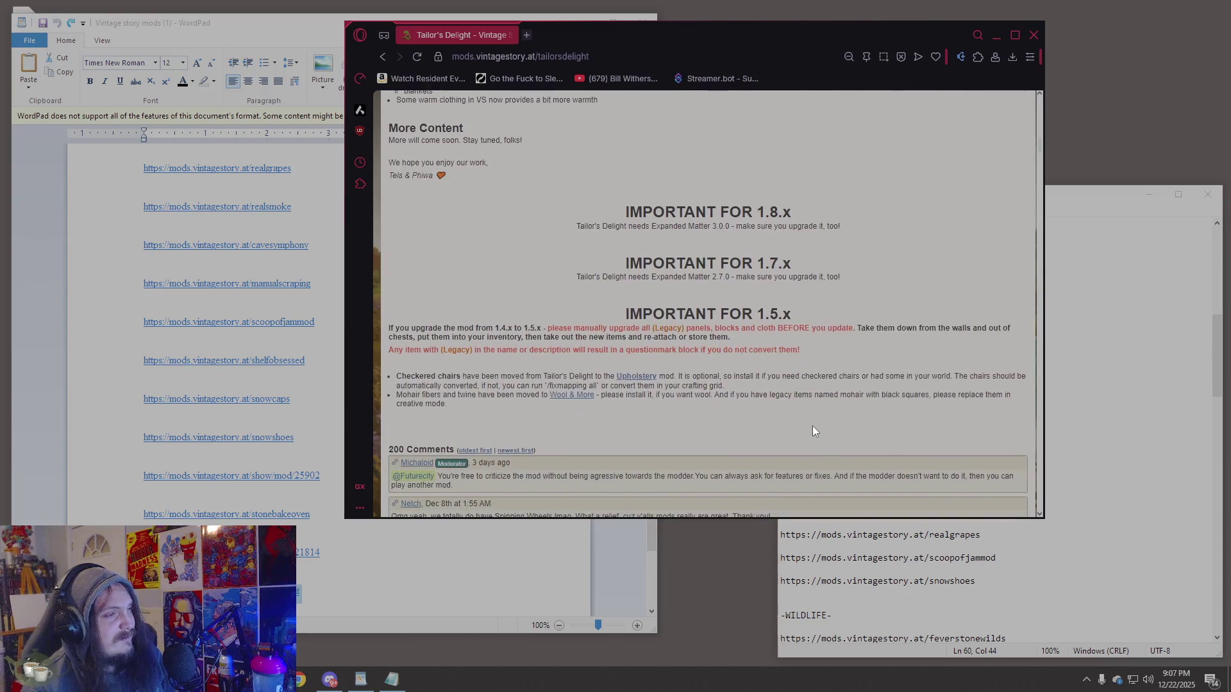
scroll(814, 426, up, 1)
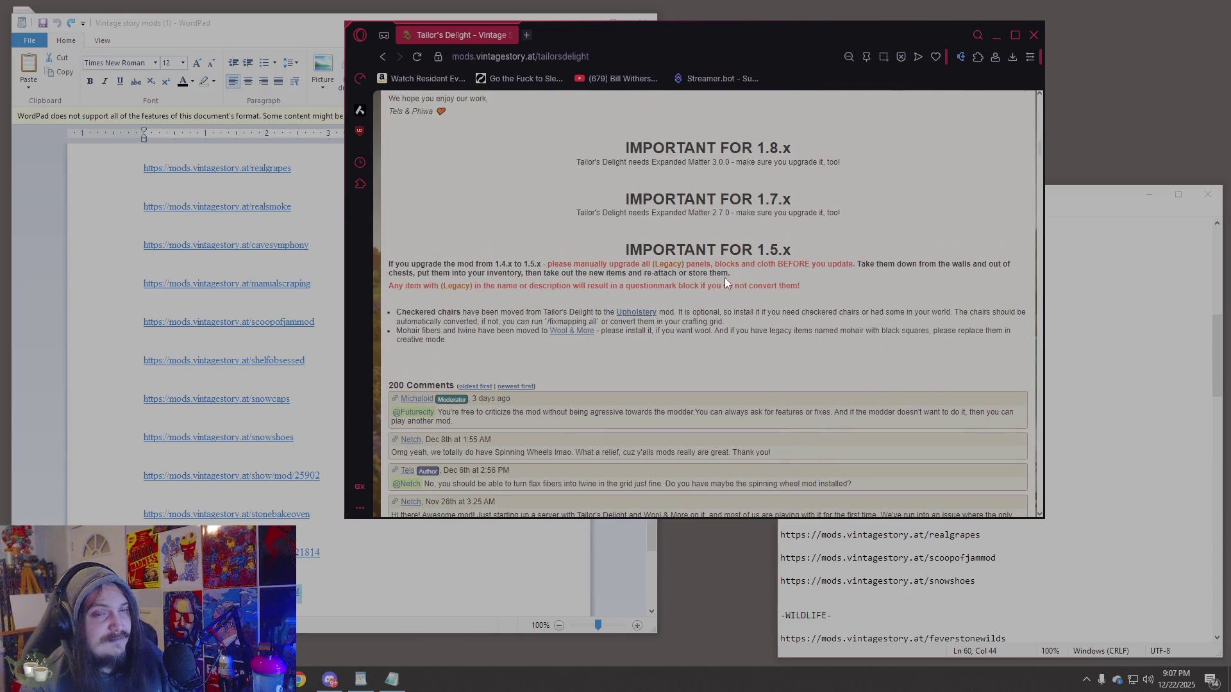
click(565, 57)
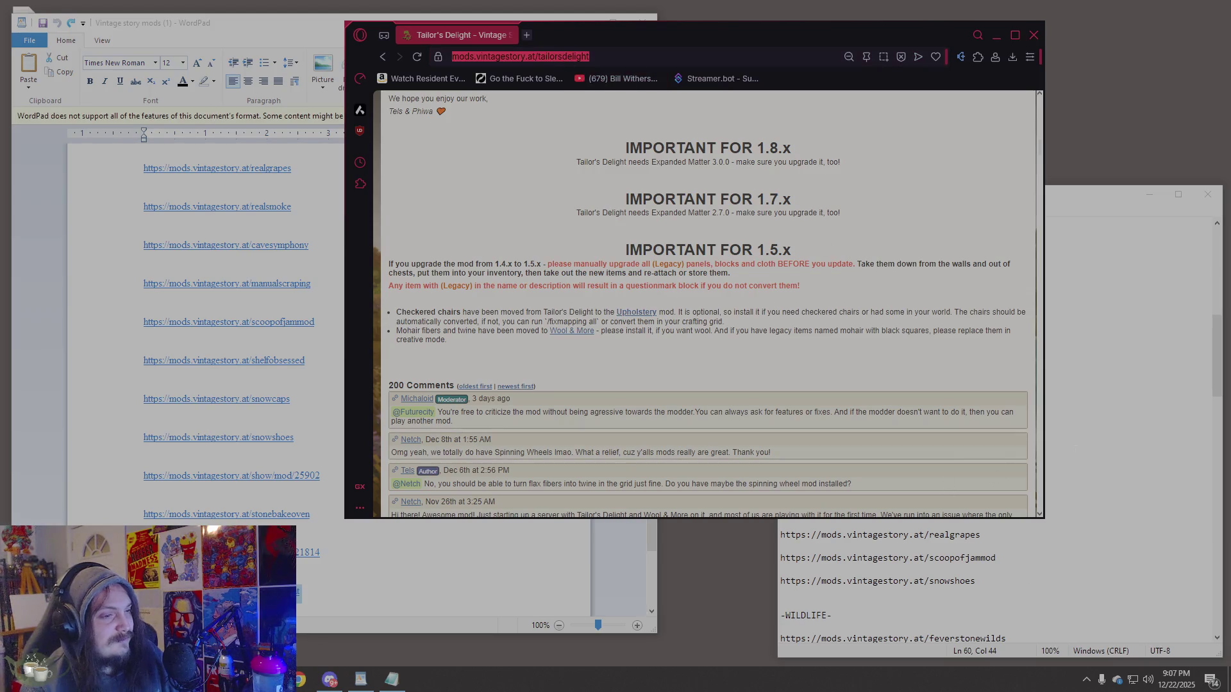
scroll(669, 352, up, 10)
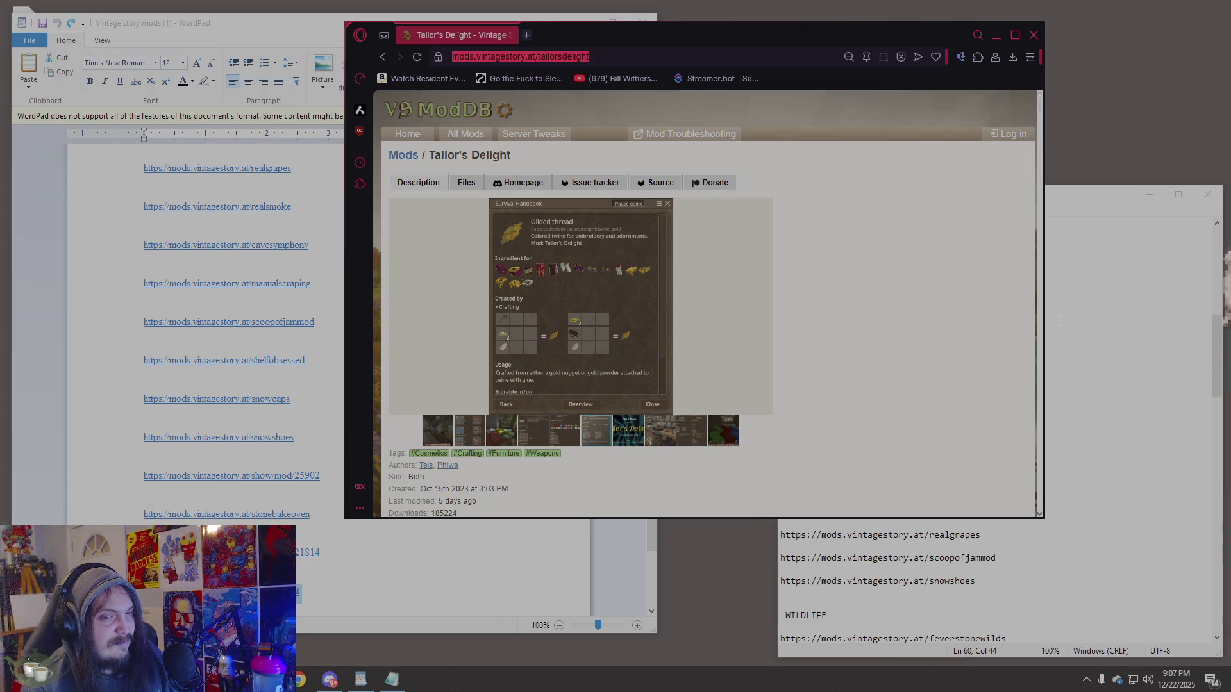
click(1058, 320)
Paste the tailorsdelight link at the end of the cure list, right below stonebakeoven.
scroll(1033, 538, down, 15)
click(782, 604)
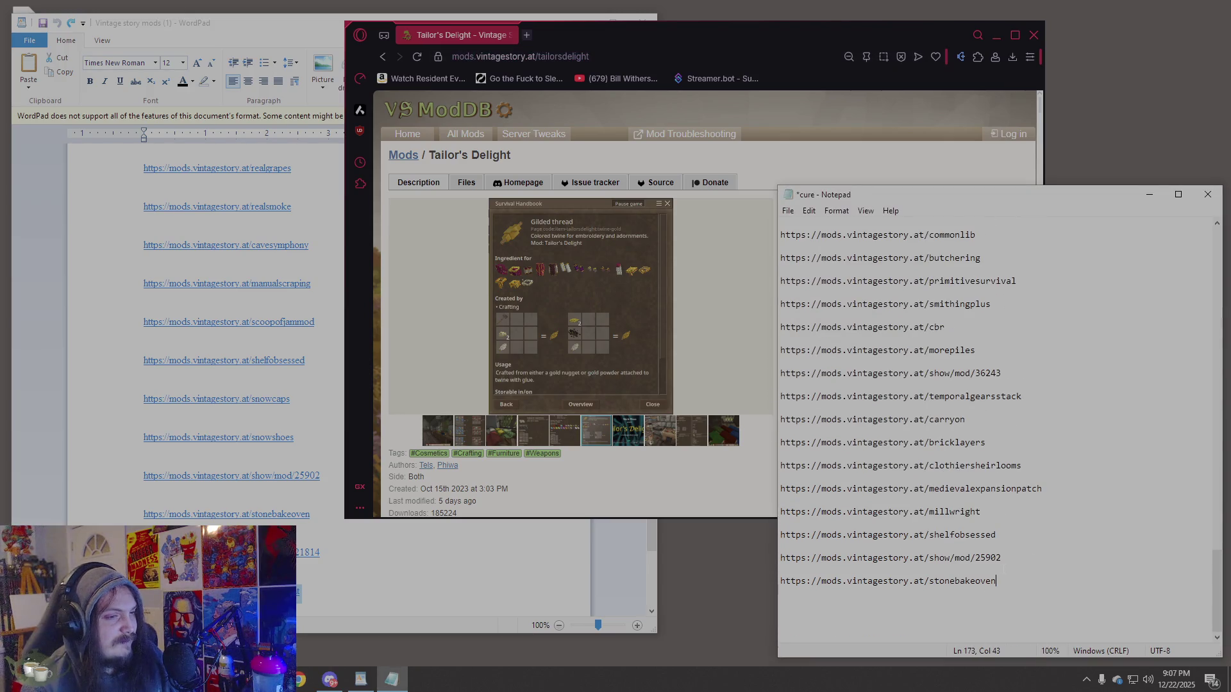
text(https://mods.vintagestory.at/tailorsdelight)
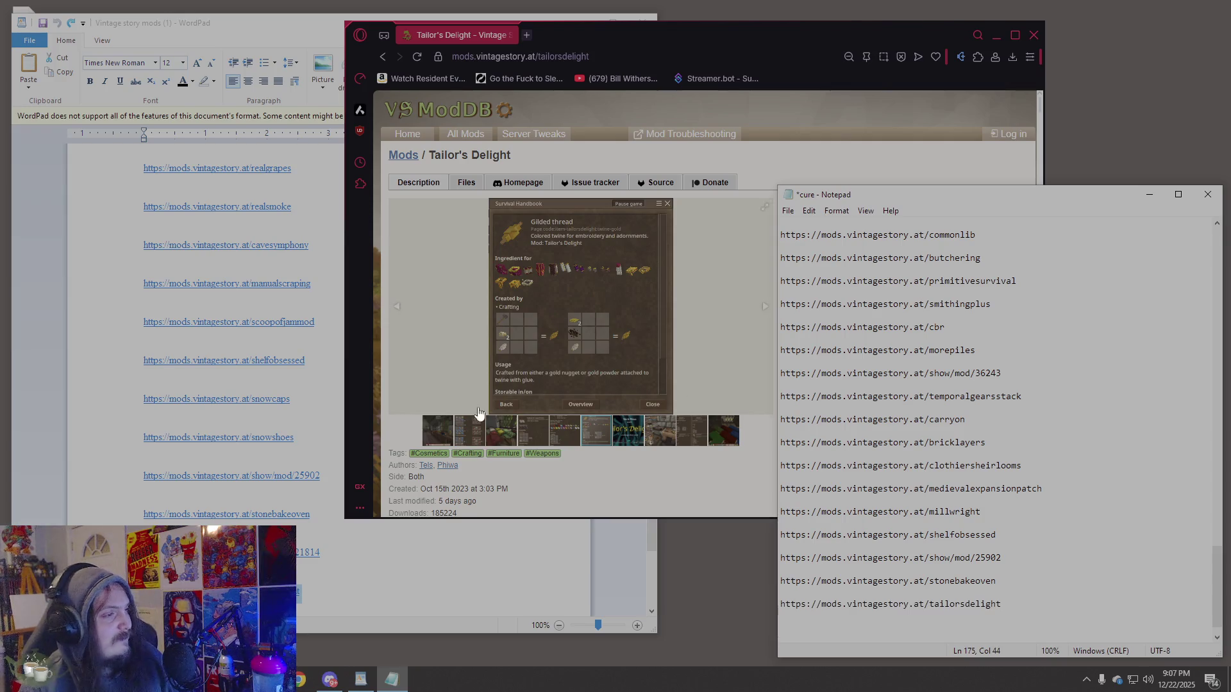
scroll(571, 421, down, 10)
scroll(569, 417, down, 5)
scroll(569, 417, up, 3)
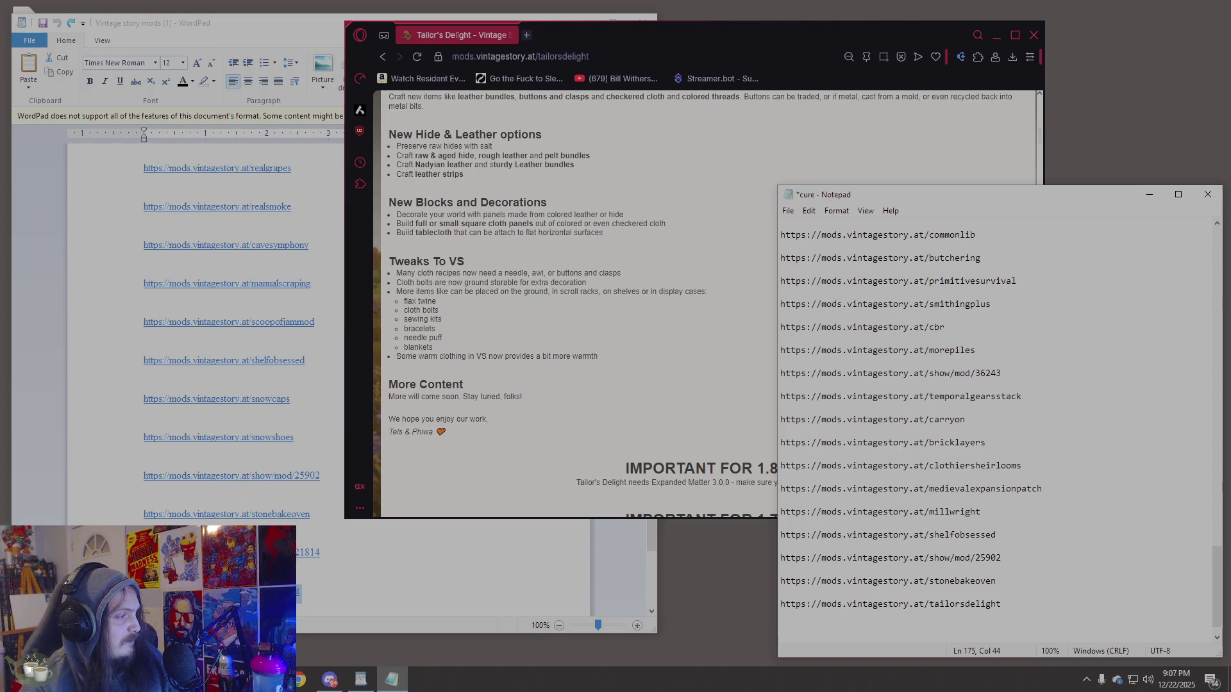
scroll(263, 495, down, 3)
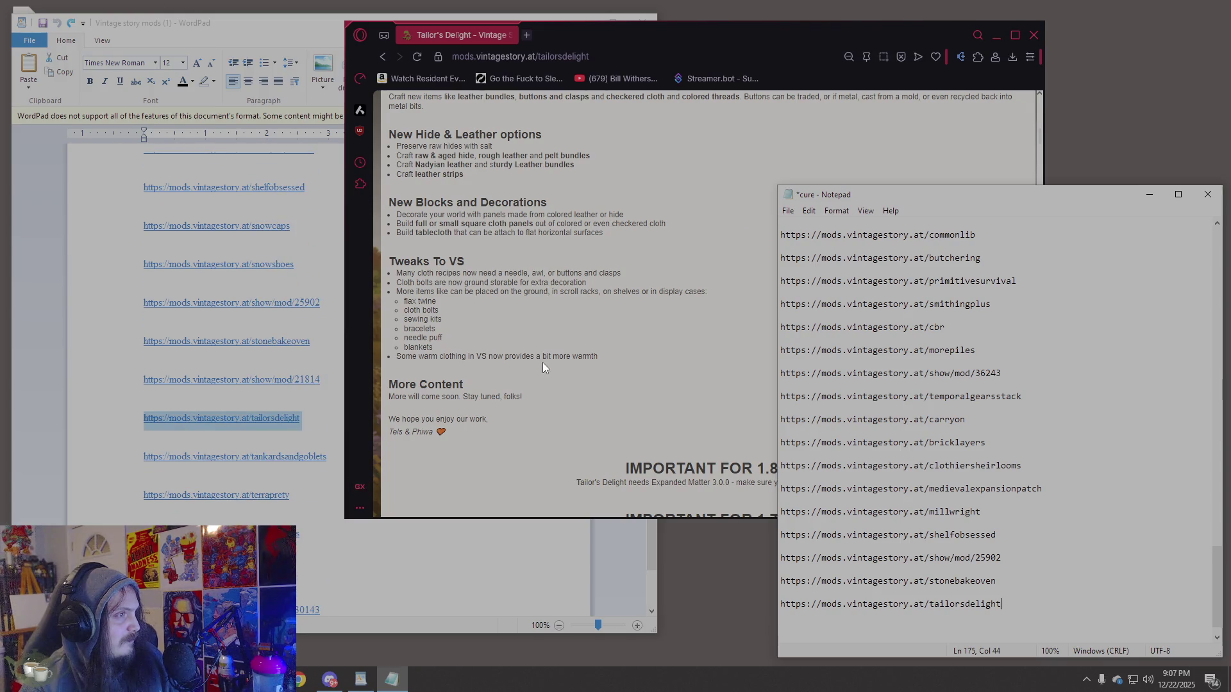
Scroll through the Tailor's Delight description and comments, then bring up the WordPad link list.
scroll(568, 371, down, 1)
scroll(620, 386, up, 1)
scroll(619, 384, down, 6)
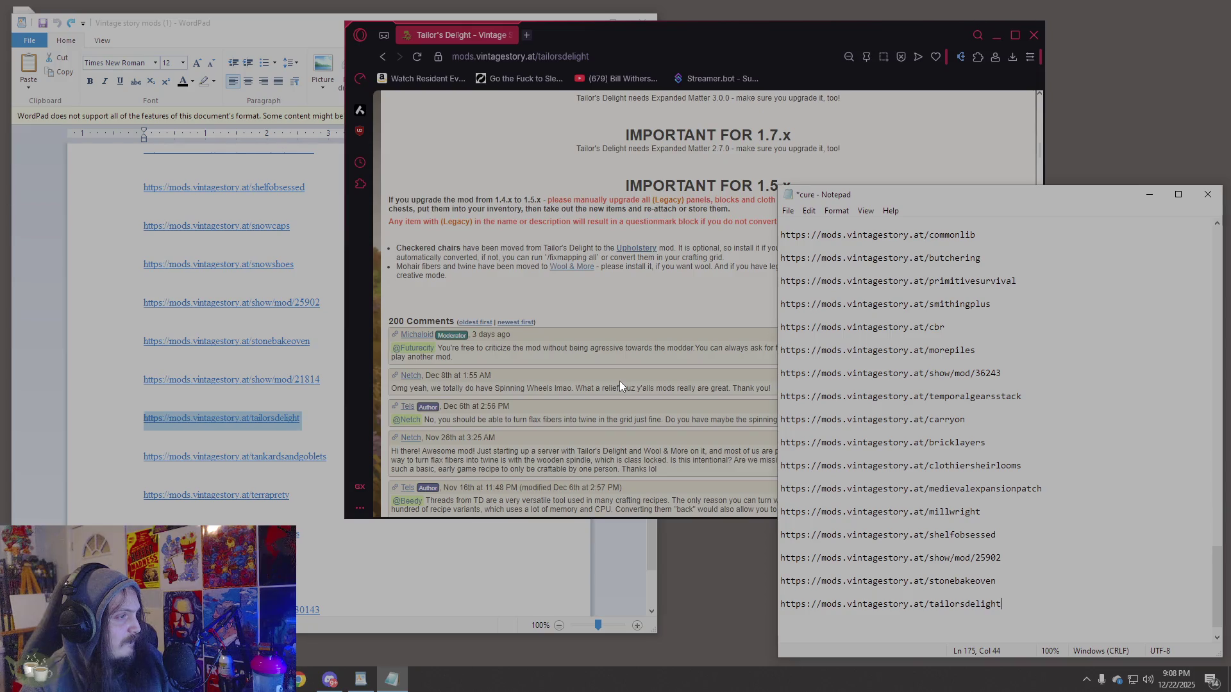
scroll(620, 385, down, 3)
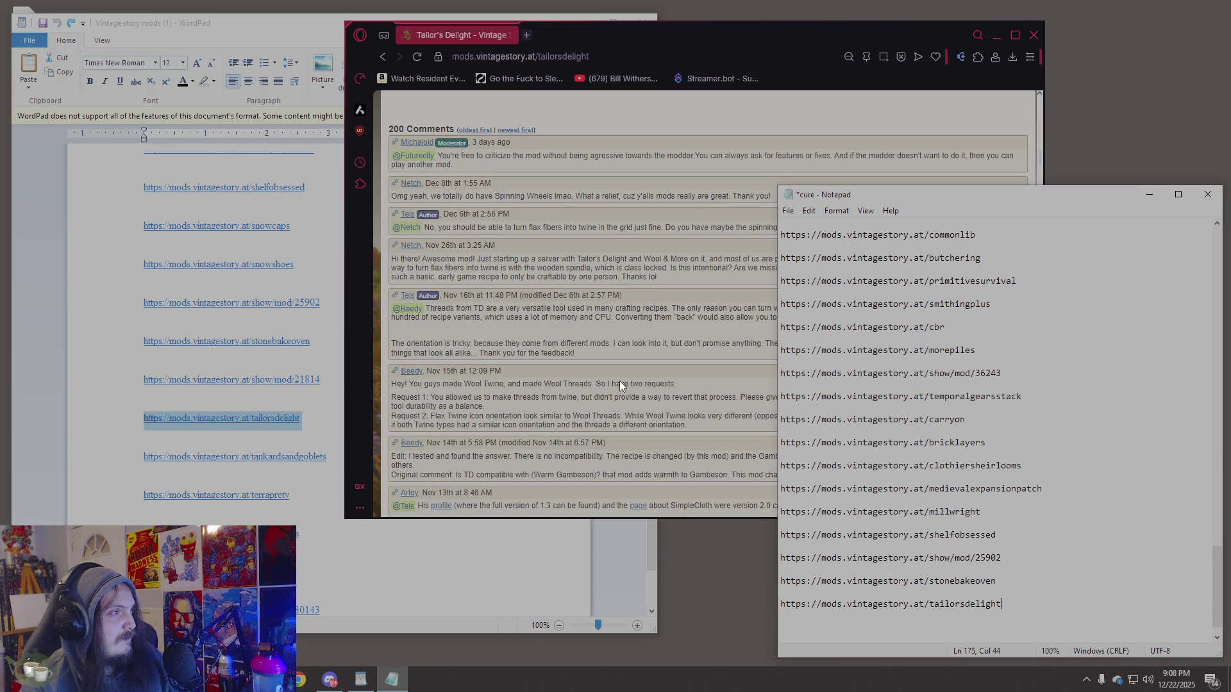
scroll(619, 381, down, 1)
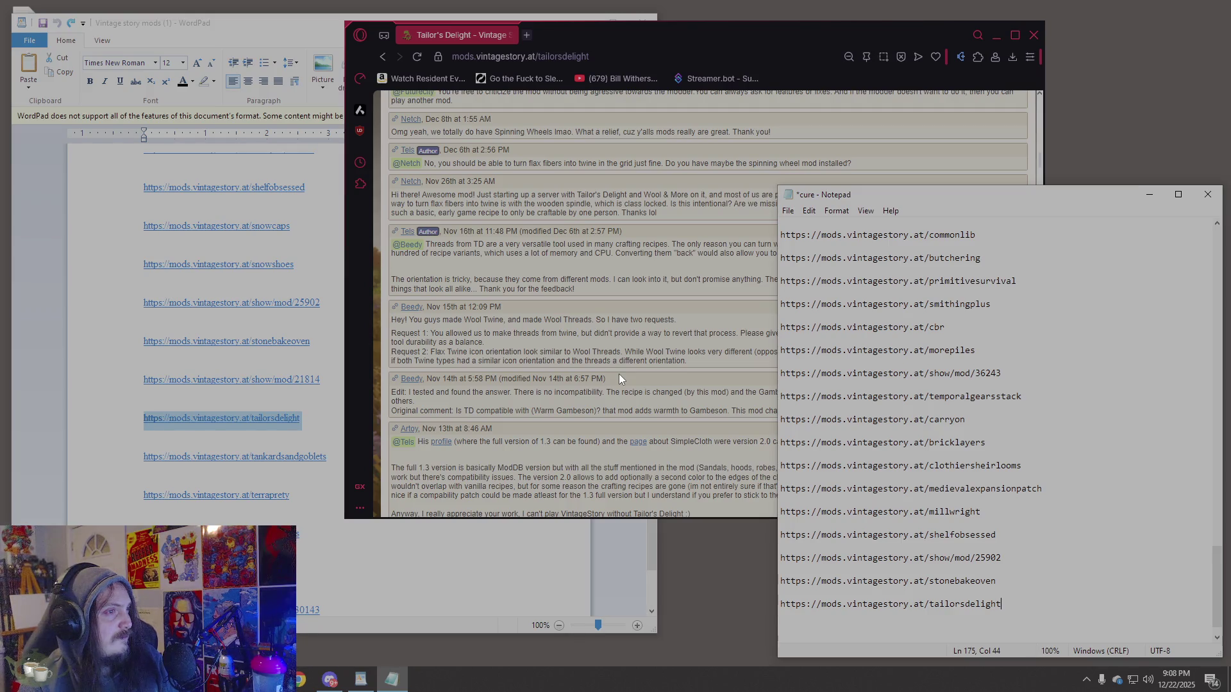
scroll(618, 375, up, 10)
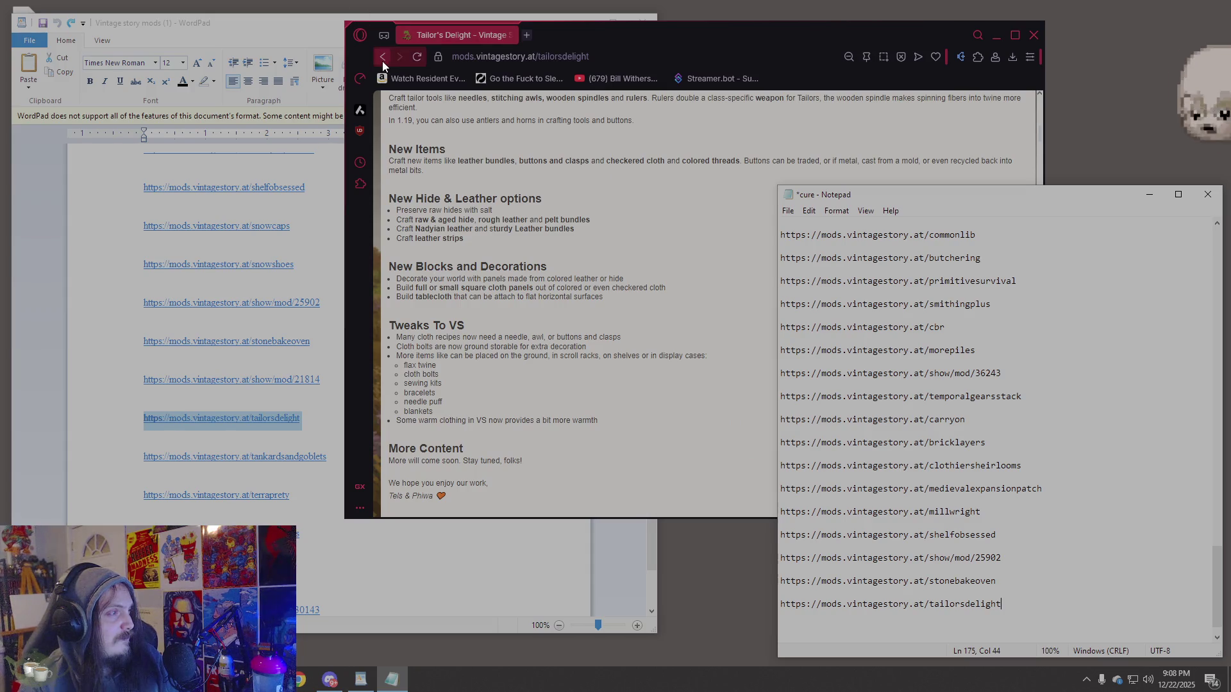
scroll(489, 404, down, 3)
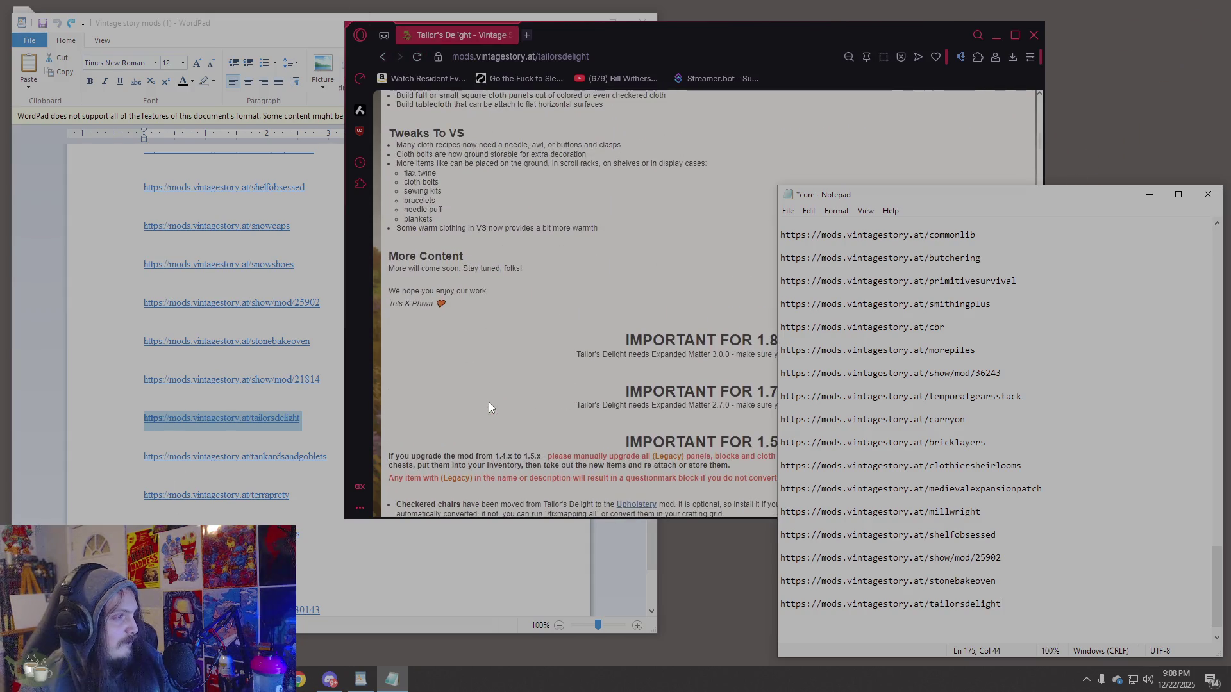
scroll(489, 406, down, 4)
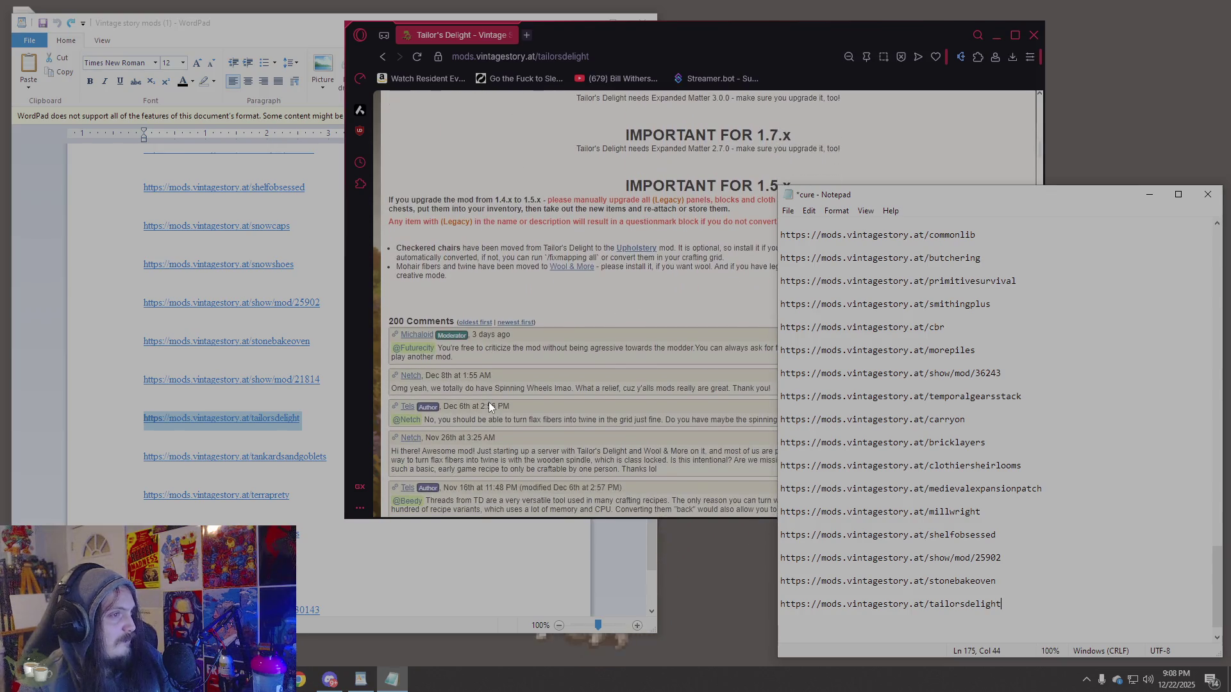
scroll(489, 402, up, 1)
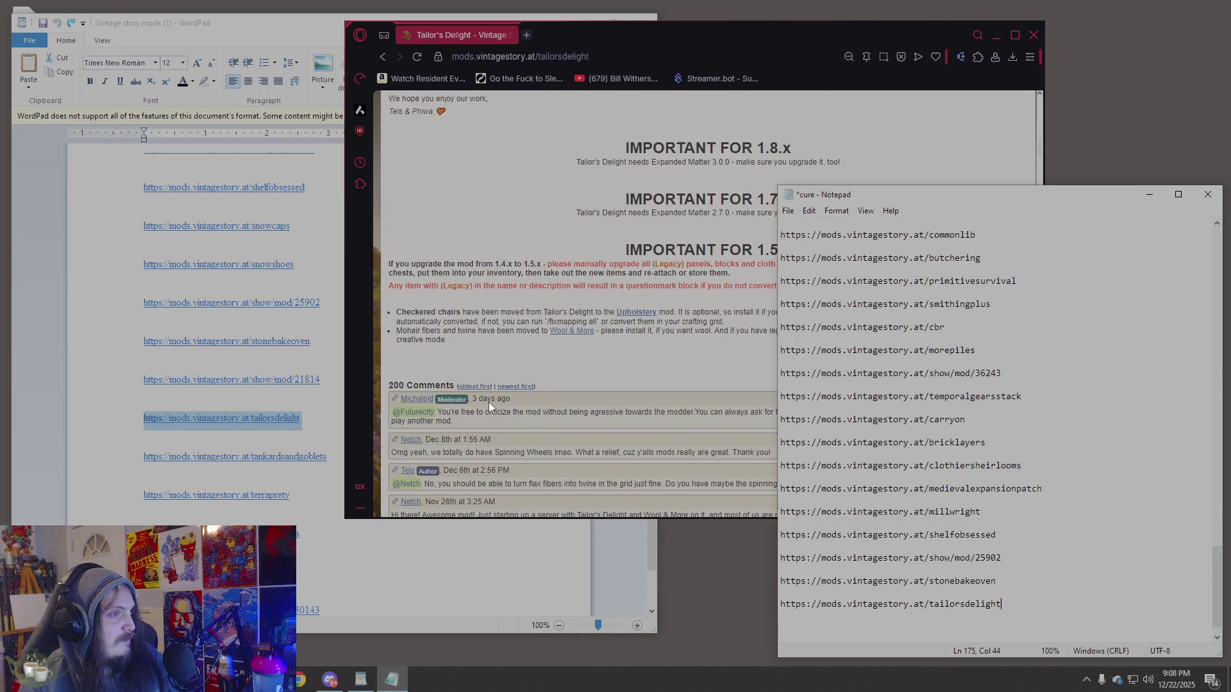
scroll(488, 403, down, 1)
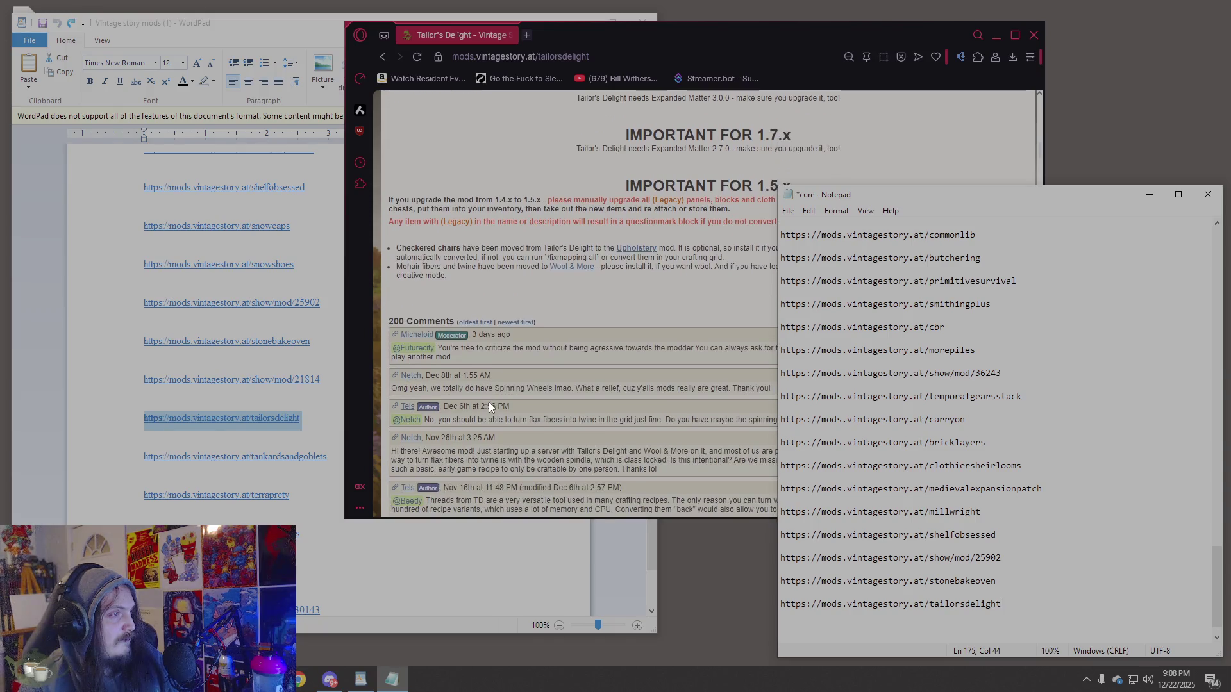
scroll(488, 406, down, 2)
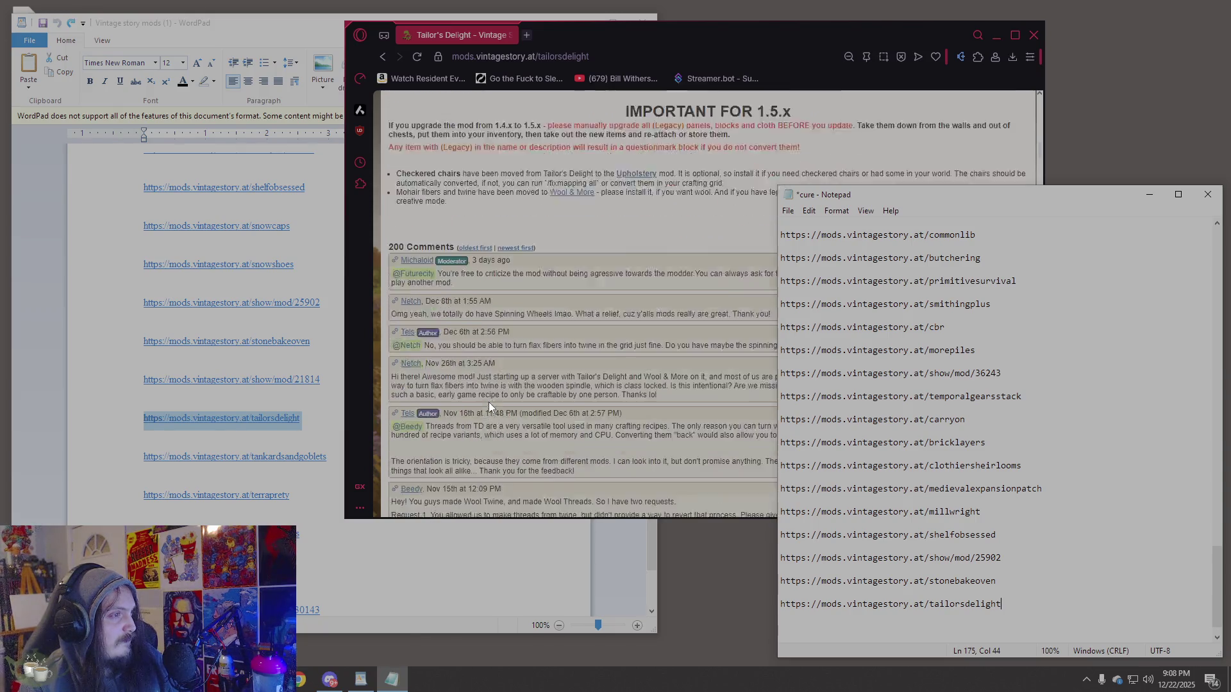
scroll(489, 404, up, 2)
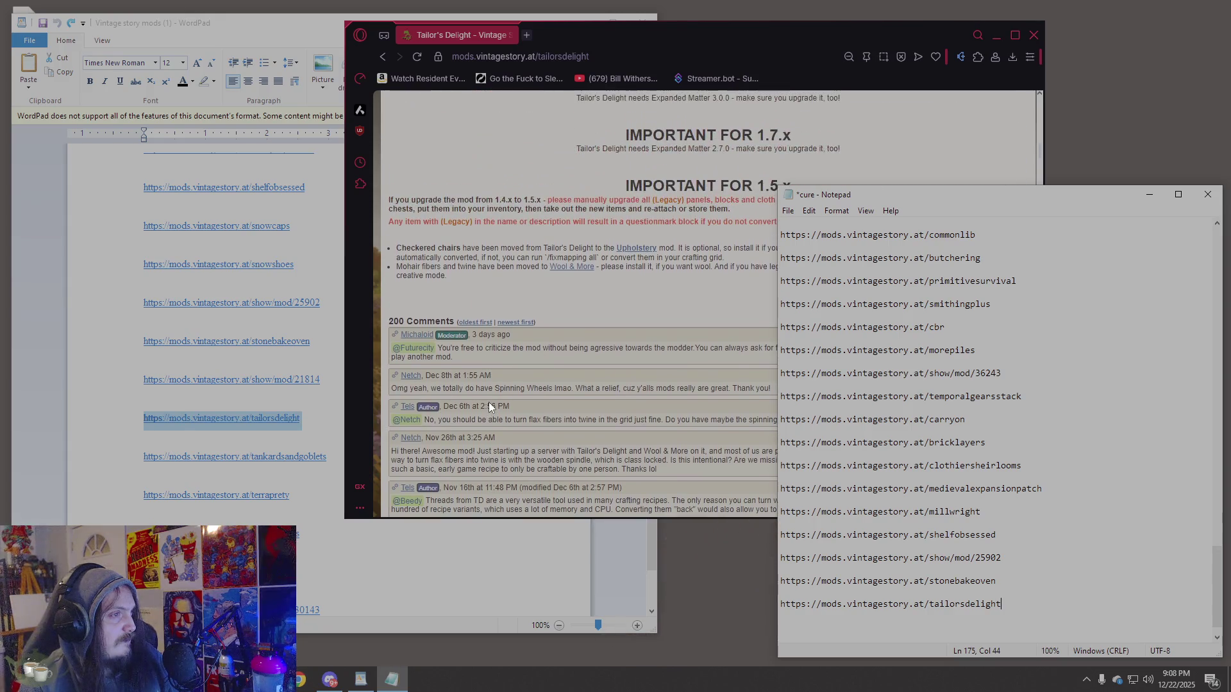
scroll(489, 407, down, 1)
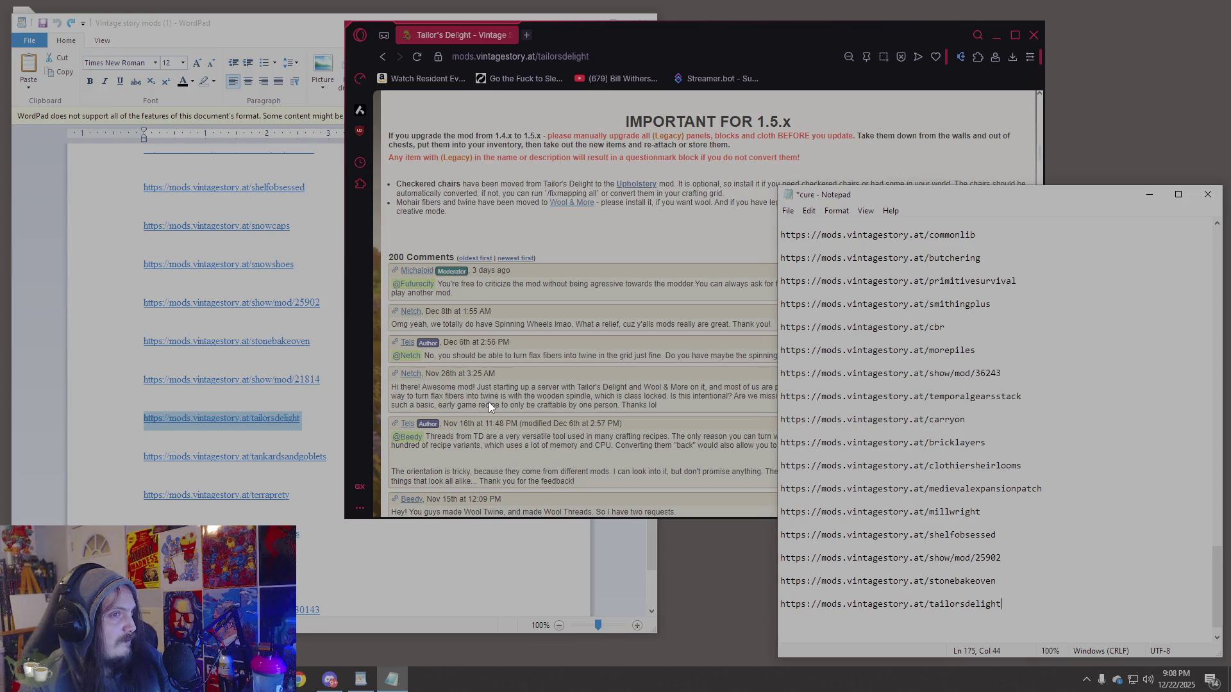
scroll(489, 402, up, 15)
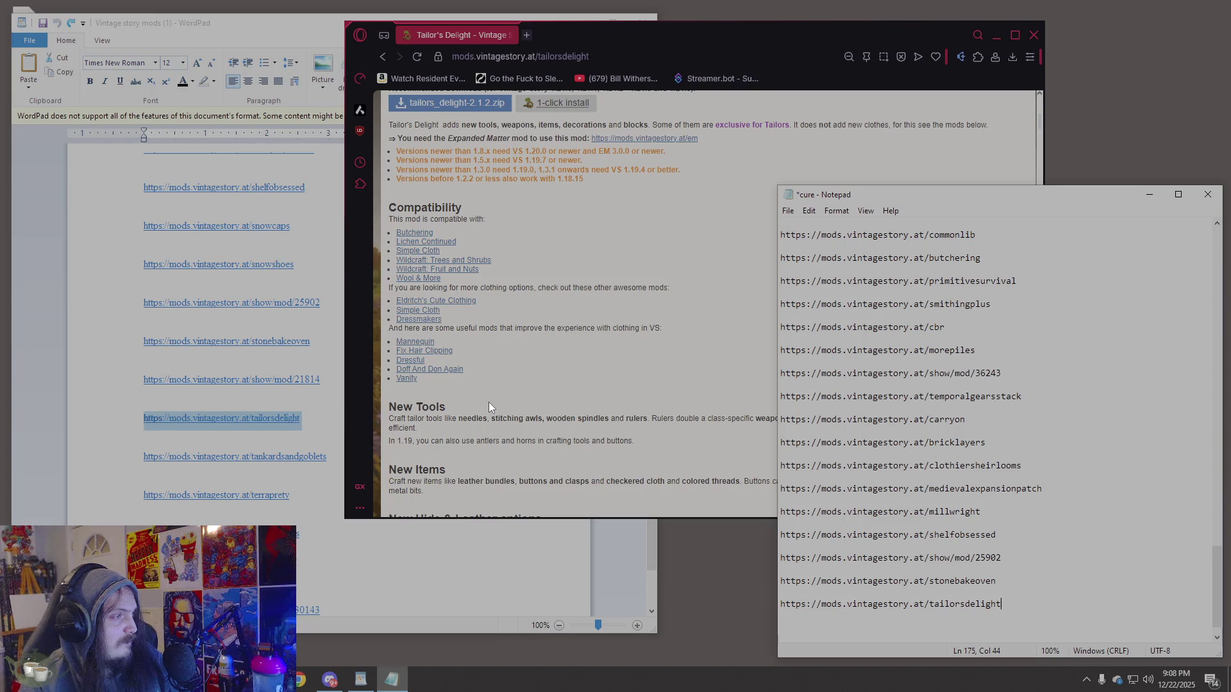
scroll(489, 403, up, 1)
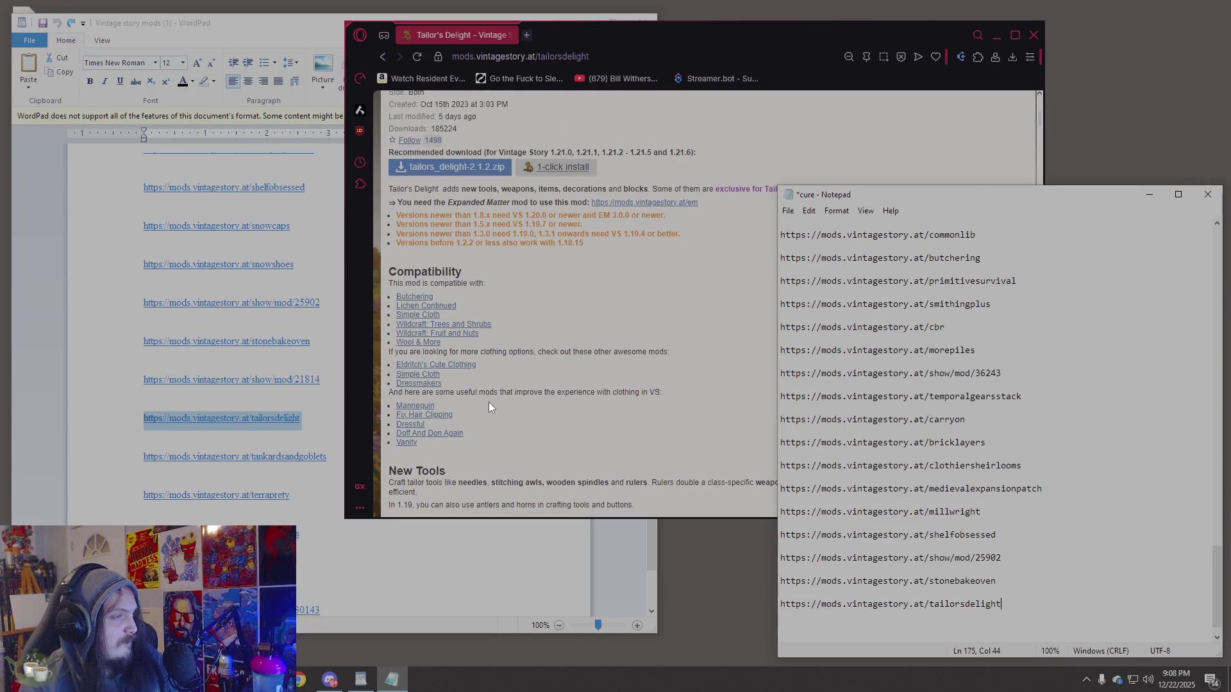
scroll(489, 402, up, 4)
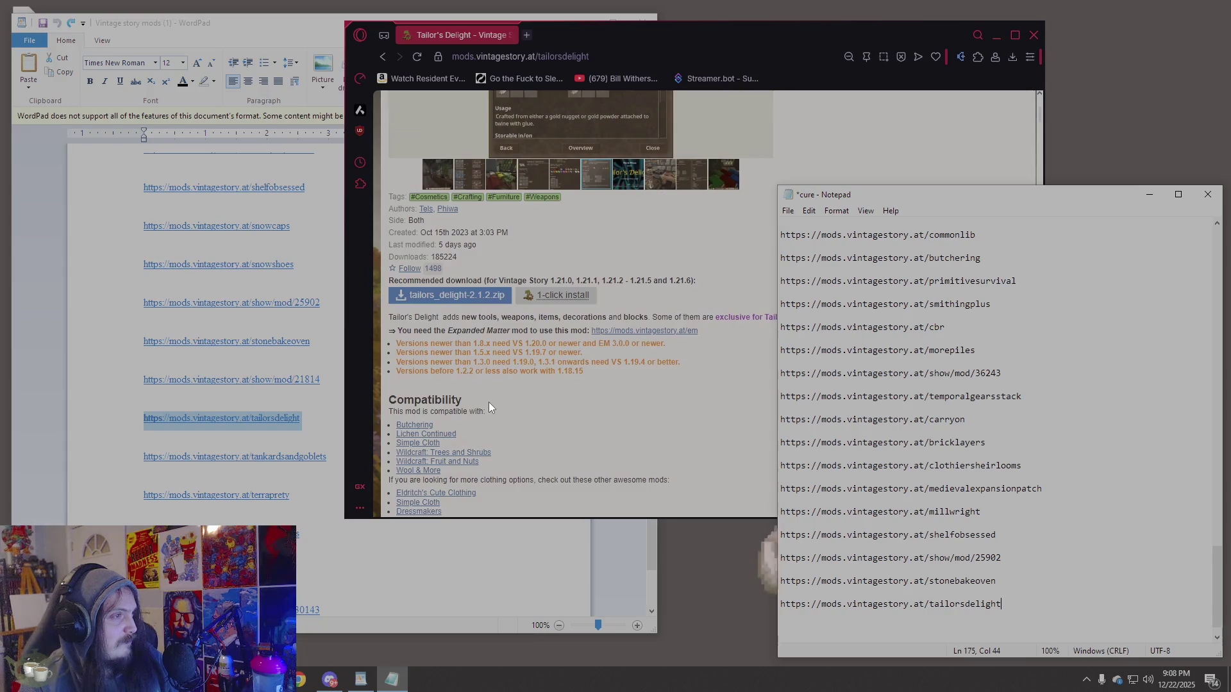
click(137, 462)
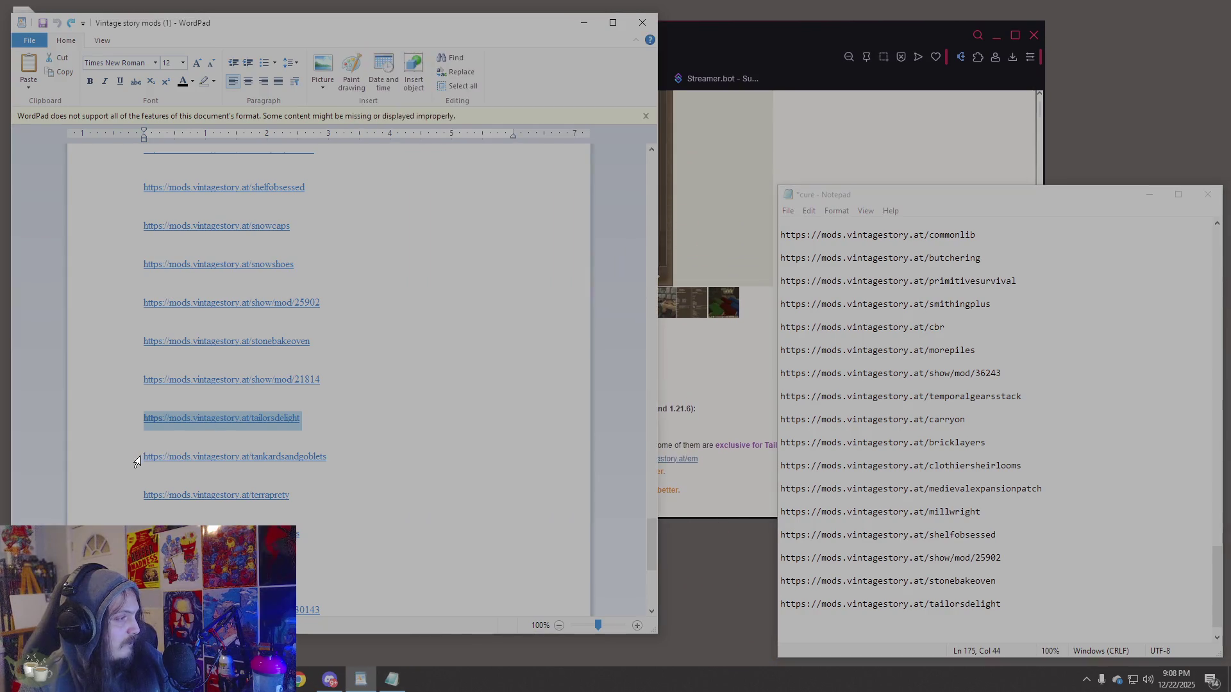
Open the tankardsandgoblets link in VS ModDB, view its gallery images, and select its address.
click(138, 461)
key(ctrl+c)
click(709, 209)
click(568, 54)
key(ctrl+v)
key(Return)
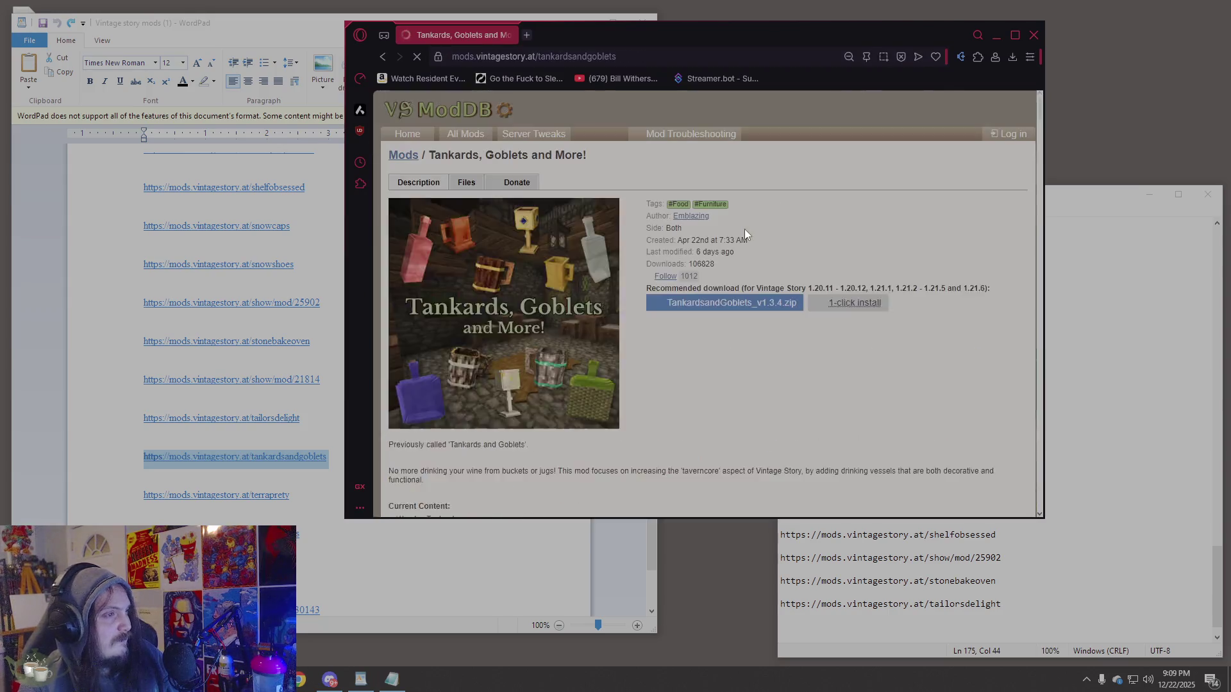
scroll(595, 399, down, 2)
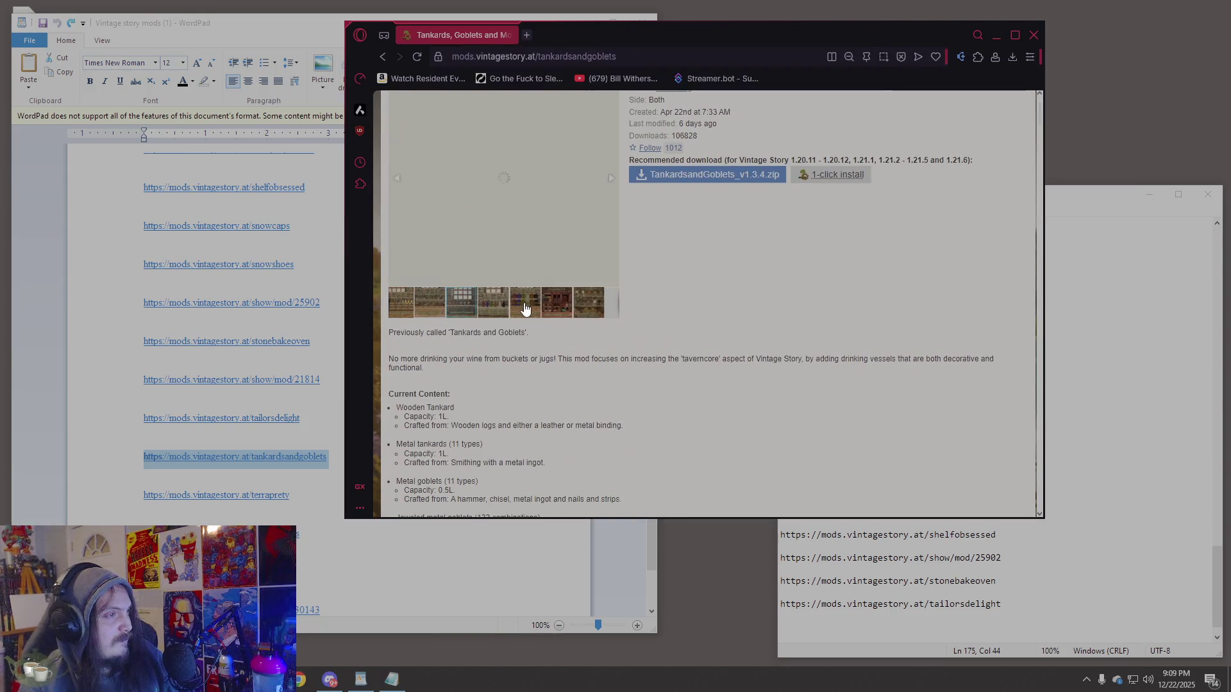
click(532, 307)
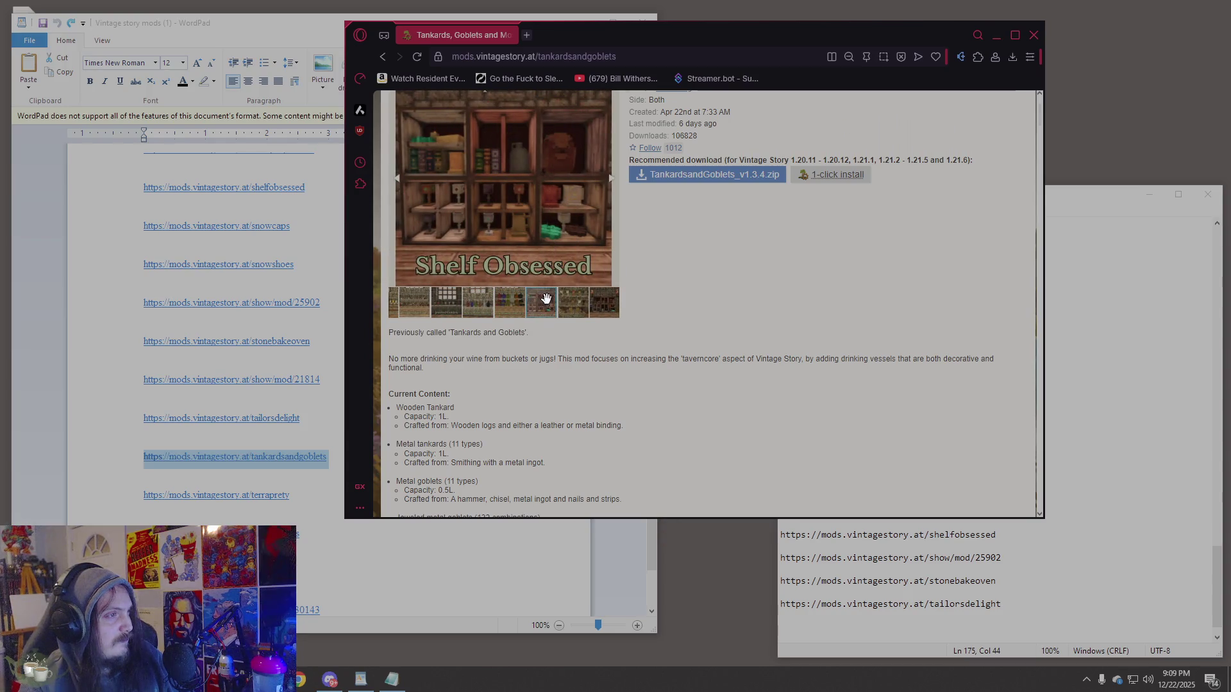
click(560, 306)
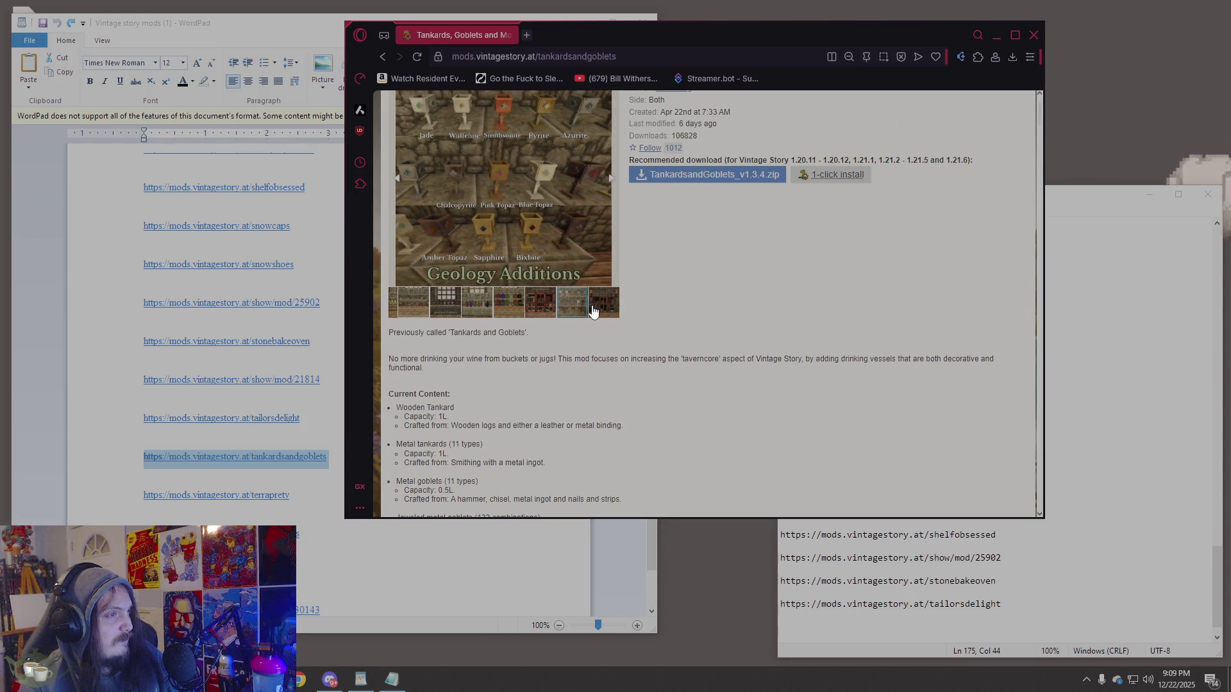
click(561, 59)
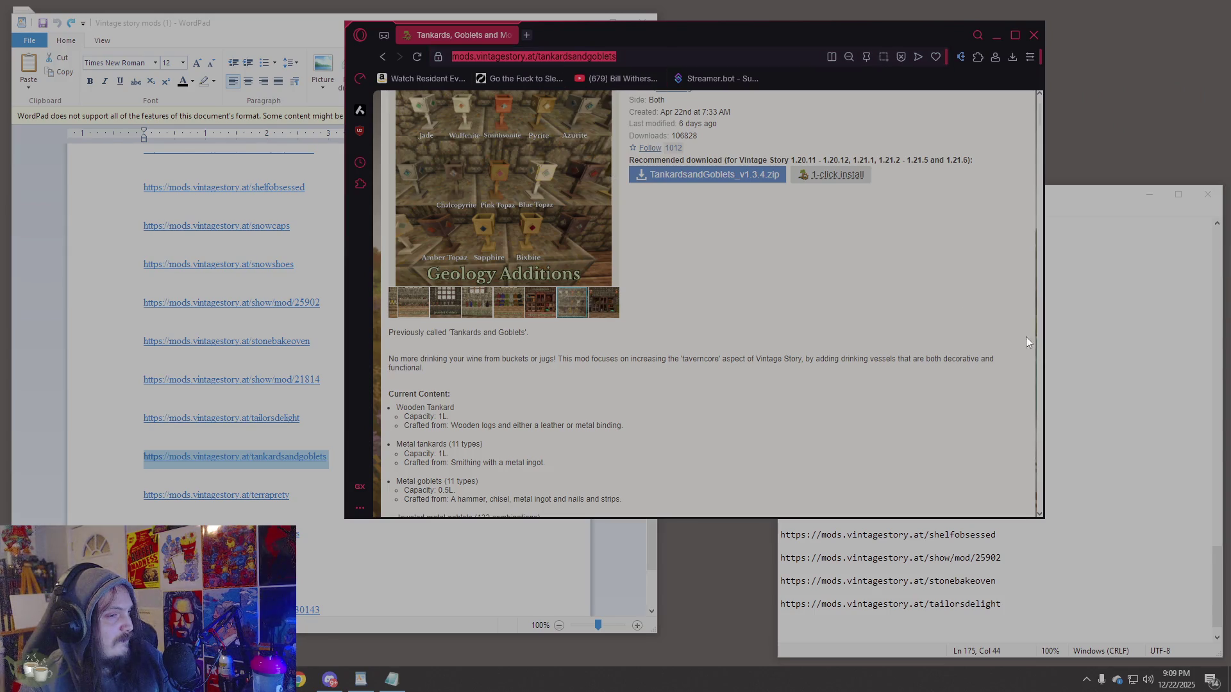
Paste the Tankards, Goblets and More! link on a new line below snowshoes in the cure list.
click(1088, 329)
scroll(997, 429, up, 11)
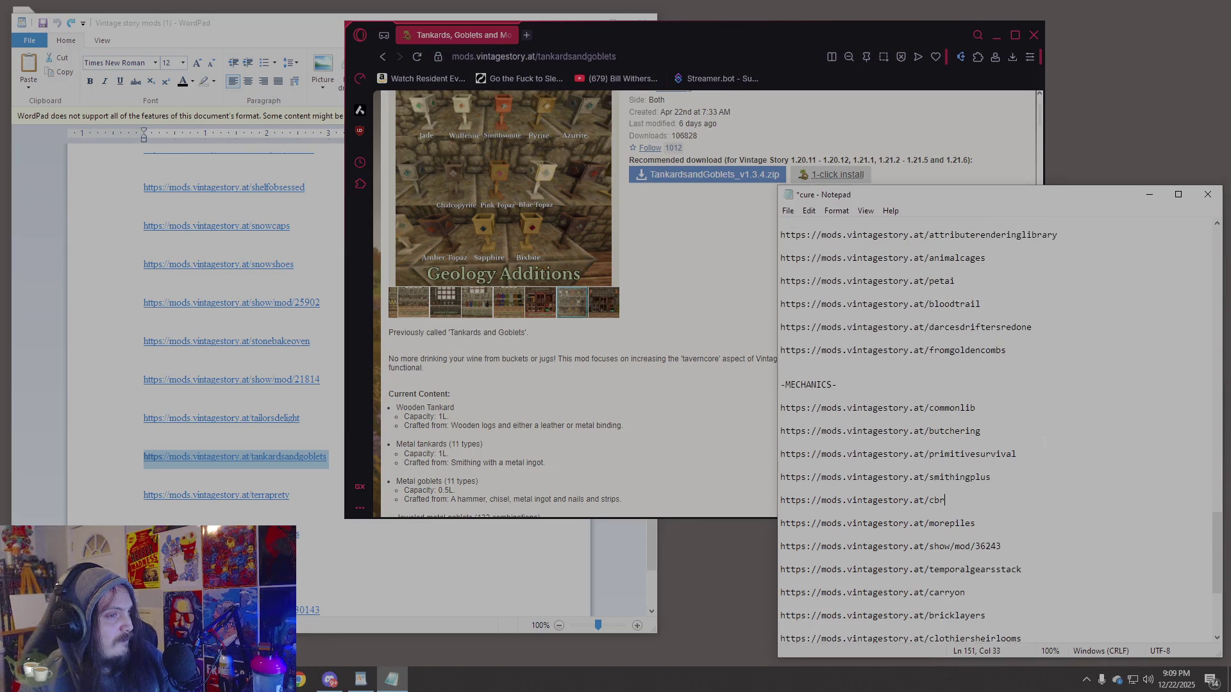
scroll(1010, 507, up, 8)
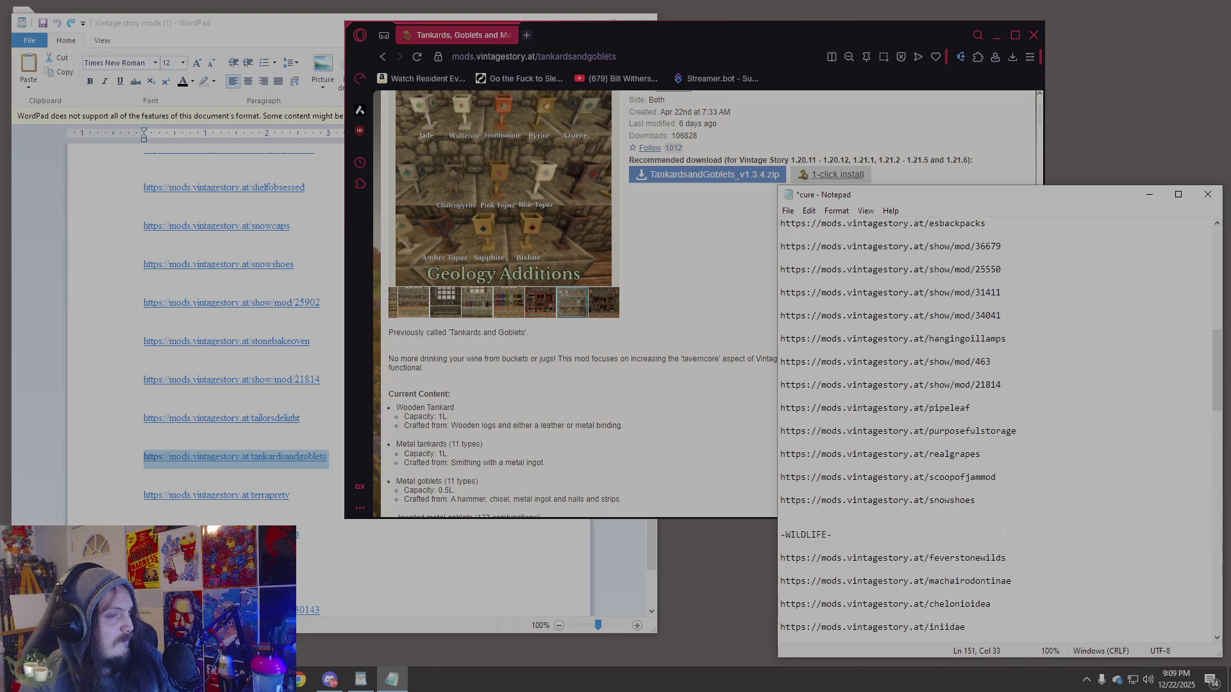
click(1025, 505)
key(Return)
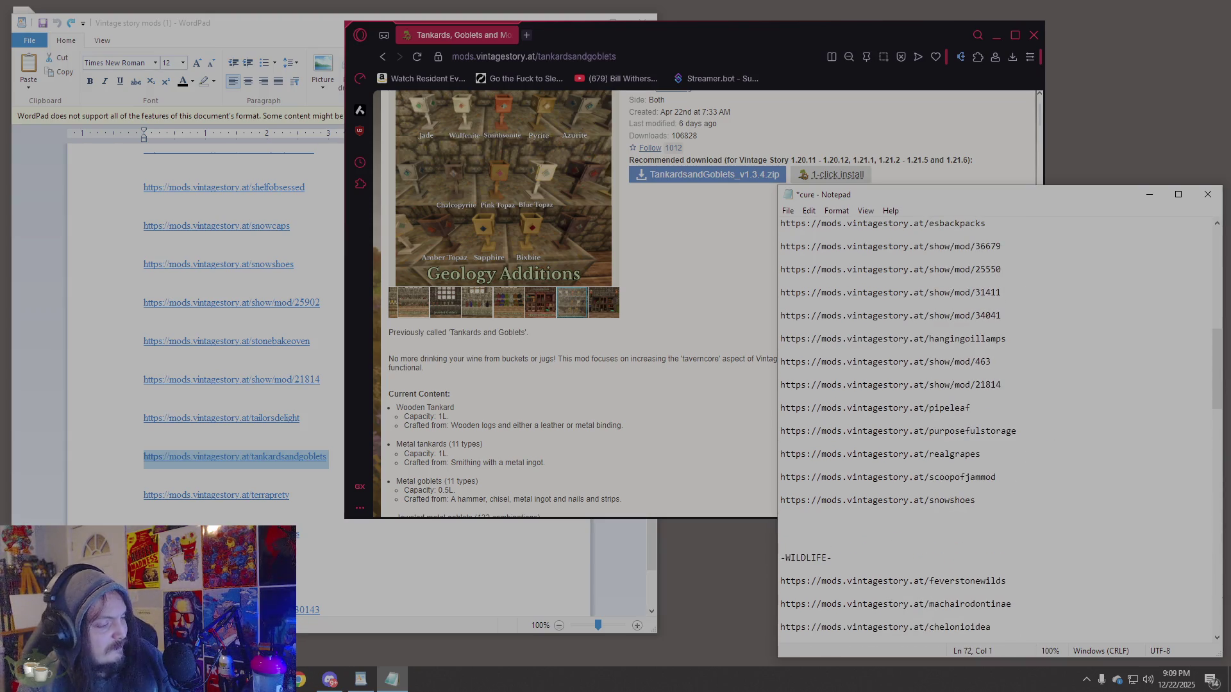
key(ctrl+v)
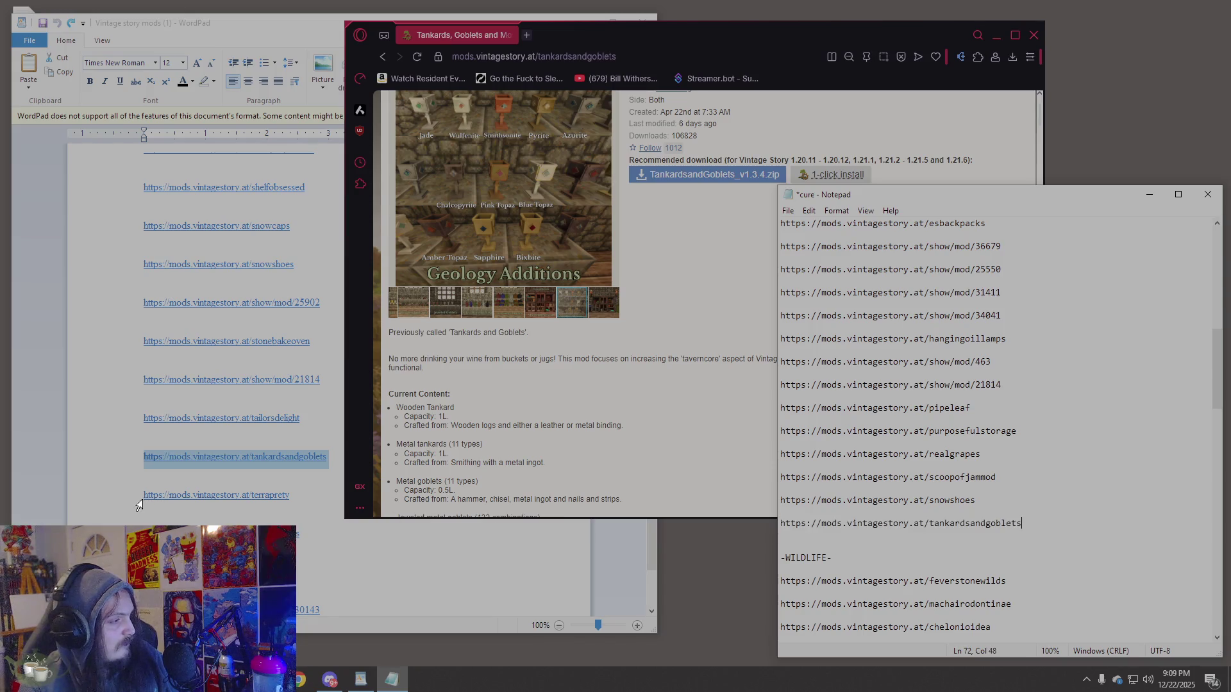
click(136, 505)
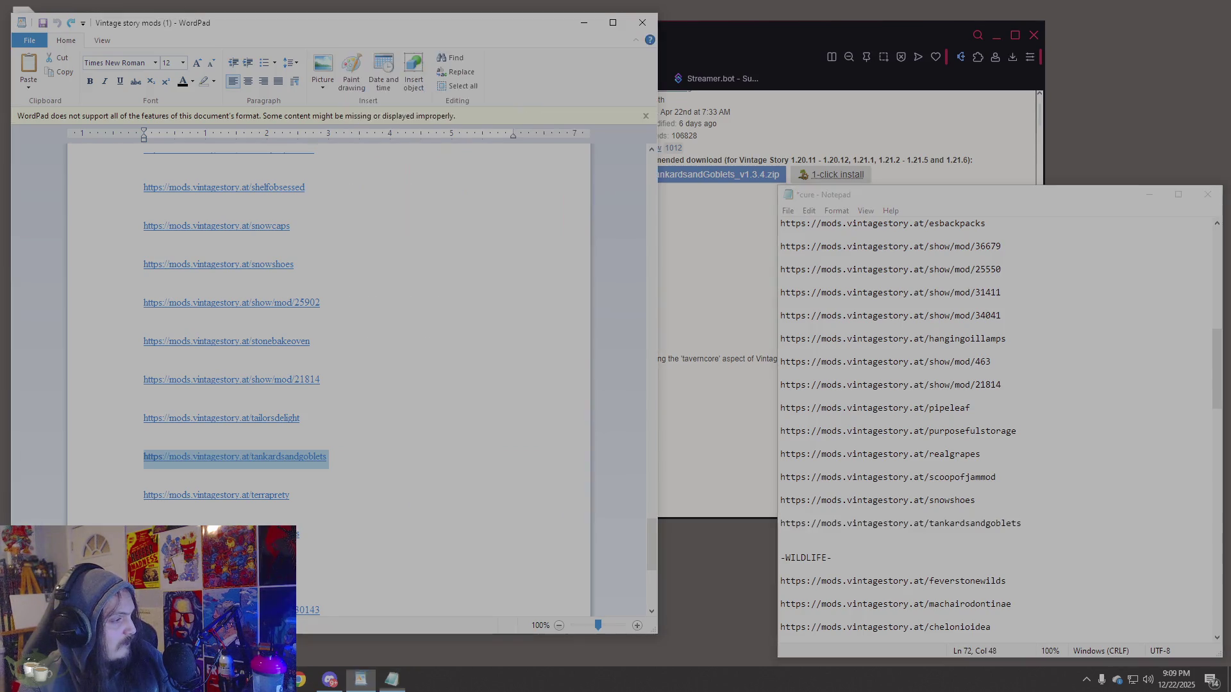
Open the tradercamps link from WordPad in the browser's address bar.
key(ctrl+c)
click(668, 395)
click(575, 64)
key(ctrl+v)
key(Return)
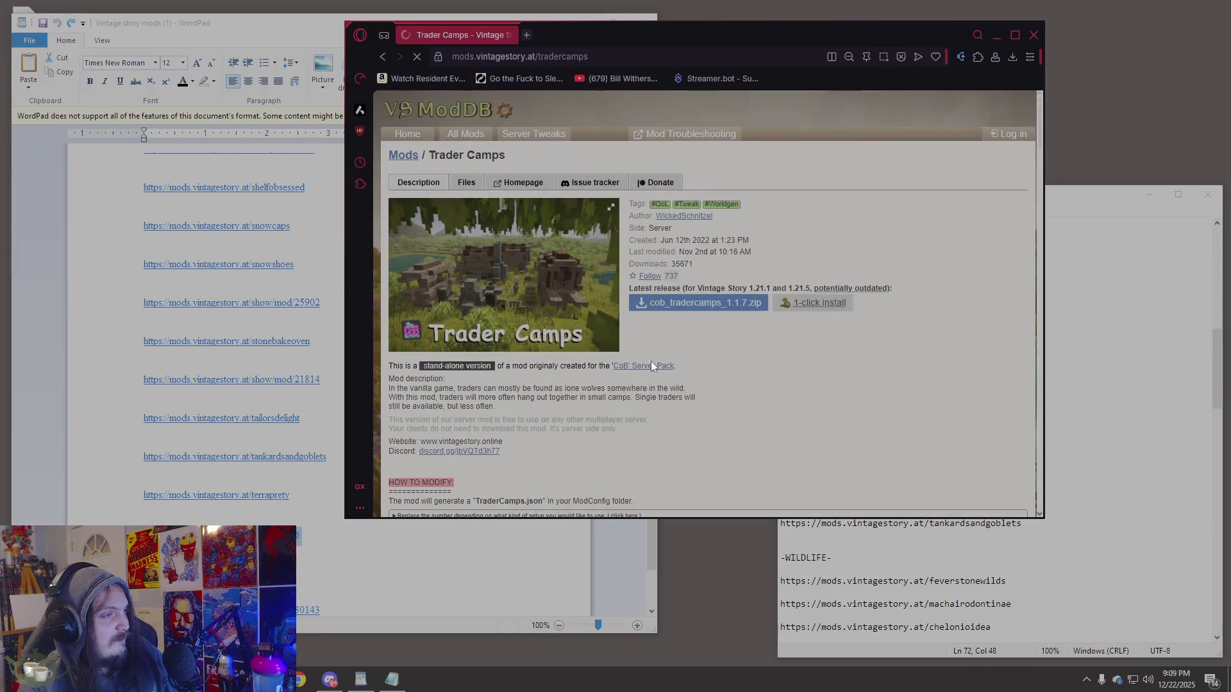
Read the Trader Camps config notes and comments, then copy the vinconomy link from WordPad.
scroll(659, 403, down, 4)
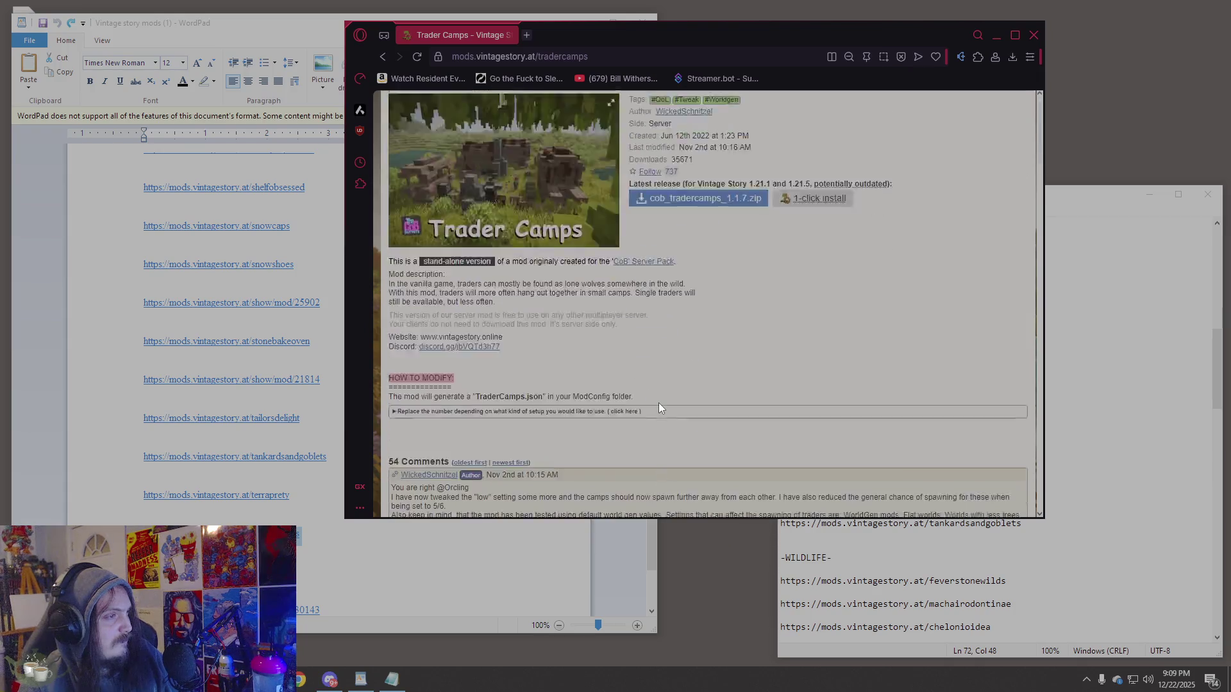
scroll(659, 408, down, 3)
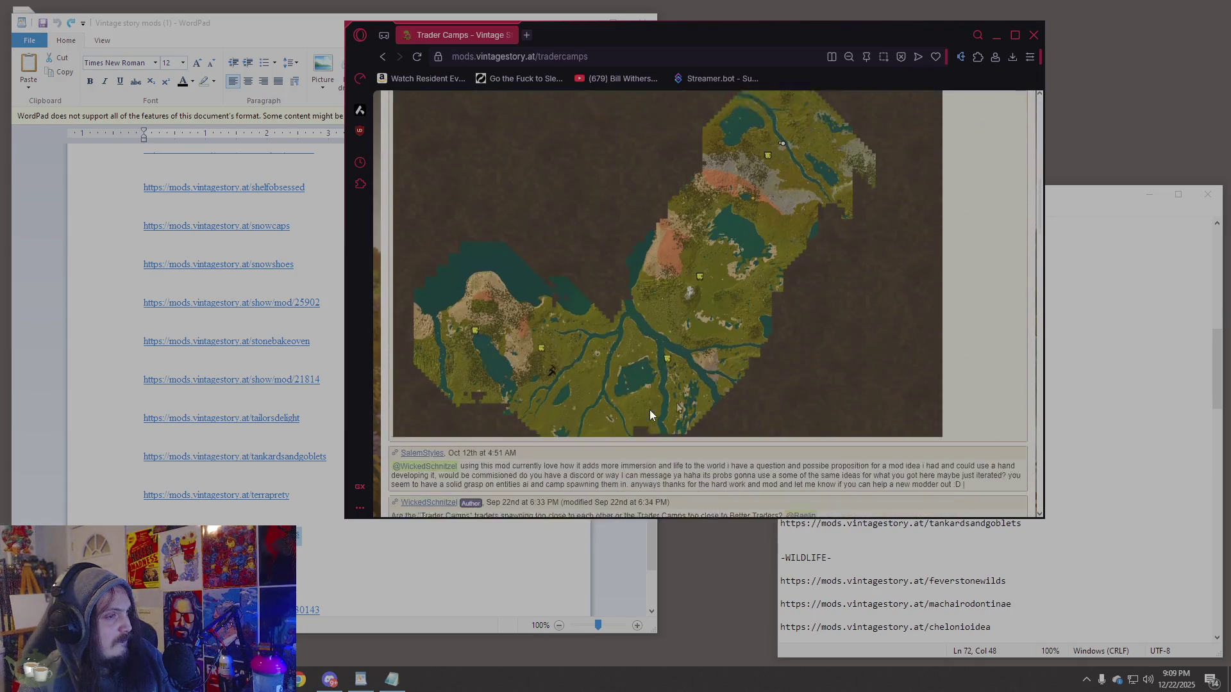
scroll(647, 410, up, 2)
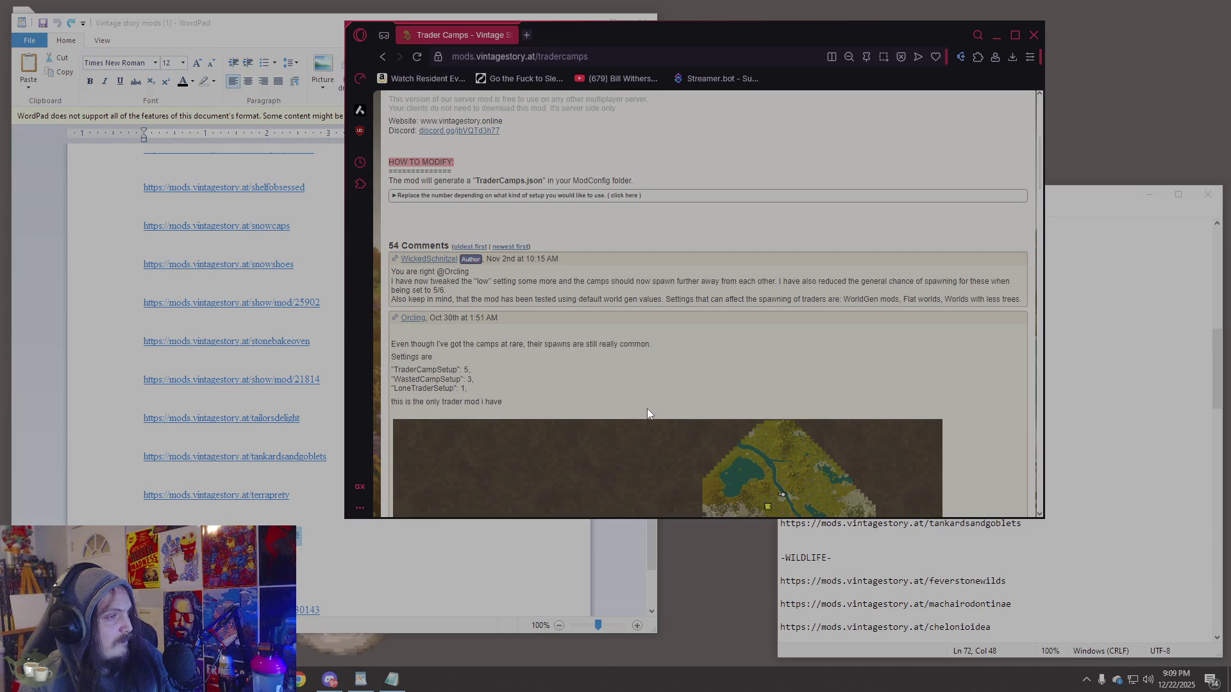
mouse_move(671, 350)
mouse_down()
mouse_move(549, 356)
mouse_move(426, 337)
mouse_up()
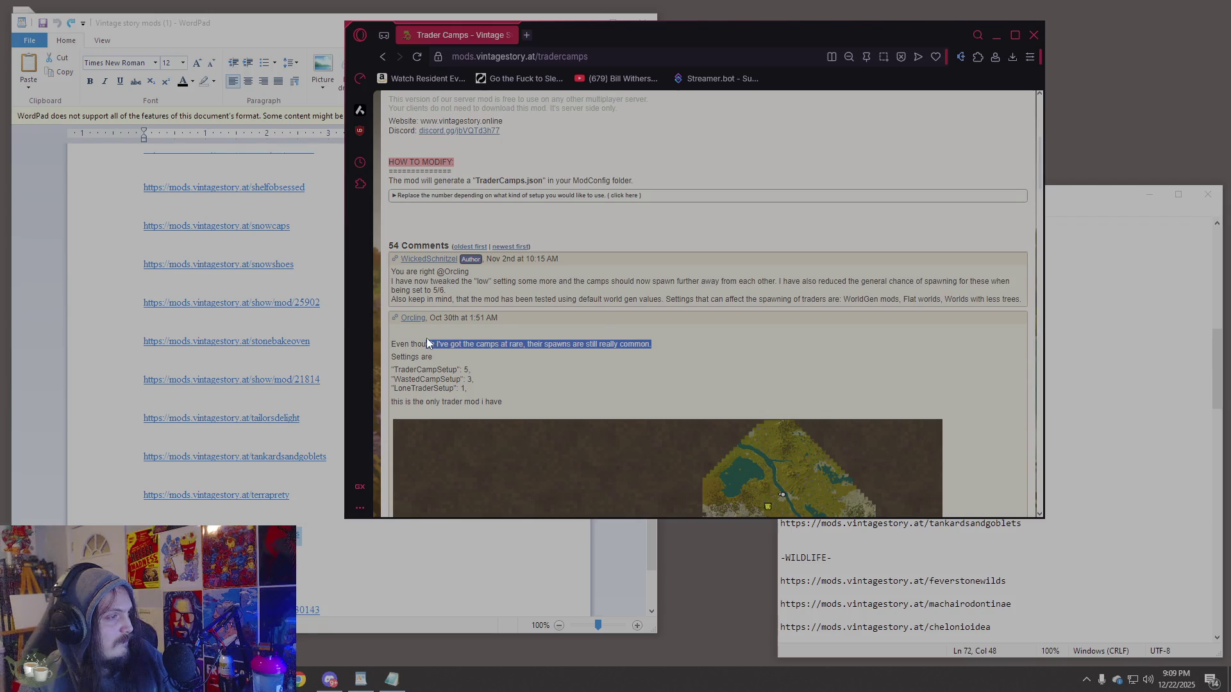
click(571, 374)
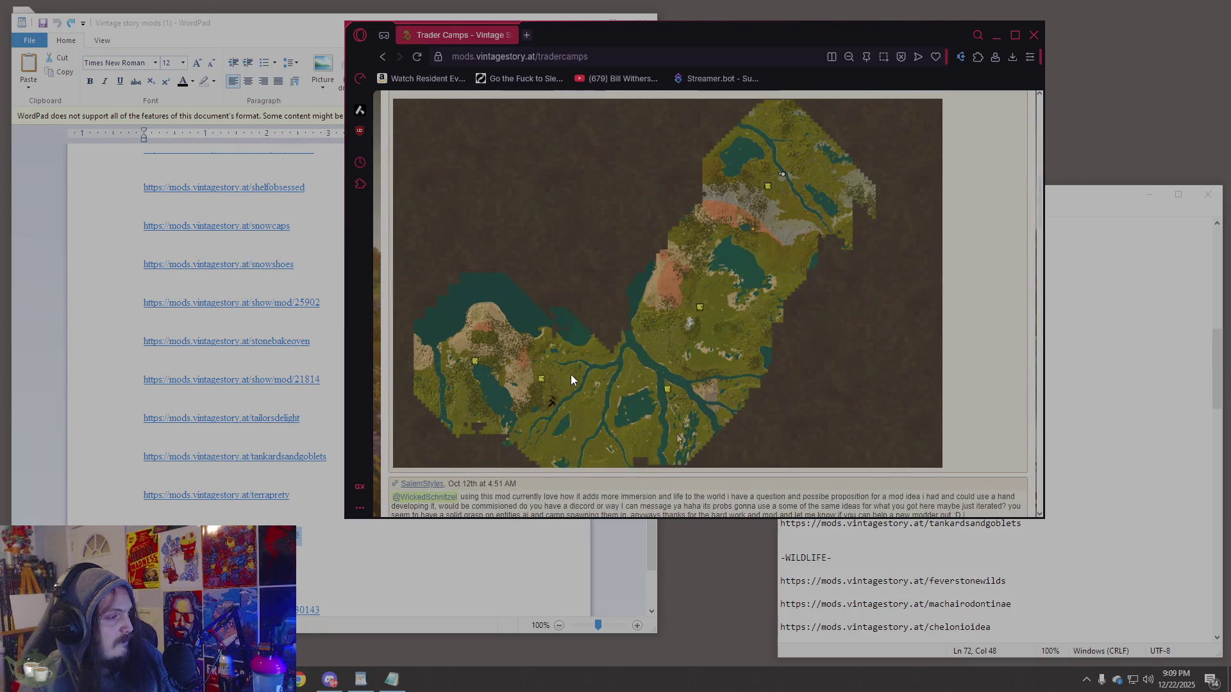
scroll(573, 381, up, 5)
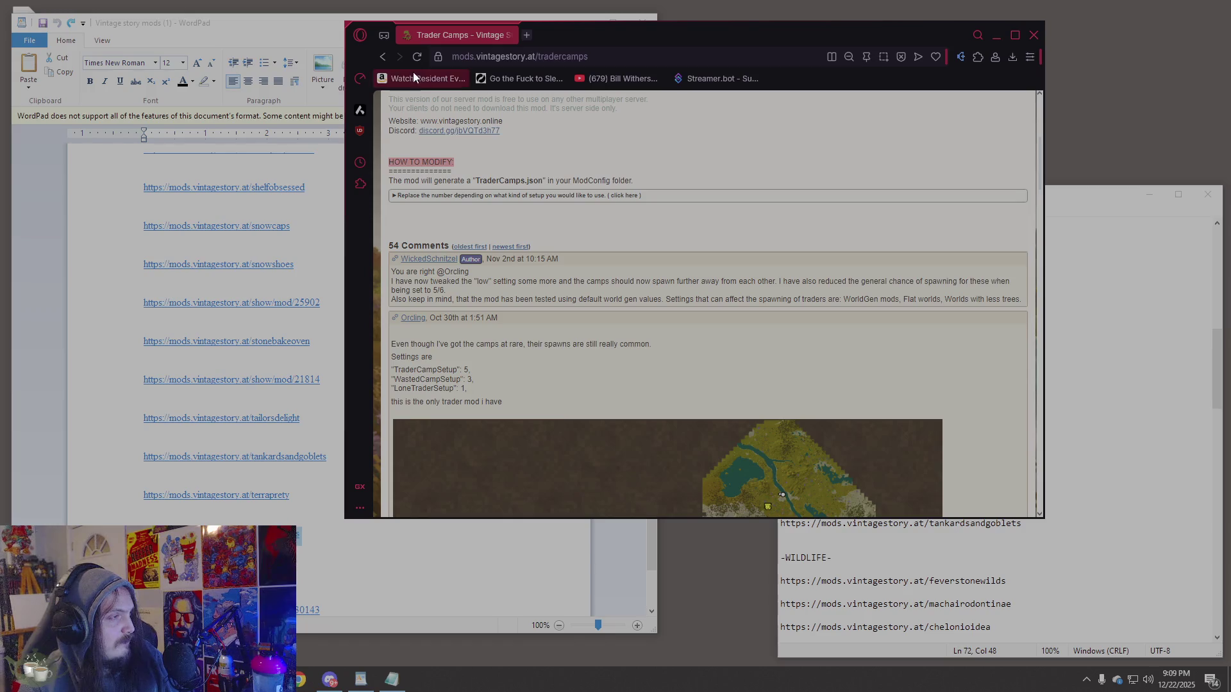
scroll(234, 359, down, 2)
scroll(129, 393, down, 4)
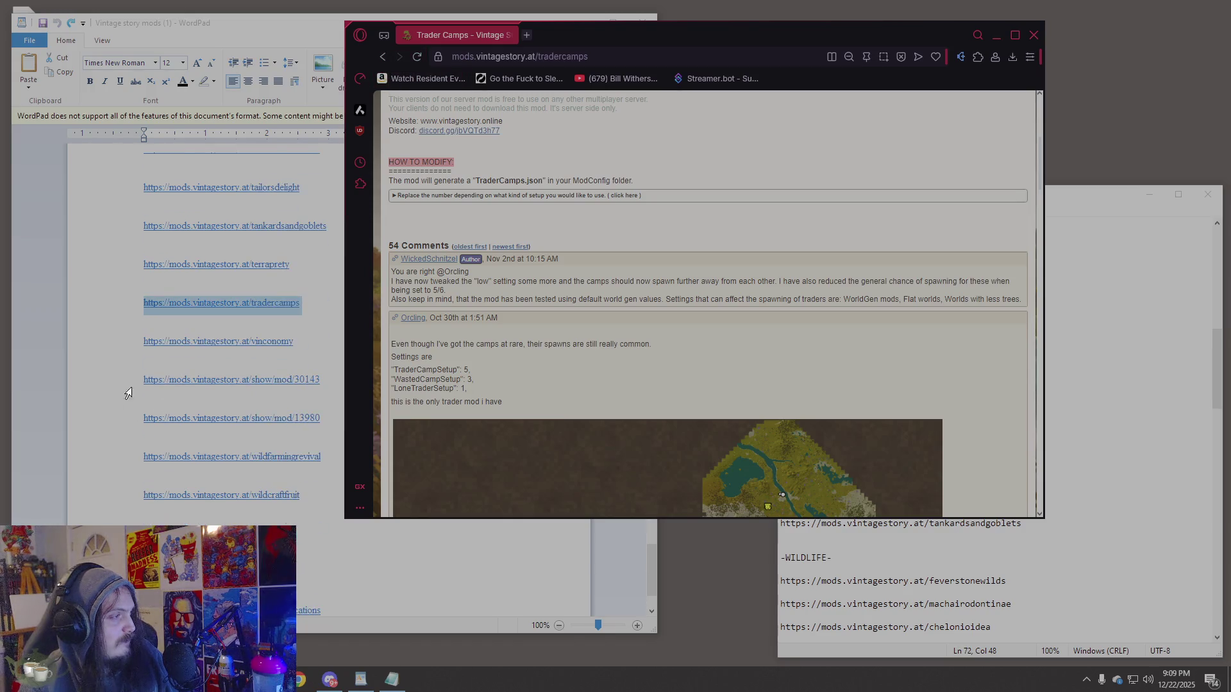
click(131, 345)
key(ctrl+c)
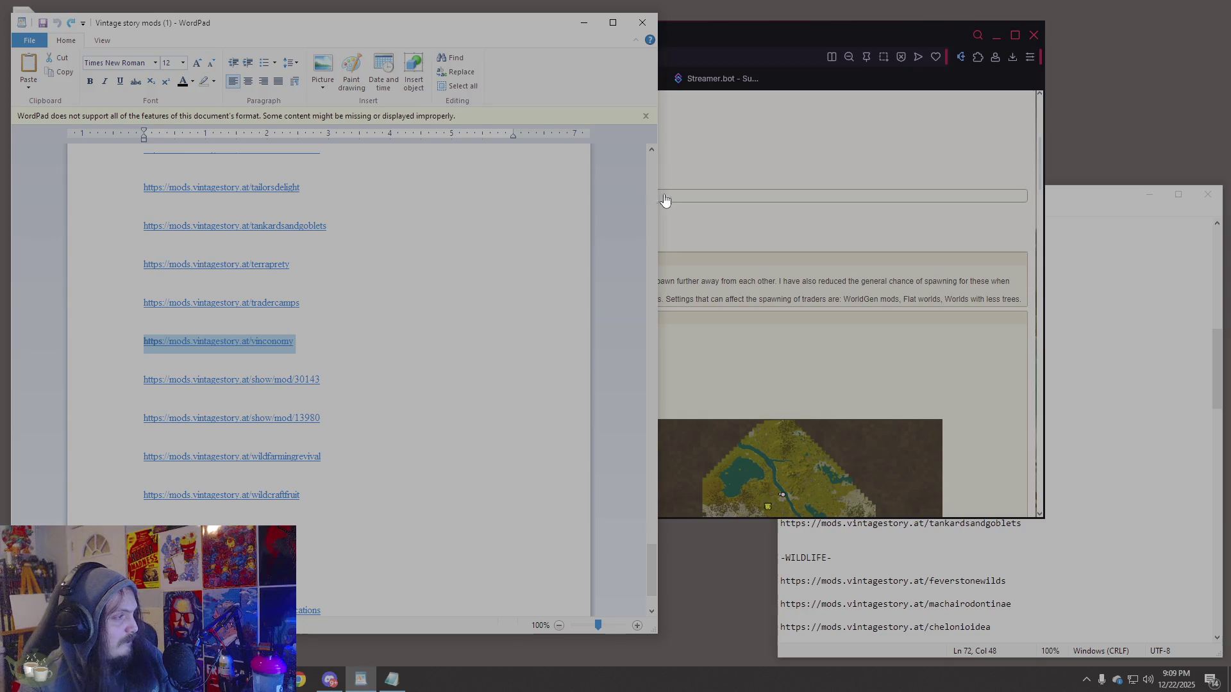
Open the vinconomy link in the browser and flip through all the Vinconomy gallery screenshots.
click(634, 56)
key(ctrl+v)
key(Return)
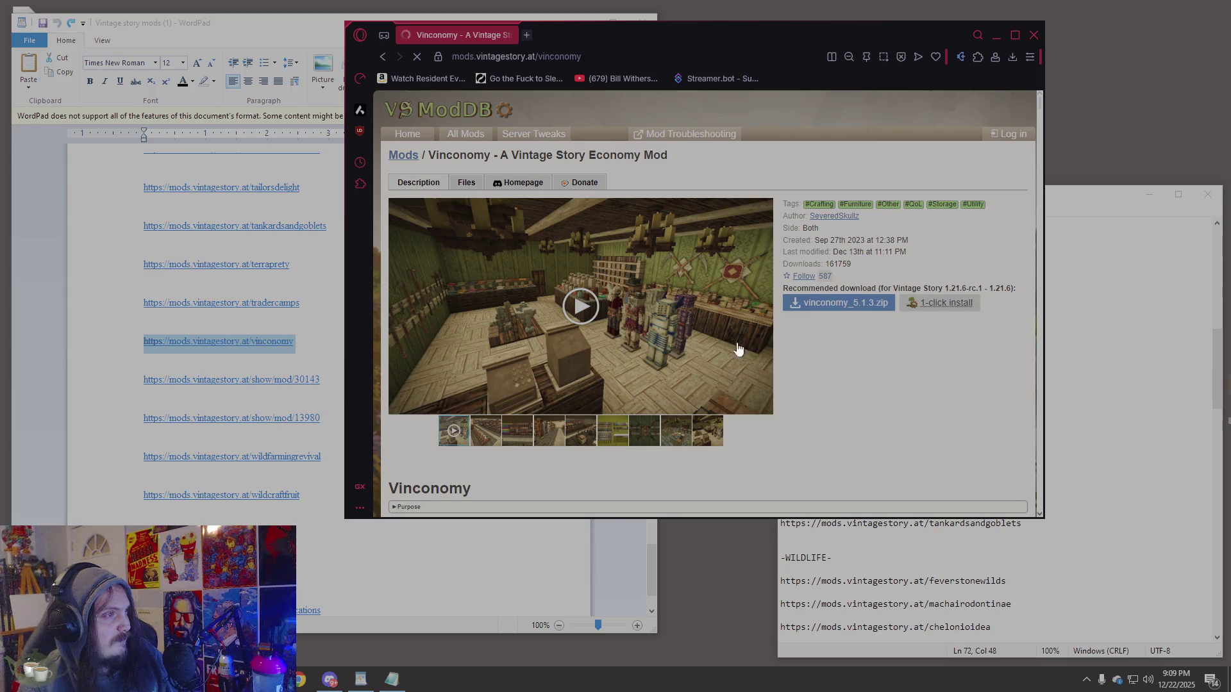
click(499, 436)
click(516, 436)
click(550, 434)
click(580, 434)
click(609, 429)
click(644, 430)
click(676, 430)
click(712, 432)
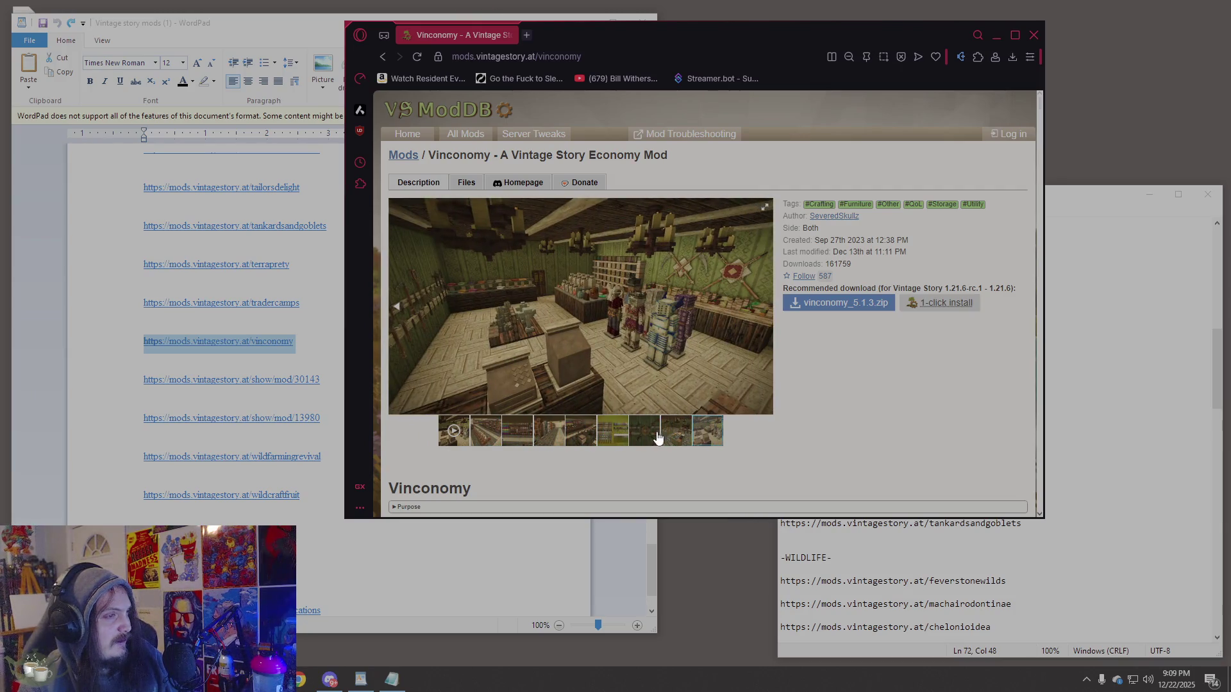
Play the Vinconomy feature showcase video fullscreen.
click(456, 433)
click(567, 335)
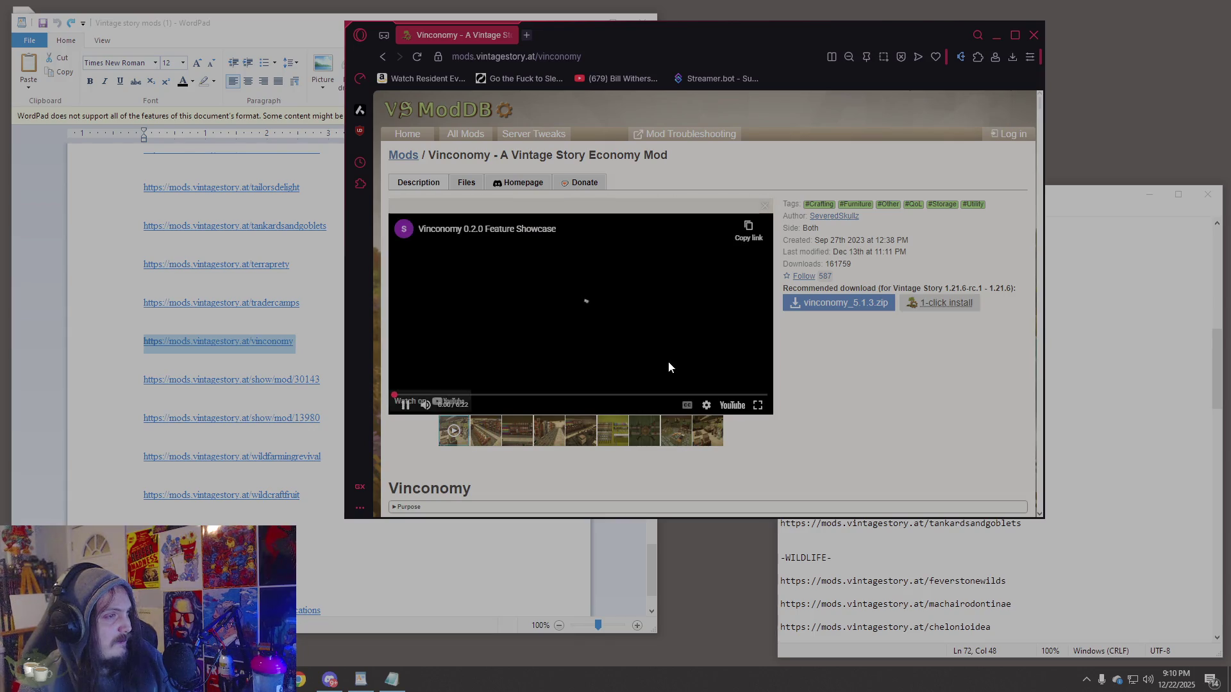
click(758, 406)
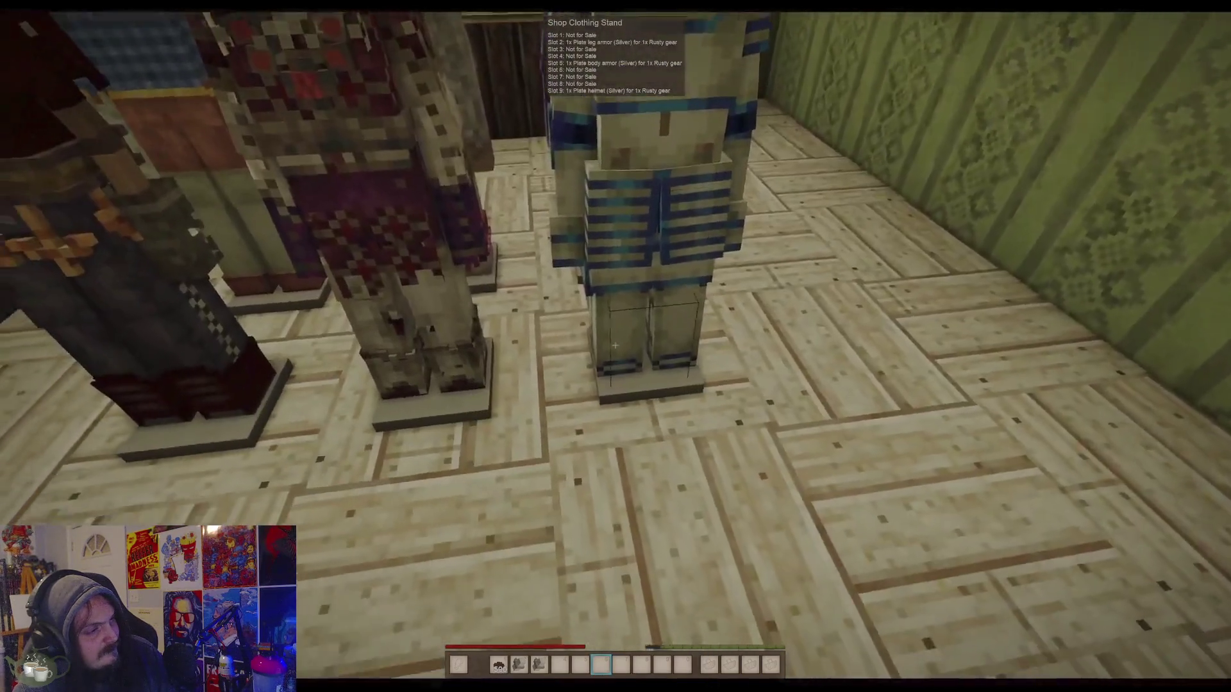
Watch the Vinconomy showcase past the clothing stands to the Sculpture Stall.
key(w)
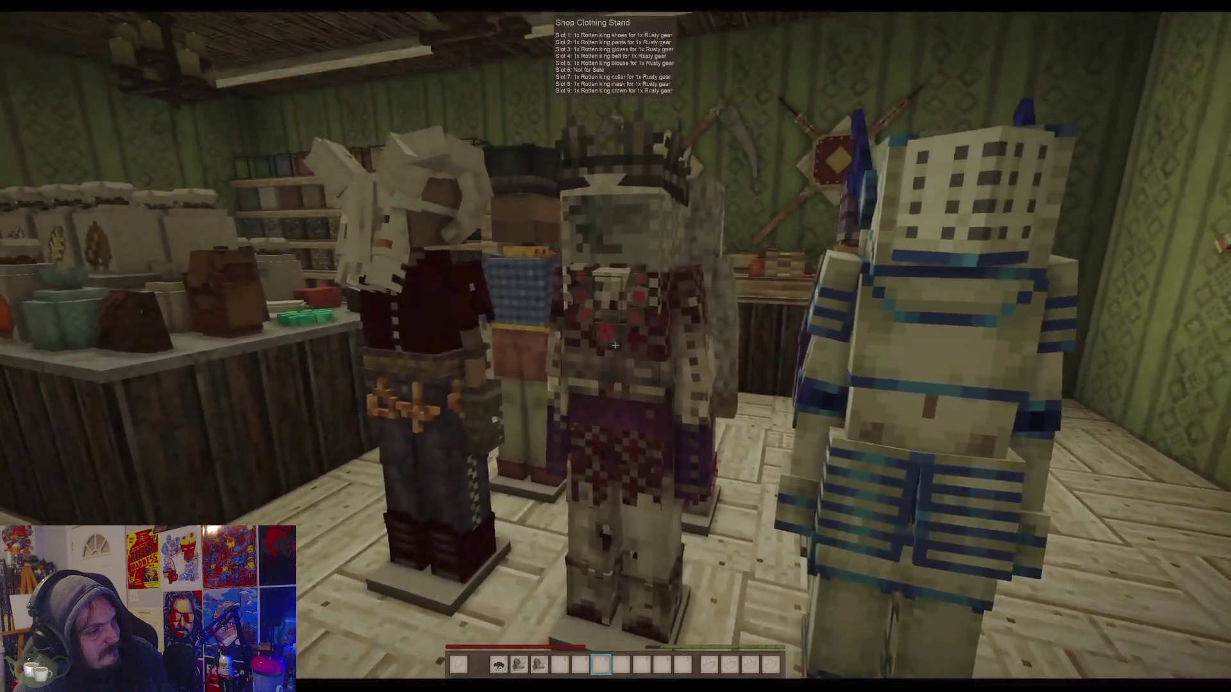
key(a)
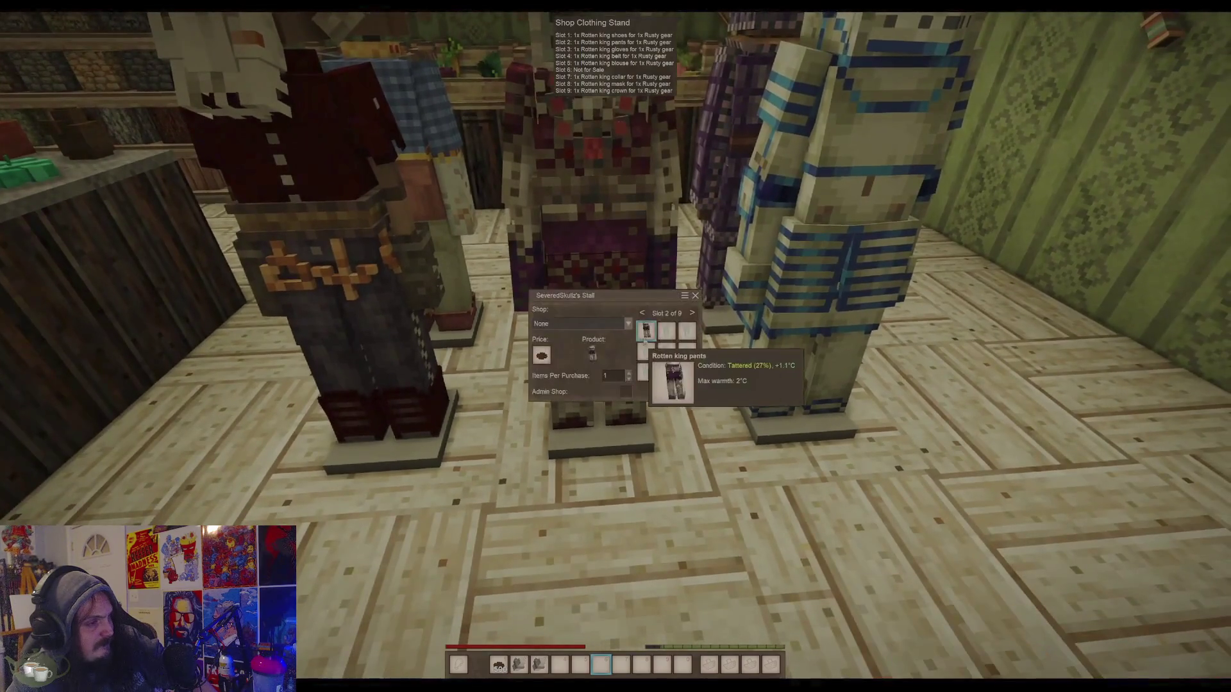
key(w)
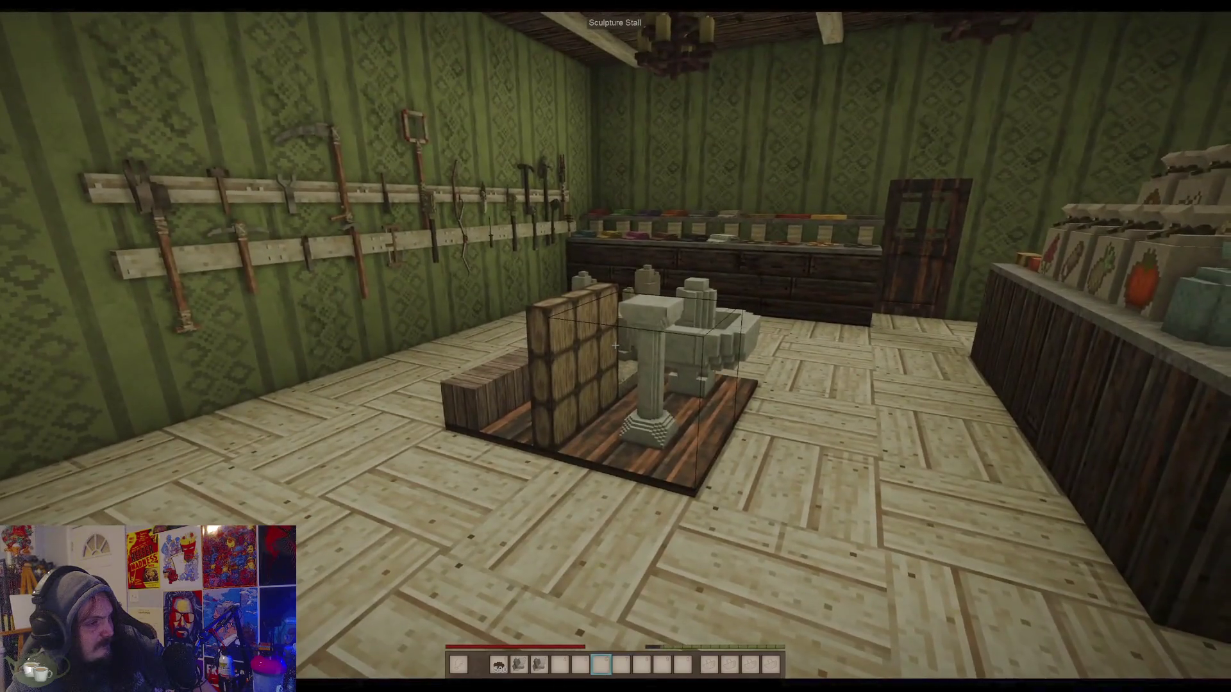
Pause the Vinconomy showcase at the sculpture stall and leave fullscreen.
key(w)
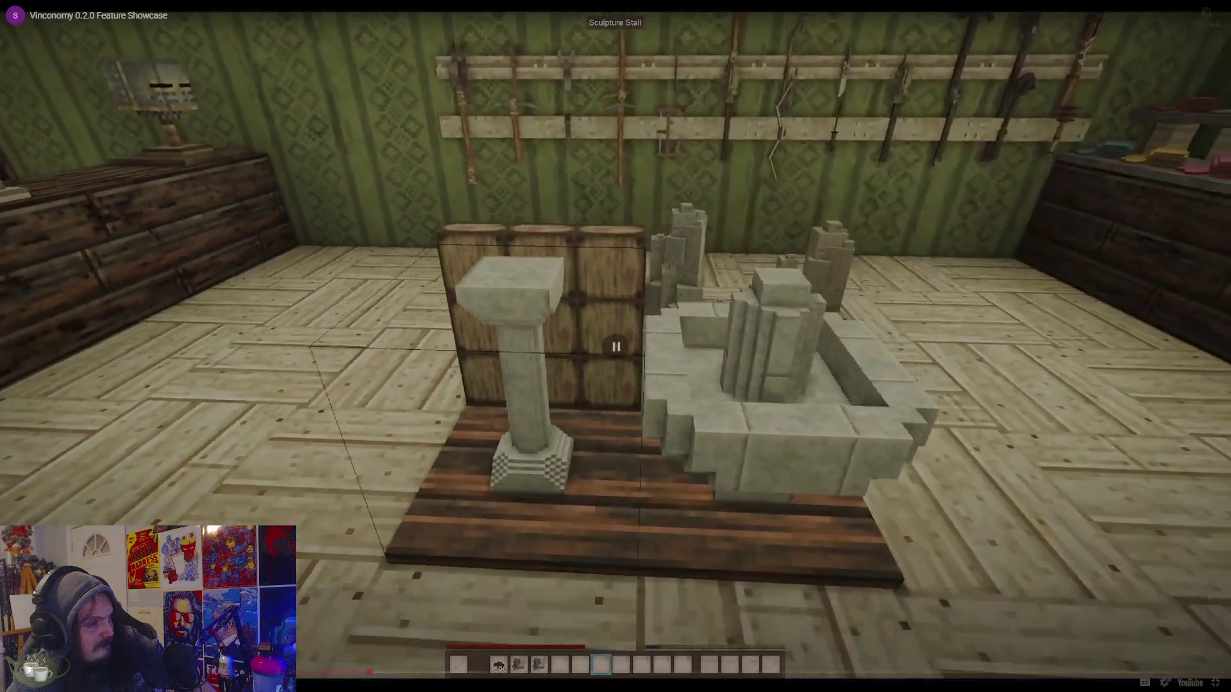
key(space)
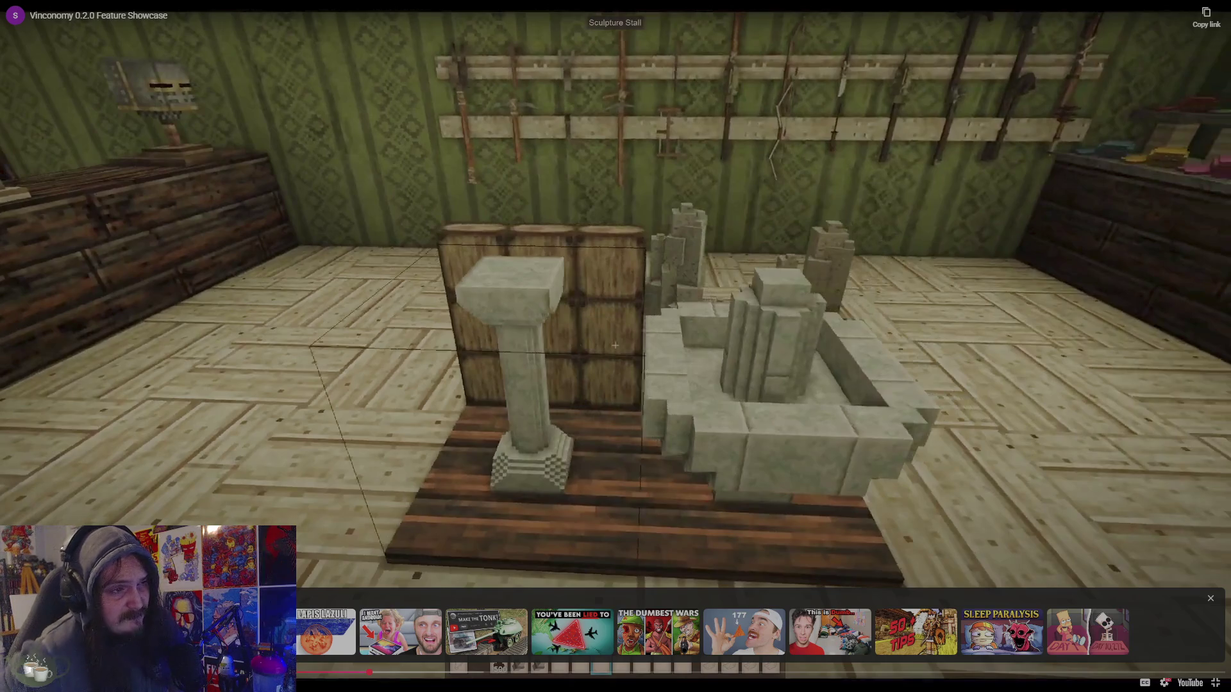
click(1215, 683)
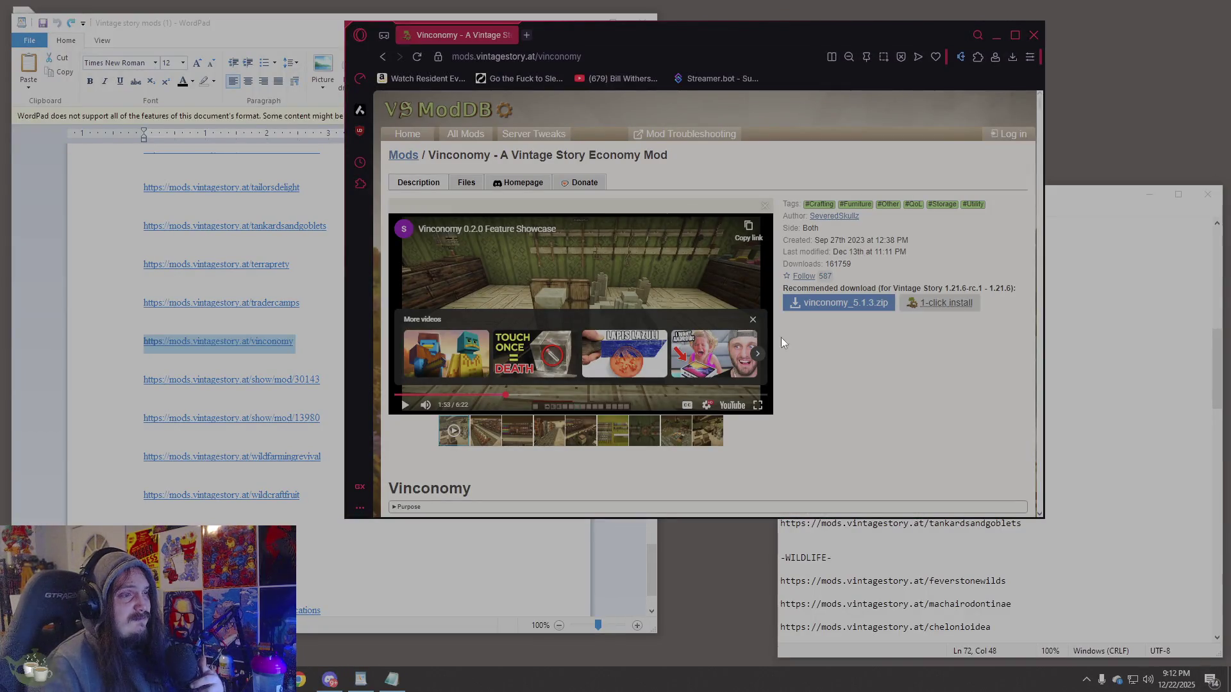
Dismiss the More videos overlay, select Vinconomy's page address, and read its features and configuration.
click(753, 320)
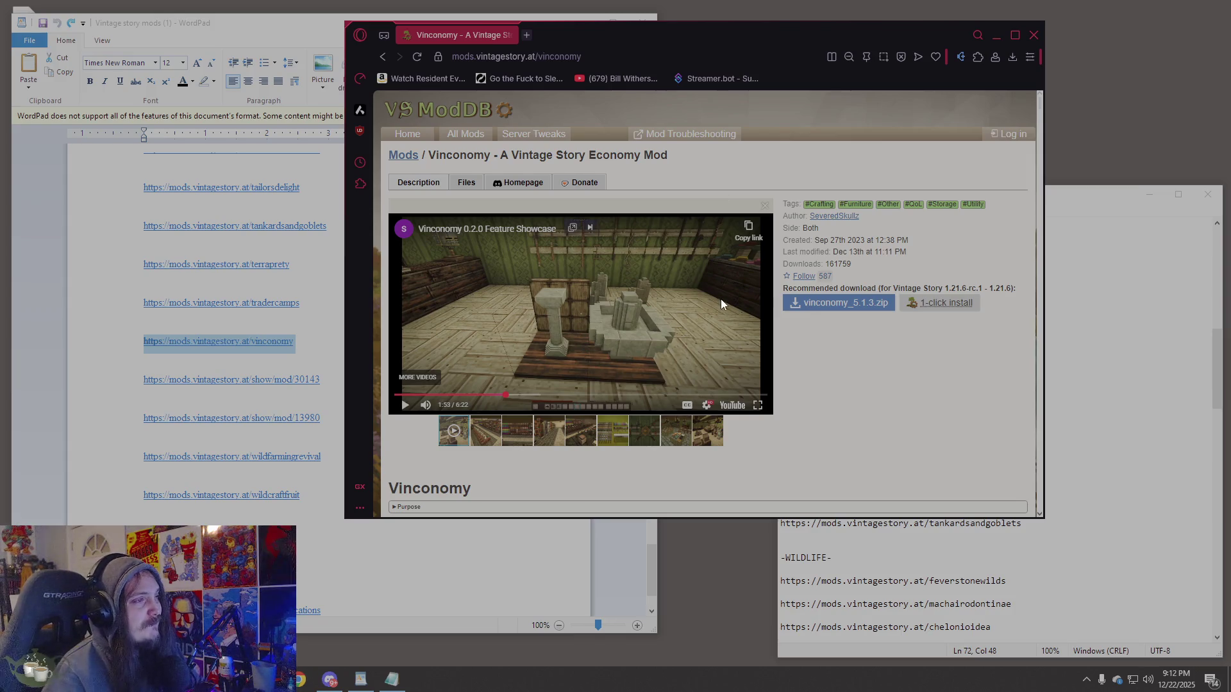
scroll(721, 299, down, 2)
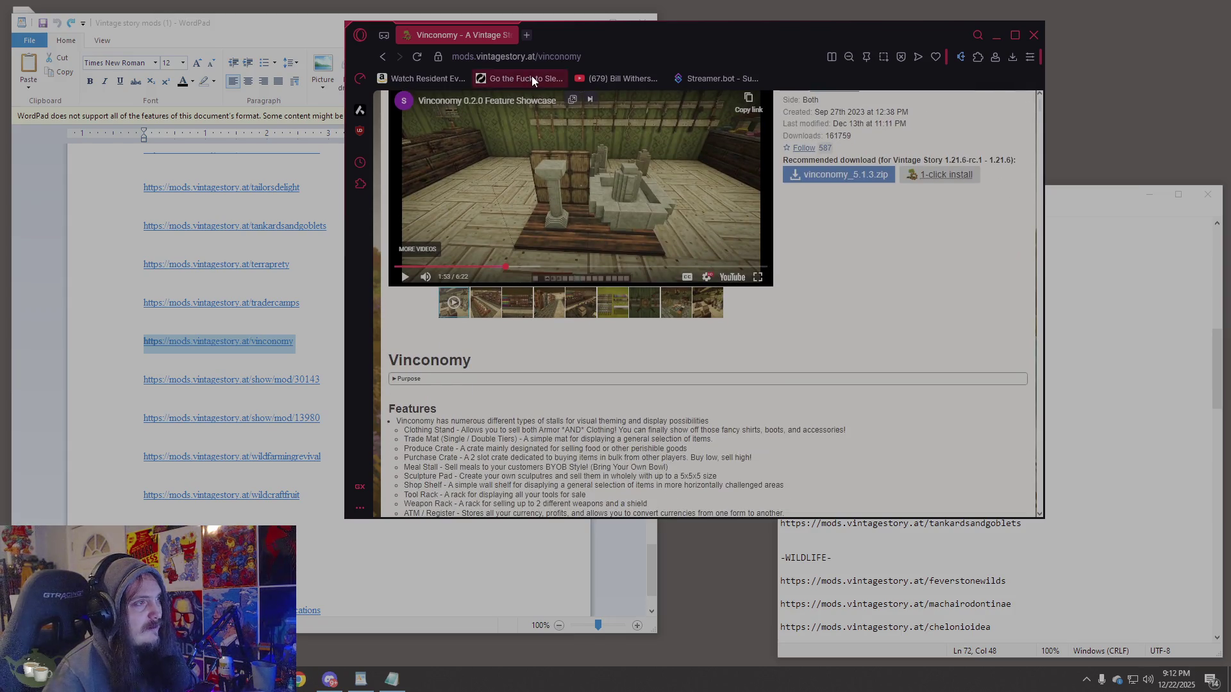
click(548, 63)
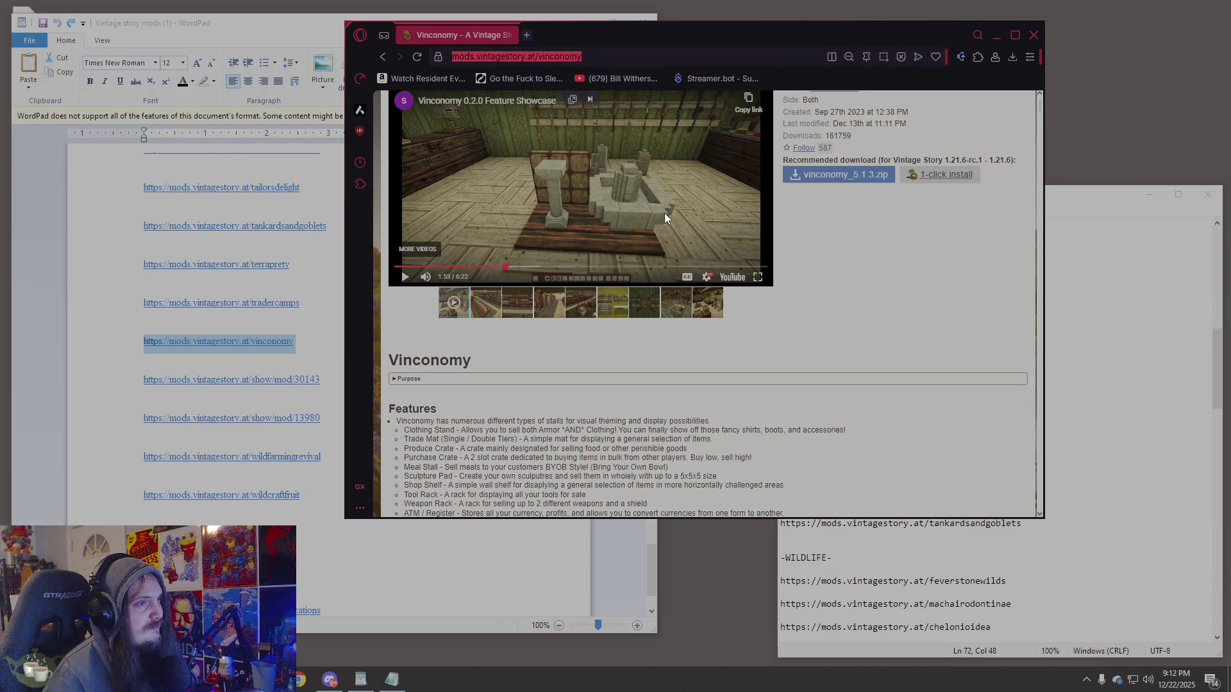
scroll(703, 338, down, 5)
scroll(703, 338, down, 5)
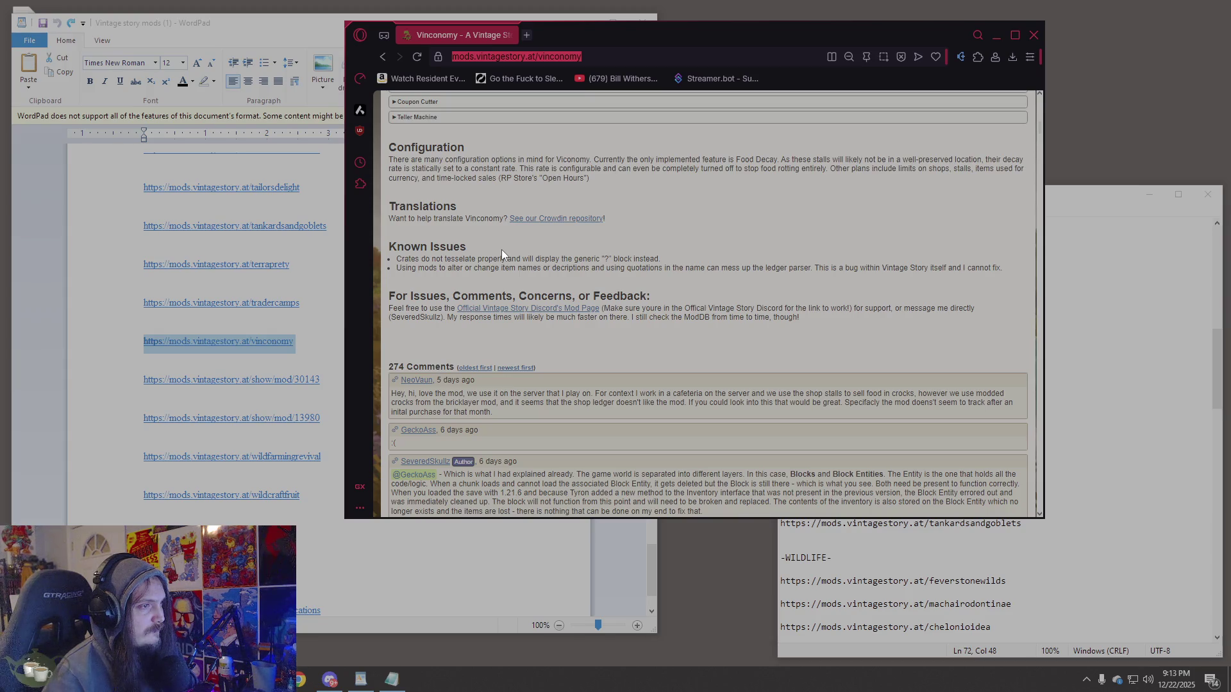
click(1129, 397)
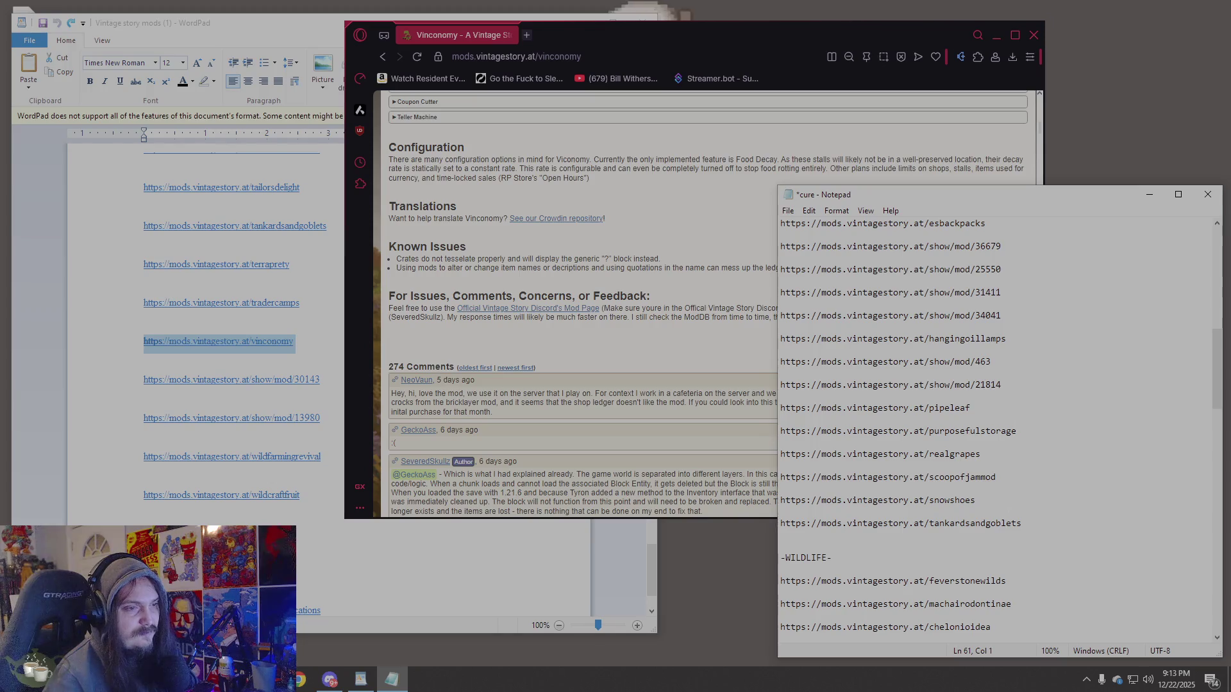
Paste the vinconomy link on a new line after fromgoldencombs, ending the REVAMP section.
scroll(1024, 500, down, 10)
scroll(1021, 497, up, 1)
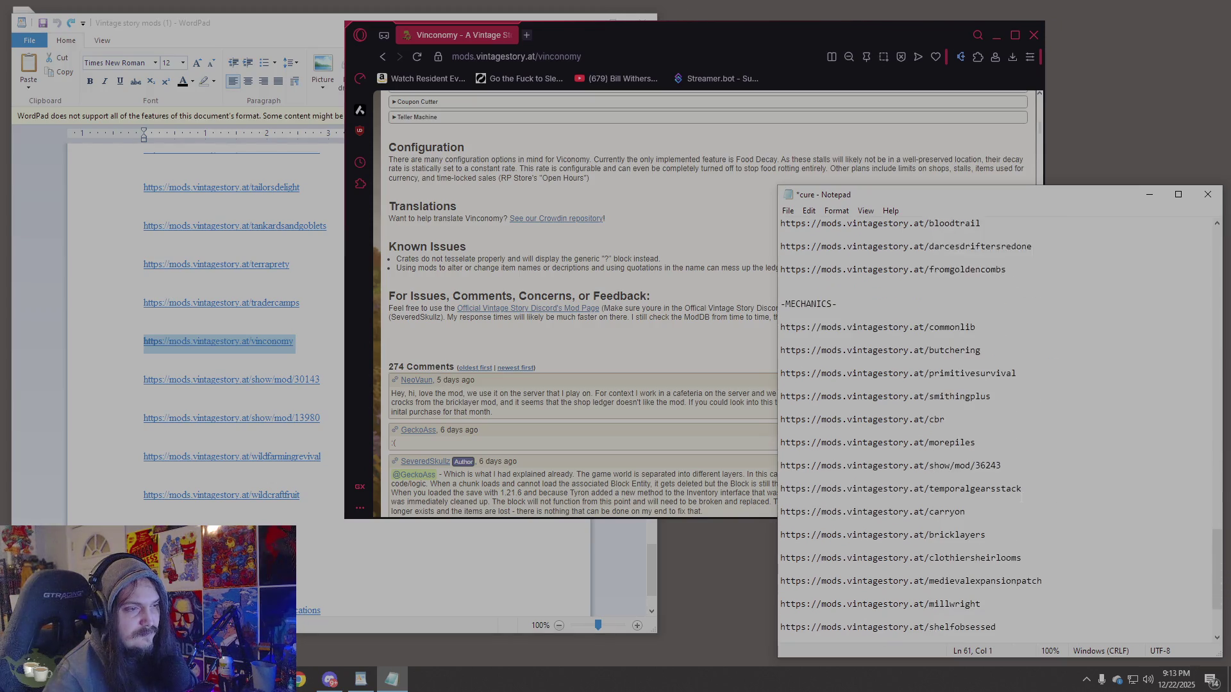
scroll(1020, 495, down, 2)
scroll(1016, 491, up, 4)
scroll(1011, 485, down, 3)
click(1029, 480)
key(Return)
key(Return)
text(https://mods.vintagestory.at/vinconomy)
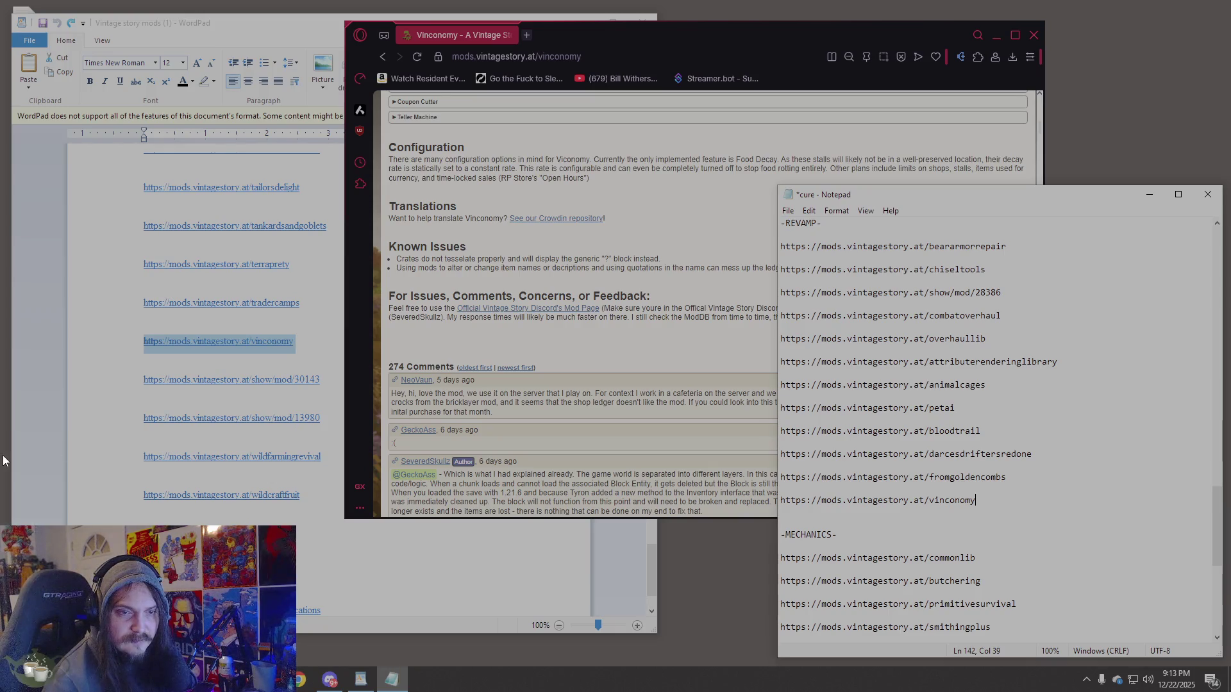
click(135, 384)
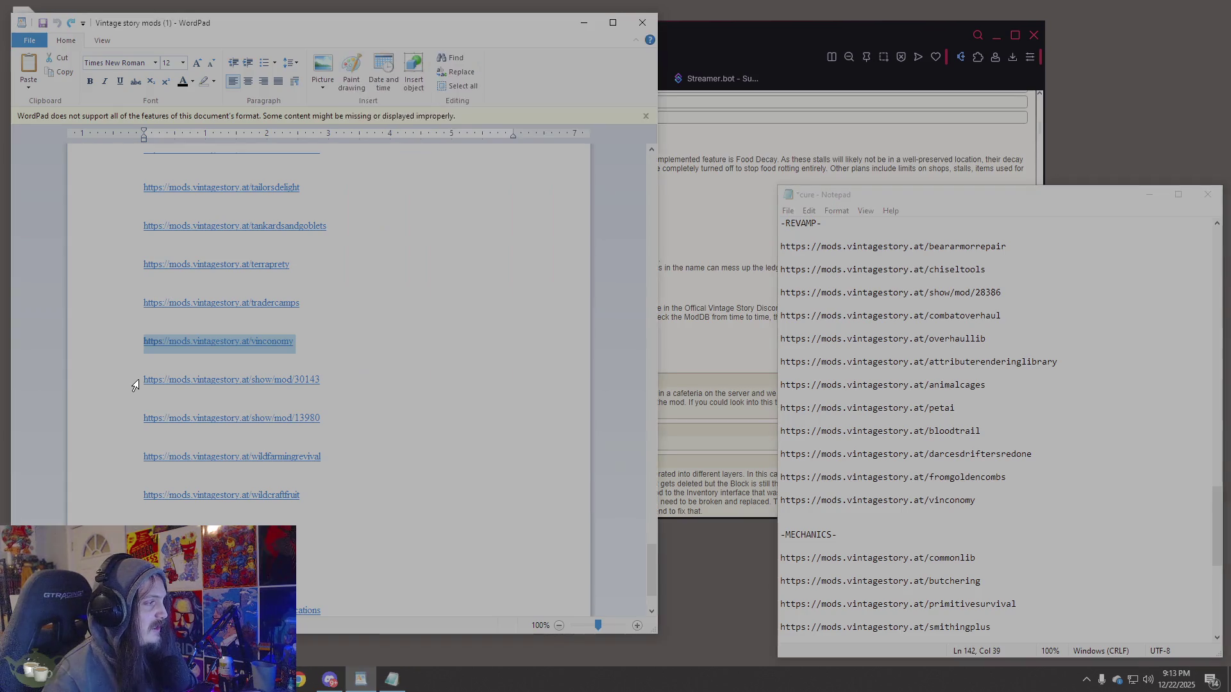
Open the show/mod/30143 VS Roofing Mod page in Opera.
click(135, 385)
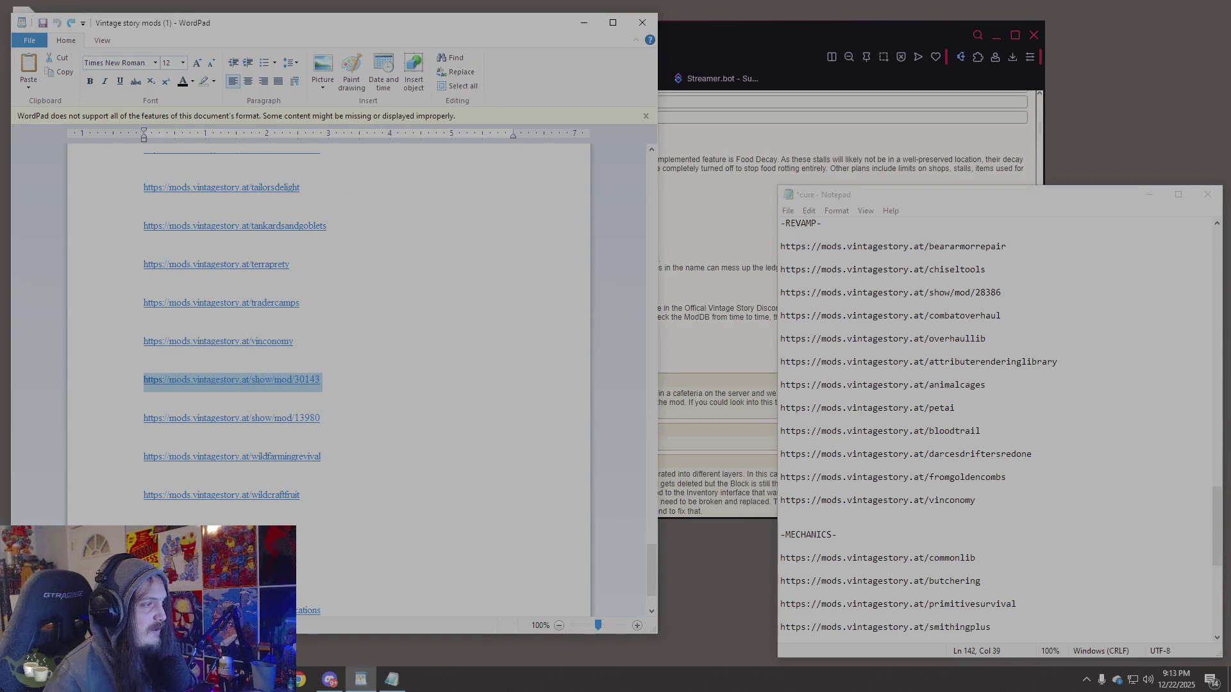
click(703, 369)
click(579, 60)
text(https://mods.vintagestory.at/show/mod/30143)
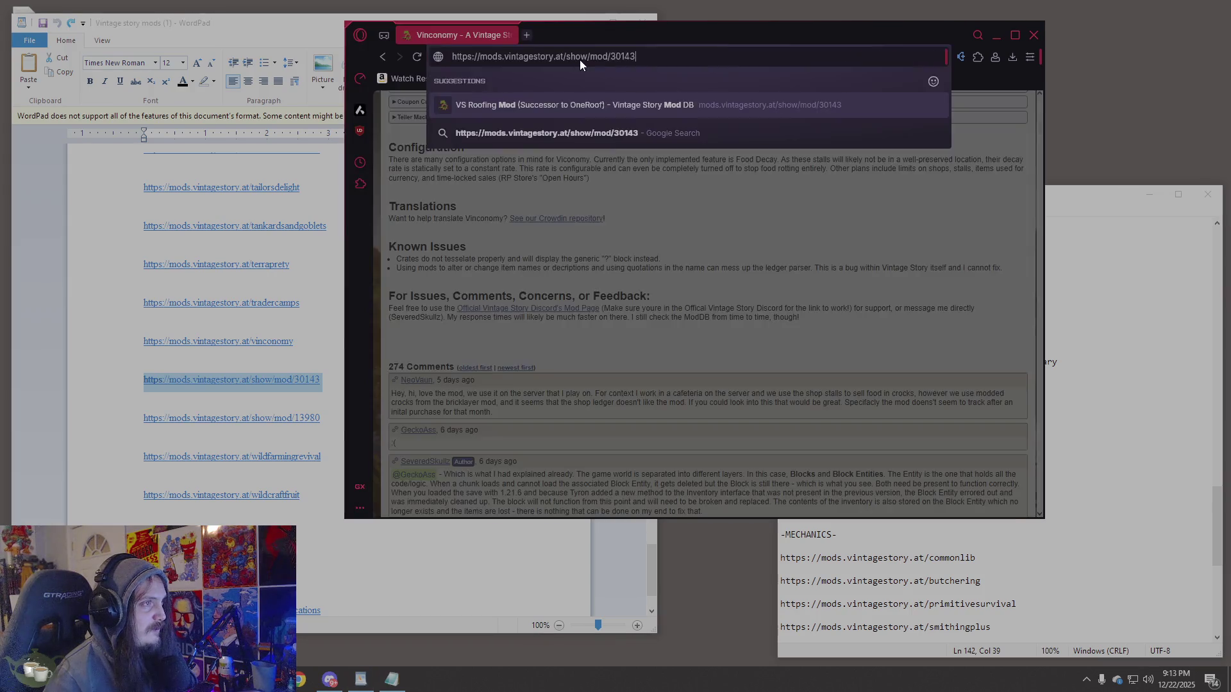
key(Return)
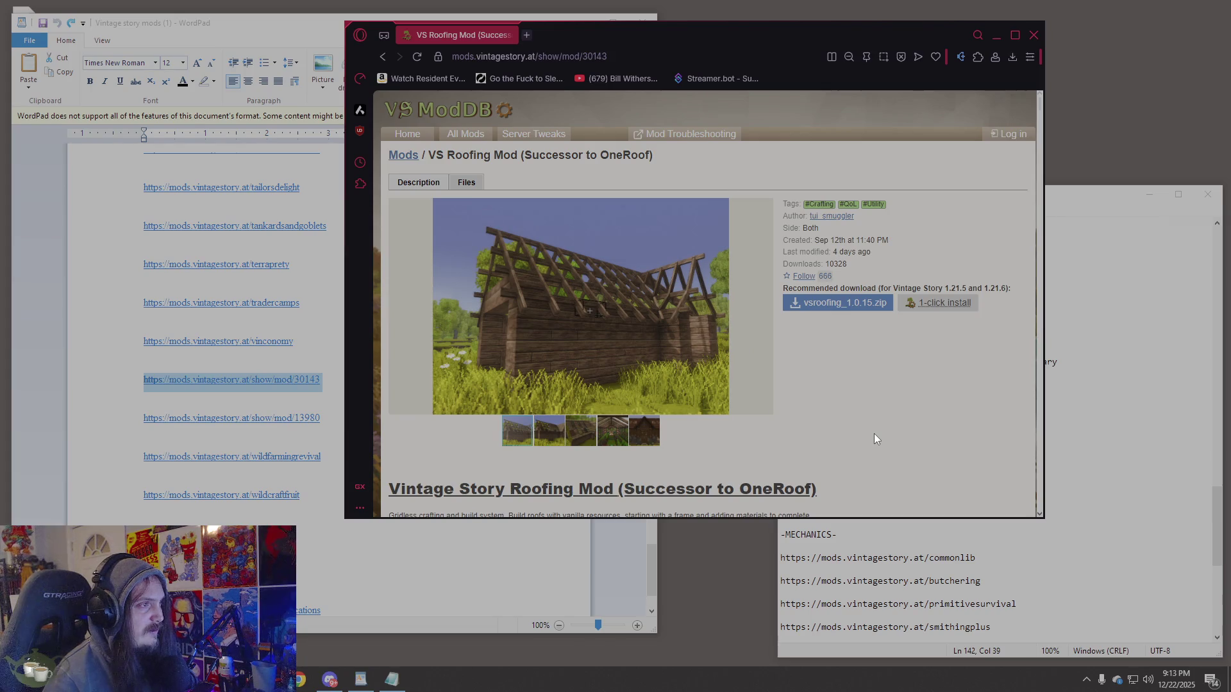
Read down the VS Roofing page, highlighting its mod compatibility warning, then return to the WordPad list.
scroll(875, 434, down, 10)
scroll(875, 433, down, 3)
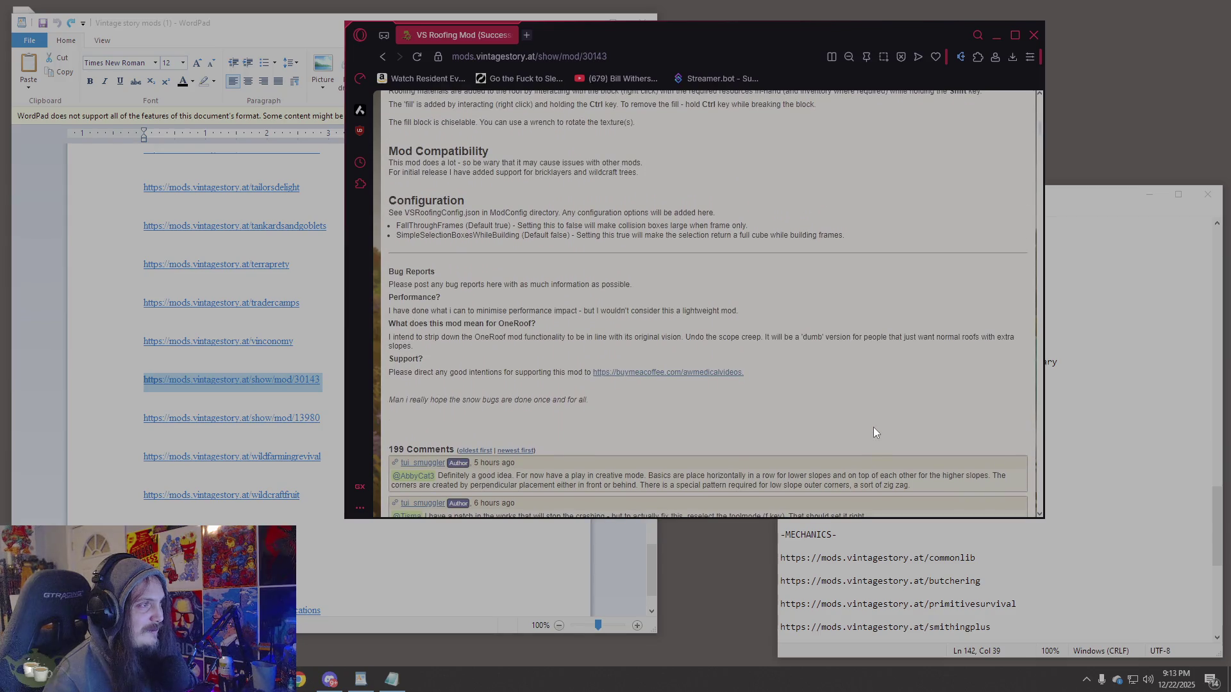
drag(478, 172, 522, 163)
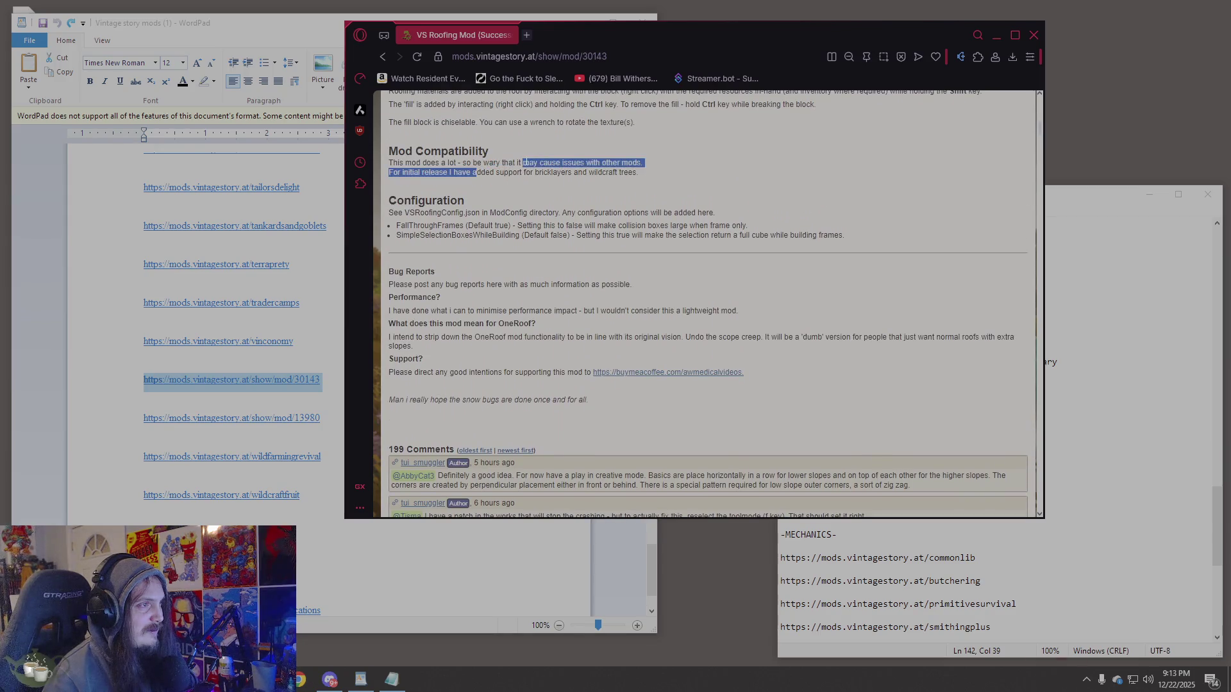
scroll(135, 338, down, 2)
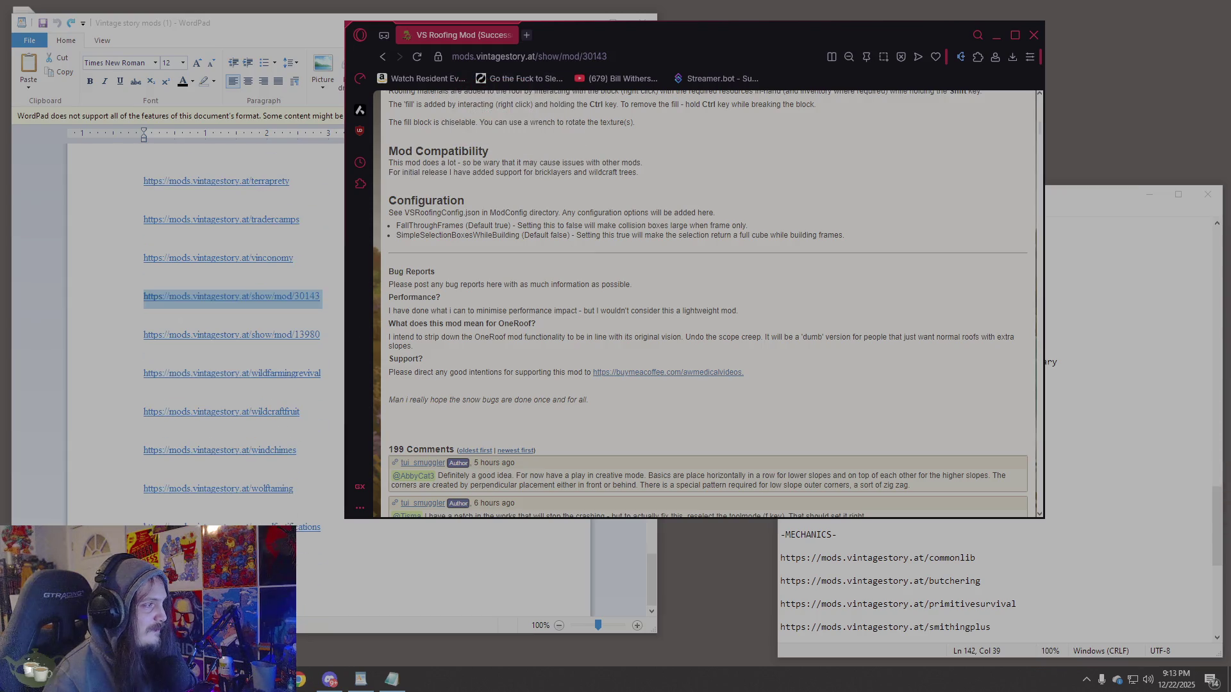
click(136, 338)
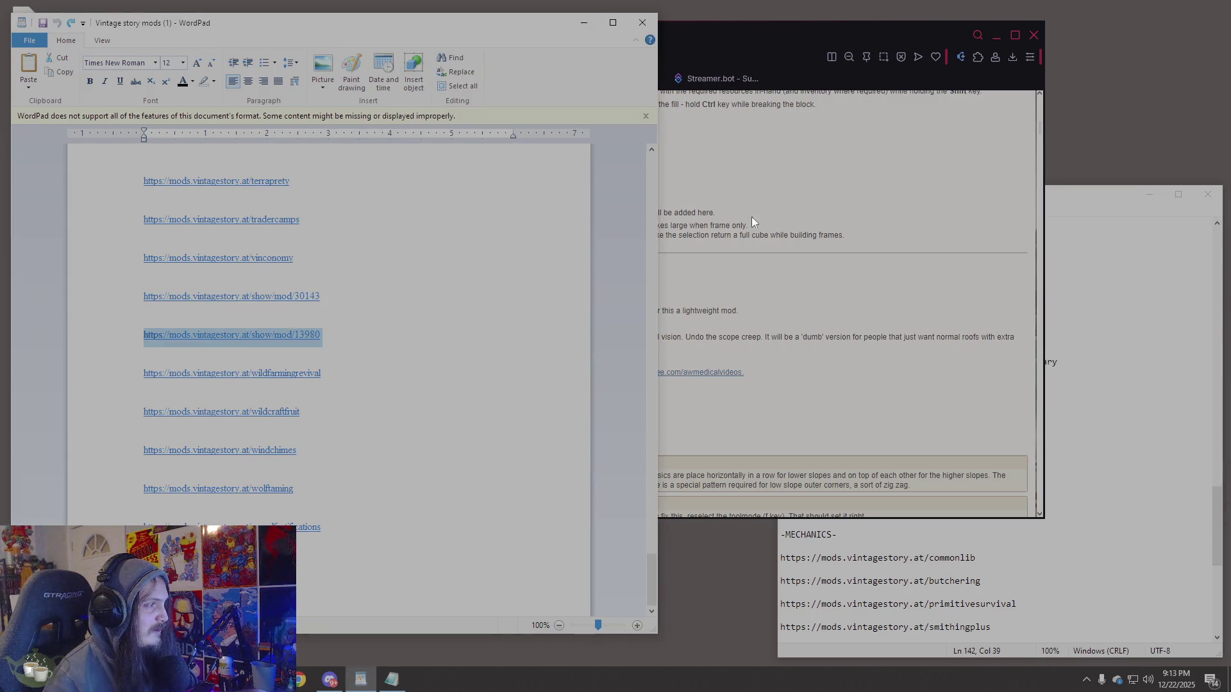
Load the show/mod/13980 Wallpaper Blocks page and browse its gallery images.
click(645, 56)
text(https://mods.vintagestory.at/show/mod/13980)
key(Return)
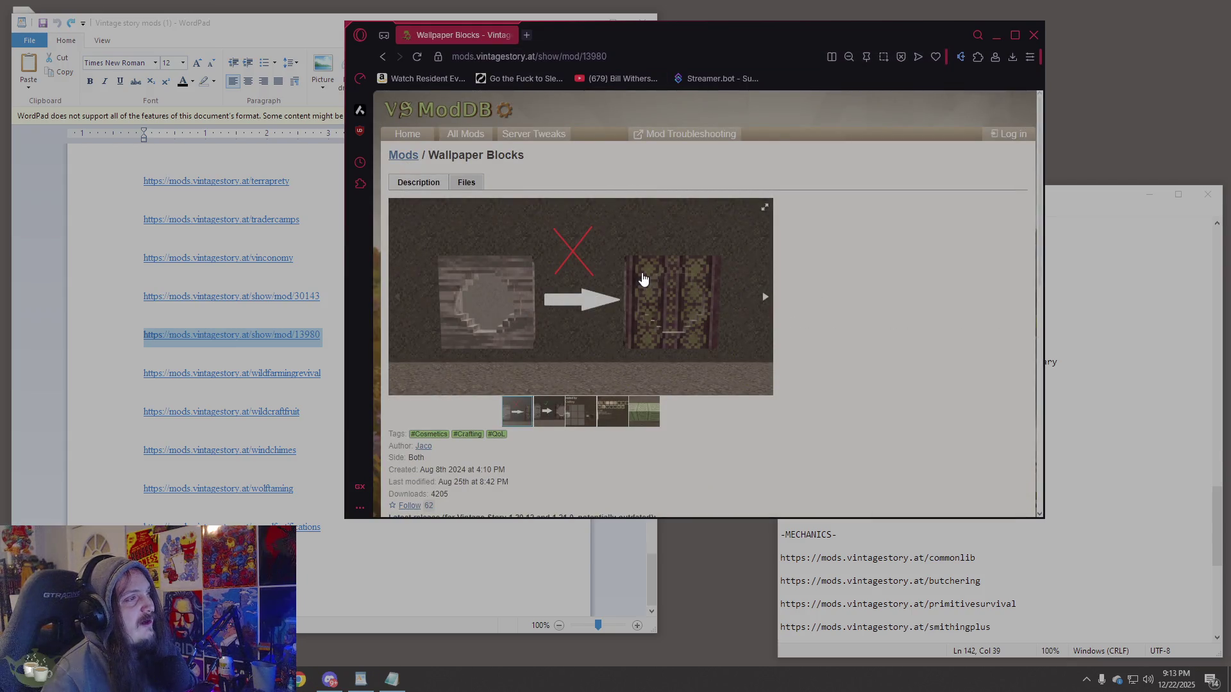
scroll(643, 278, down, 2)
click(580, 283)
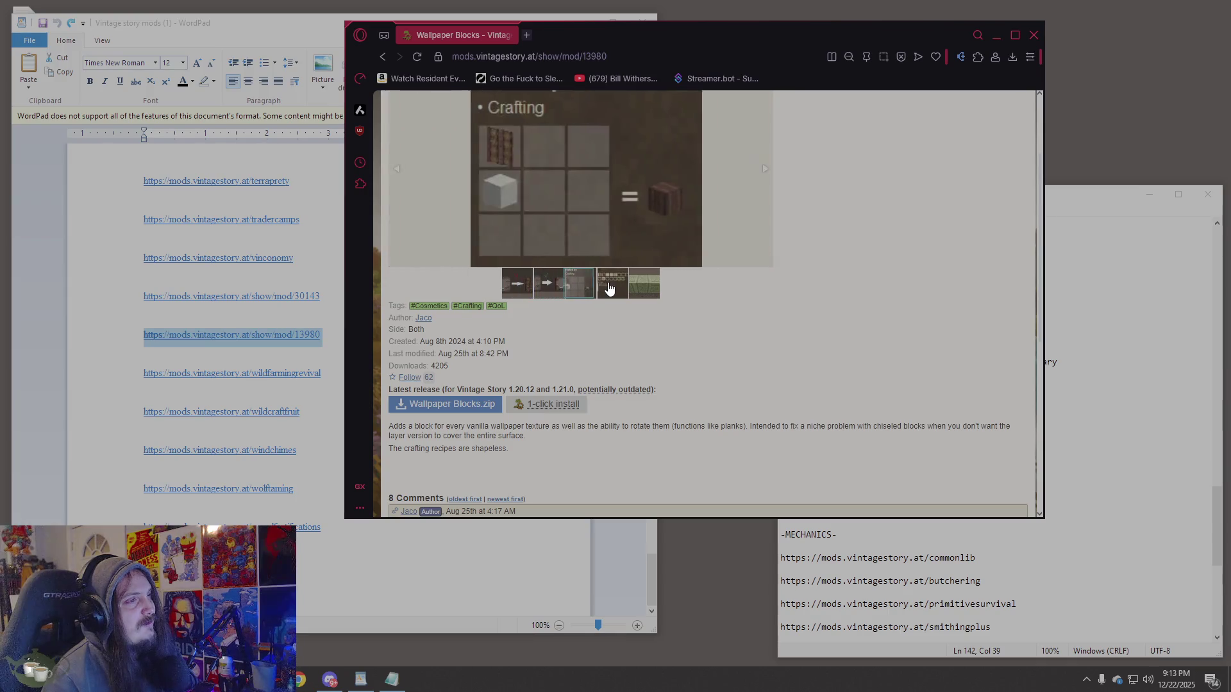
click(609, 290)
click(643, 289)
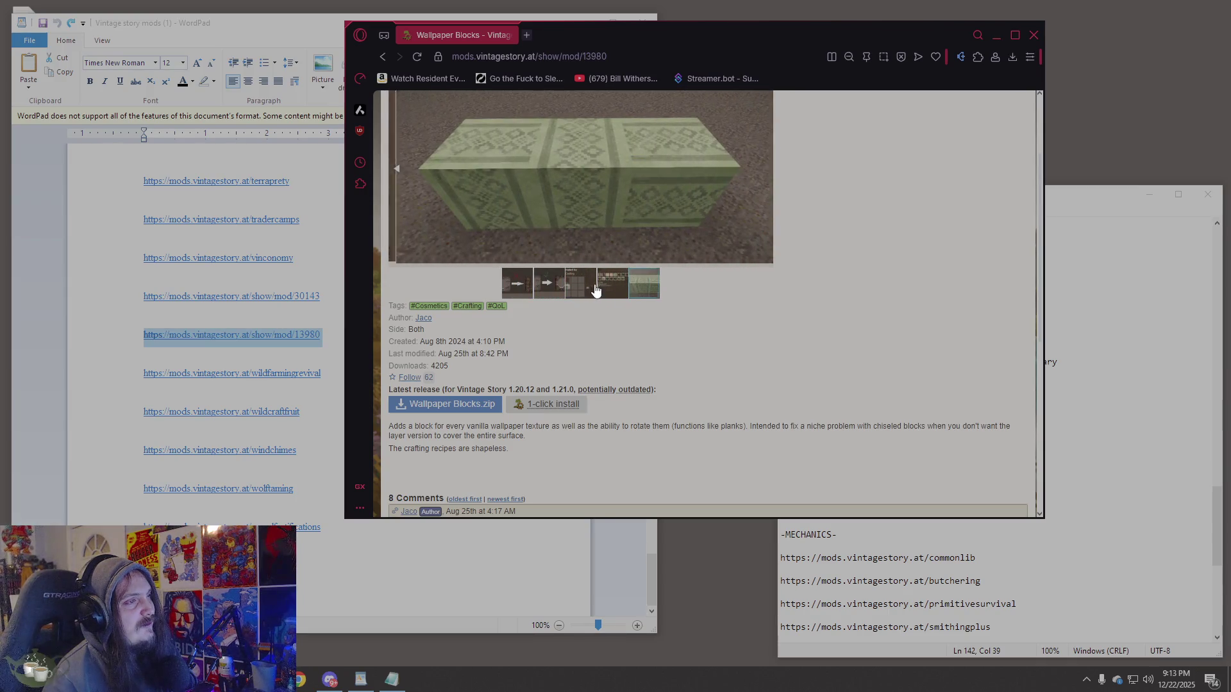
click(591, 288)
click(606, 290)
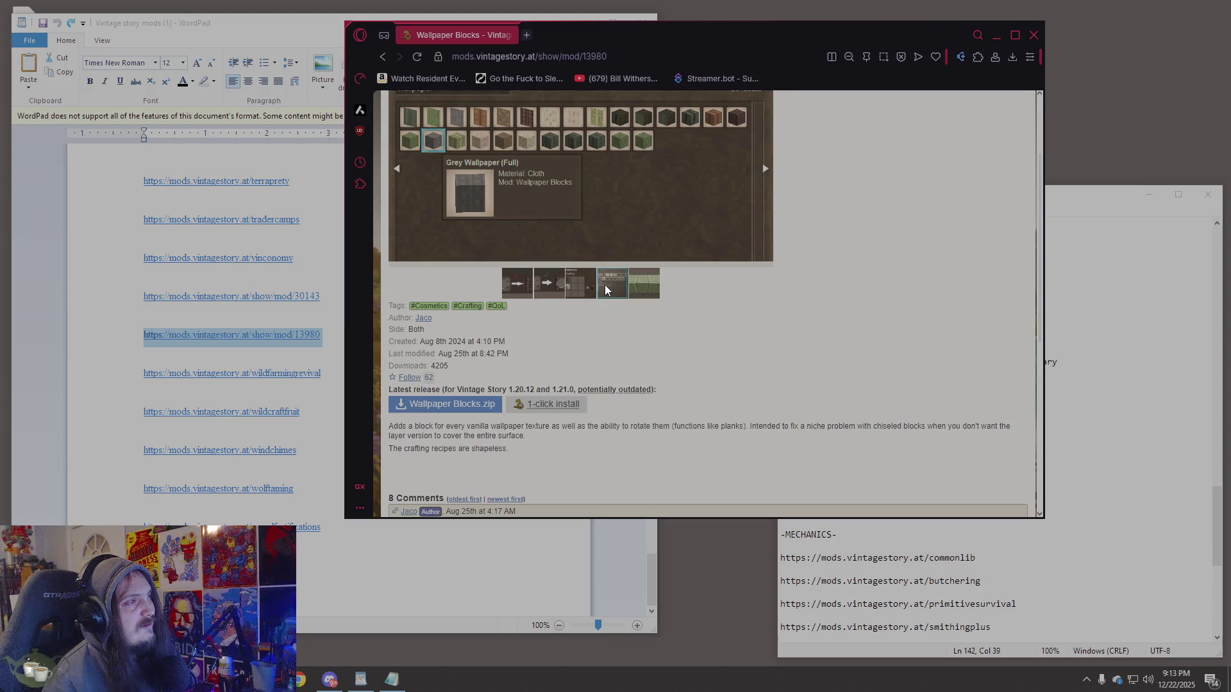
click(556, 296)
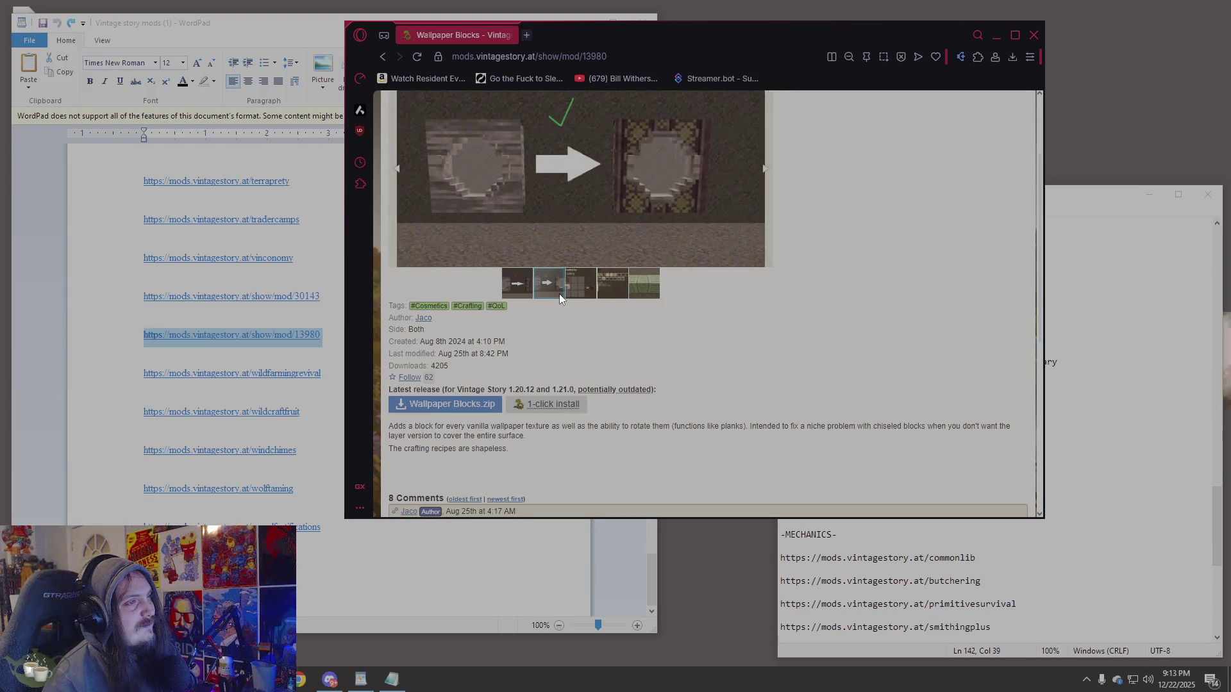
scroll(762, 302, up, 2)
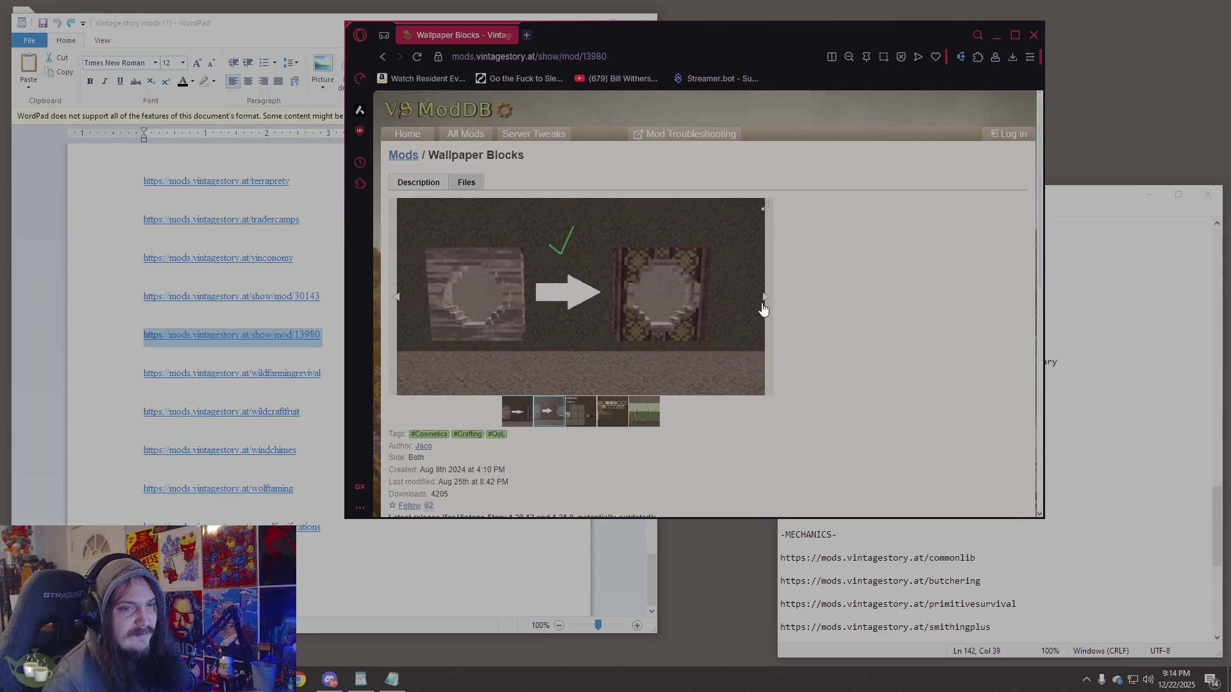
scroll(763, 310, down, 2)
scroll(763, 310, down, 4)
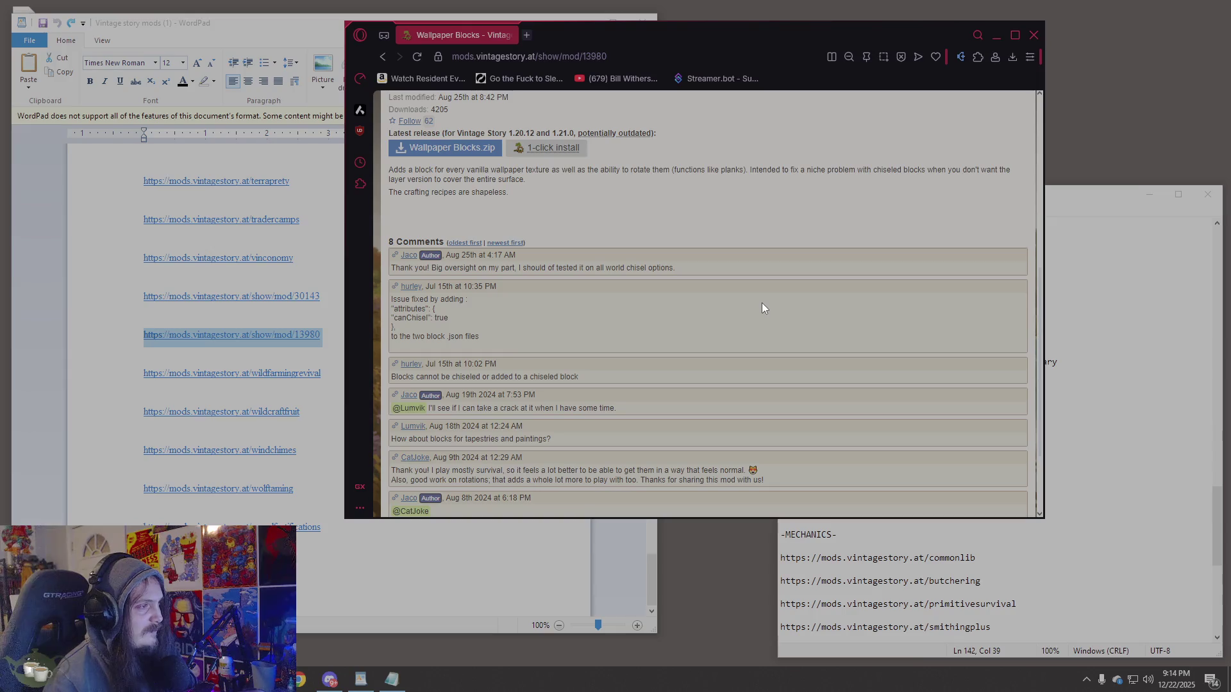
Paste the Wallpaper Blocks URL into the cure list below the tailorsdelight entry.
key(ctrl+l)
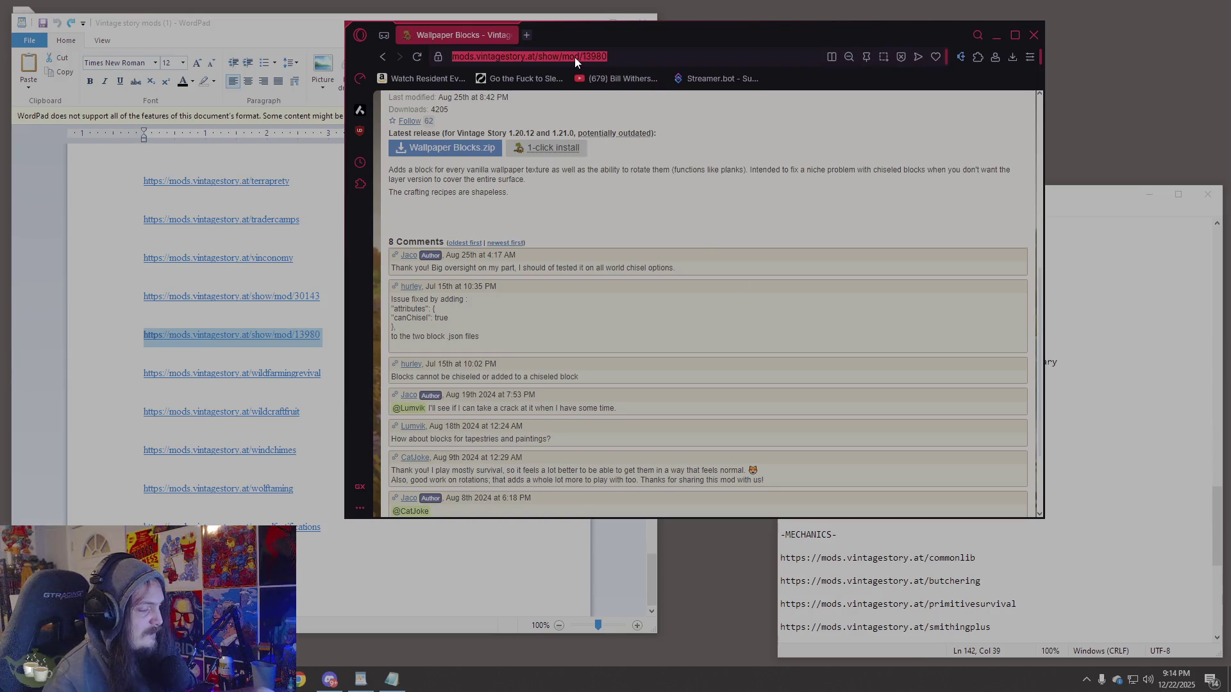
click(1028, 496)
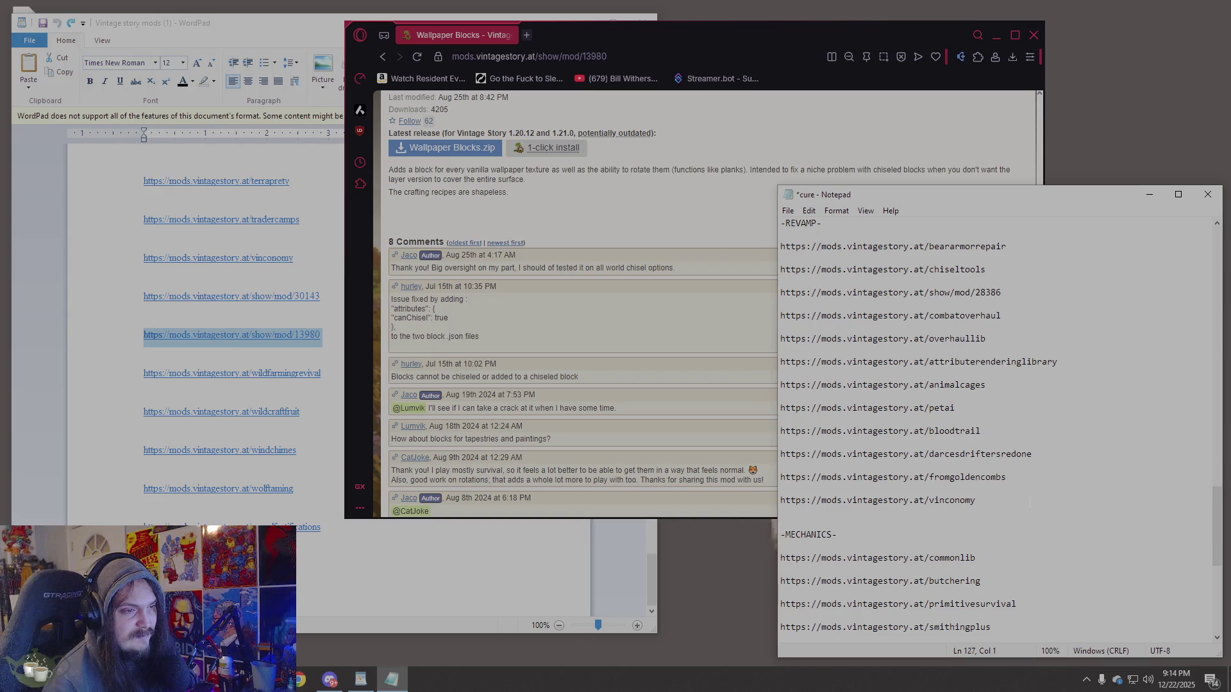
scroll(1029, 502, down, 5)
click(1010, 582)
text(https://mods.vintagestory.at/show/mod/13980)
Pick the wildfarmingrevival link from the WordPad list for the browser.
click(133, 379)
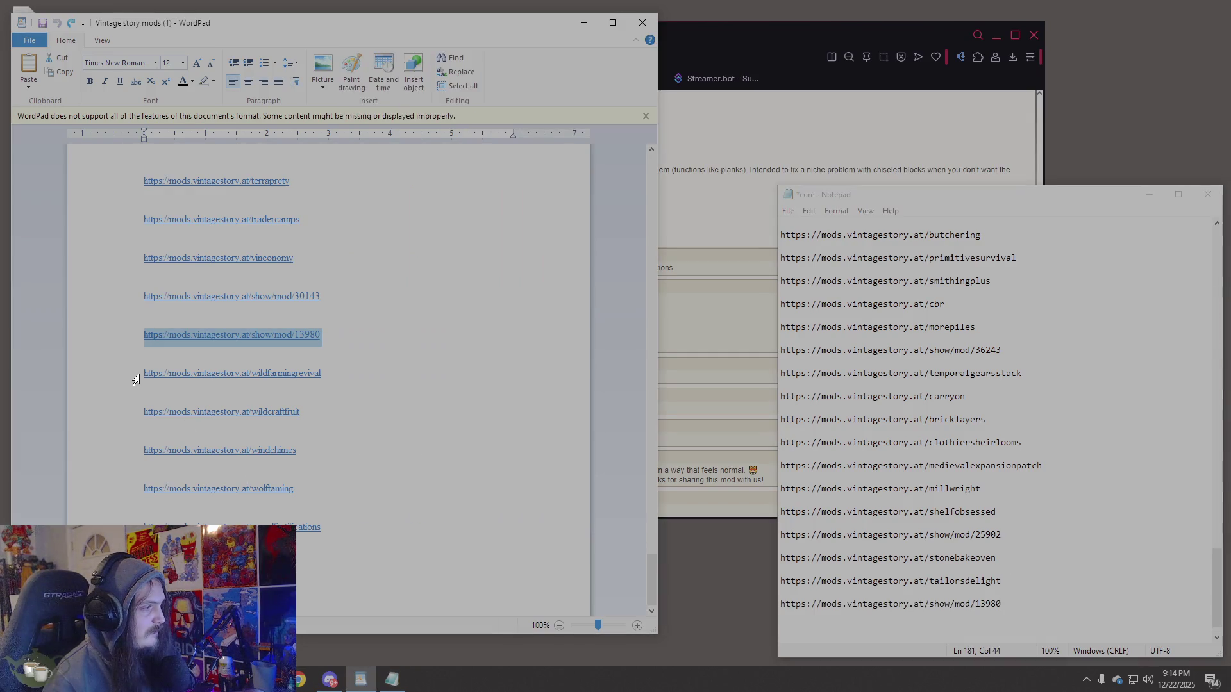
click(133, 379)
click(708, 56)
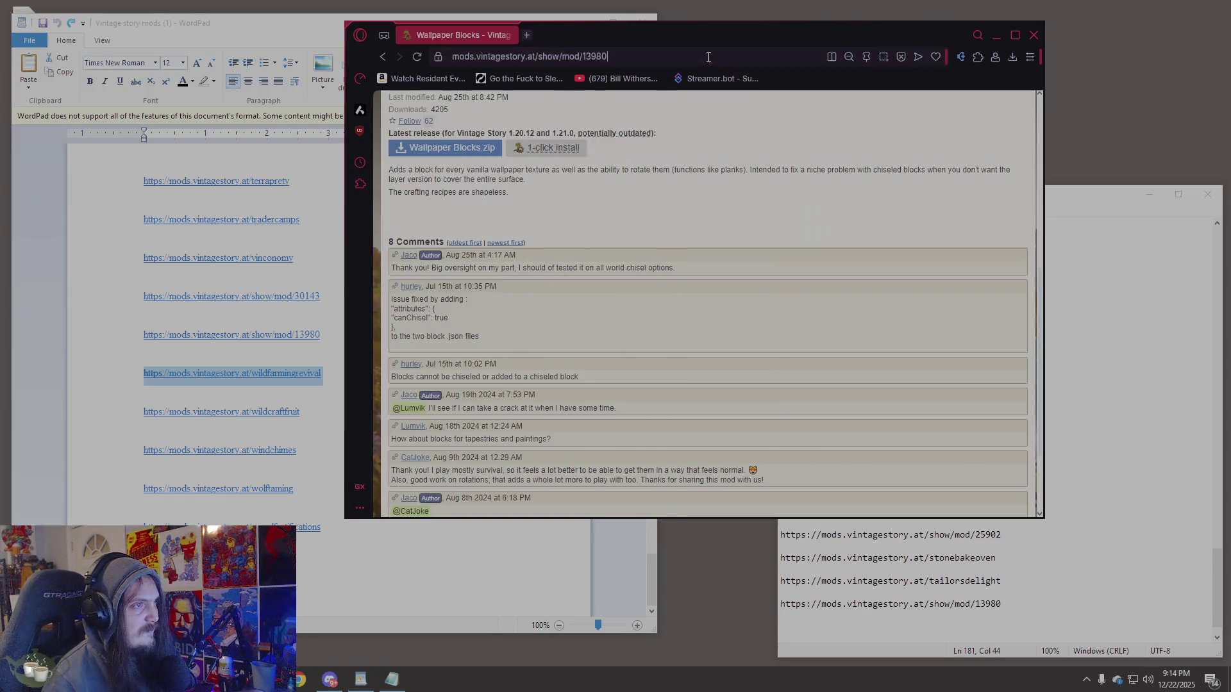
Load the wildfarmingrevival page and scroll through its description down to the comments.
text(https://mods.vintagestory.at/wildfarmingrevival)
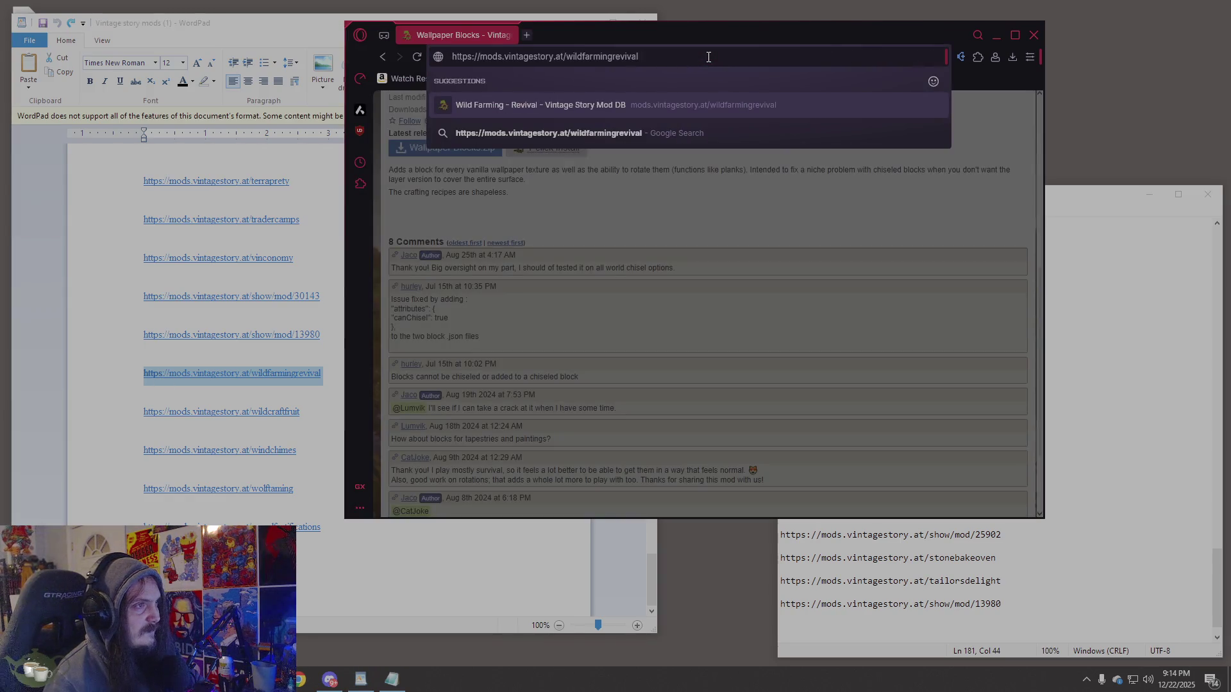
key(Return)
scroll(648, 294, down, 10)
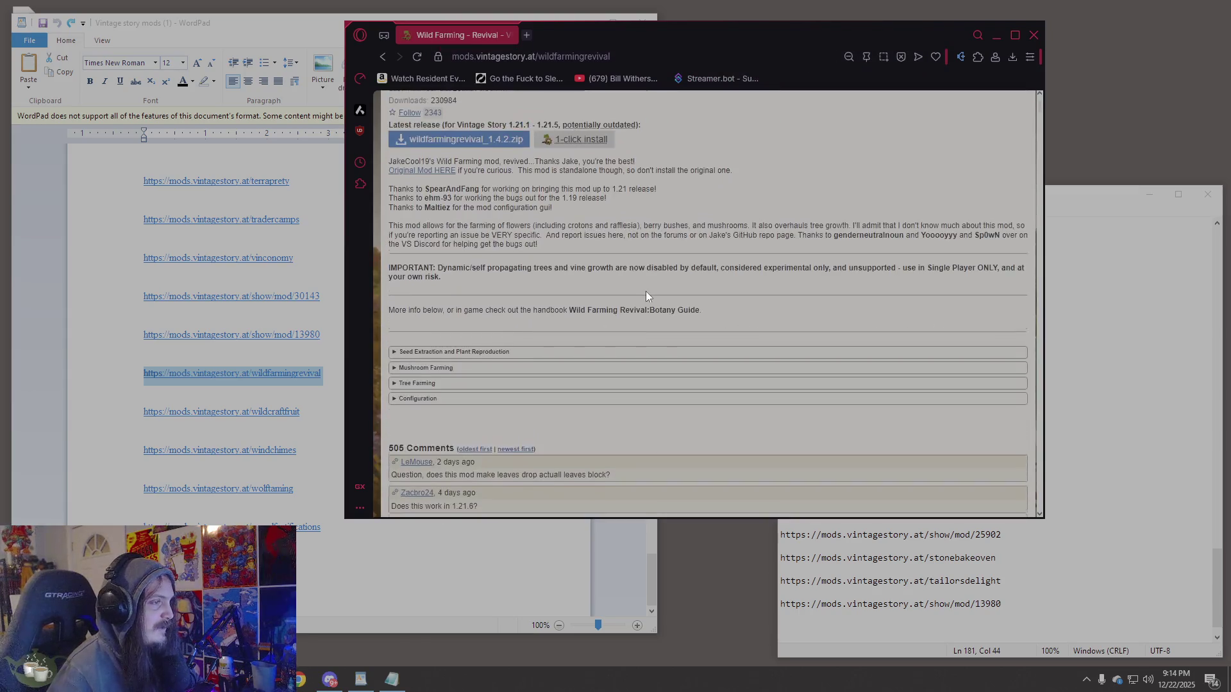
scroll(606, 323, down, 3)
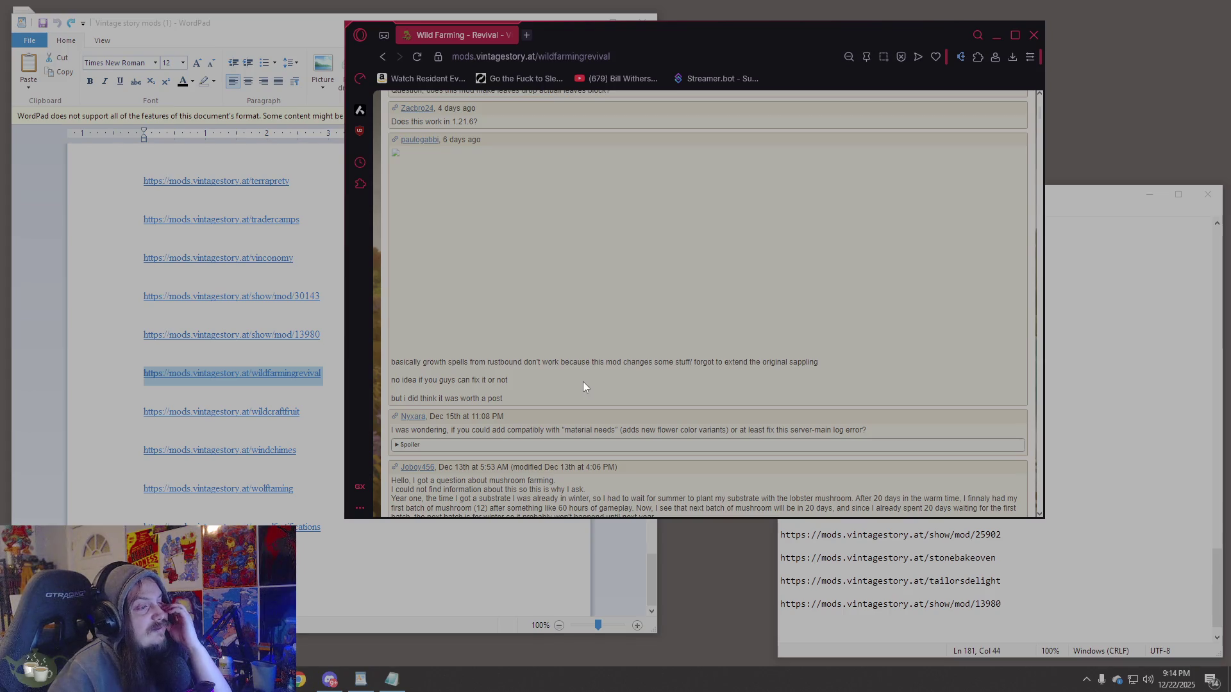
scroll(583, 382, down, 2)
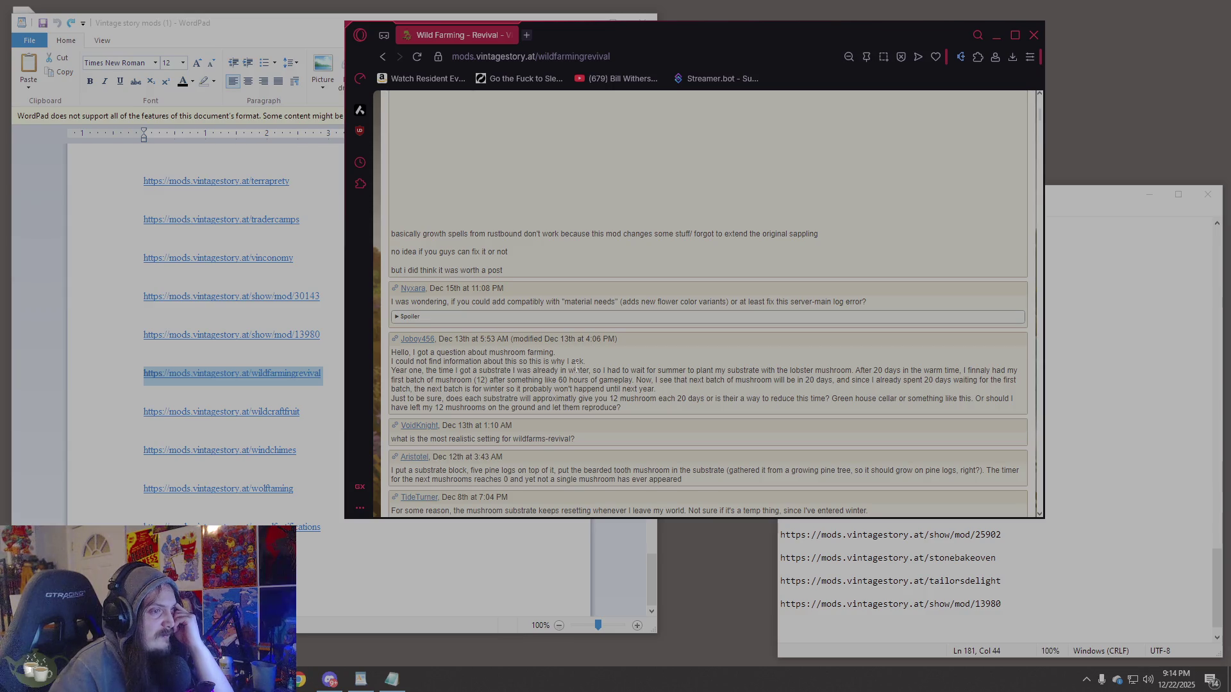
scroll(577, 367, down, 1)
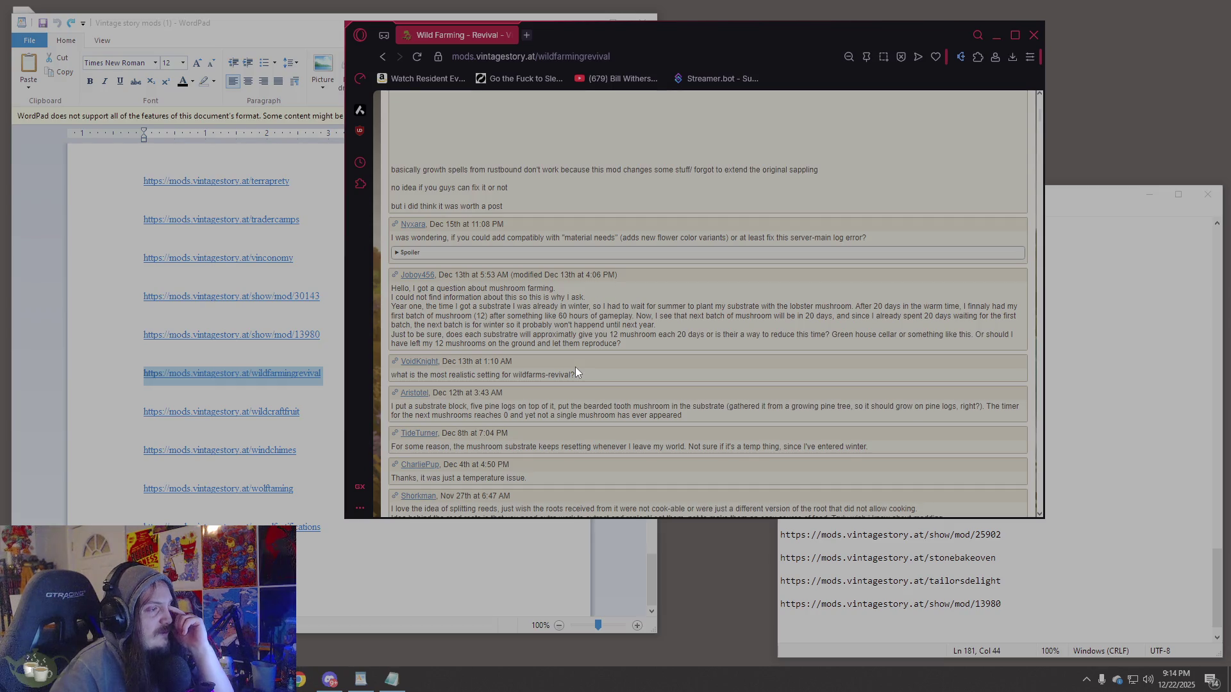
scroll(575, 367, down, 1)
scroll(575, 370, down, 1)
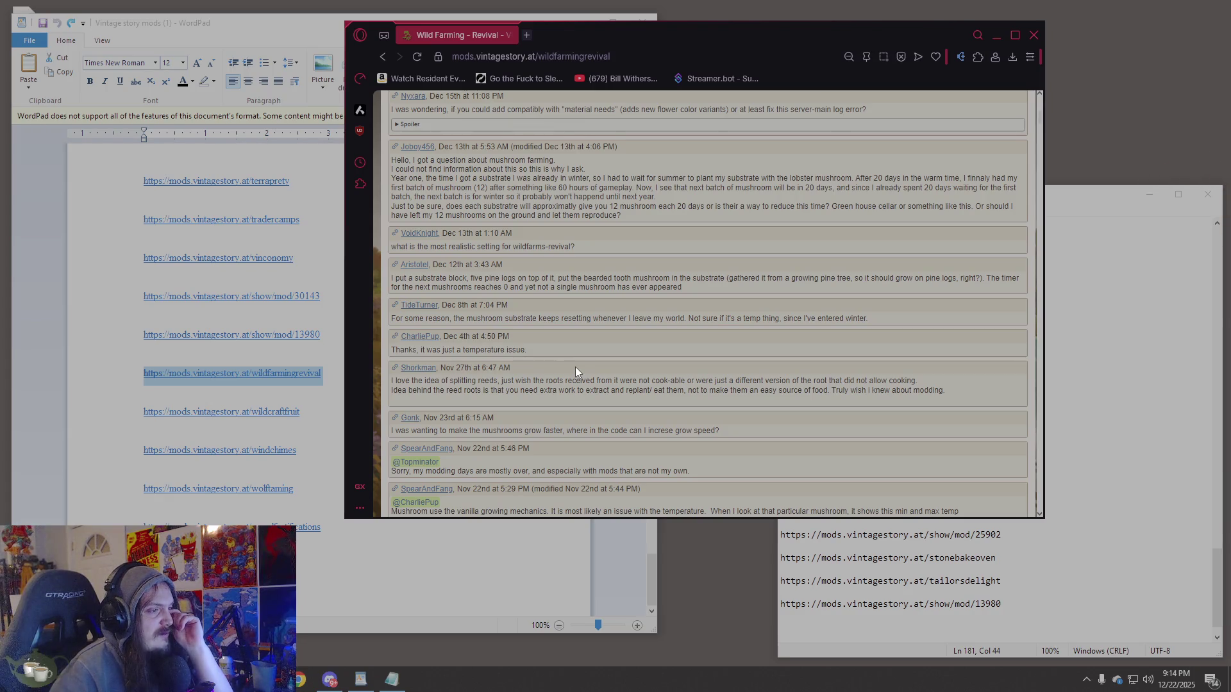
scroll(575, 367, down, 3)
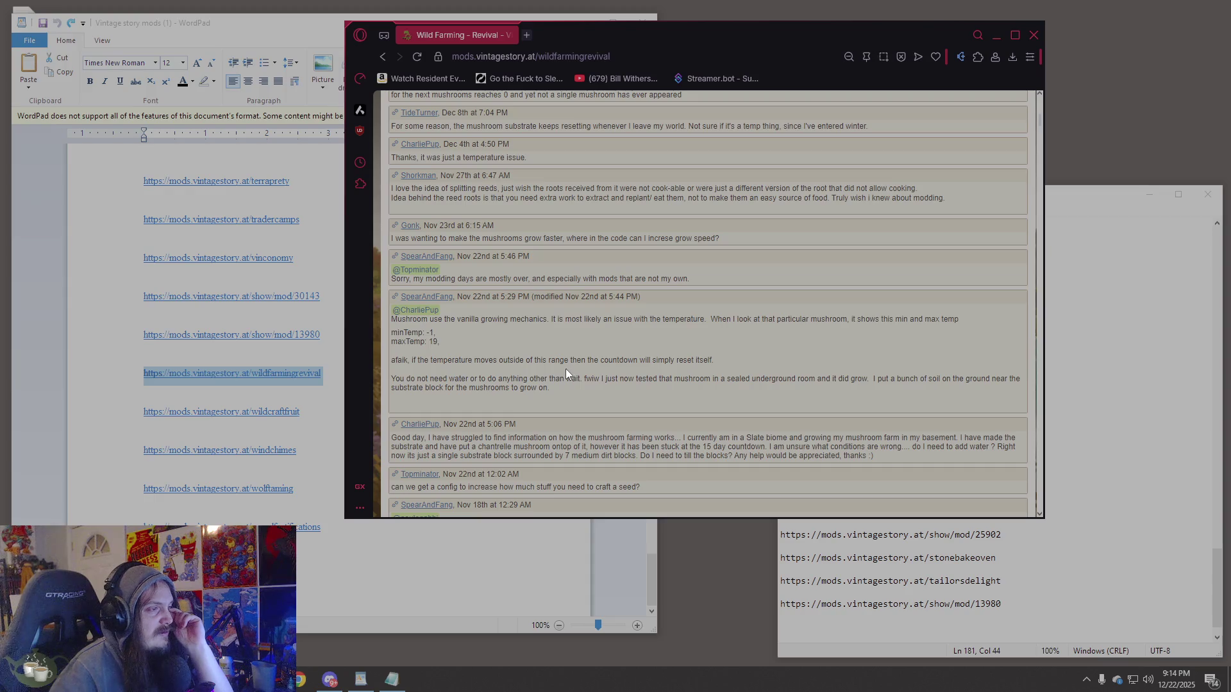
scroll(566, 367, down, 2)
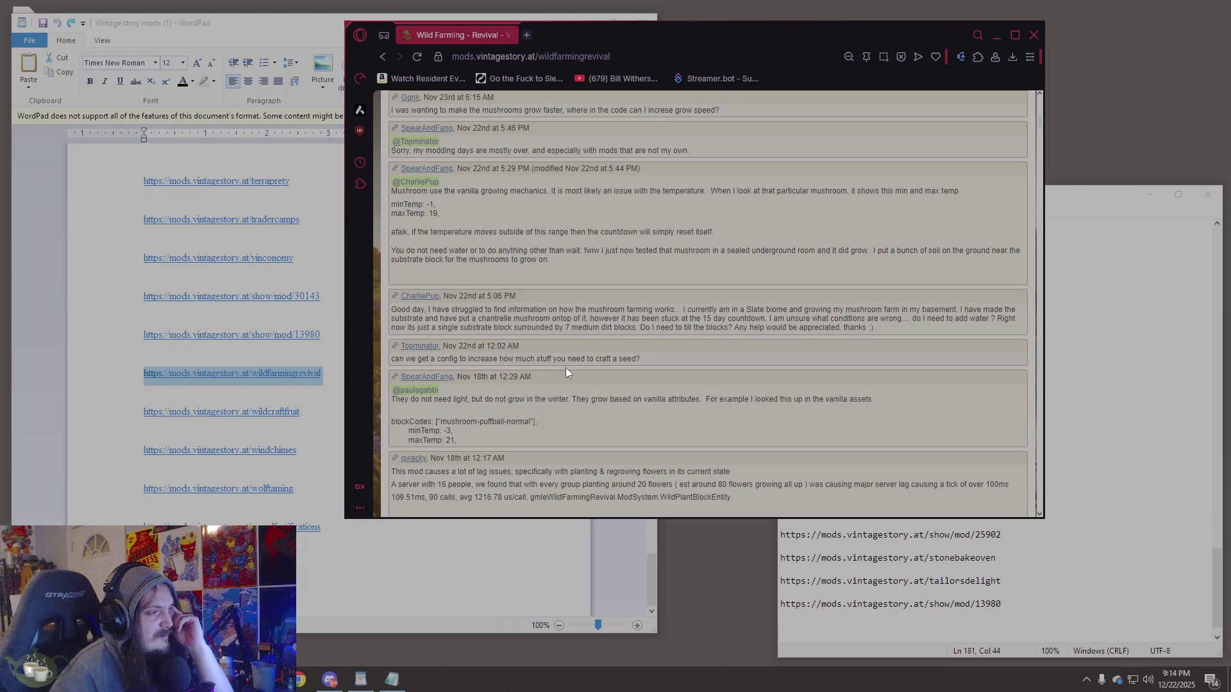
scroll(558, 378, down, 1)
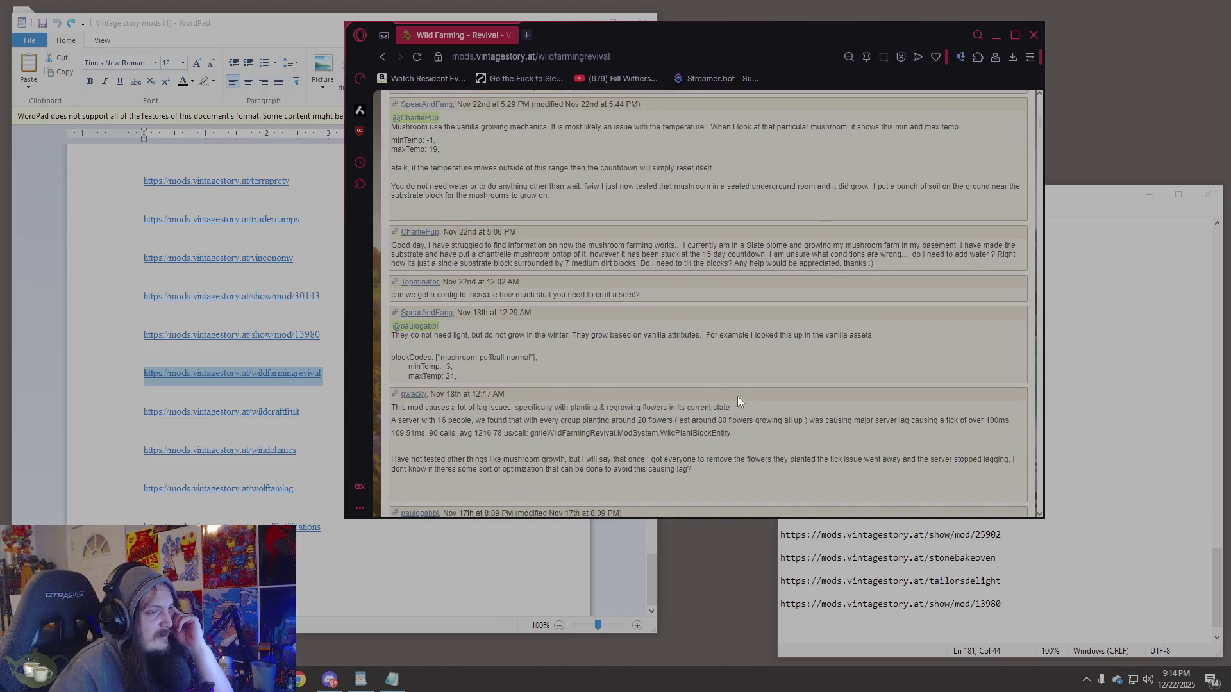
drag(772, 460, 568, 401)
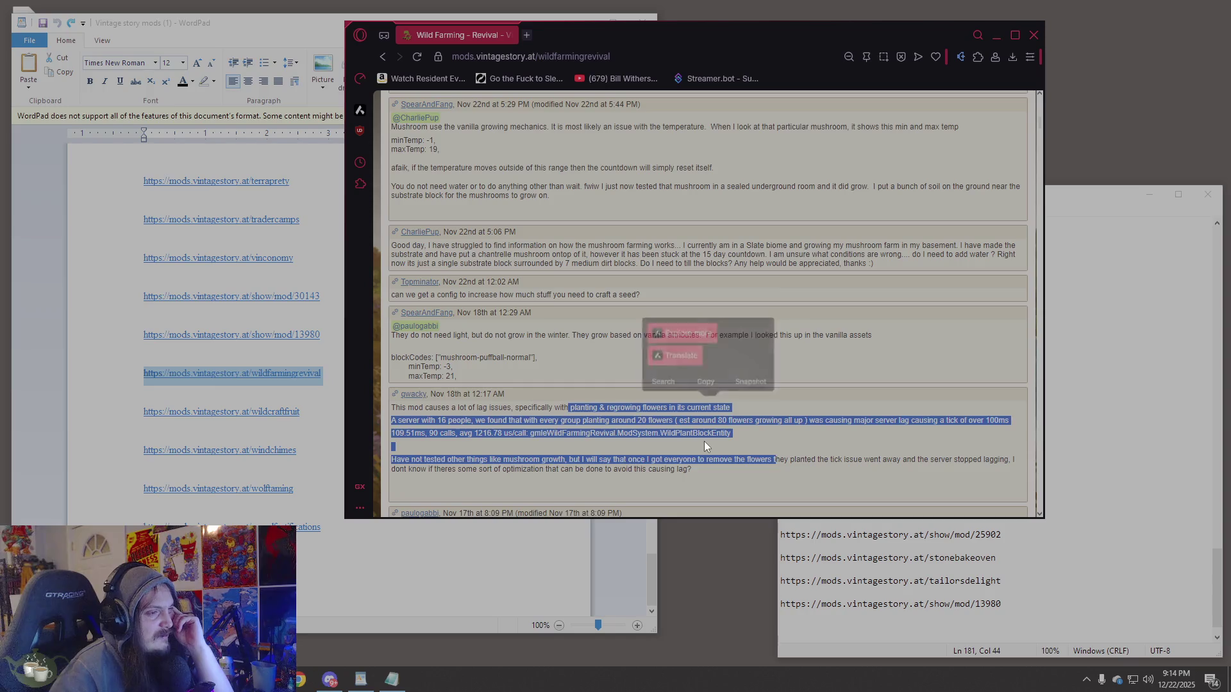
Expand and collapse the Mushroom Farming section on the Wild Farming Revival page.
click(704, 441)
scroll(665, 435, down, 1)
scroll(664, 435, down, 3)
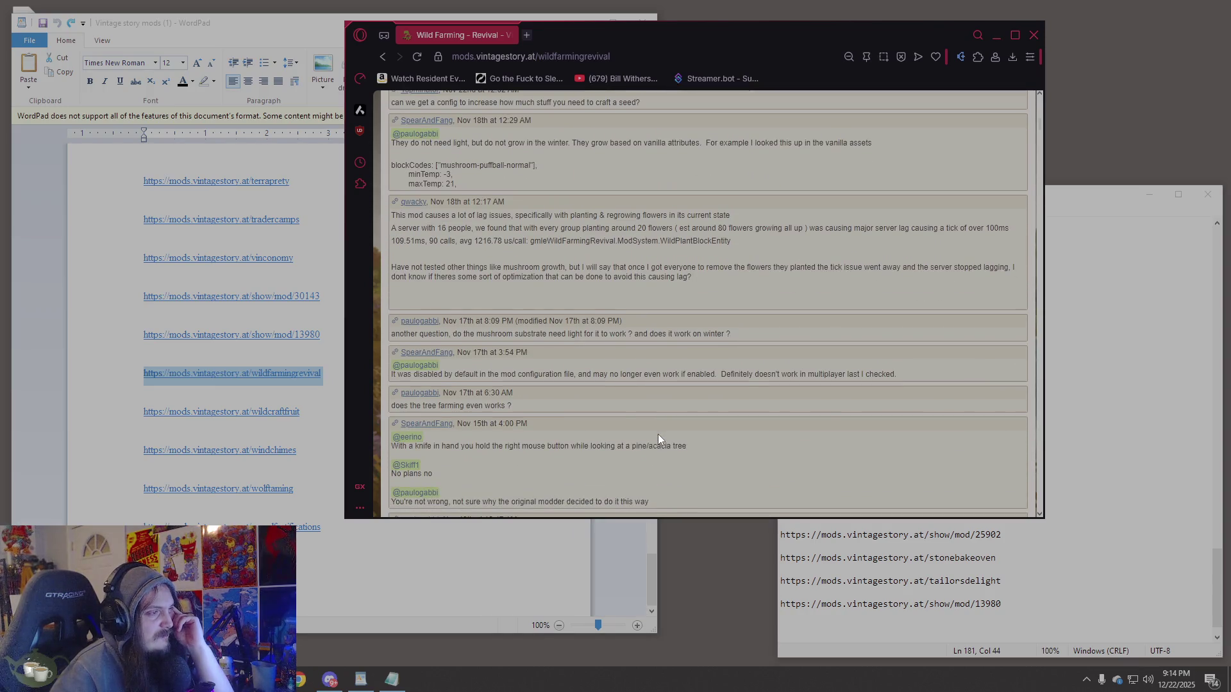
scroll(652, 424, up, 10)
scroll(643, 421, up, 15)
scroll(644, 421, down, 5)
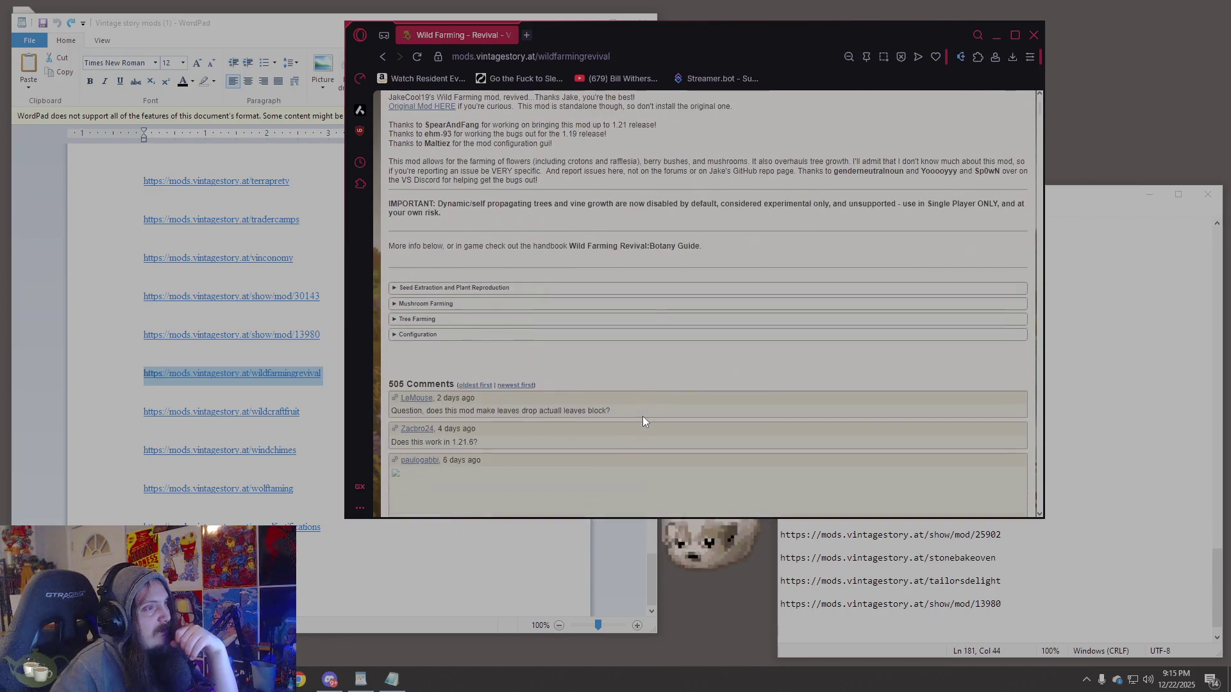
click(441, 306)
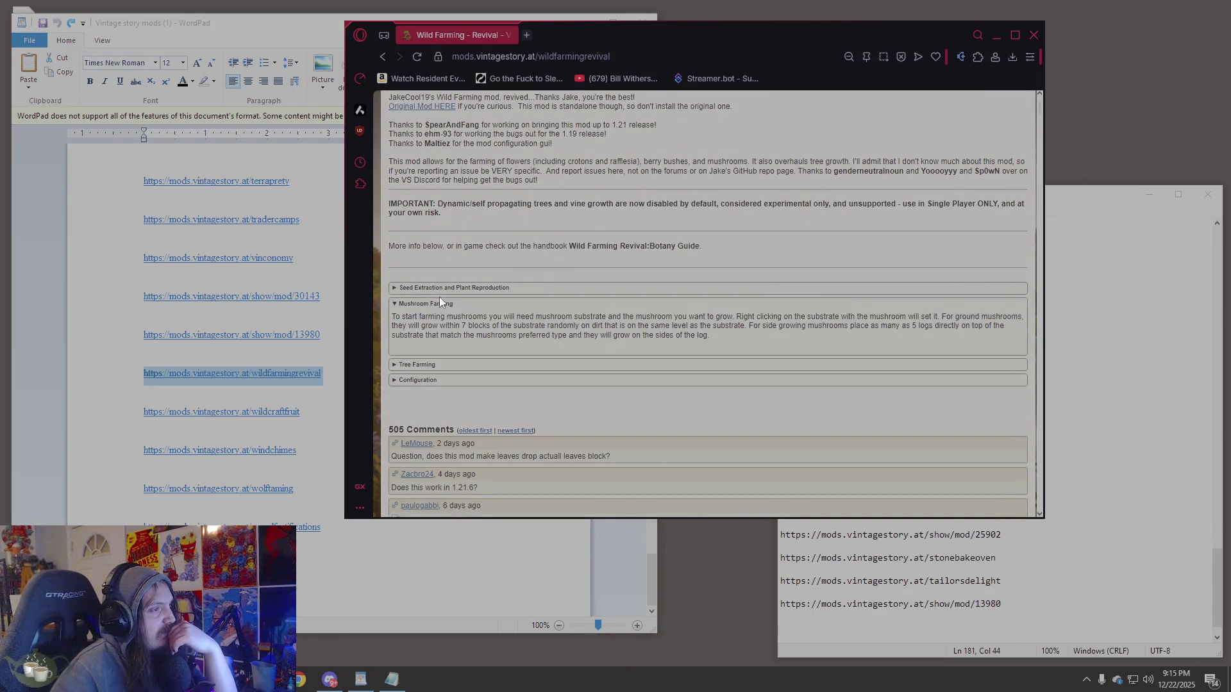
click(440, 301)
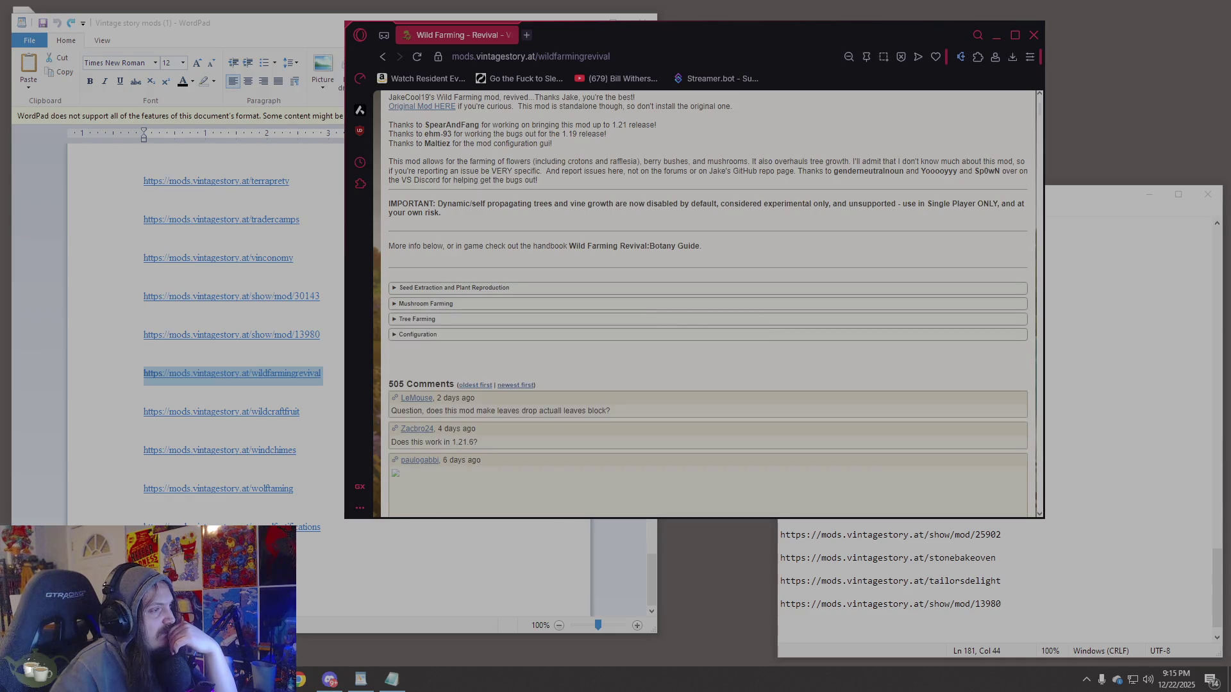
Select the wildcraftfruit link in WordPad and the wildfarmingrevival part of the page address.
click(141, 413)
click(138, 414)
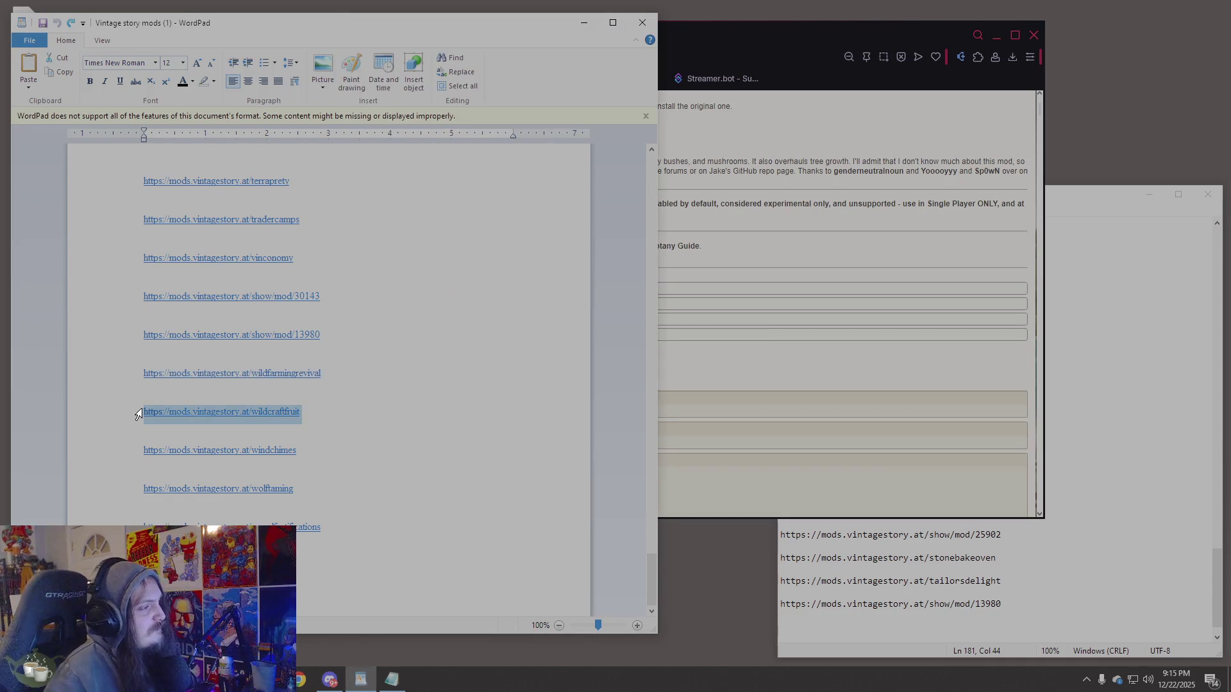
click(714, 54)
drag(537, 56, 715, 54)
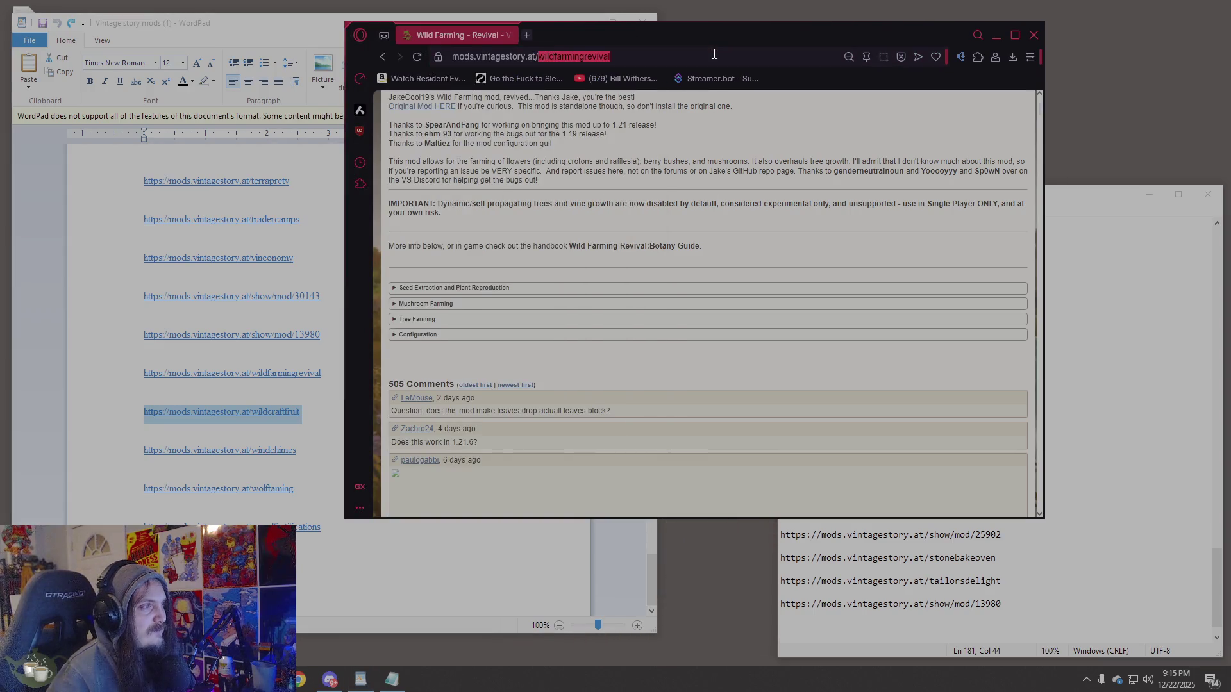
Highlight passages of the Wild Farming Revival description, ending at the crotons sentence.
scroll(641, 214, up, 2)
click(418, 278)
mouse_move(597, 282)
mouse_down()
mouse_move(610, 295)
mouse_move(743, 300)
mouse_up()
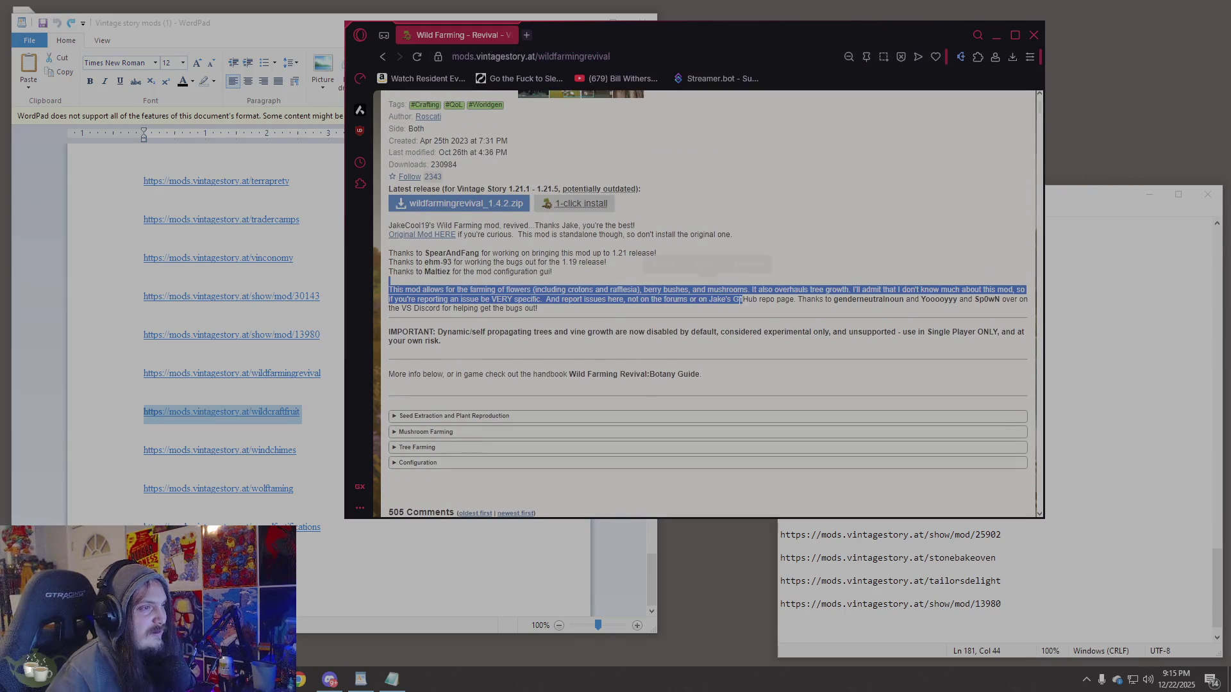
click(587, 306)
mouse_move(586, 306)
mouse_down()
mouse_move(626, 289)
mouse_move(539, 290)
mouse_up()
scroll(679, 345, up, 1)
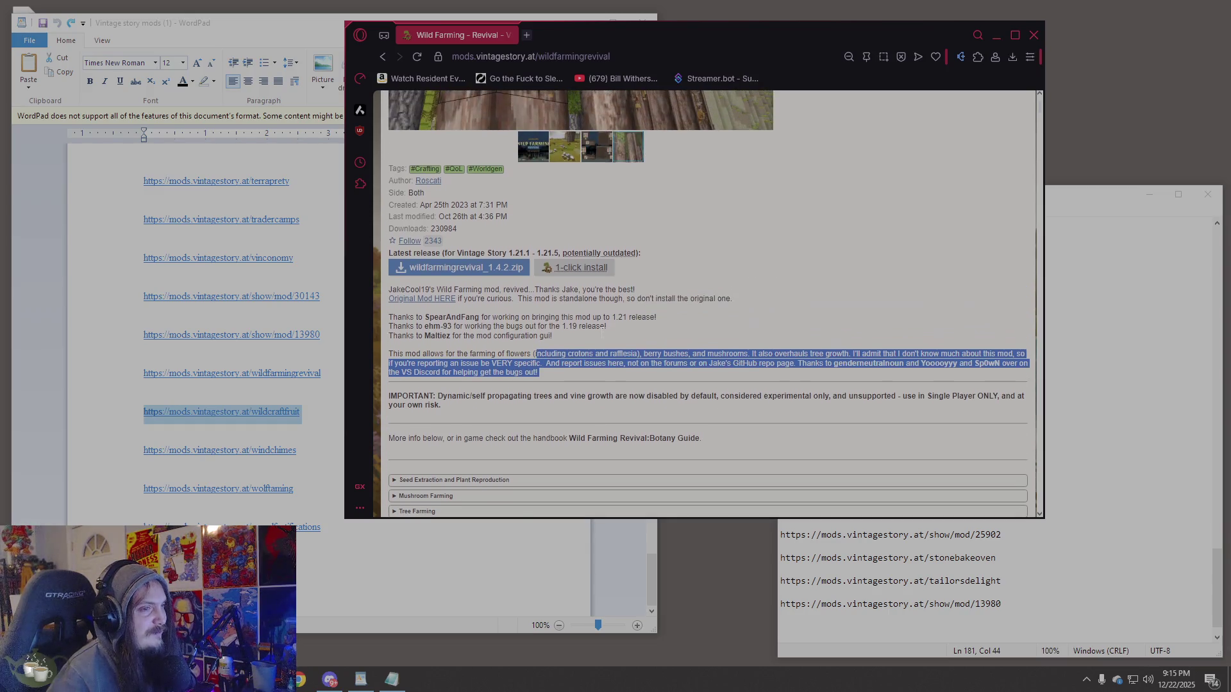
click(528, 364)
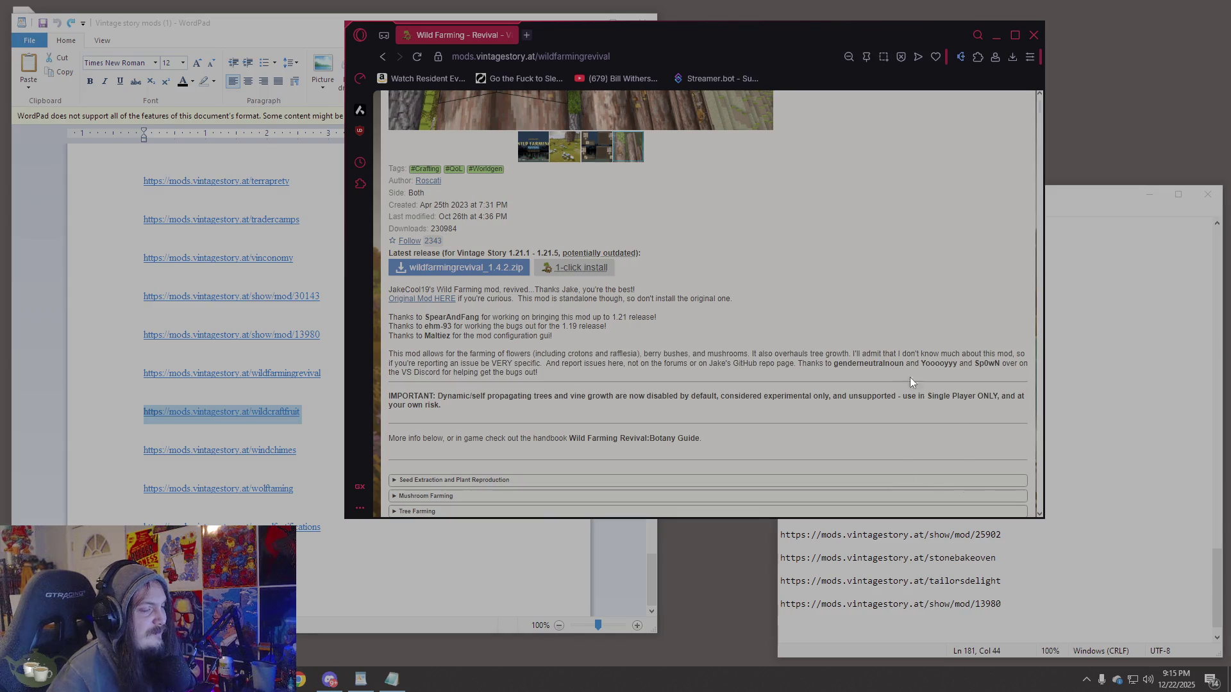
click(527, 34)
text(alchemy)
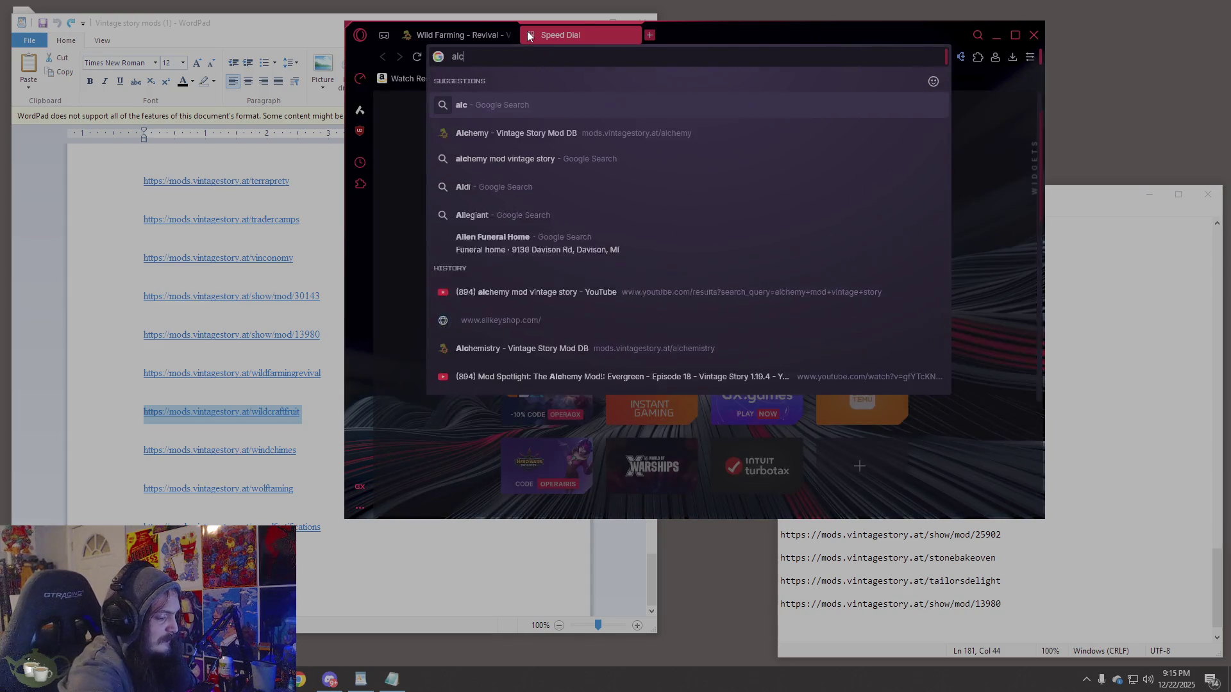
key(Down)
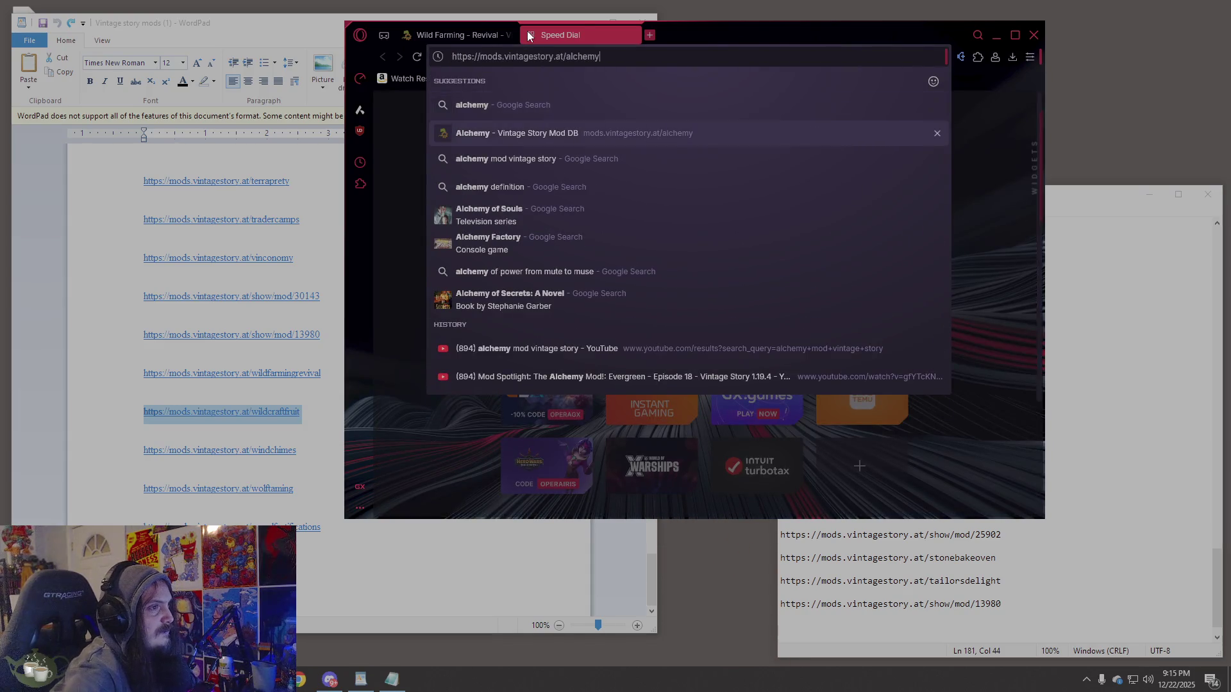
key(Return)
scroll(604, 263, down, 5)
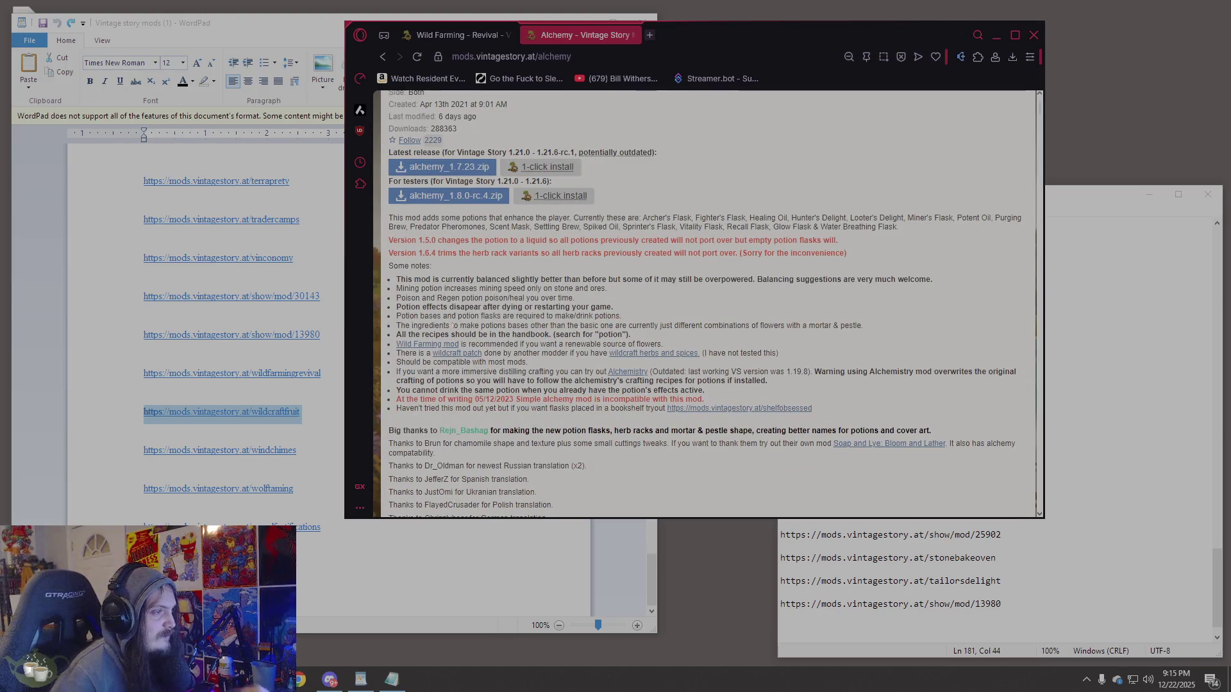
drag(558, 344, 668, 346)
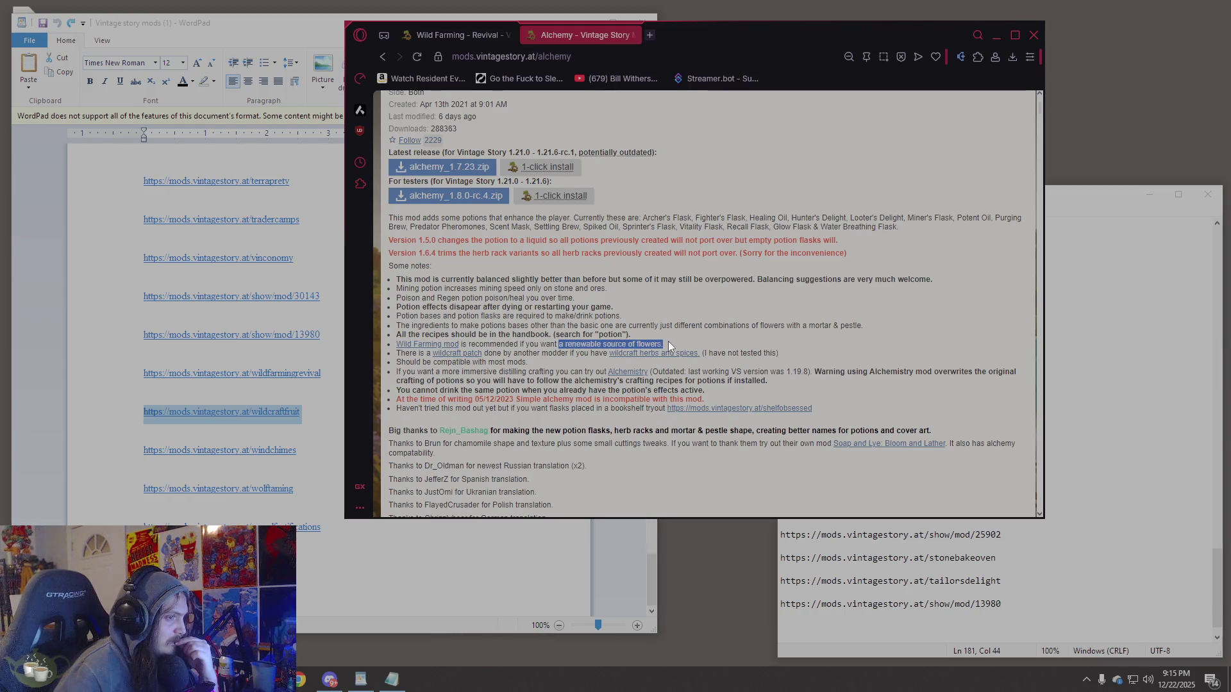
click(709, 346)
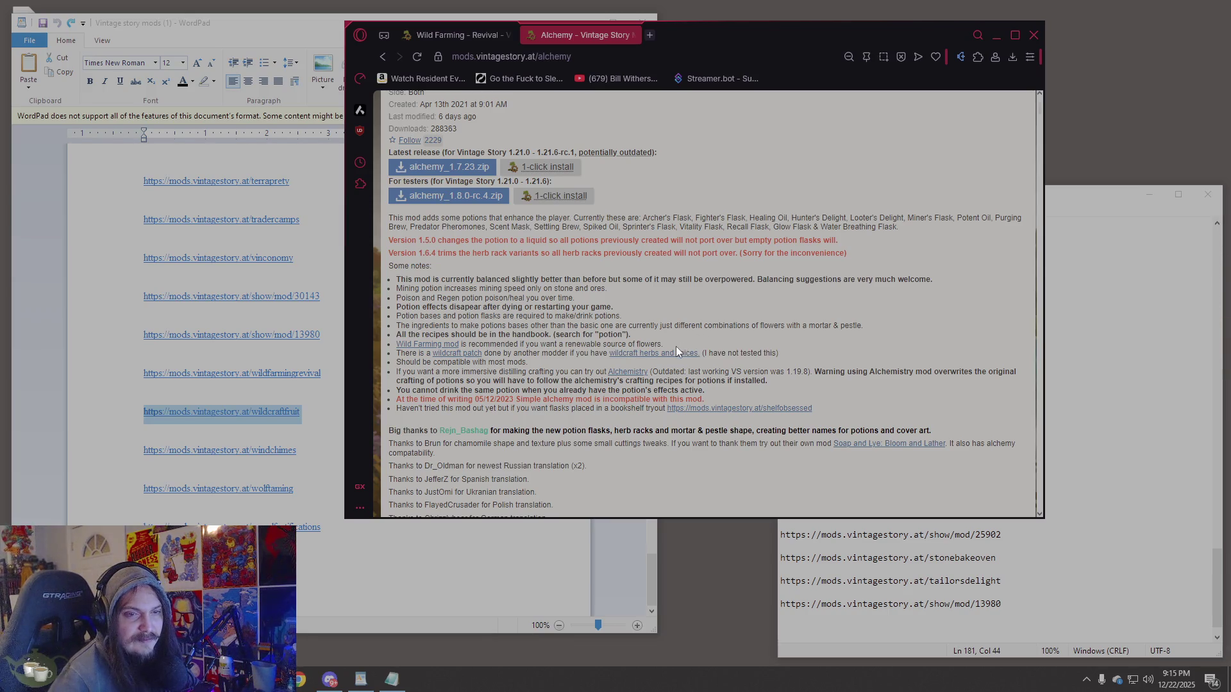
click(472, 36)
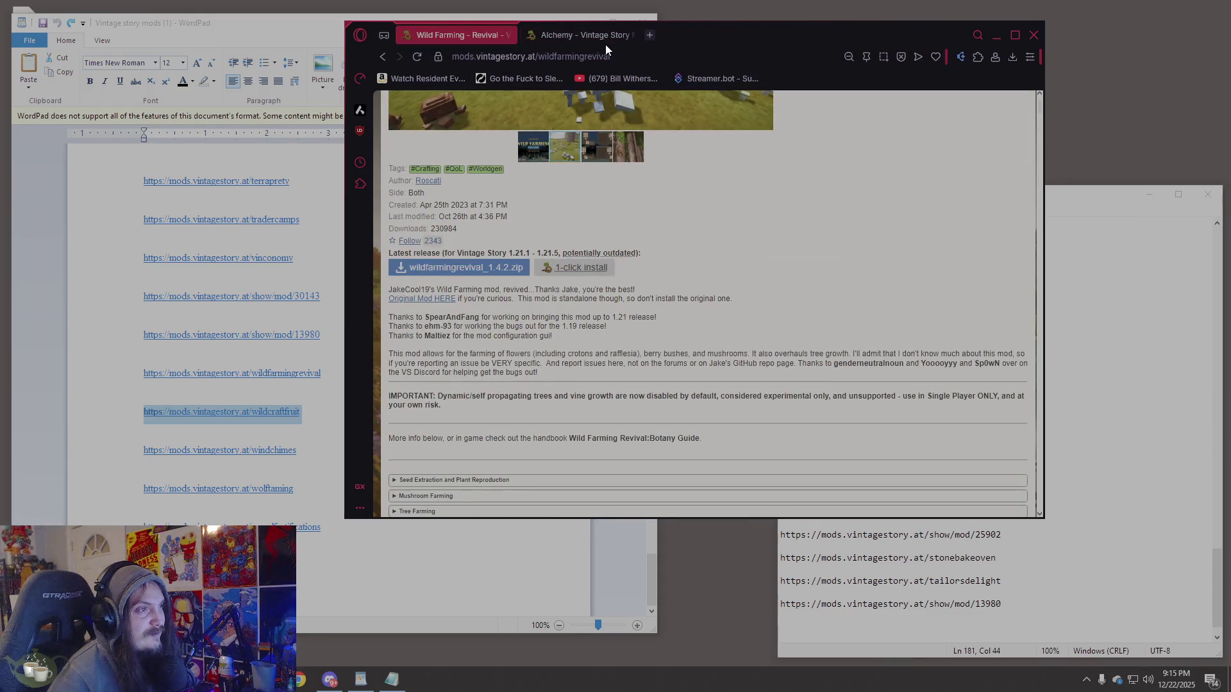
click(604, 36)
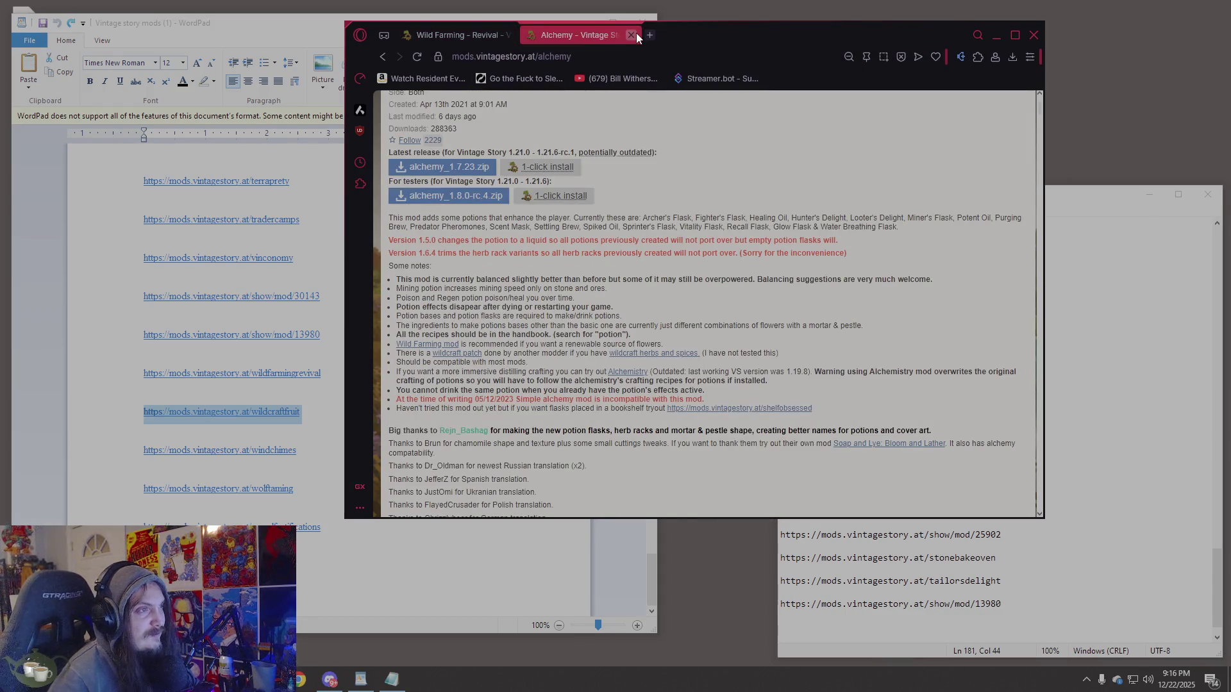
click(631, 35)
scroll(682, 359, up, 5)
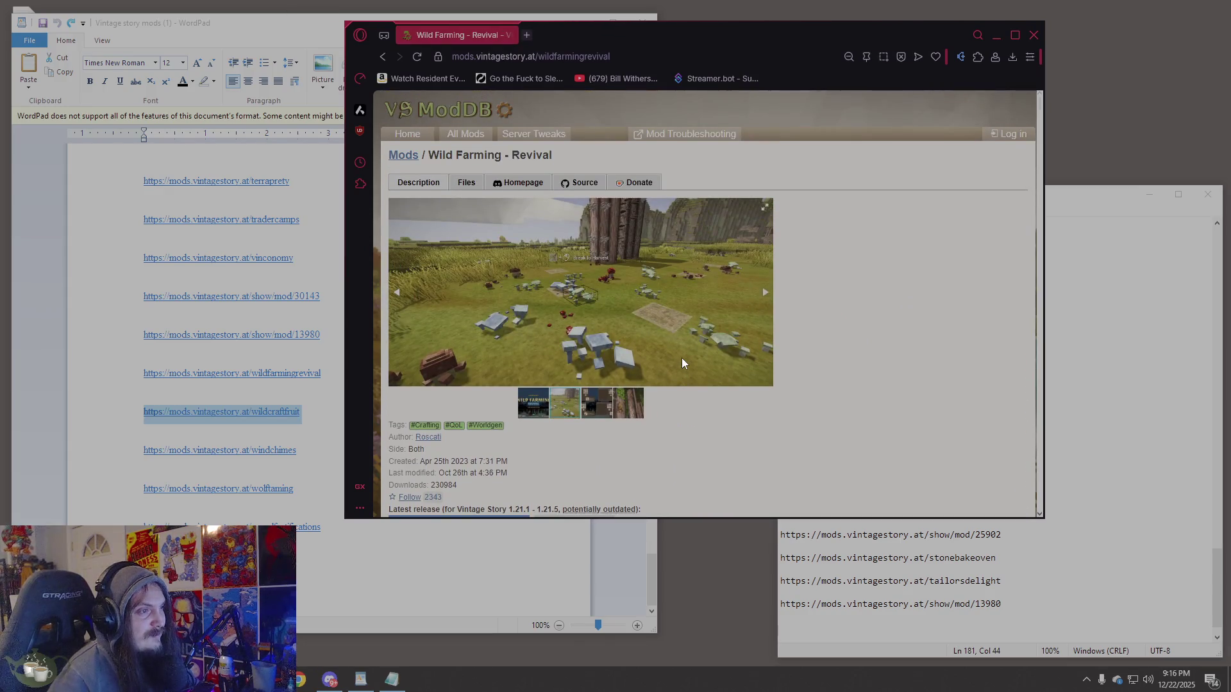
scroll(683, 358, down, 2)
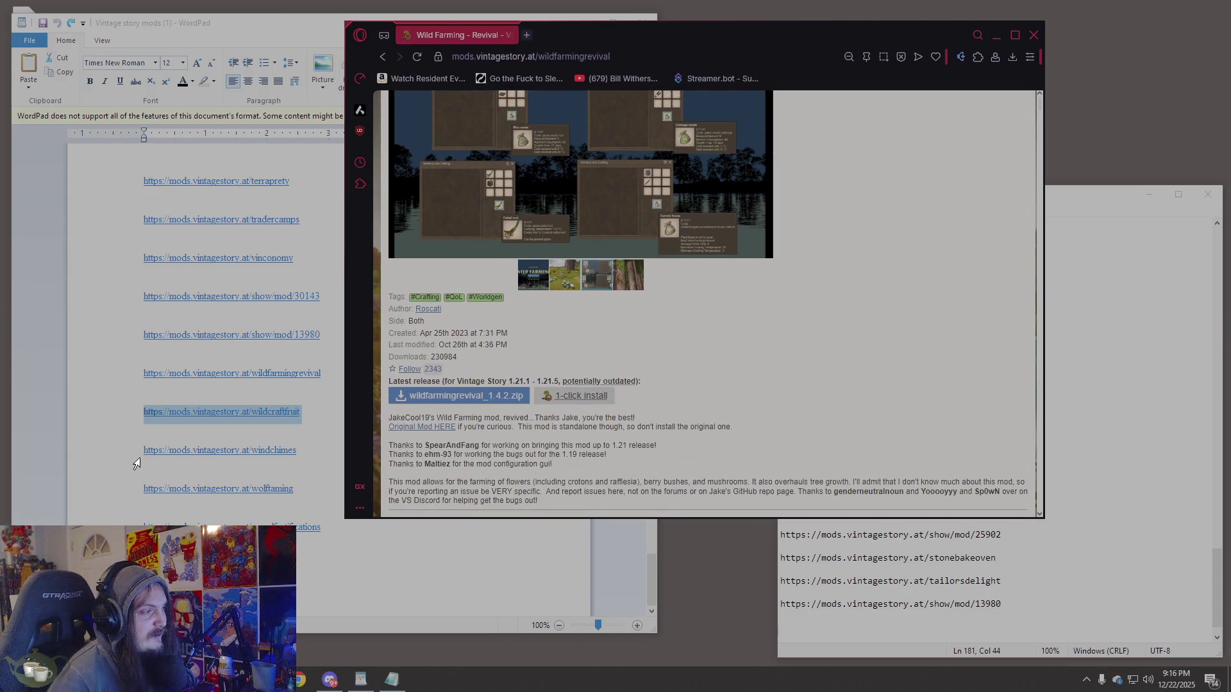
click(137, 460)
click(138, 459)
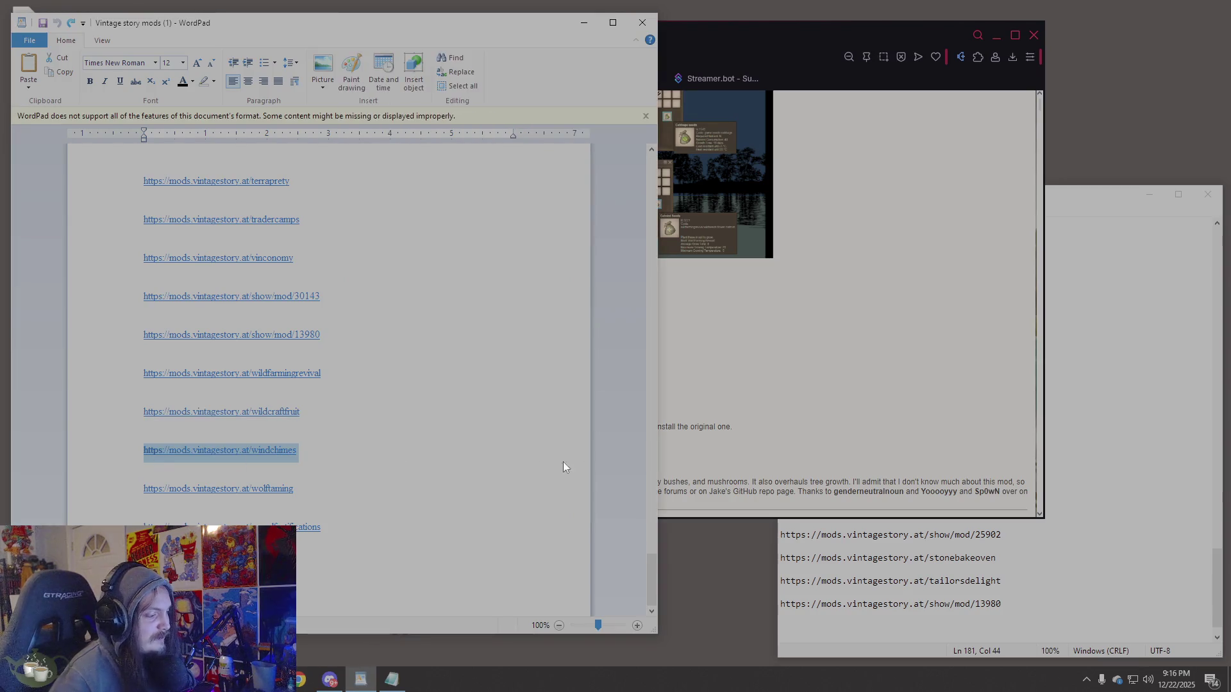
click(838, 358)
scroll(620, 310, up, 2)
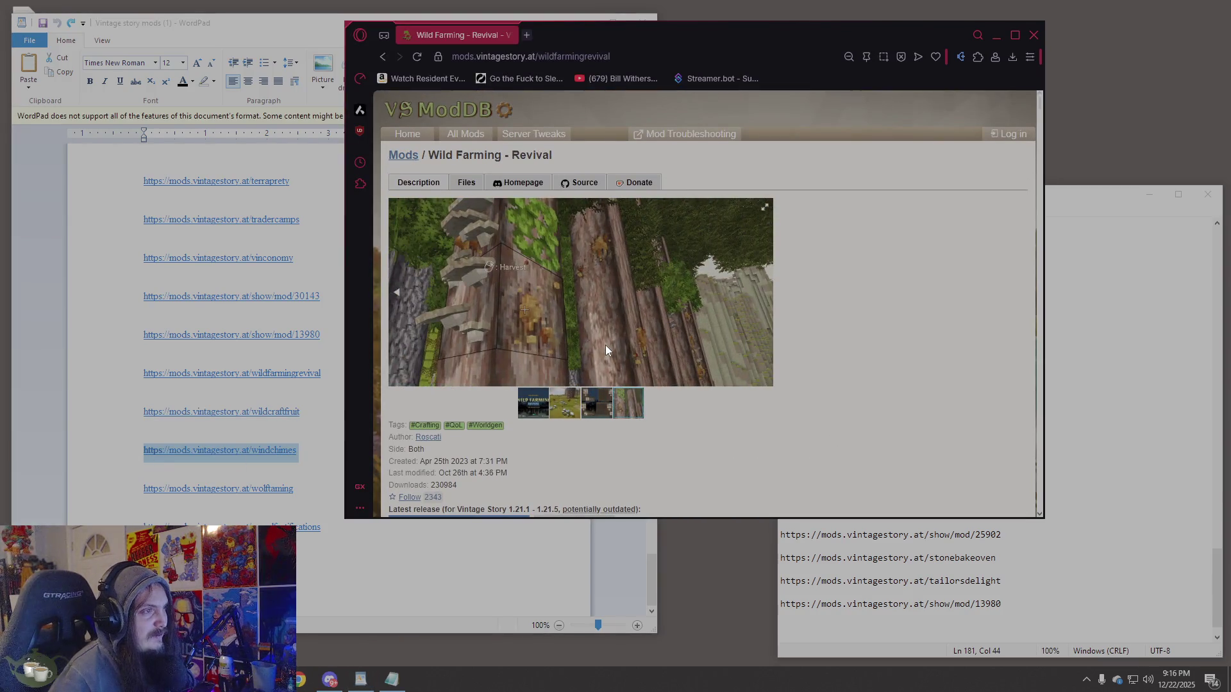
click(138, 413)
click(841, 429)
click(568, 55)
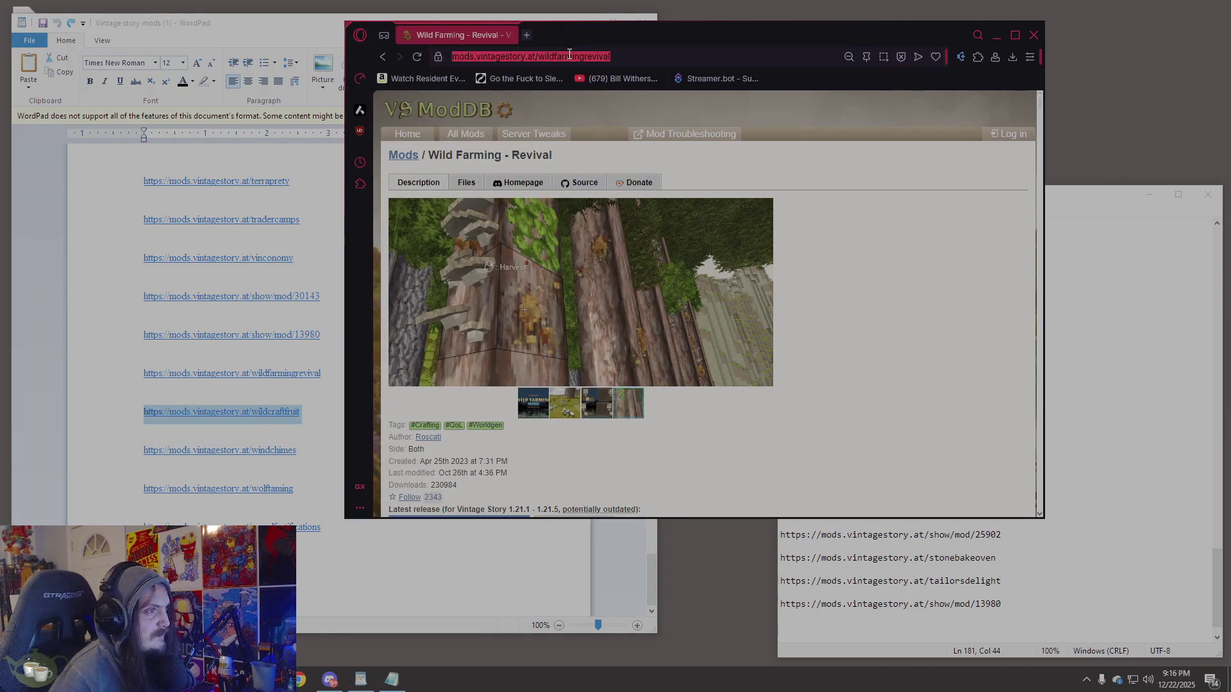
text(https://mods.vintagestory.at/wildcraftfruit)
Load the Wildcraft: Fruits and Nuts page and read its description, Herbarium warnings and comment count.
key(Return)
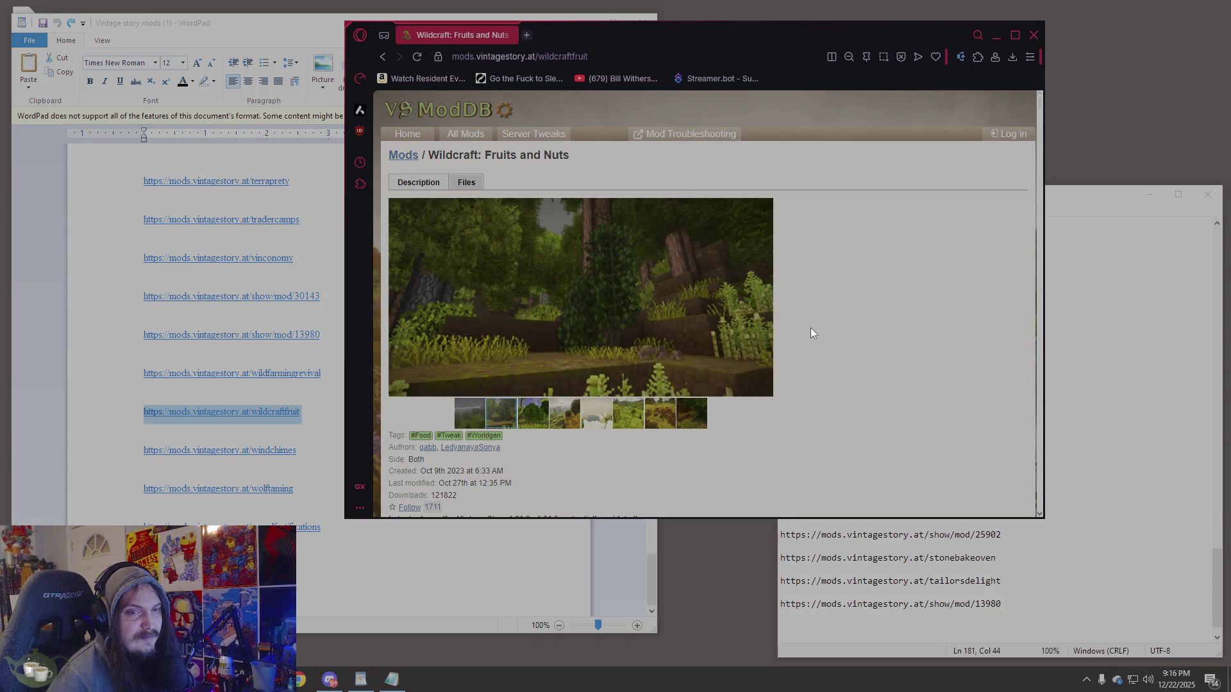
scroll(811, 333, down, 2)
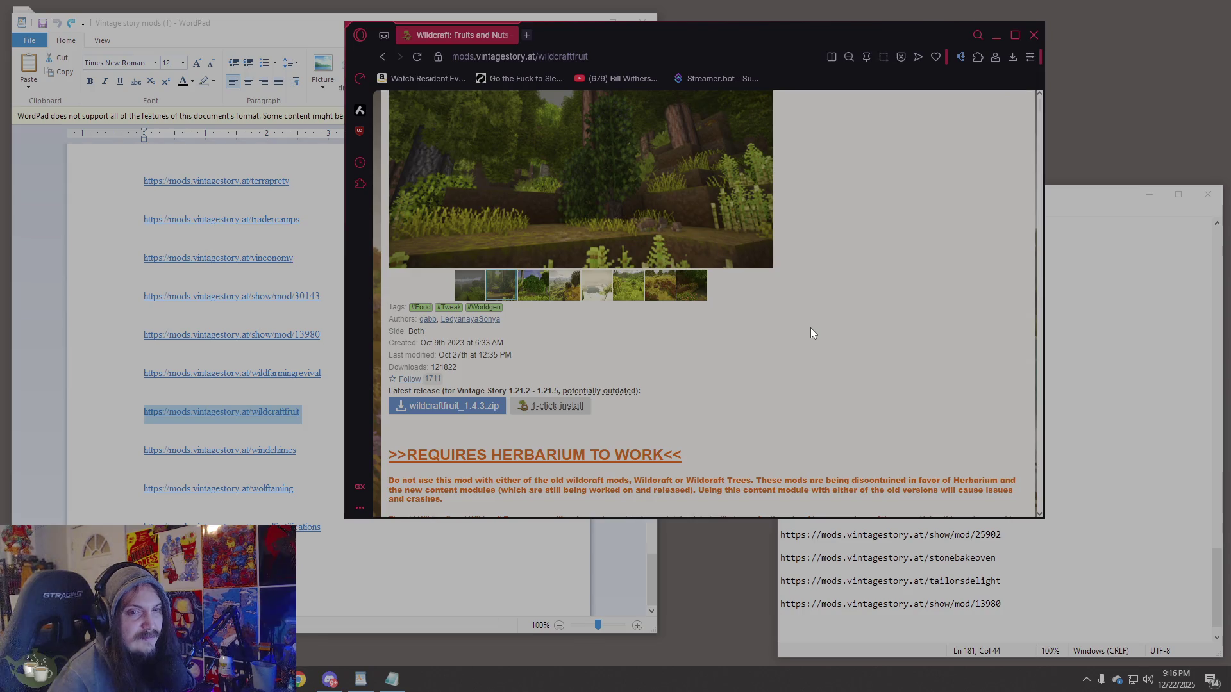
scroll(810, 328, up, 2)
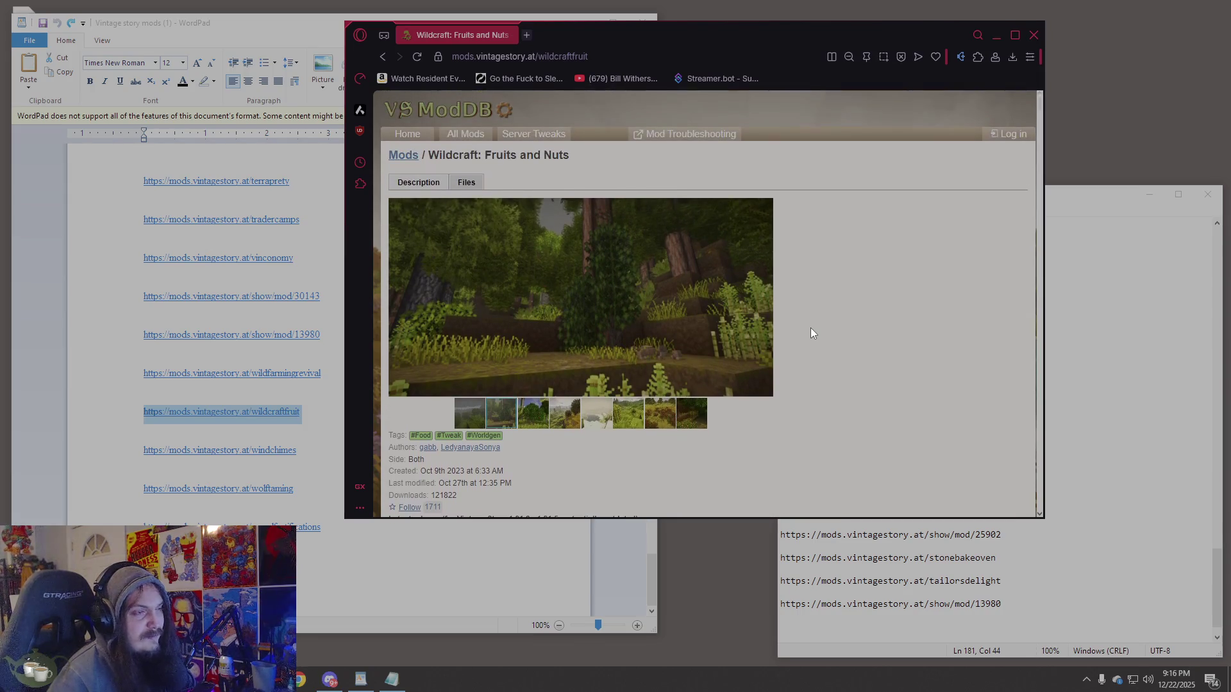
scroll(587, 427, down, 8)
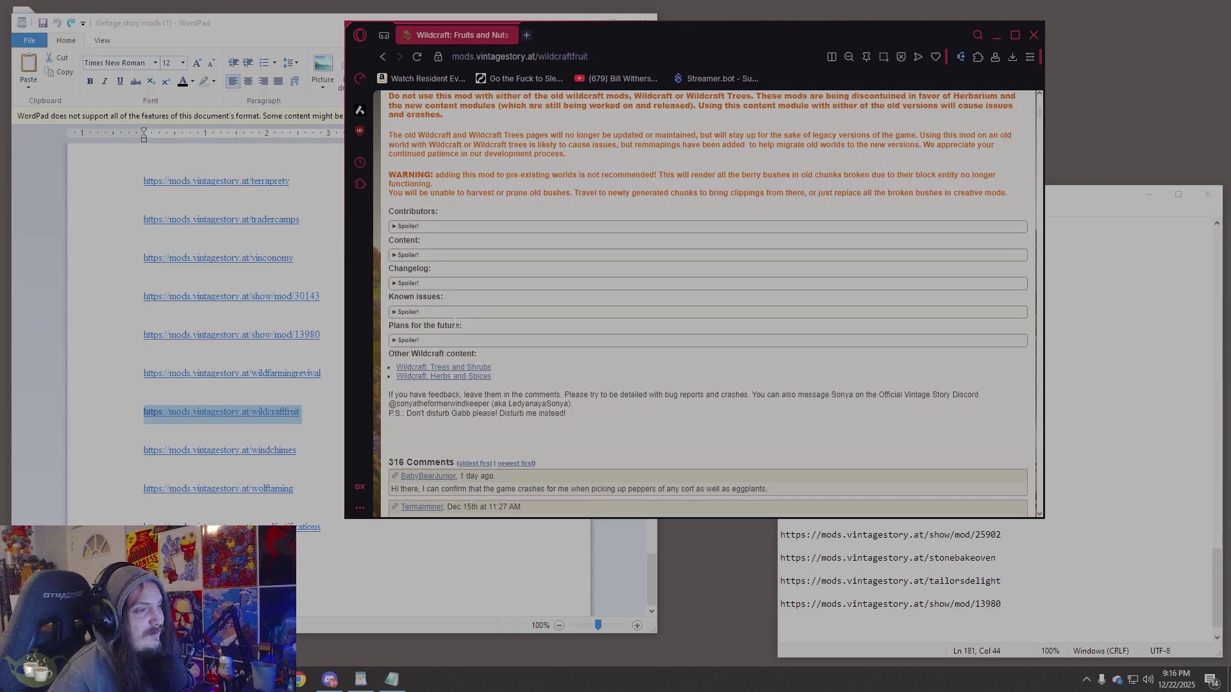
scroll(456, 324, down, 1)
scroll(494, 306, up, 1)
scroll(493, 305, up, 1)
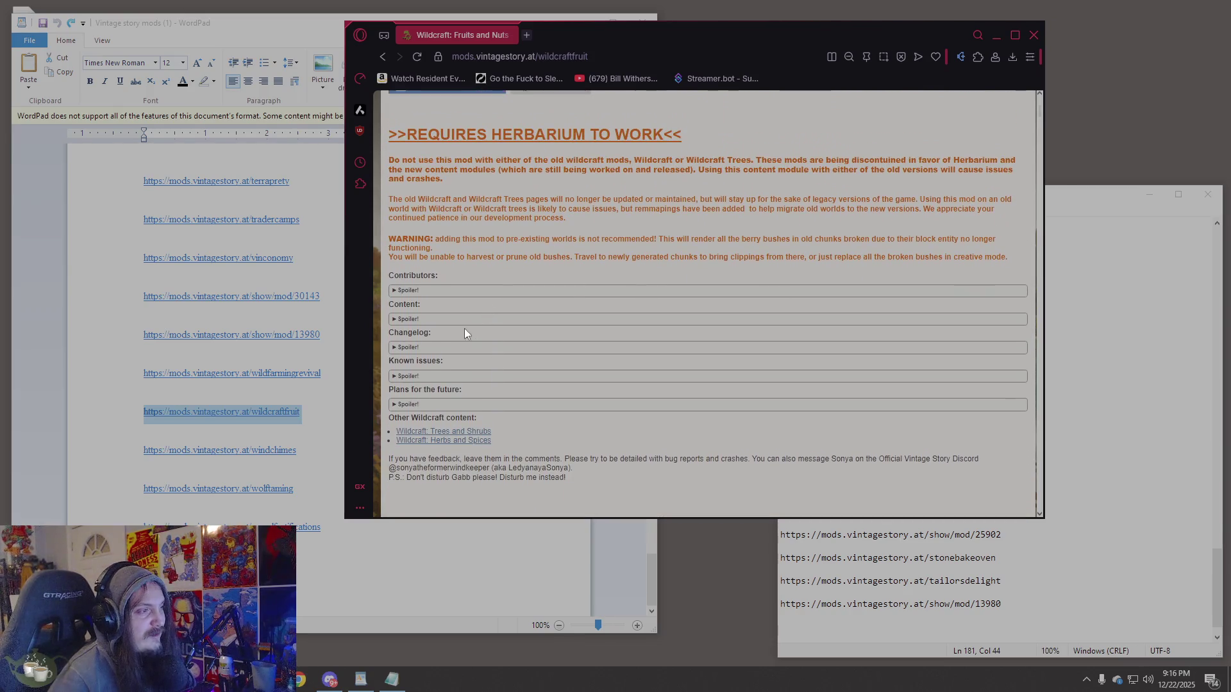
scroll(495, 341, up, 7)
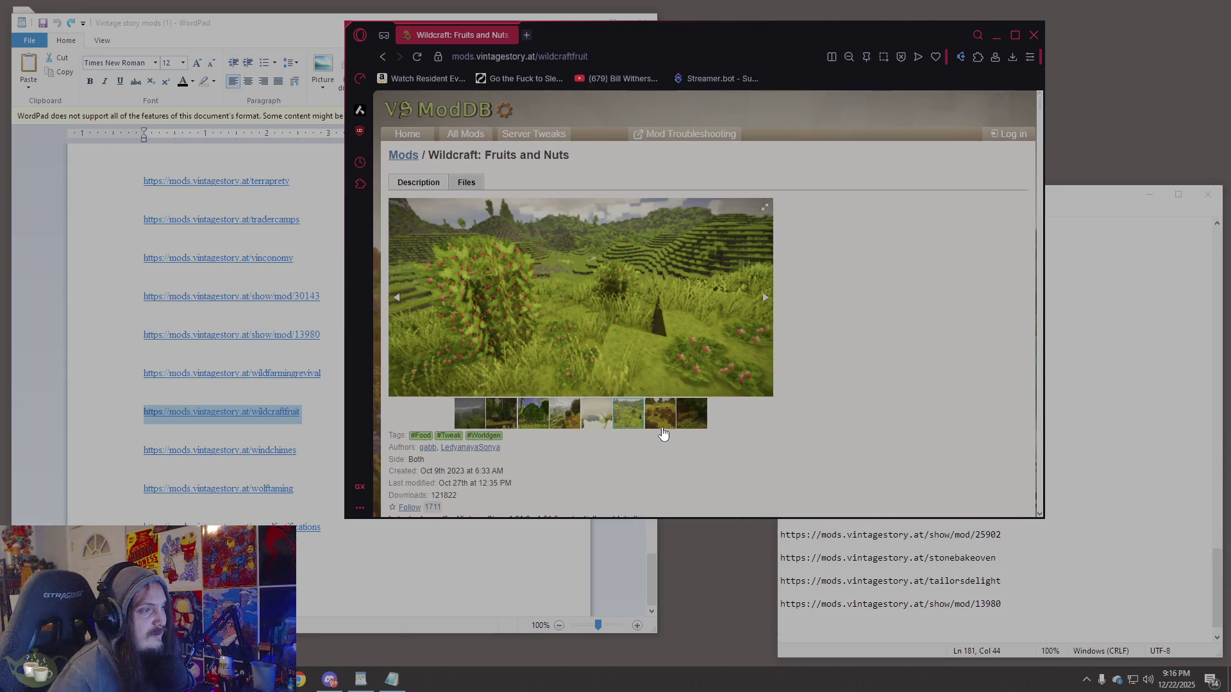
scroll(663, 434, down, 6)
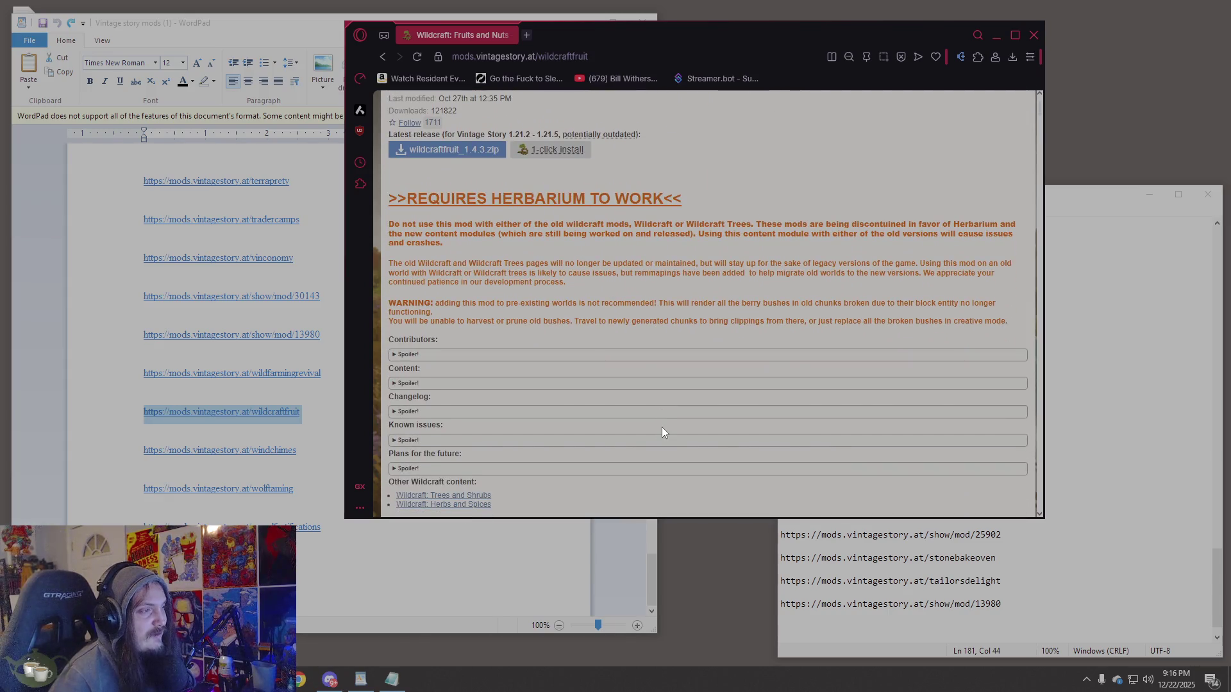
scroll(663, 432, down, 2)
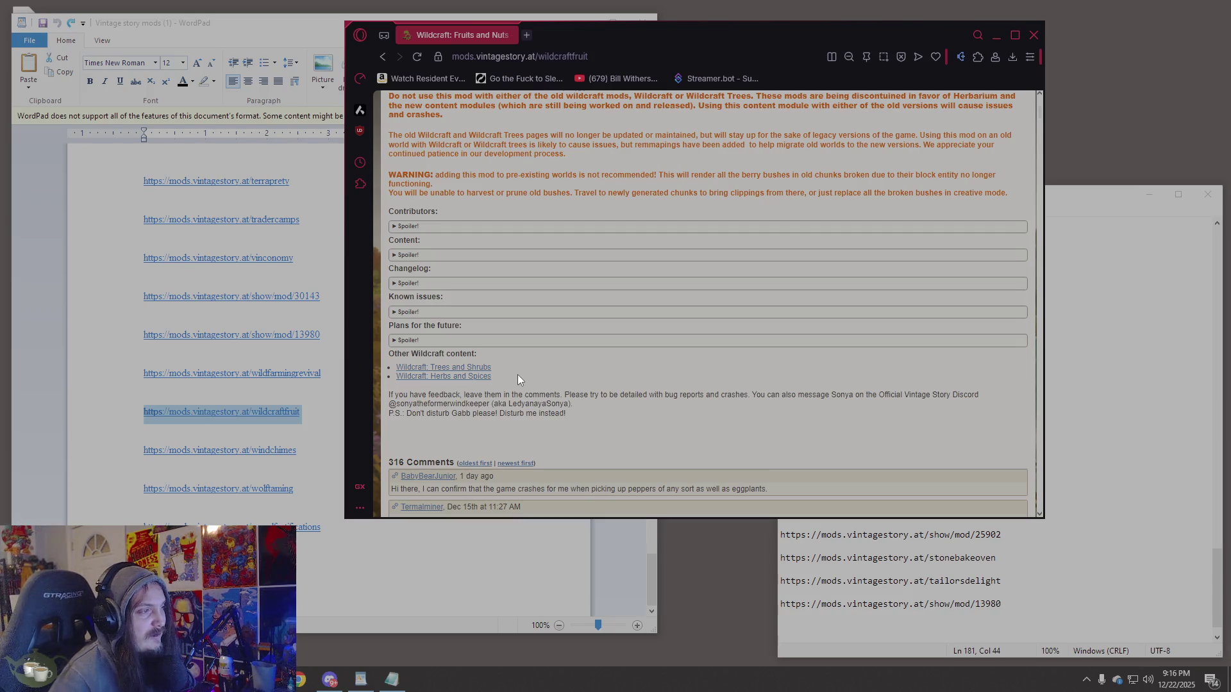
scroll(518, 376, up, 2)
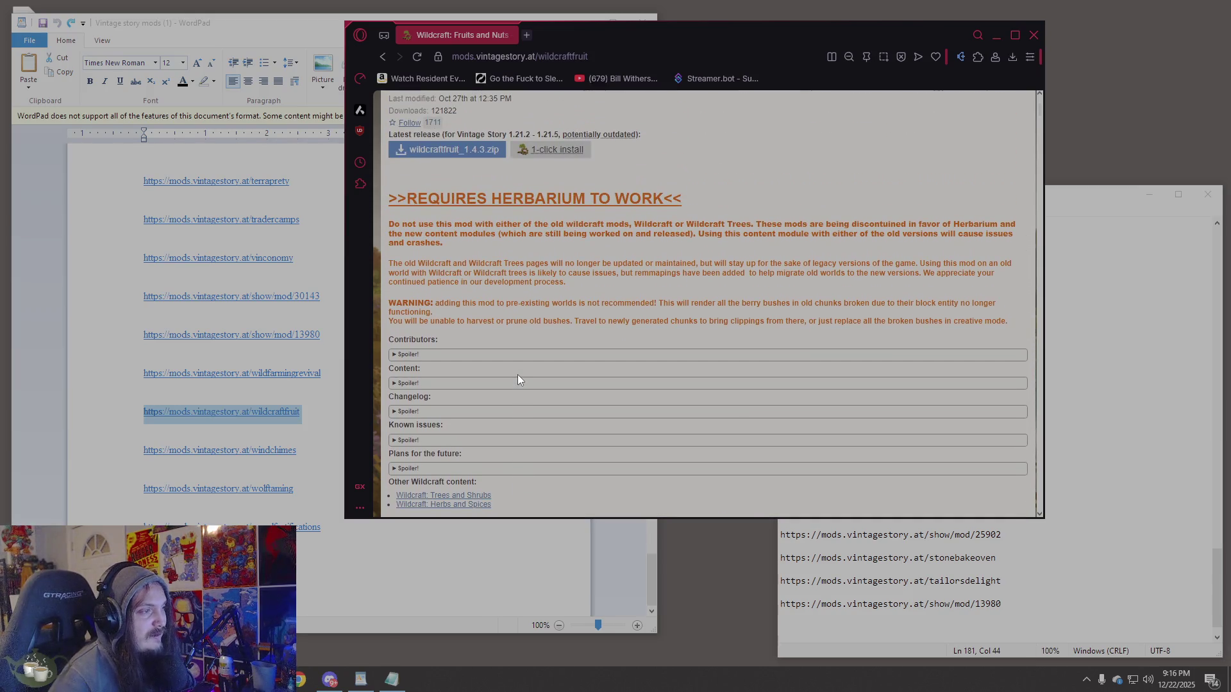
scroll(518, 379, up, 6)
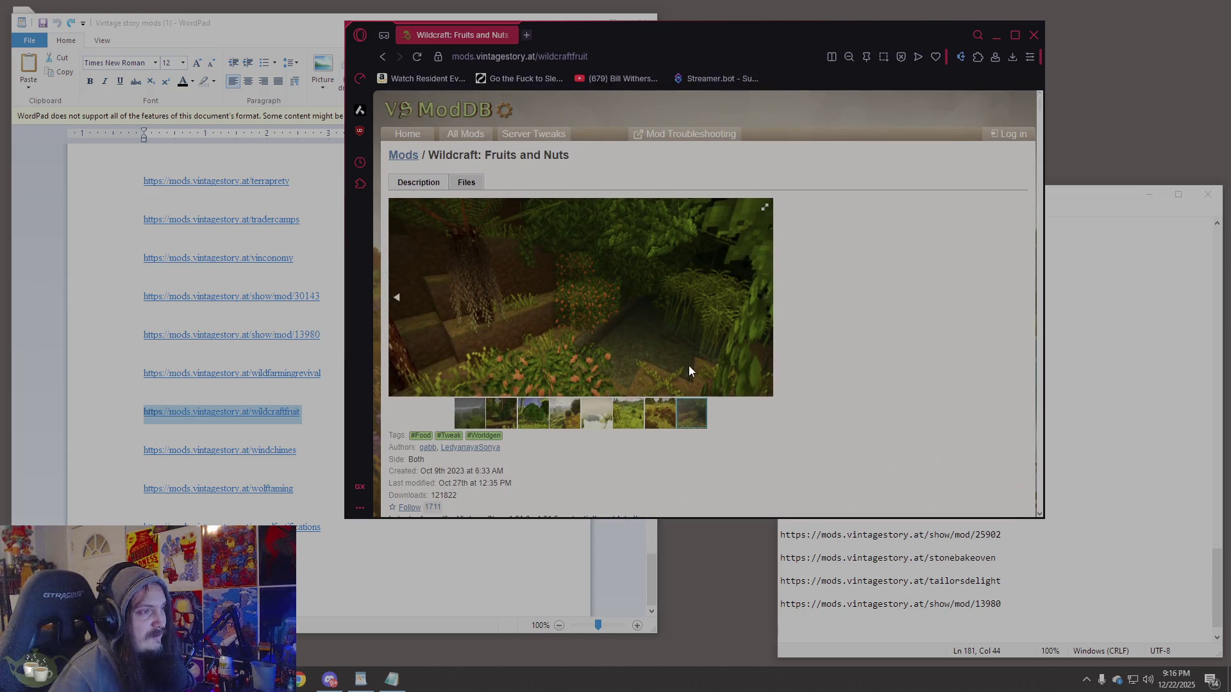
scroll(687, 370, down, 6)
scroll(678, 372, down, 1)
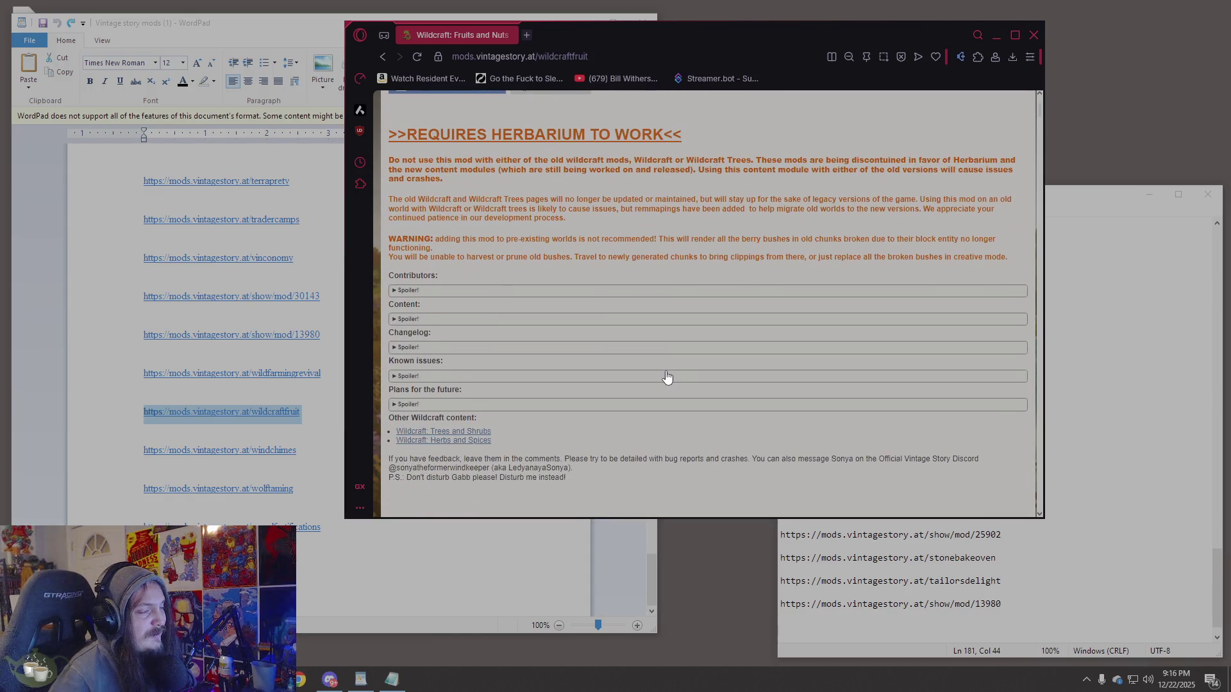
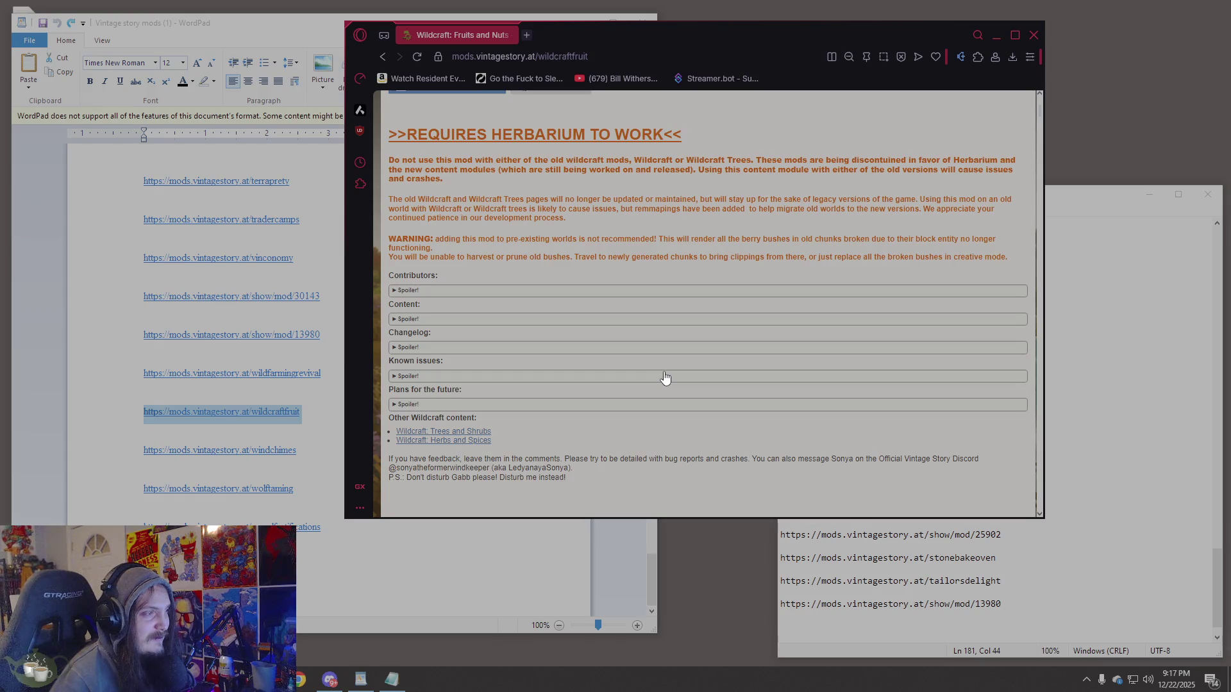
Review the Wildcraft: Fruits and Nuts page and its screenshots, including the red-berry field.
scroll(665, 379, down, 3)
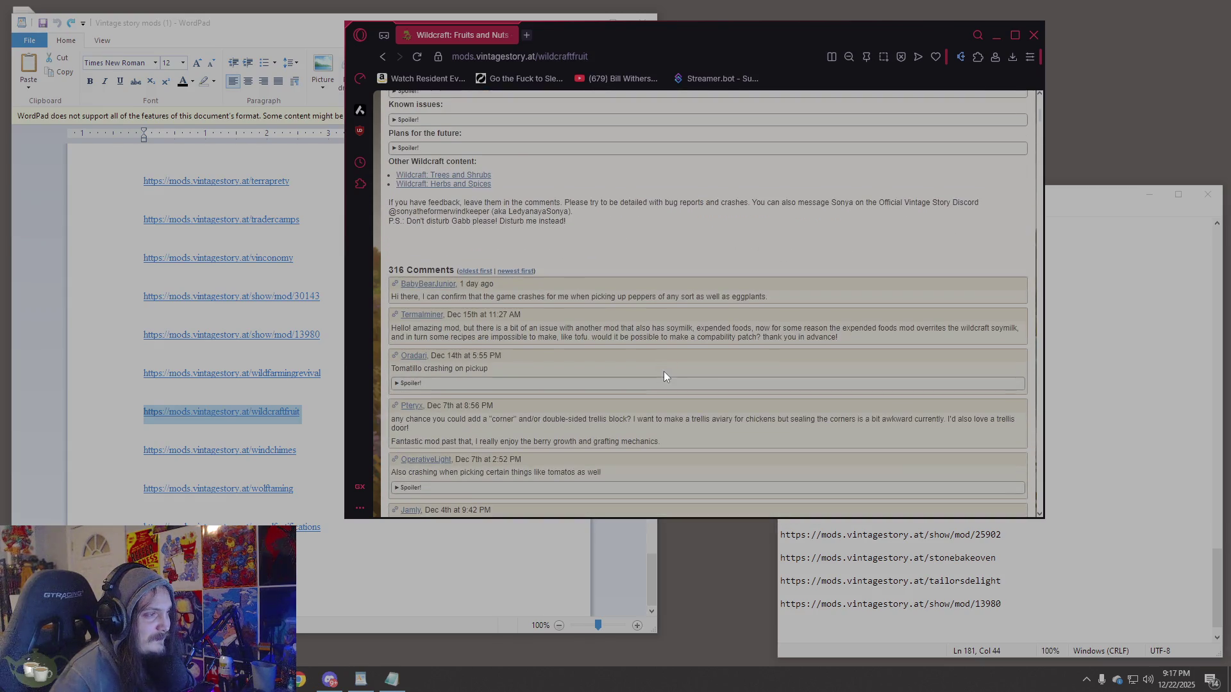
scroll(664, 376, up, 4)
scroll(664, 376, up, 5)
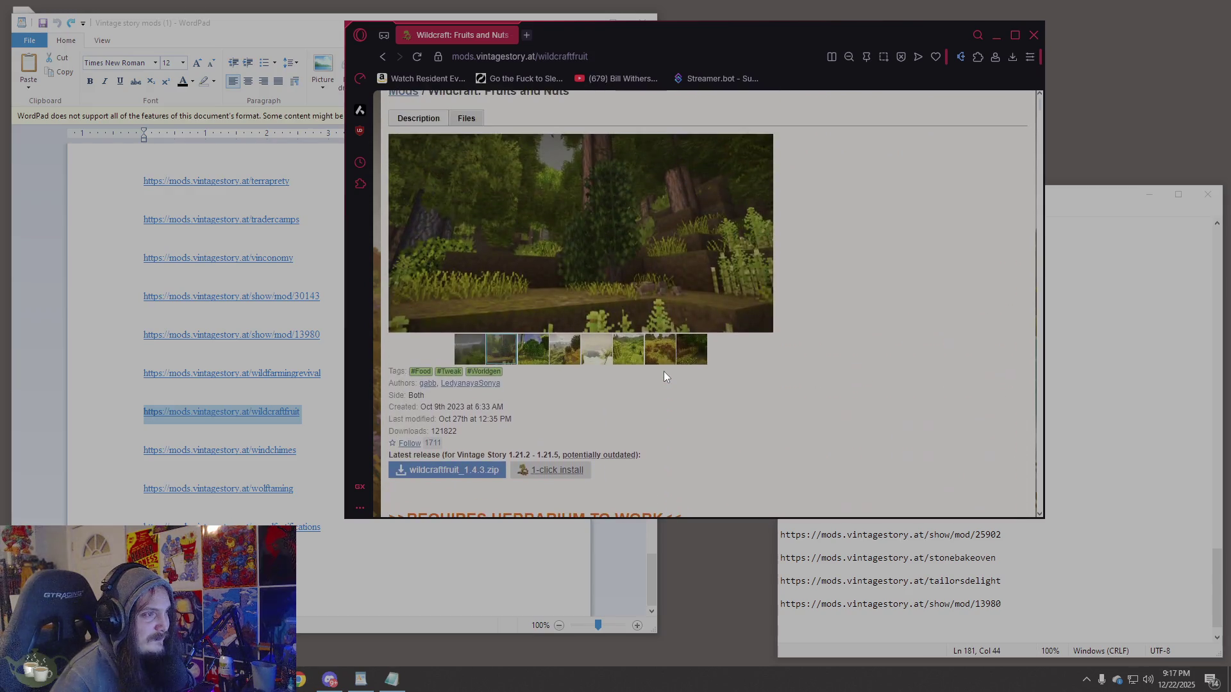
scroll(622, 360, down, 8)
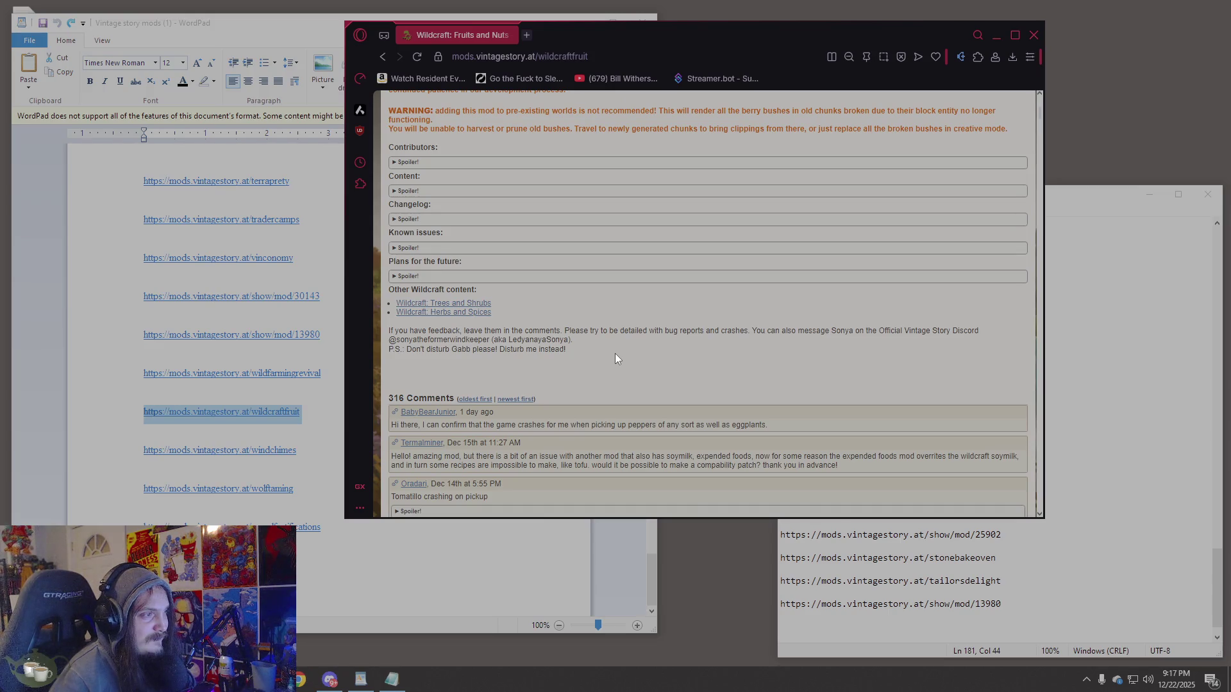
scroll(615, 358, up, 3)
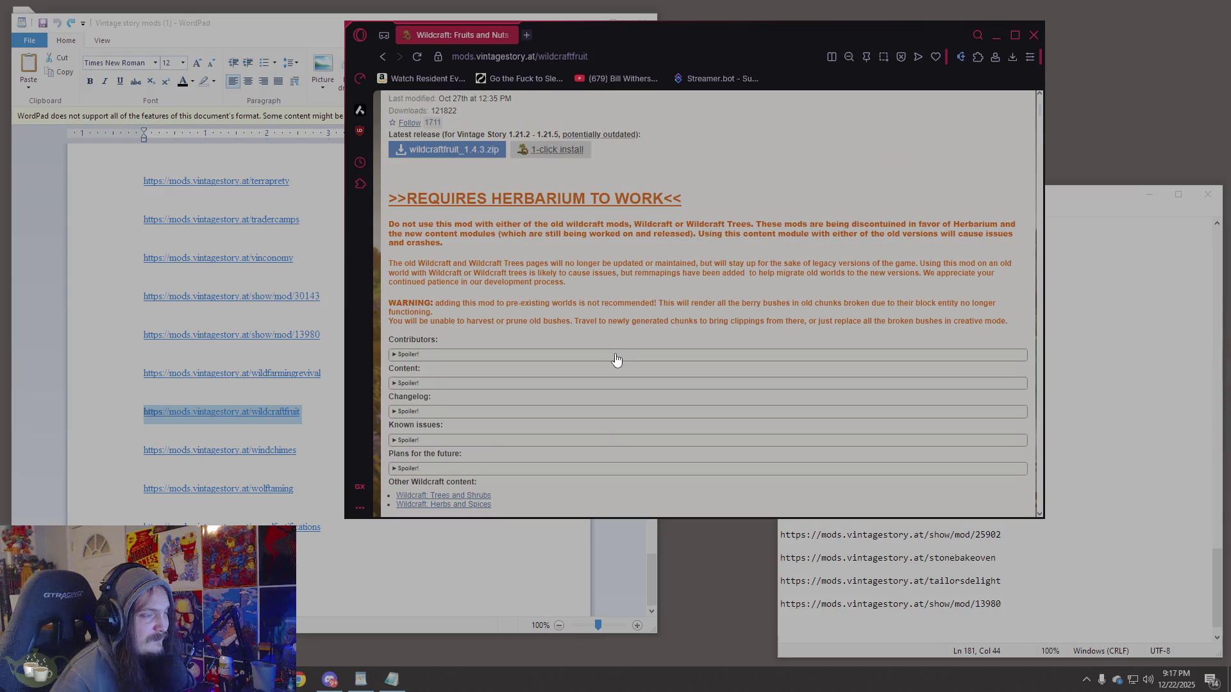
scroll(615, 358, up, 1)
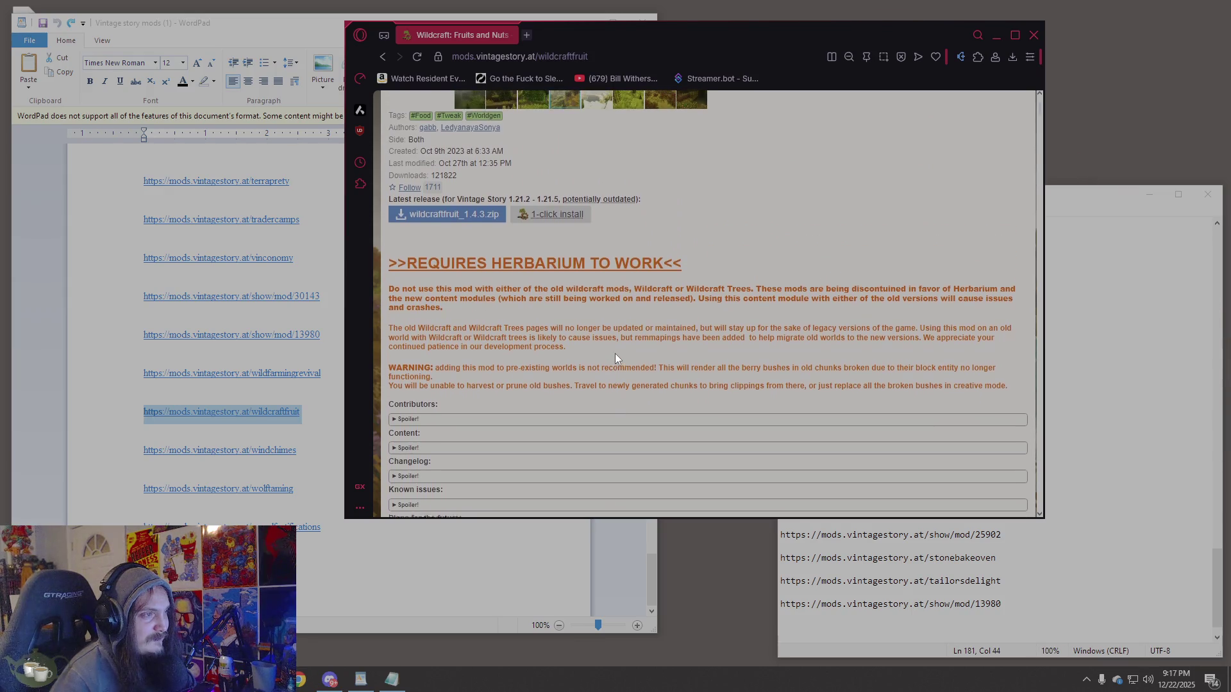
scroll(614, 352, up, 3)
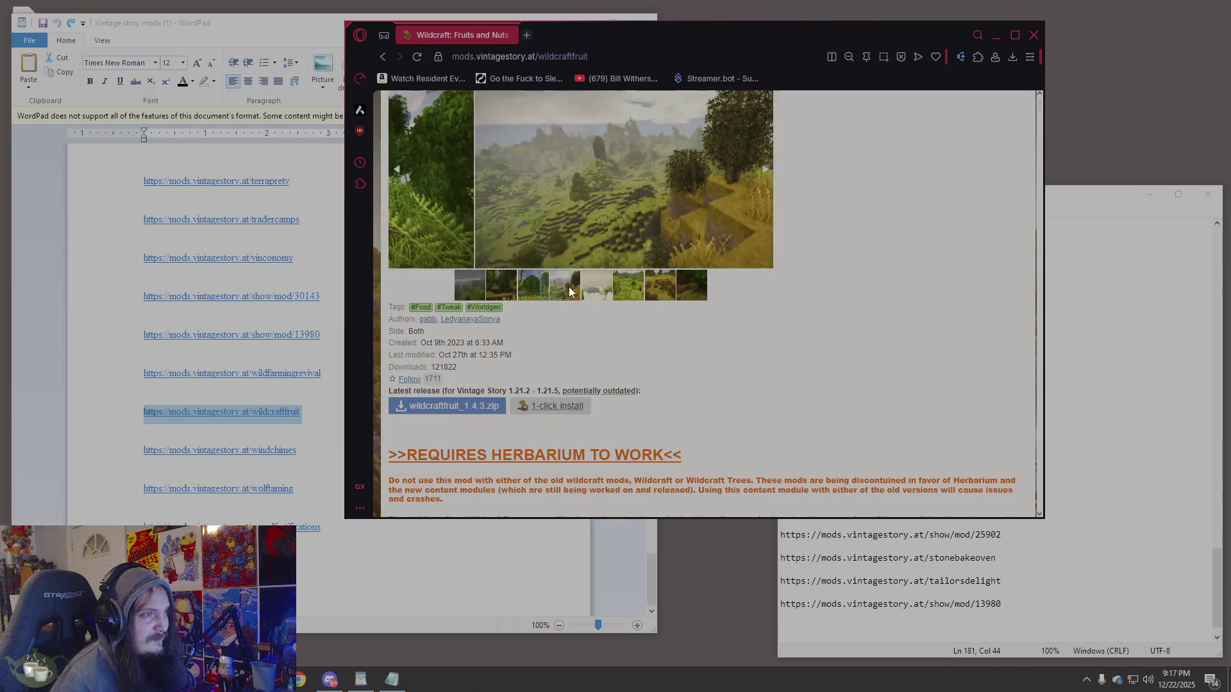
click(596, 288)
click(629, 288)
click(641, 292)
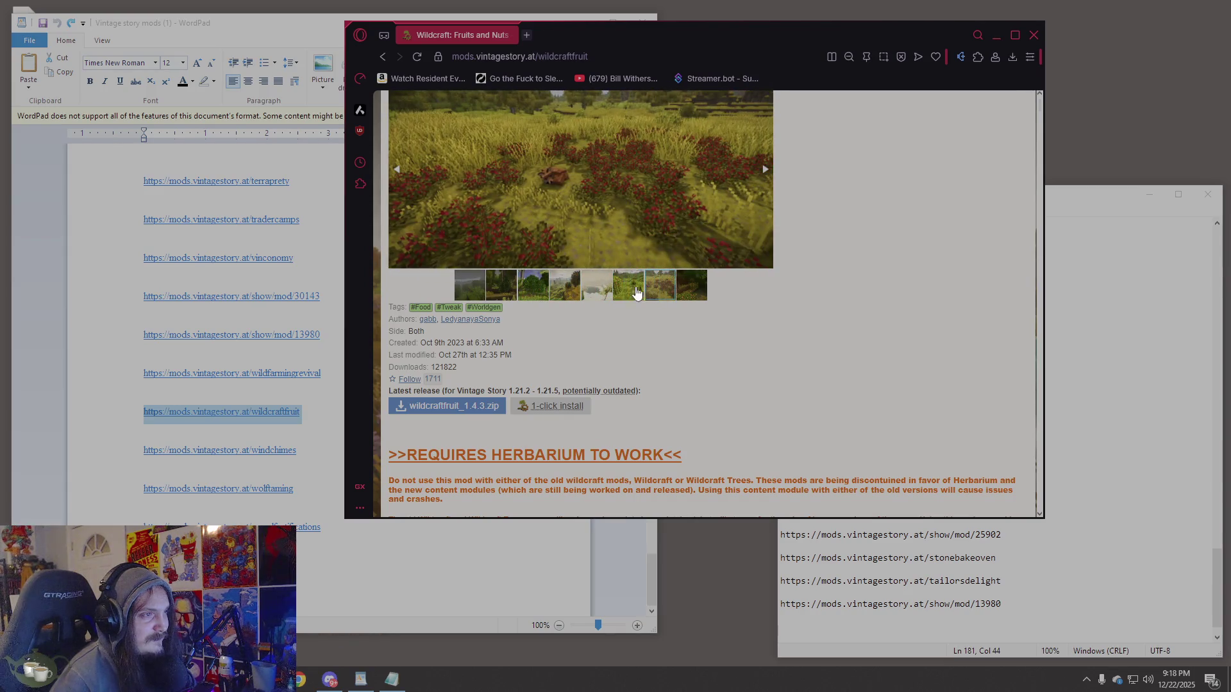
Go back to Wild Farming - Revival's comments, then pick the windchimes line in WordPad.
click(384, 56)
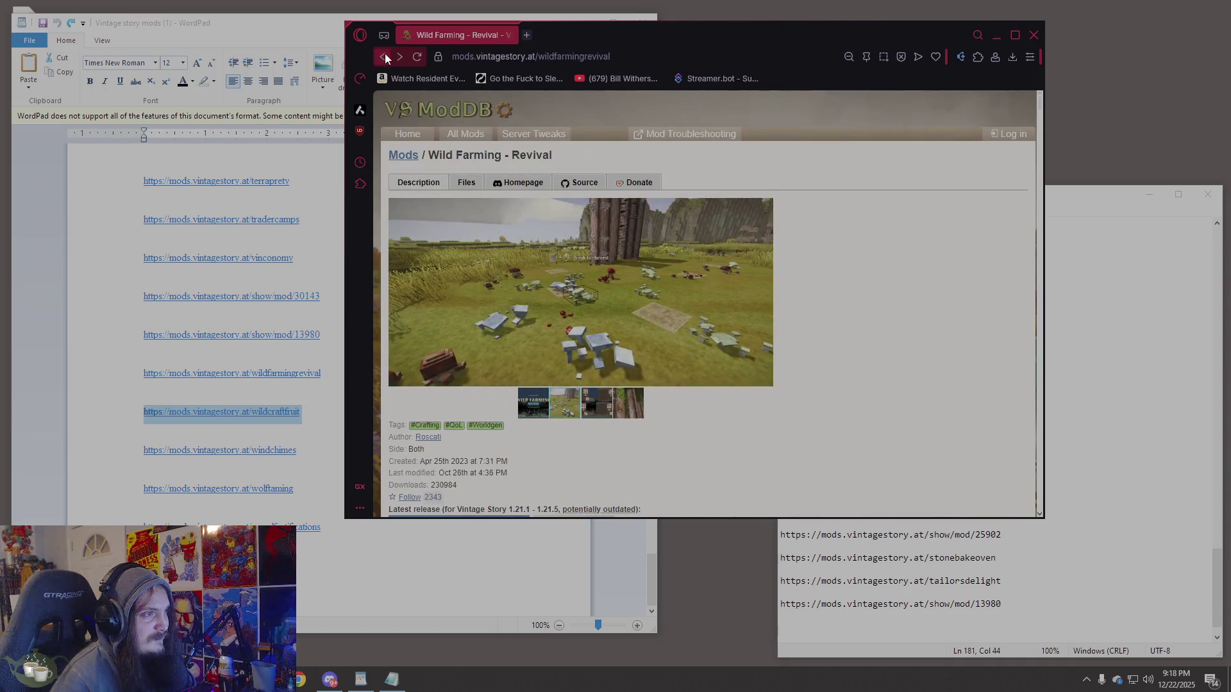
scroll(783, 368, down, 5)
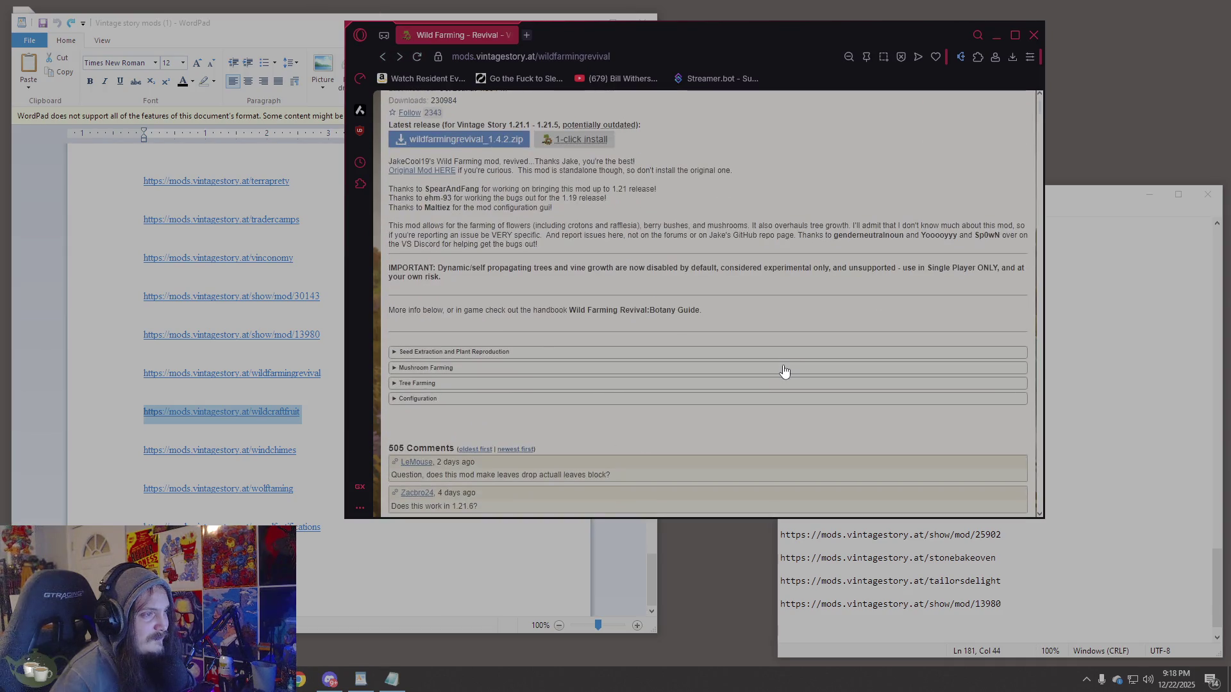
scroll(776, 362, down, 3)
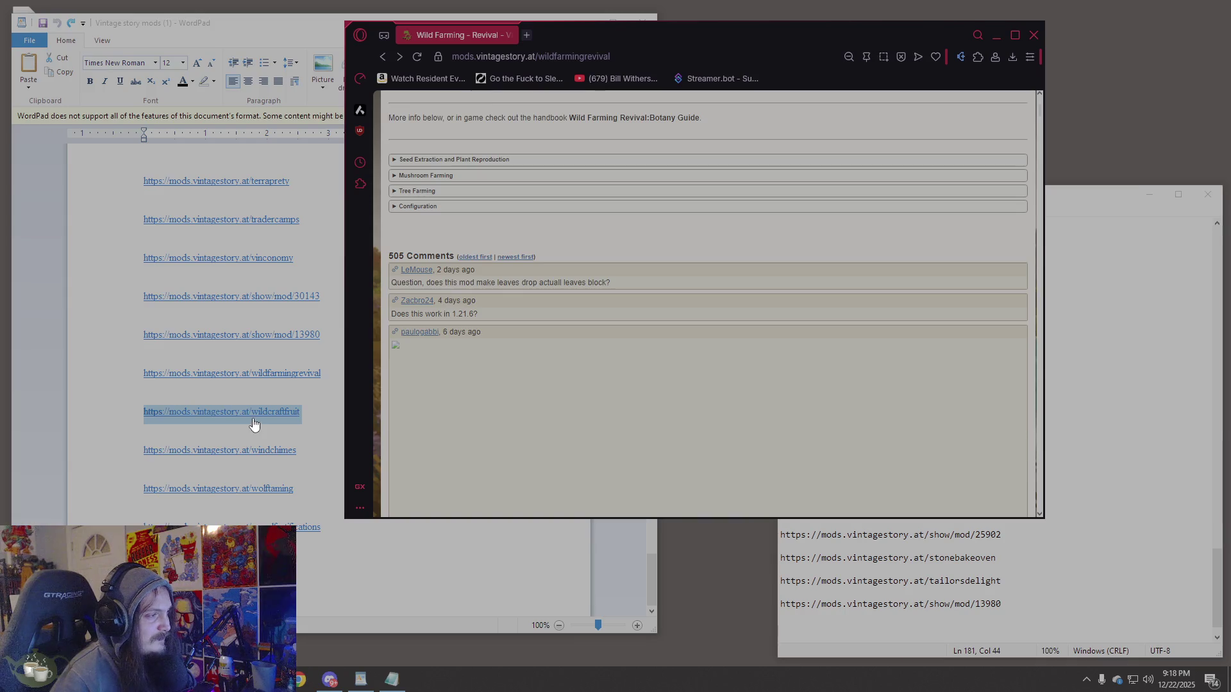
click(138, 452)
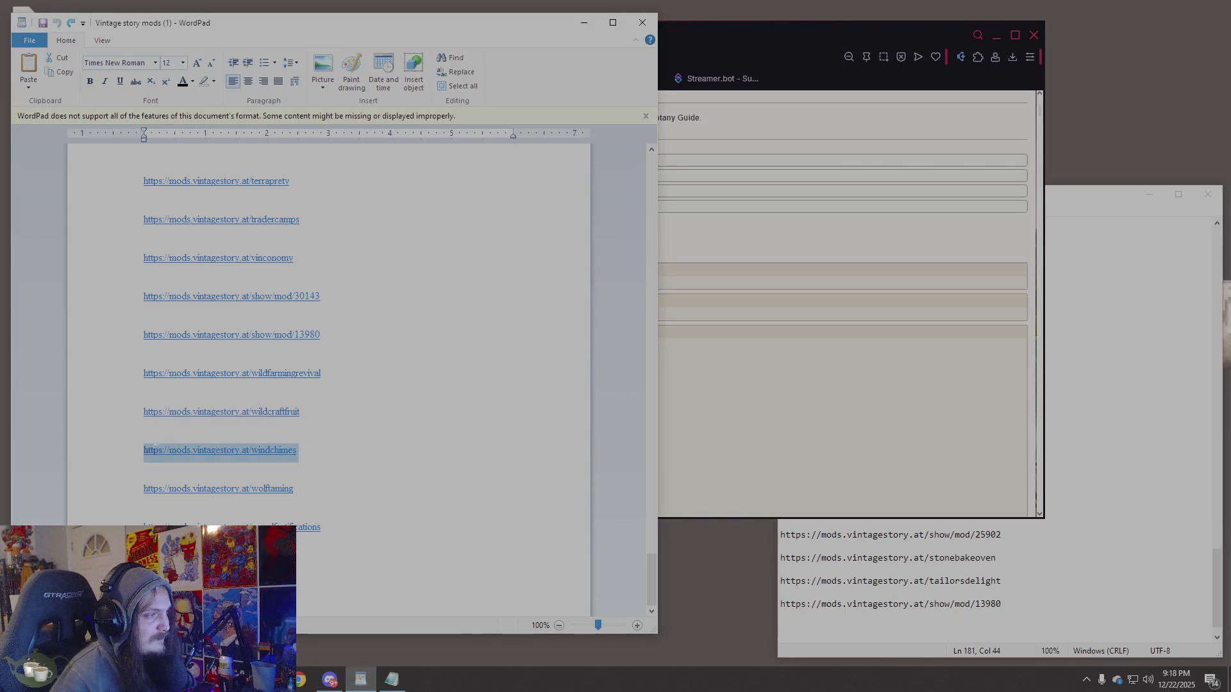
Open the Wind Chimes mod page by replacing the address slug with 'windchimes'.
click(806, 413)
double_click(595, 57)
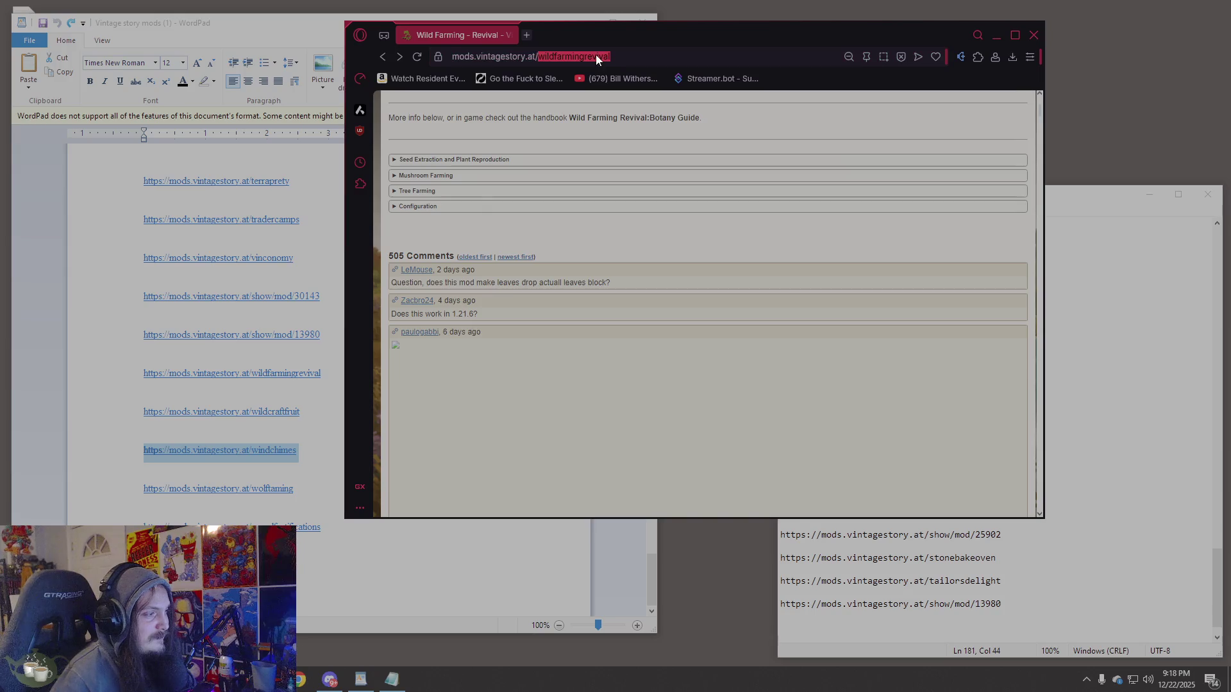
text(windchimes)
key(Return)
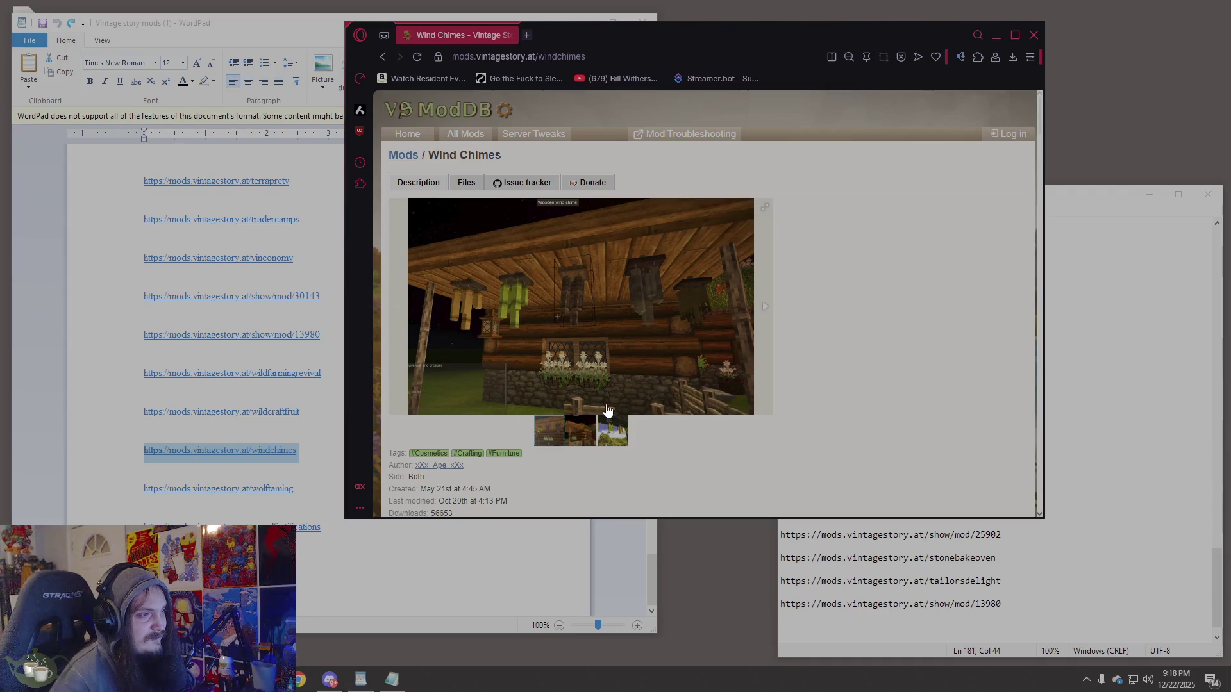
Look over the green wind chimes screenshot and the Wind Chimes feature list.
click(612, 436)
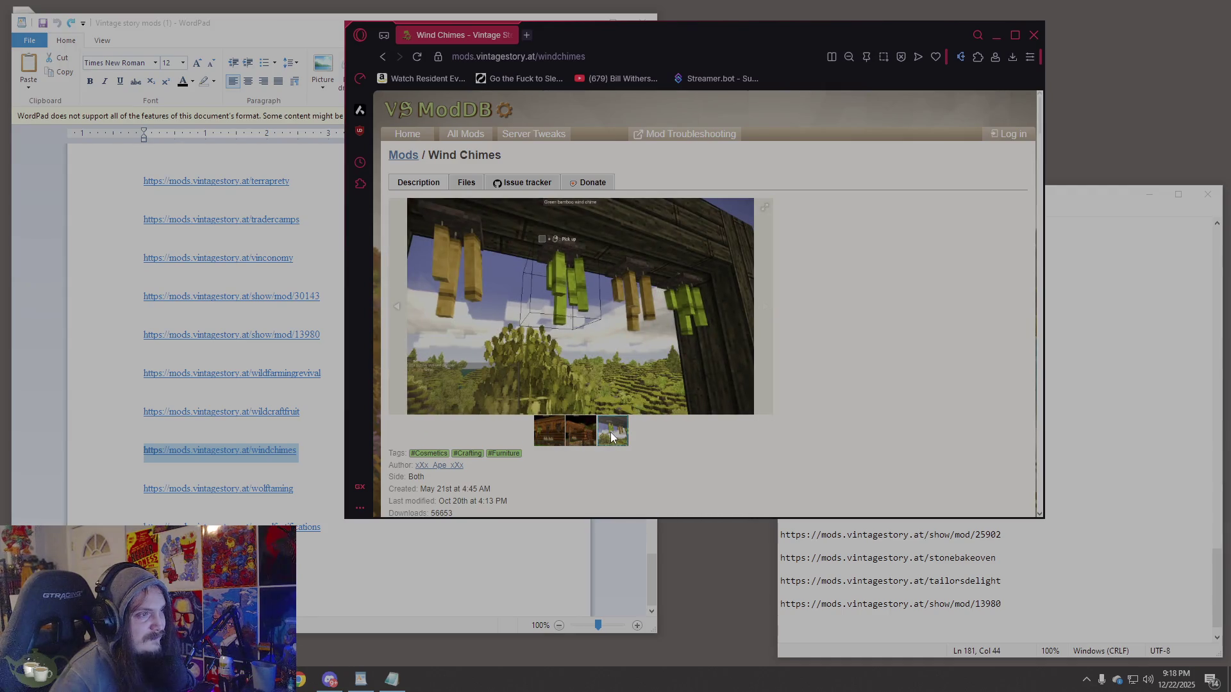
scroll(757, 406, down, 5)
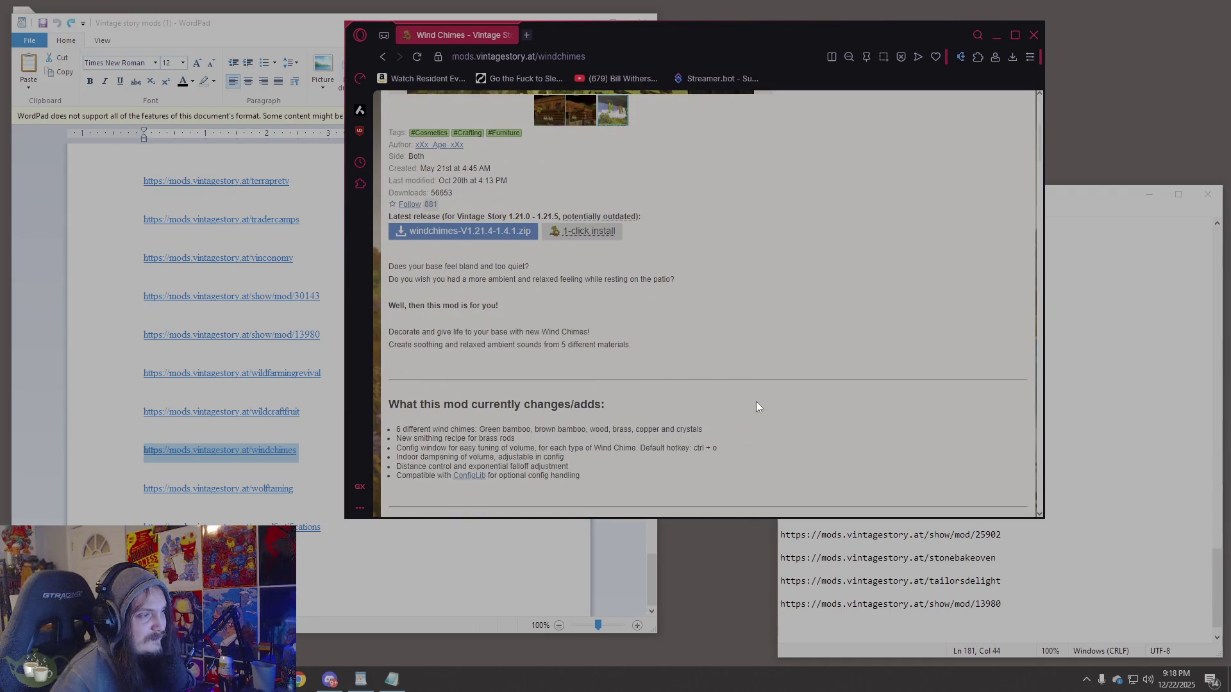
scroll(757, 407, down, 1)
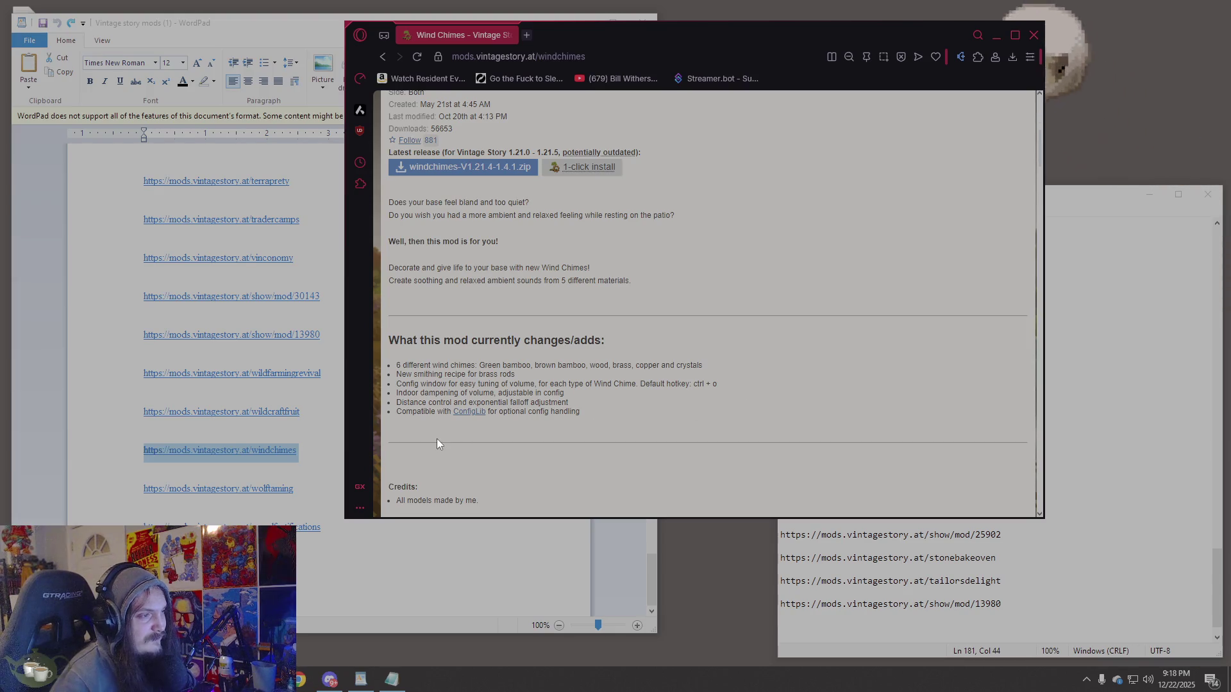
scroll(667, 444, up, 2)
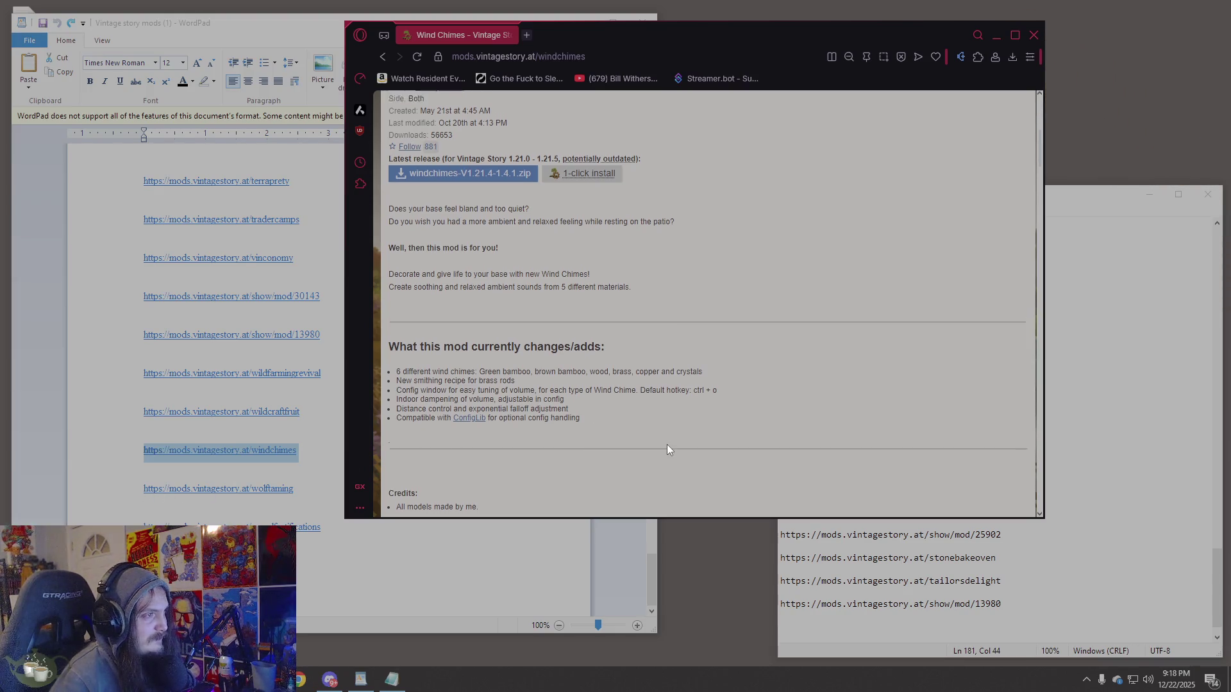
scroll(667, 444, down, 6)
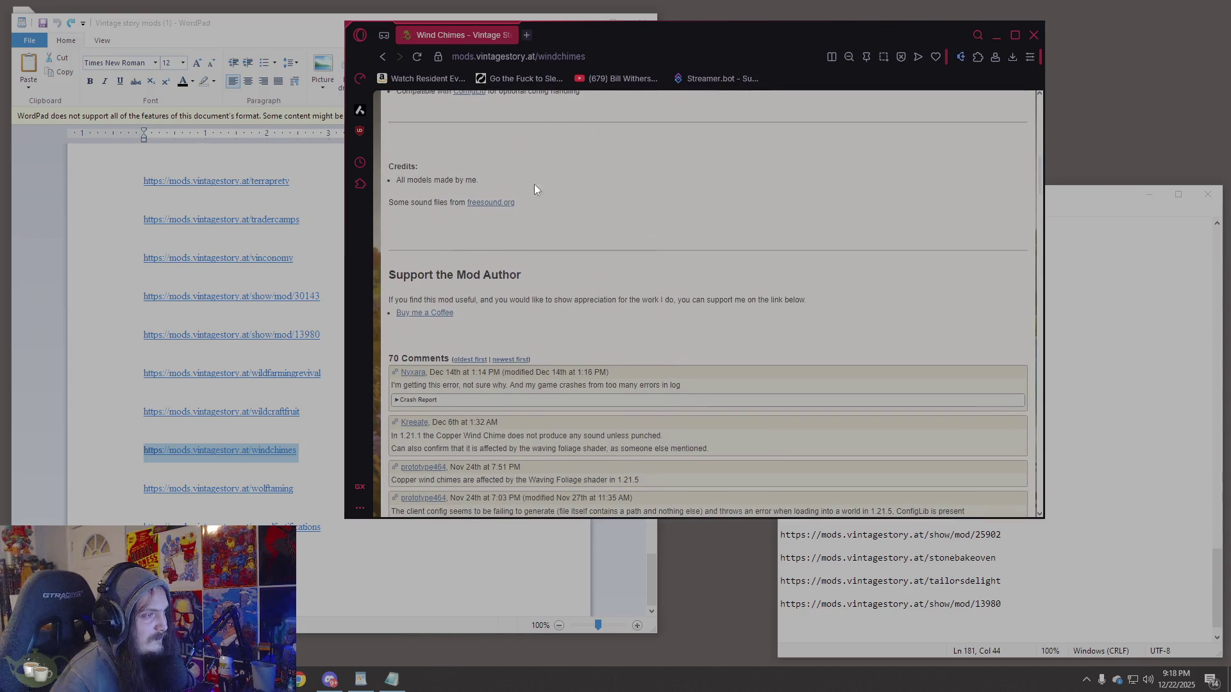
Copy the Wind Chimes page address and bring the Notepad list forward.
key(ctrl+l)
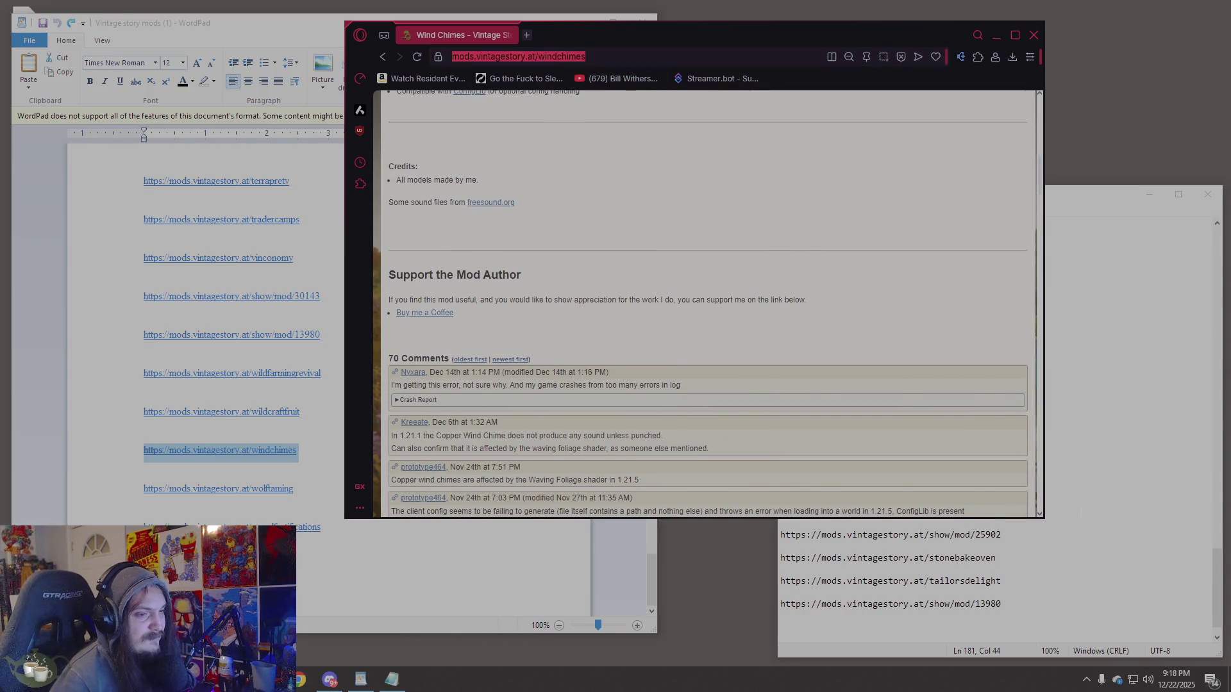
click(1029, 518)
scroll(1029, 518, up, 15)
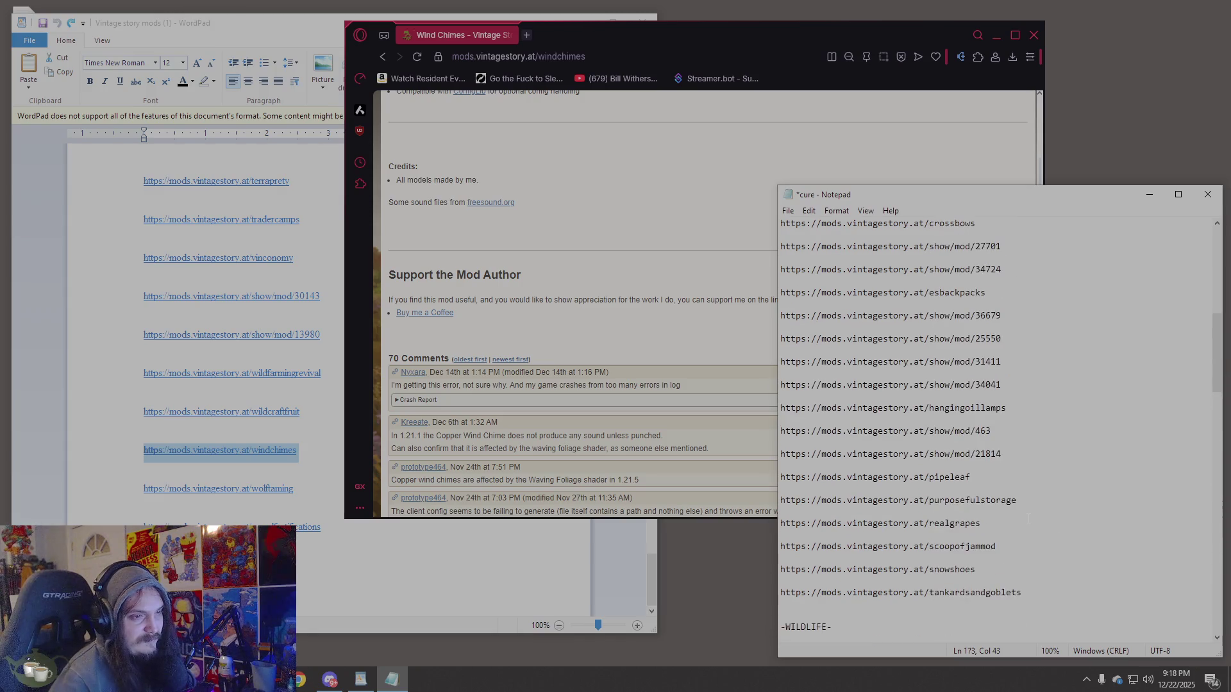
Paste the Wind Chimes link on a new line below tankardsandgoblets.
click(1032, 592)
key(Return)
key(Return)
text(https://mods.vintagestory.at/windchimes)
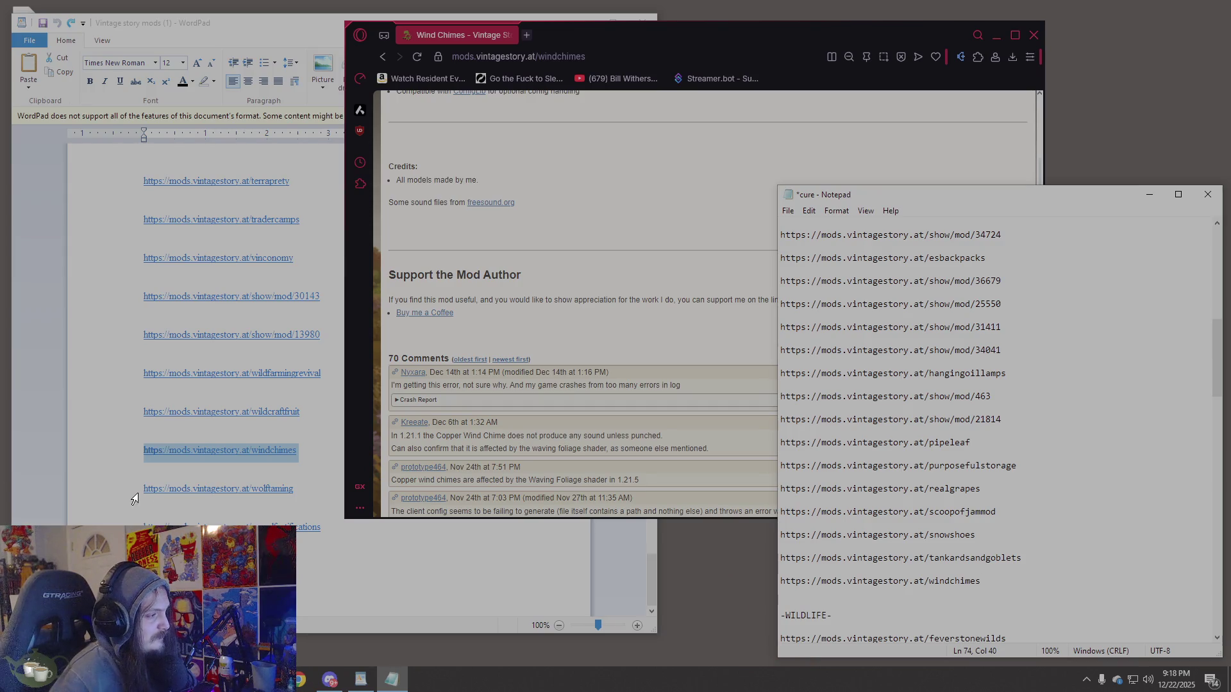
Open the Wooden Fortifications mod page using the woodfortifications link from WordPad.
click(136, 527)
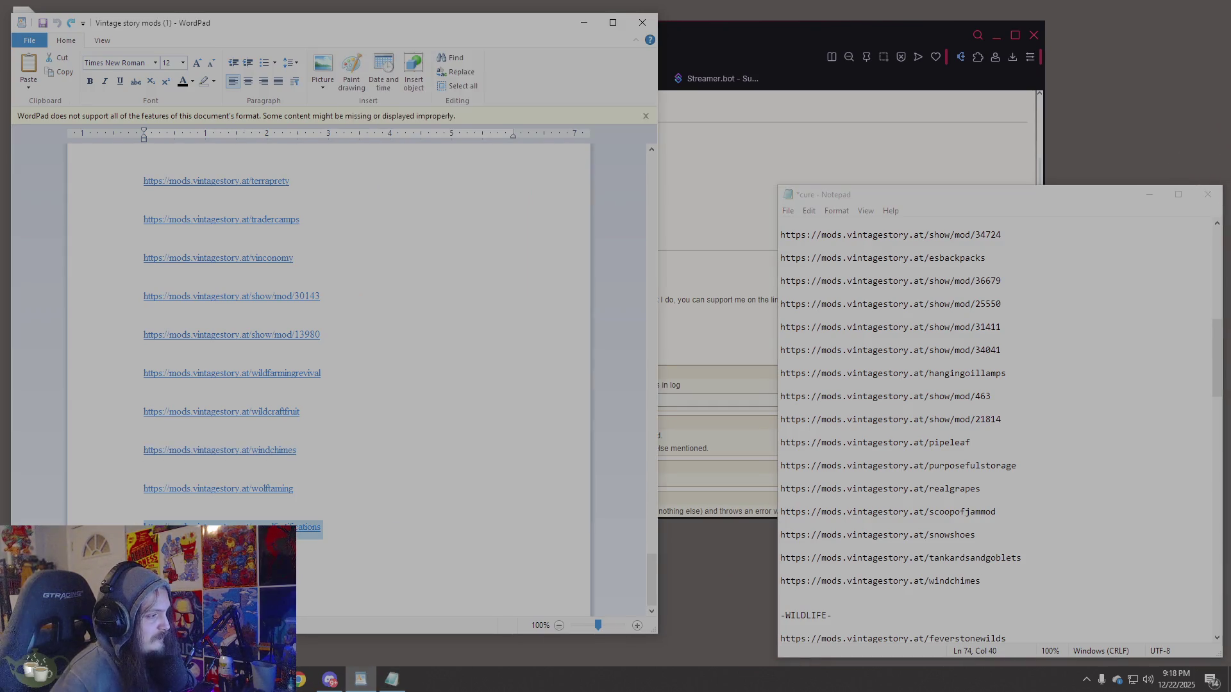
click(734, 40)
click(714, 56)
text(https://mods.vintagestory.at/woodfortifications)
key(Return)
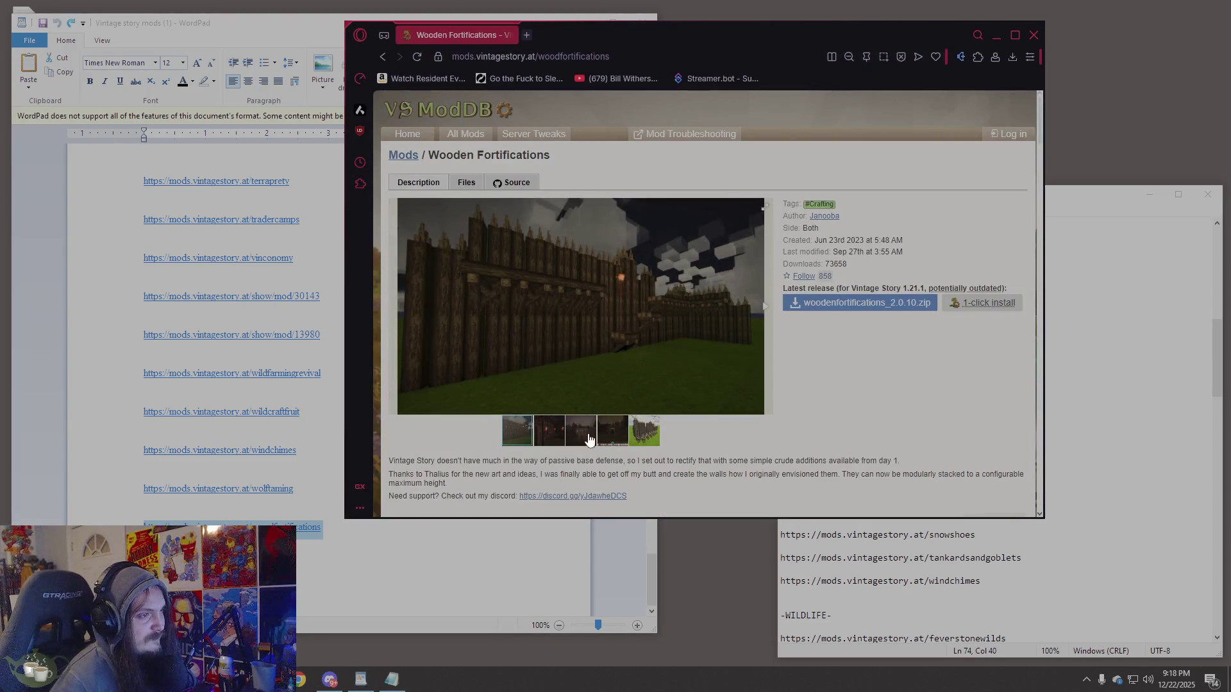
click(587, 447)
Browse the Wooden Fortifications screenshots and its Defenses and Walls sections.
click(614, 438)
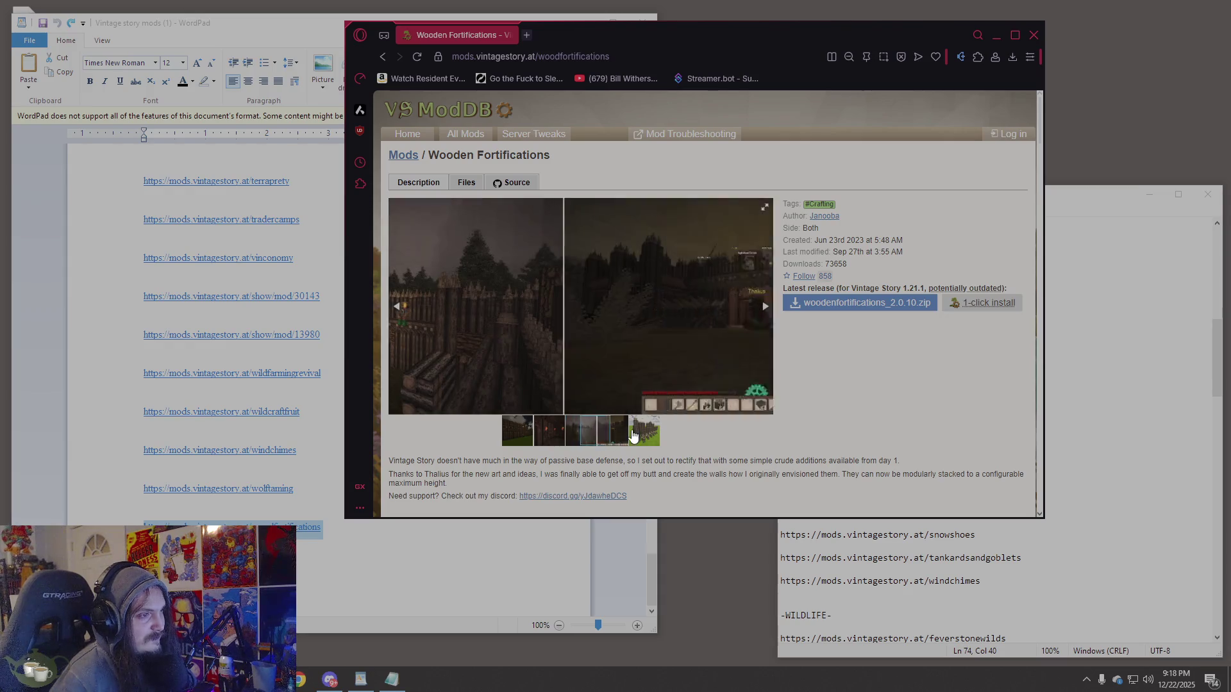
click(653, 436)
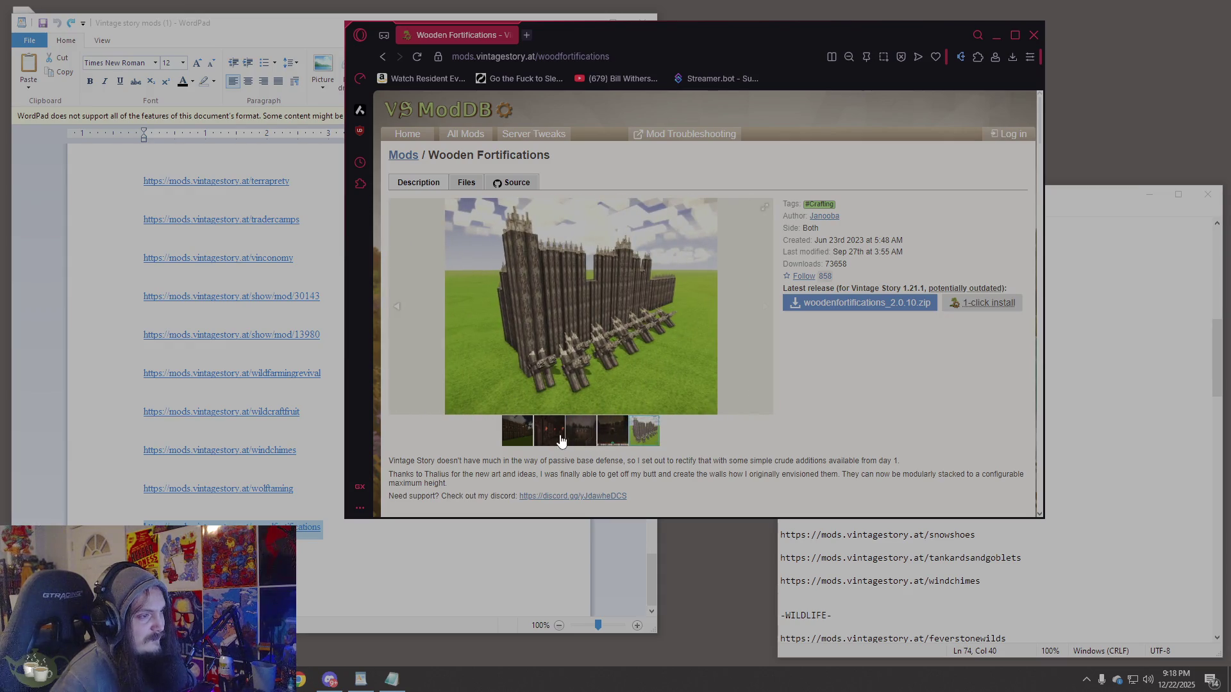
click(541, 438)
scroll(872, 394, down, 5)
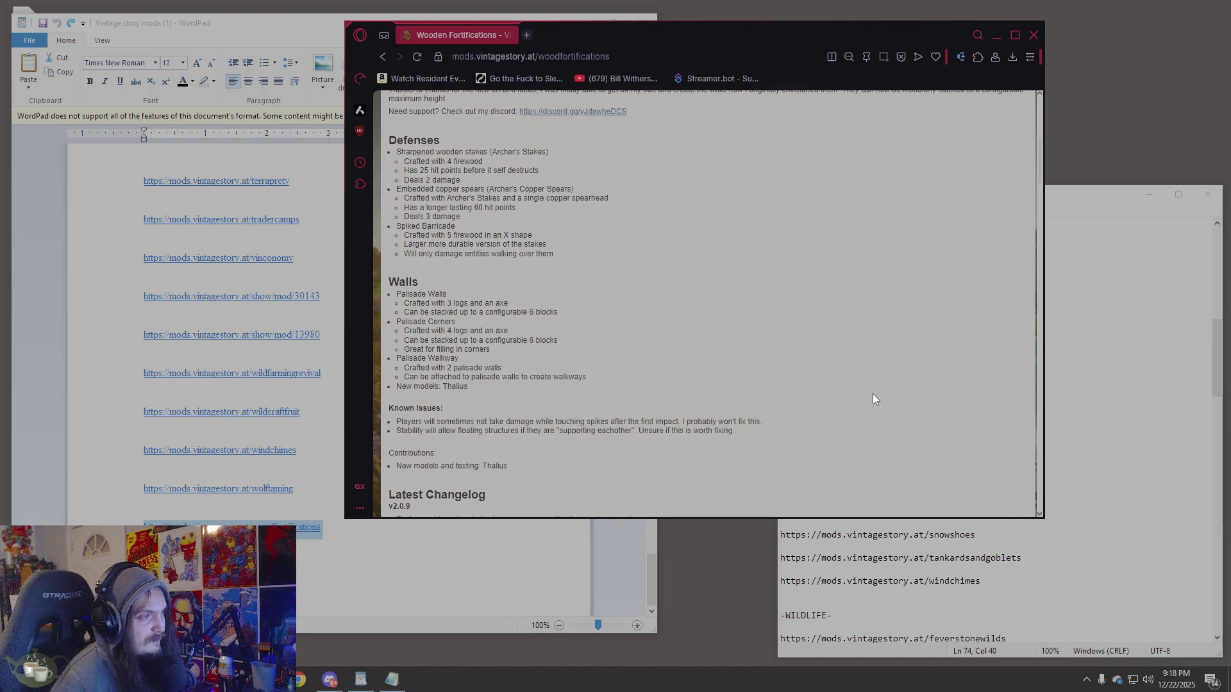
scroll(873, 396, up, 5)
scroll(594, 226, up, 1)
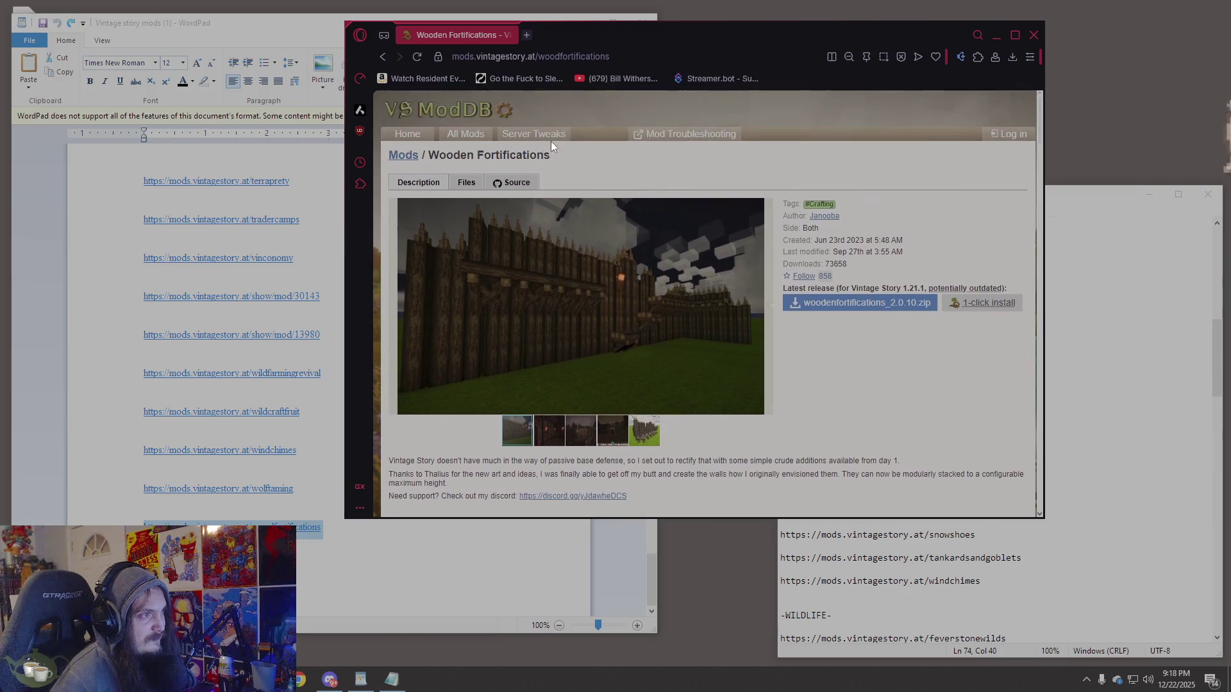
Copy the Wooden Fortifications page address and bring the Notepad list forward.
click(529, 55)
scroll(745, 390, down, 5)
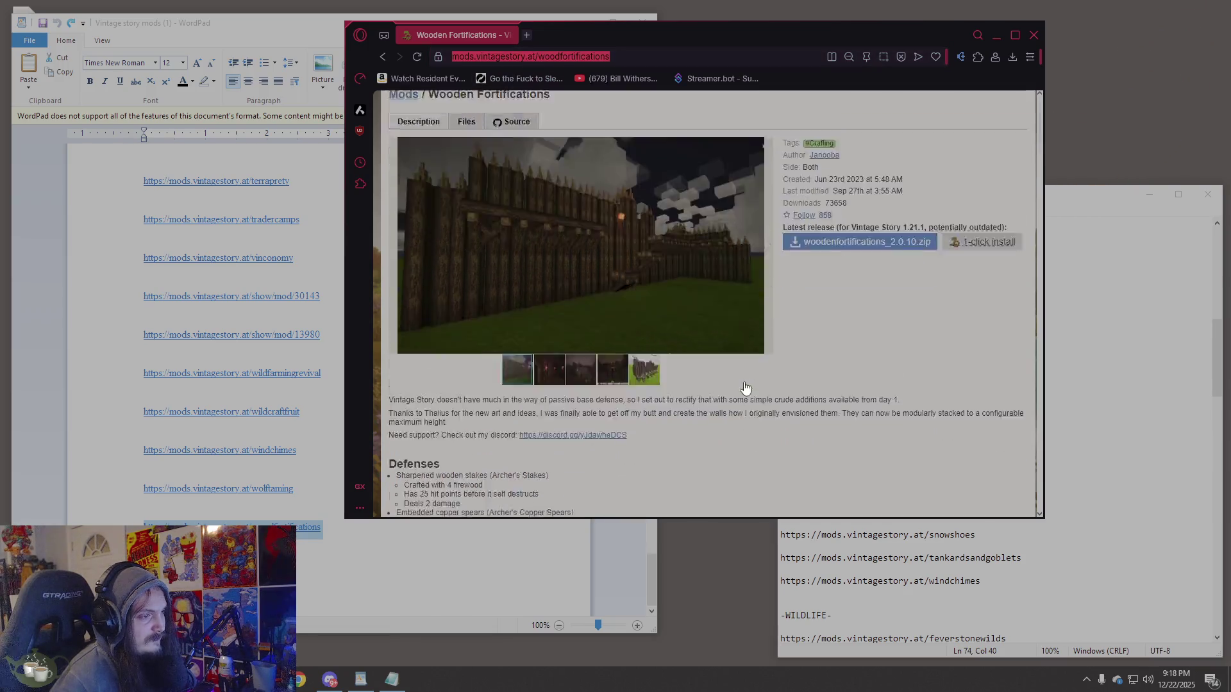
click(1122, 368)
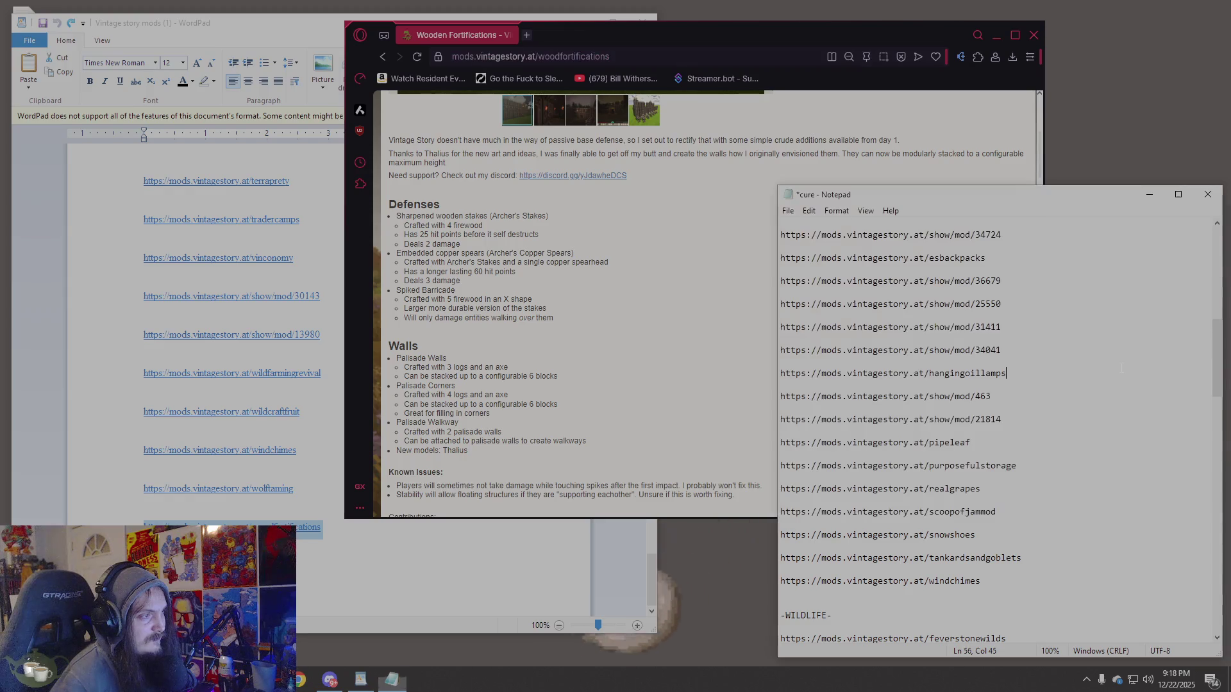
Paste the woodfortifications link on a new line below windchimes.
scroll(996, 465, down, 3)
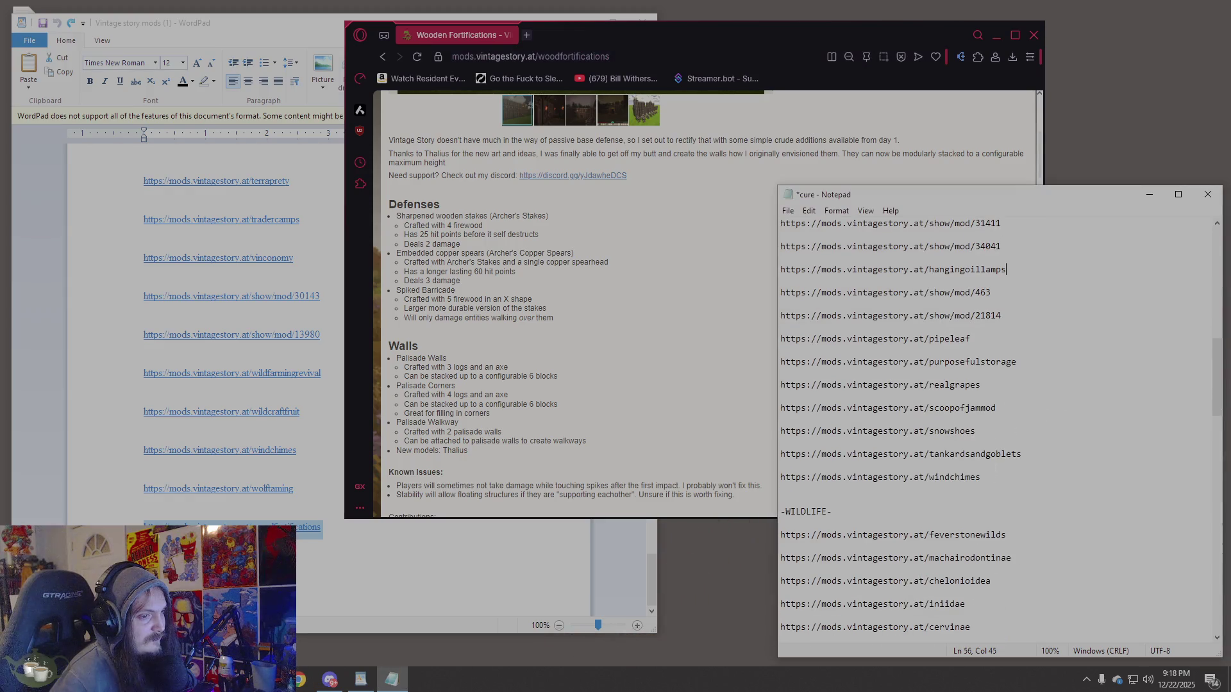
click(1008, 477)
key(Return)
key(Return)
text(https://mods.vintagestory.at/woodfortifications)
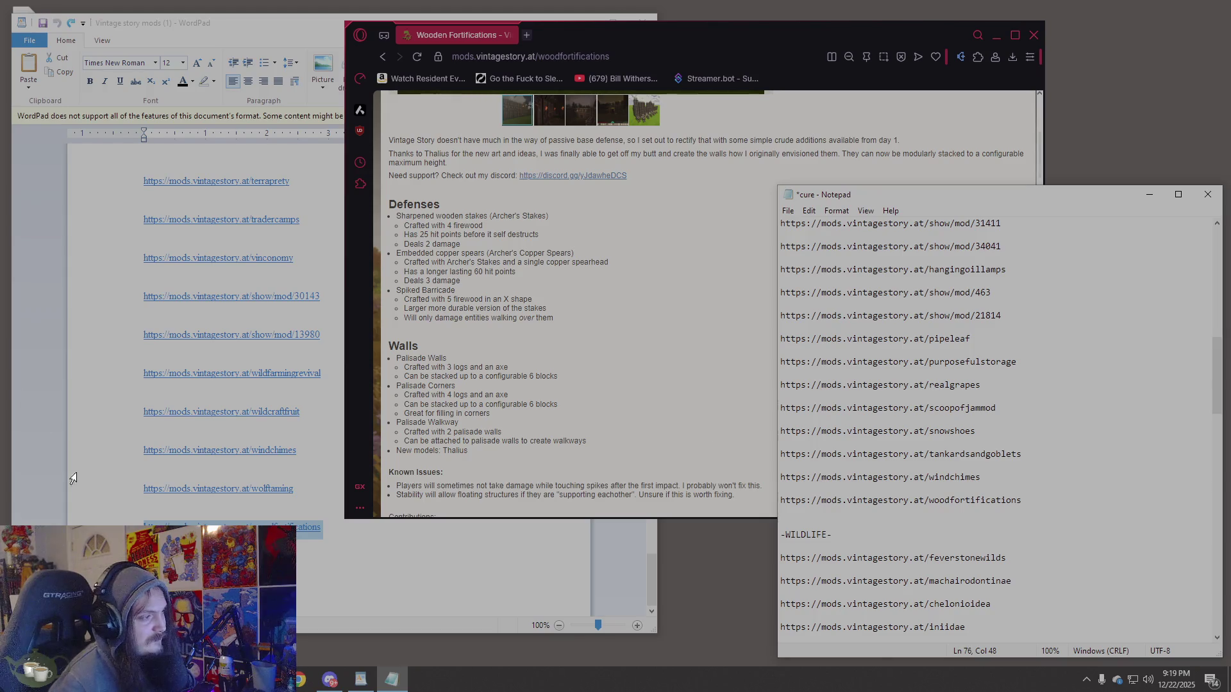
Open the Wool & More mod page using its link from the WordPad list.
click(361, 680)
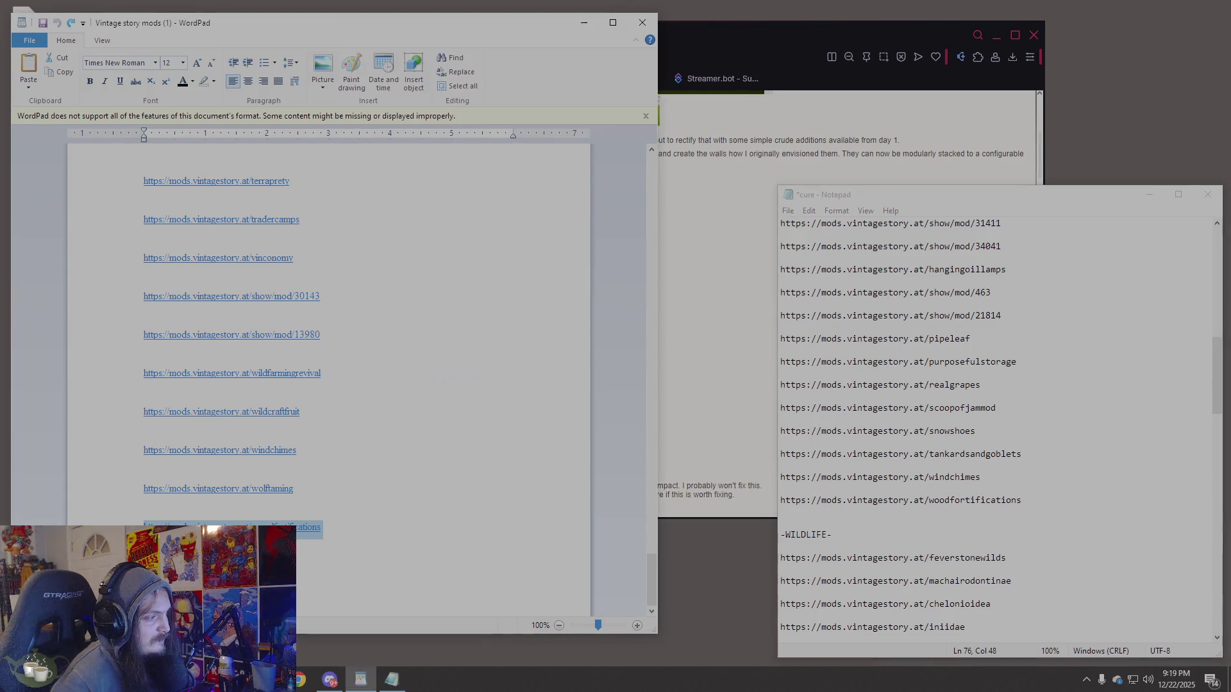
click(728, 53)
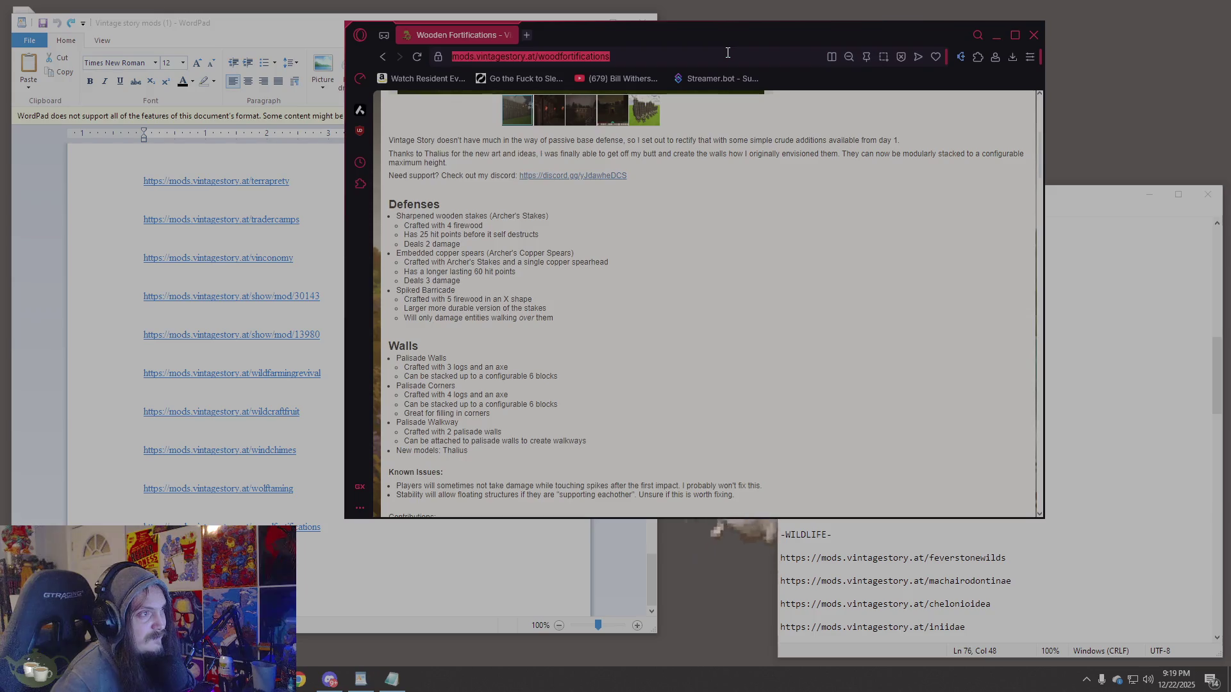
text(https://mods.vintagestory.at/wool)
key(Return)
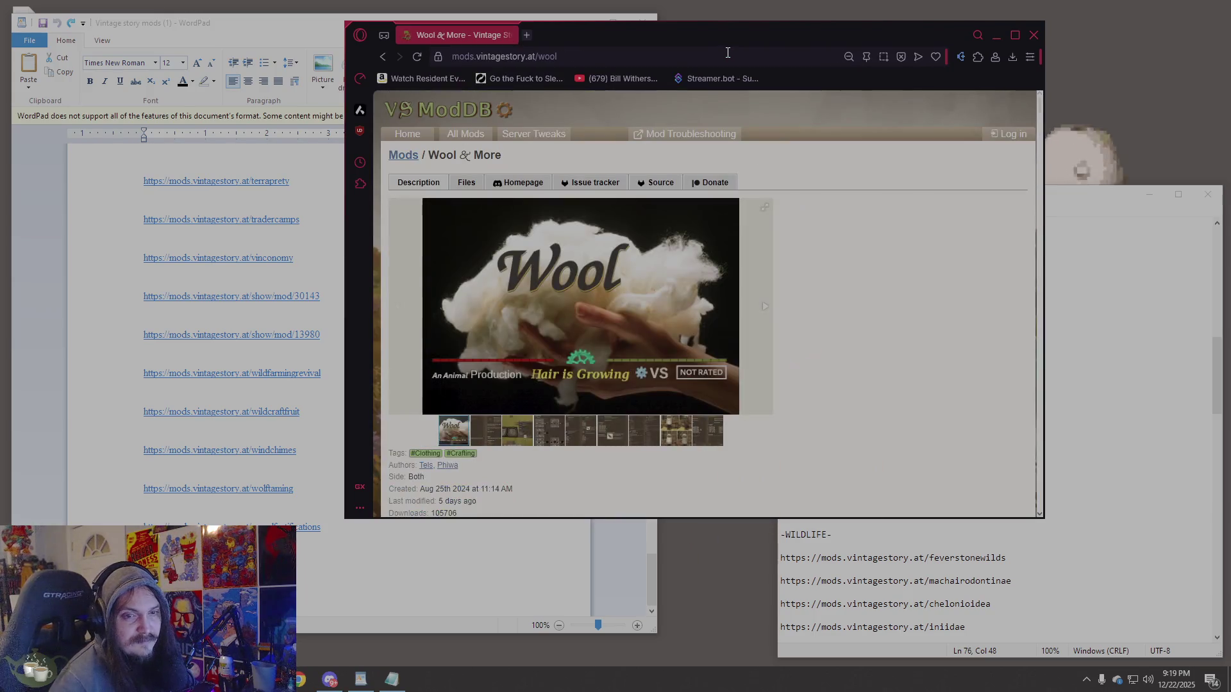
Read the Wool & More Content feature list and the first user comment.
scroll(572, 269, down, 1)
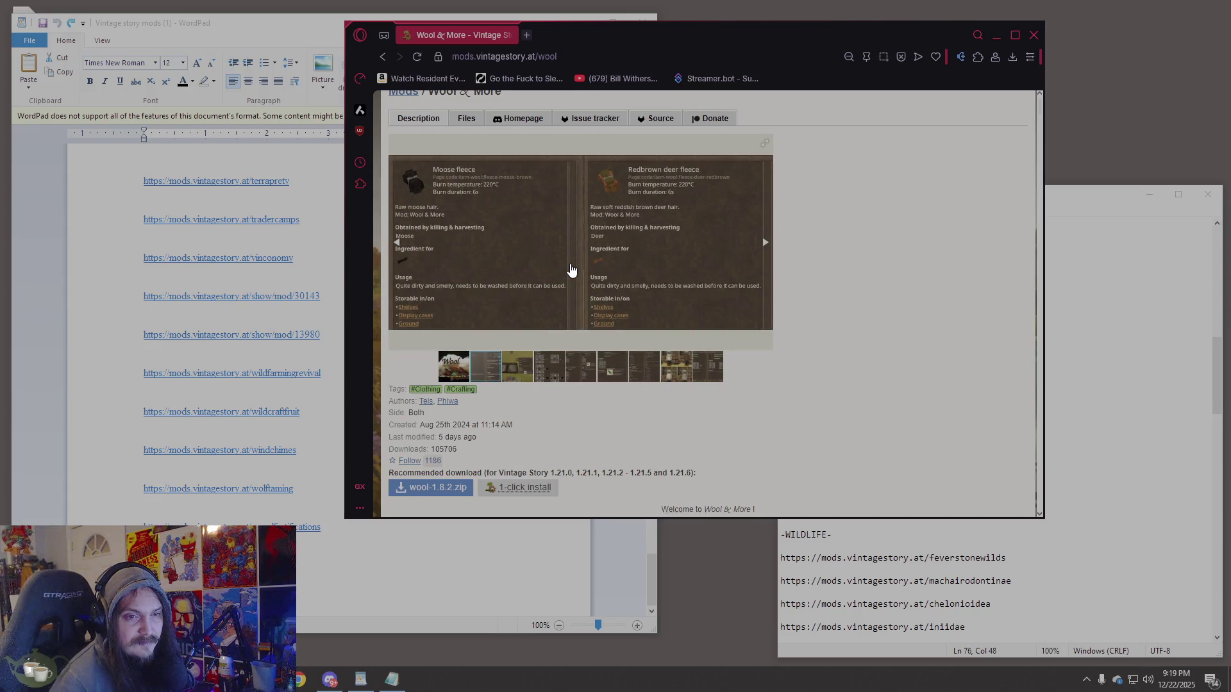
scroll(572, 270, up, 1)
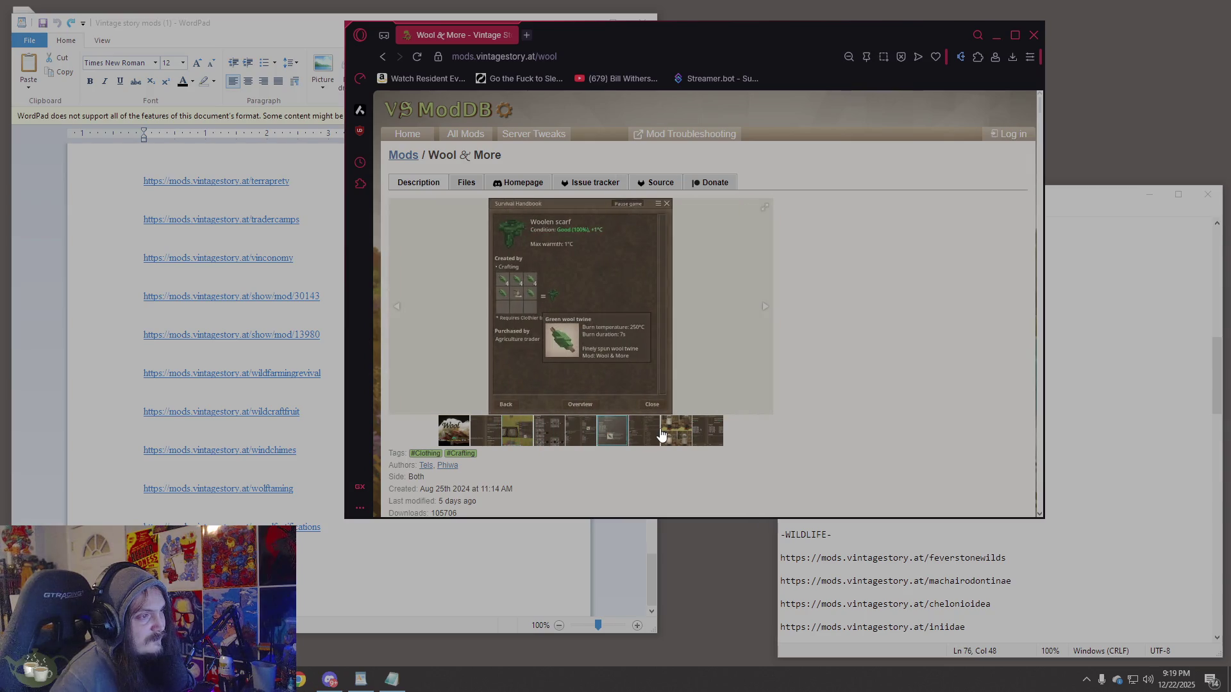
scroll(784, 410, down, 3)
scroll(784, 410, down, 4)
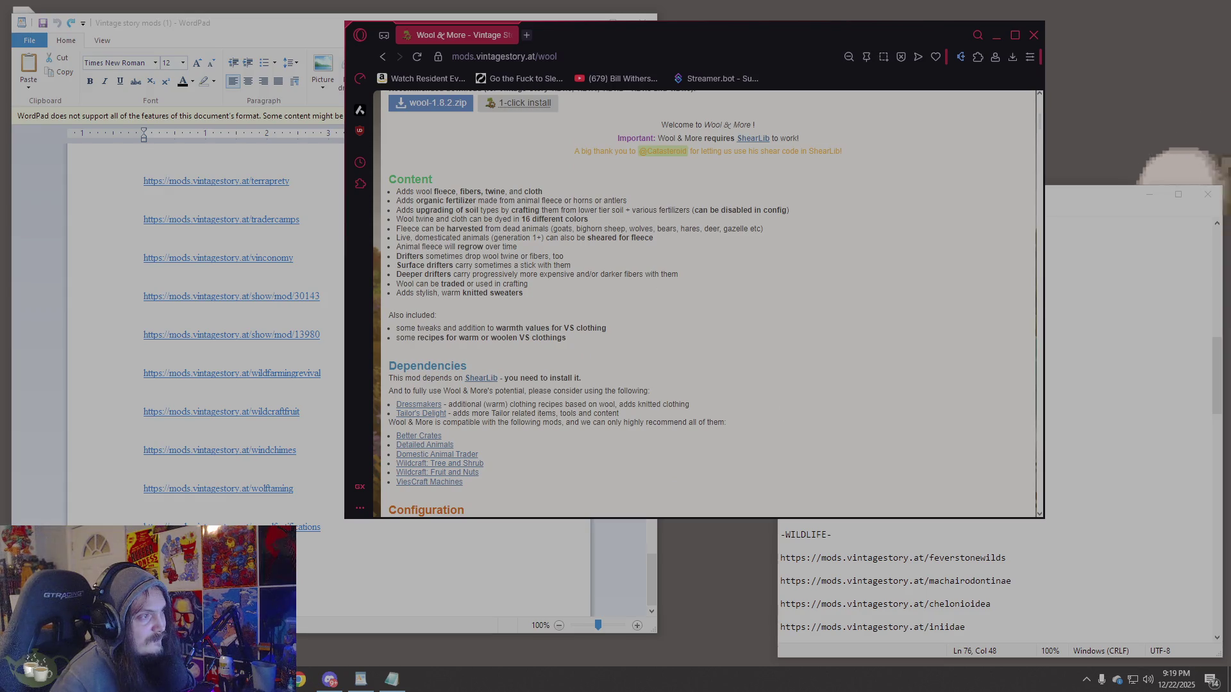
drag(436, 192, 549, 201)
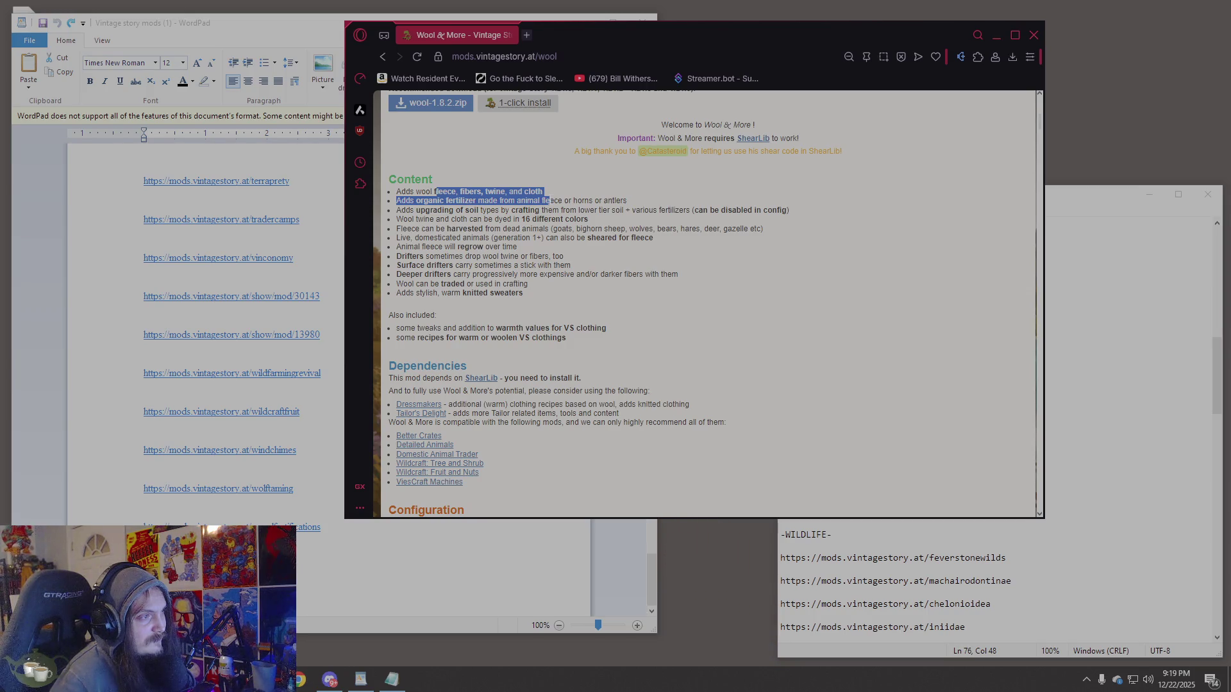
scroll(788, 336, down, 6)
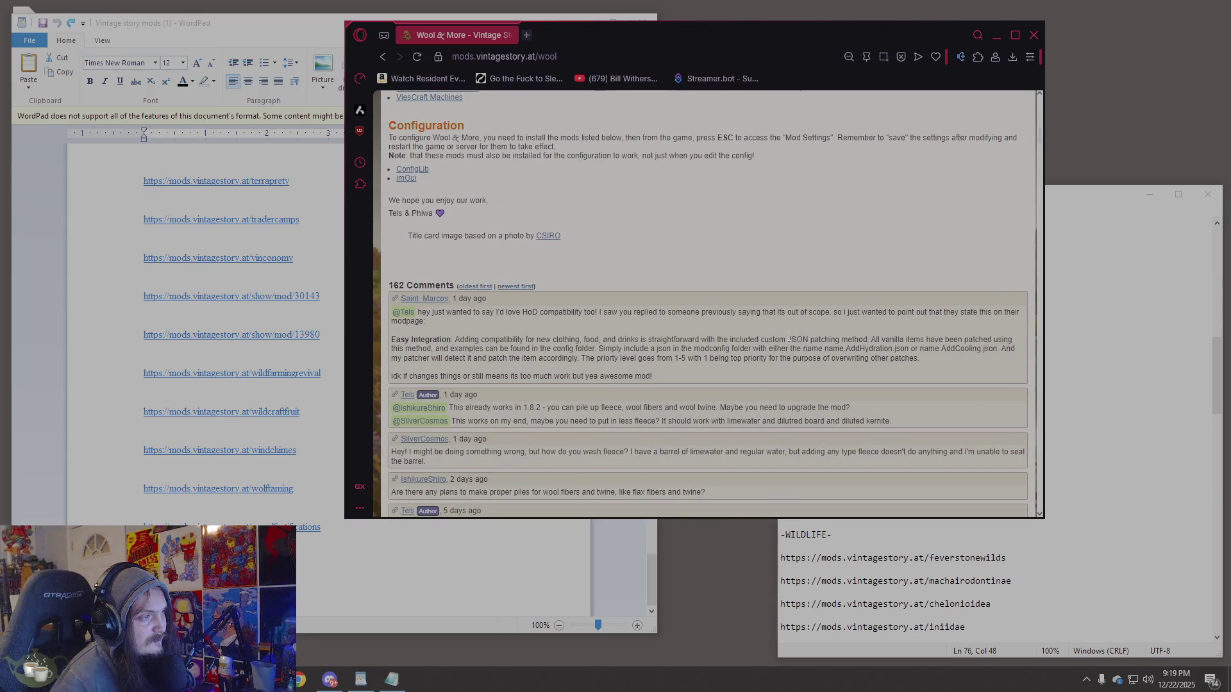
drag(537, 312, 671, 317)
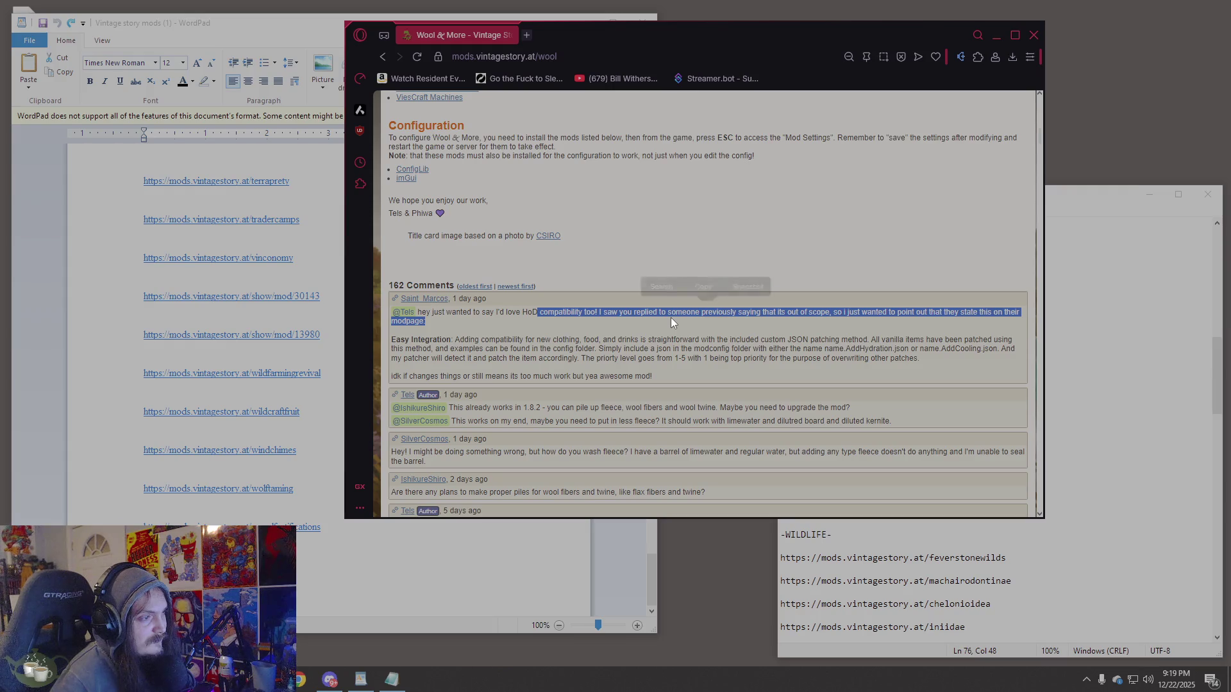
click(546, 366)
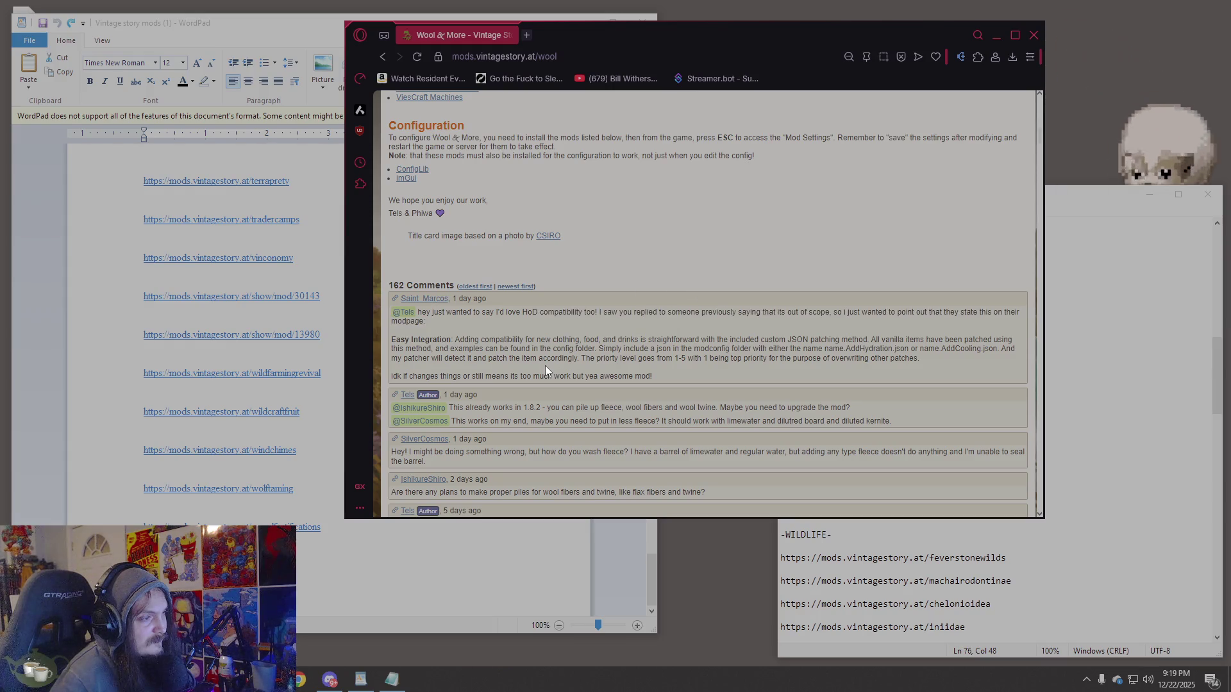
Scroll the remaining comments, view the wool clothing screenshots, and select the page address.
scroll(545, 366, down, 1)
scroll(545, 367, down, 1)
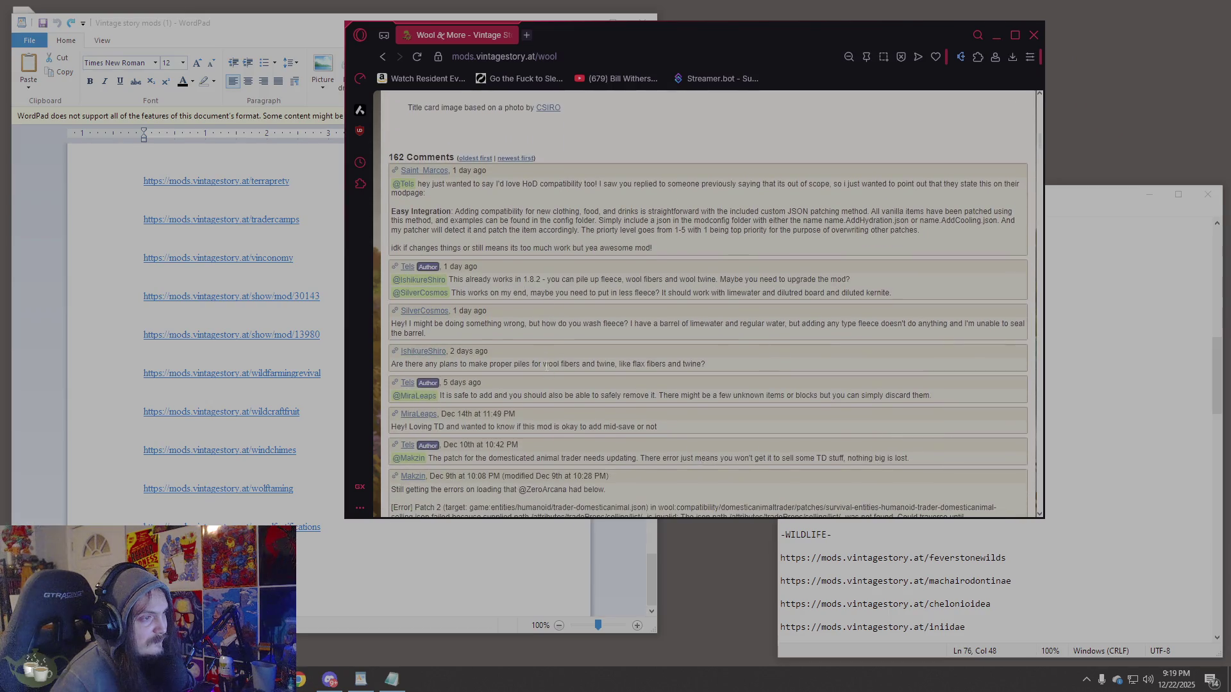
scroll(546, 365, down, 2)
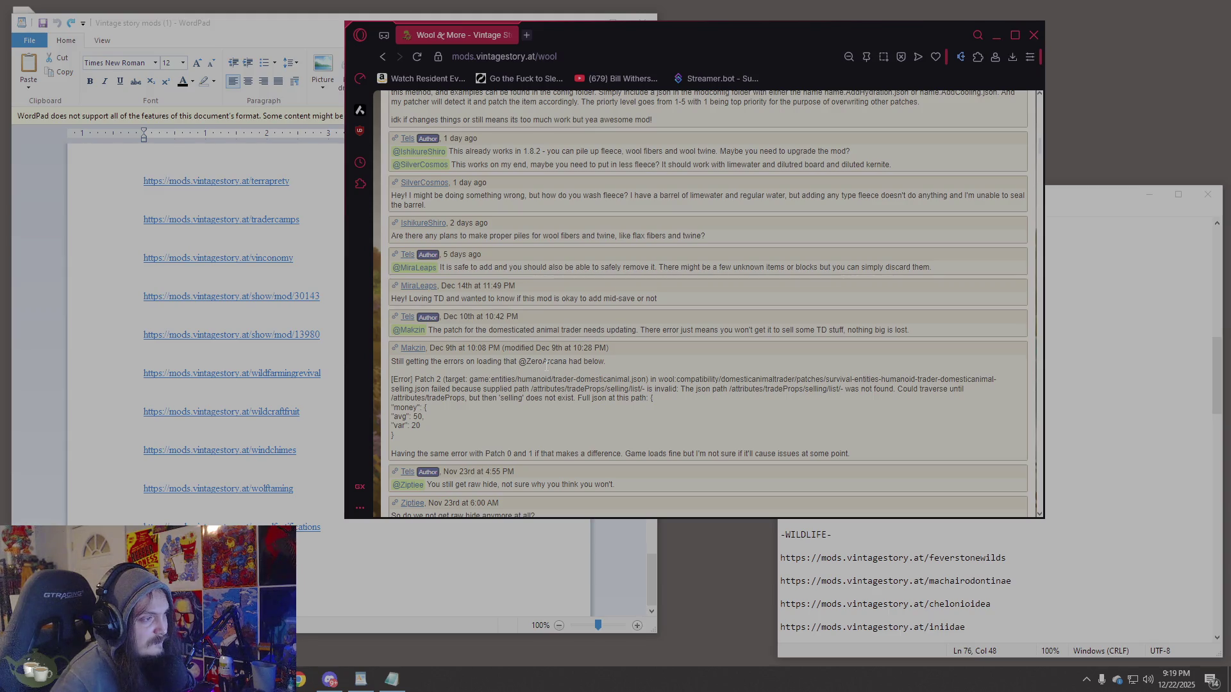
scroll(546, 366, down, 3)
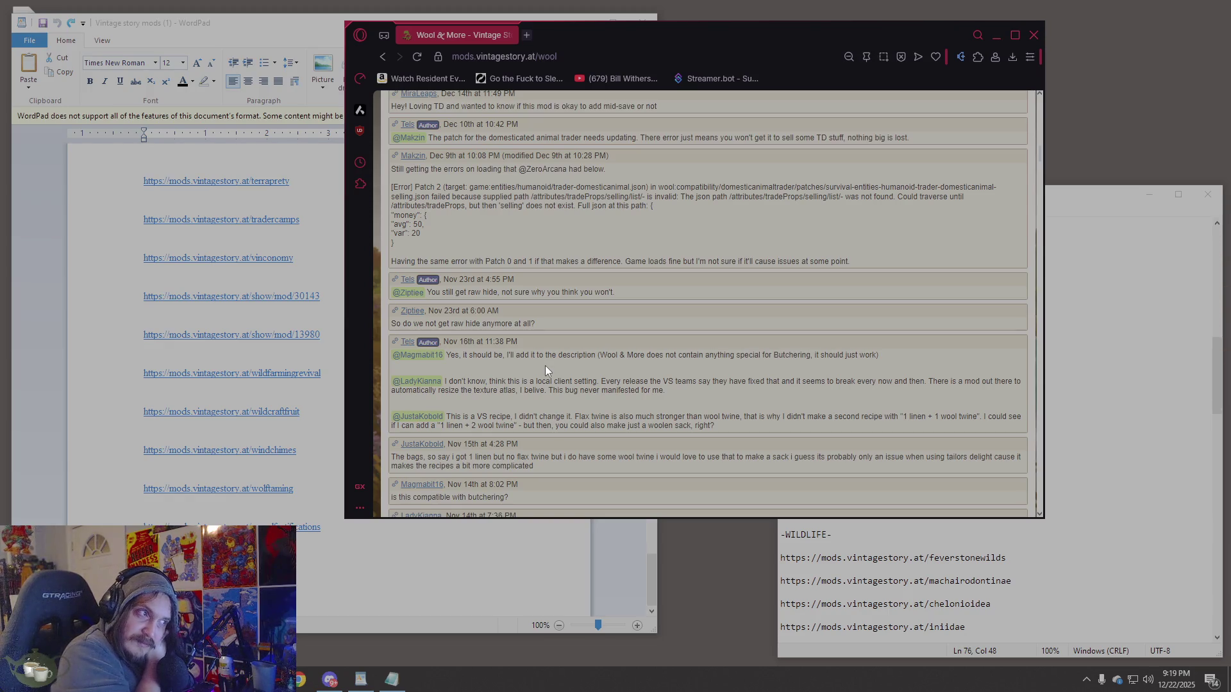
scroll(642, 394, up, 1)
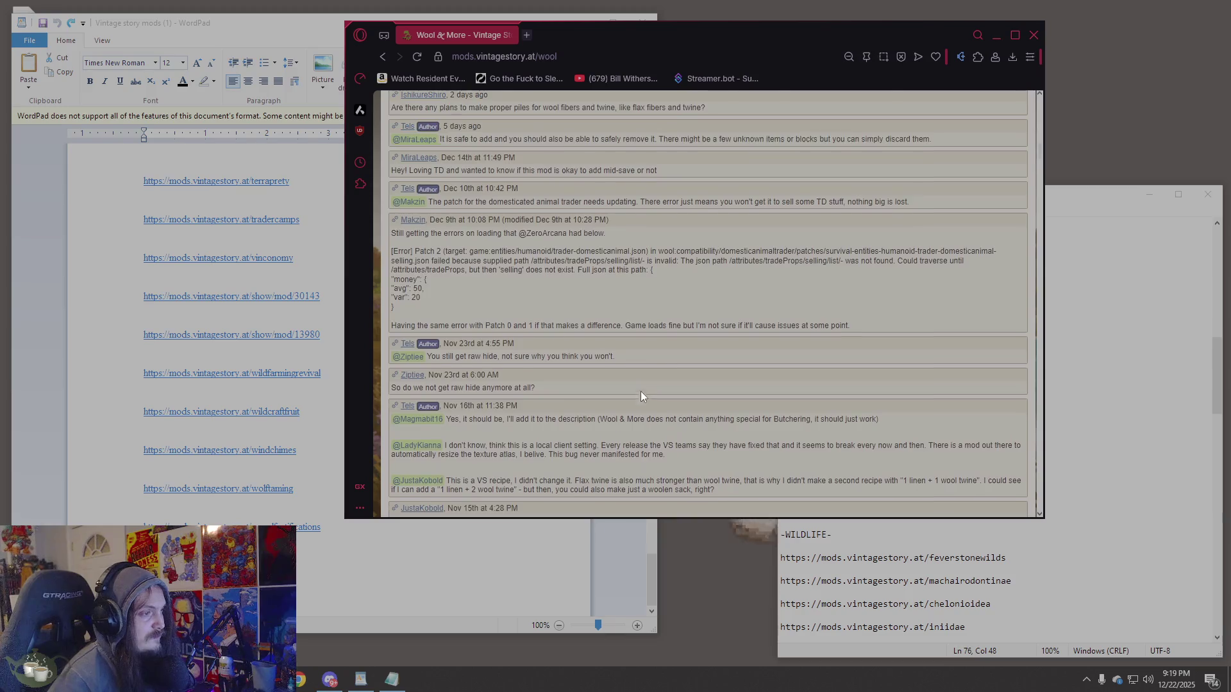
scroll(642, 394, up, 15)
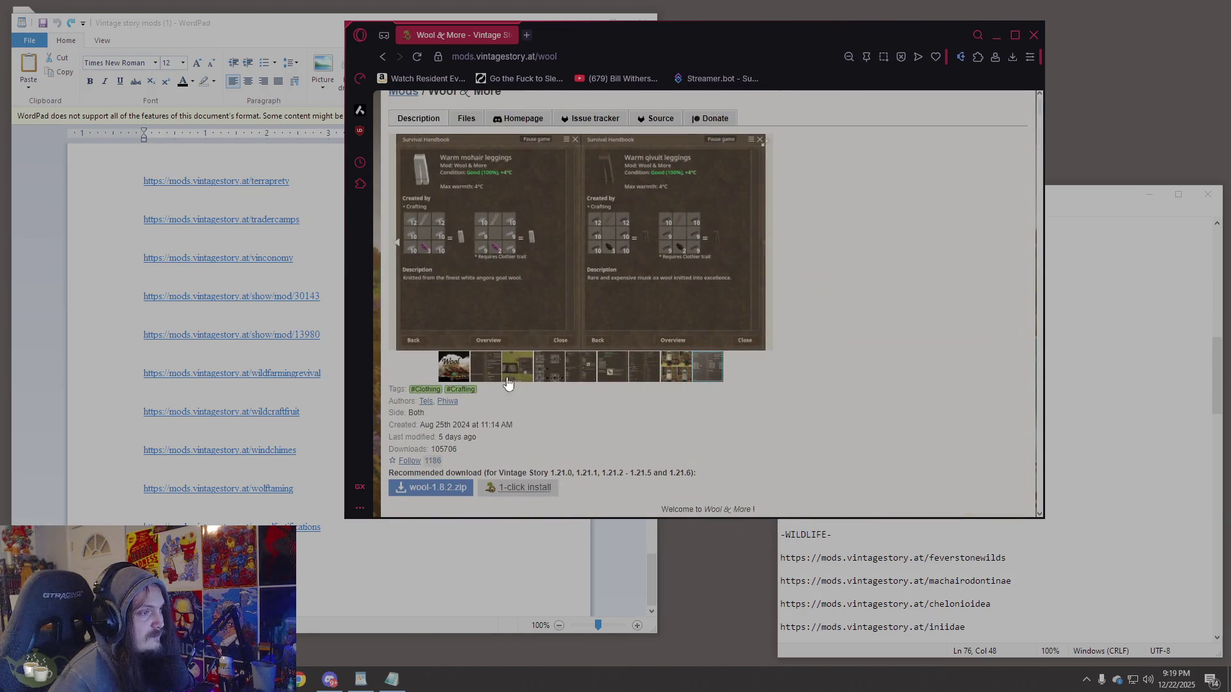
click(635, 366)
click(664, 369)
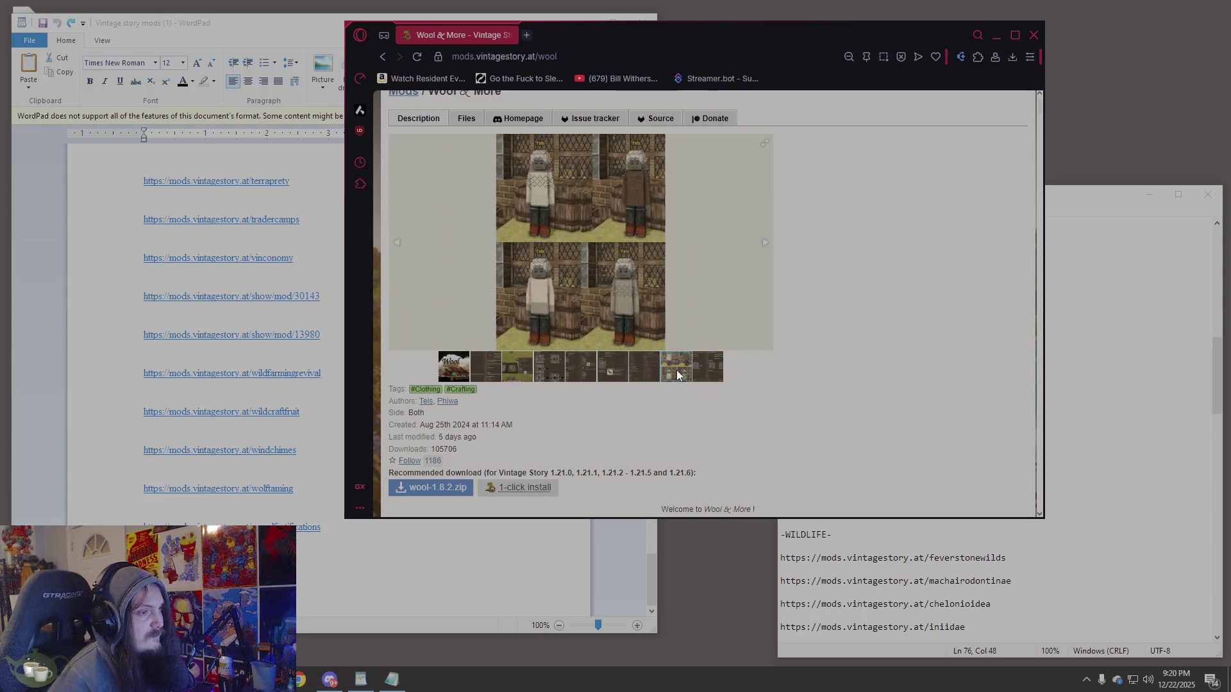
click(449, 58)
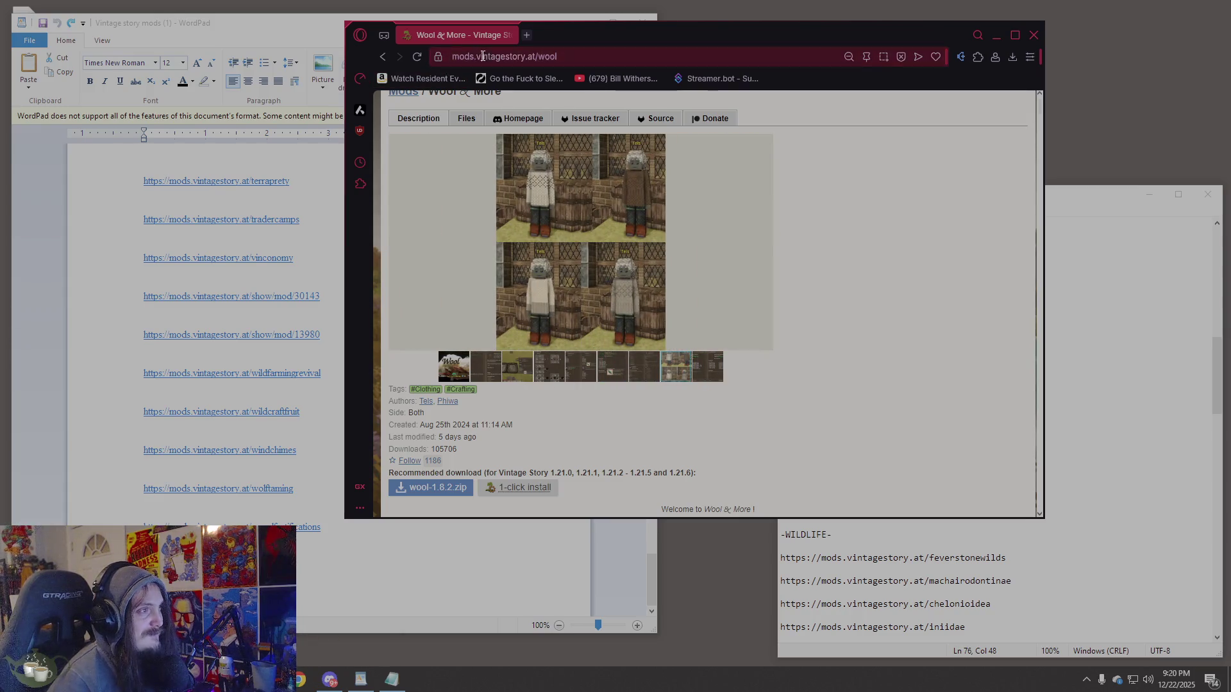
click(1146, 417)
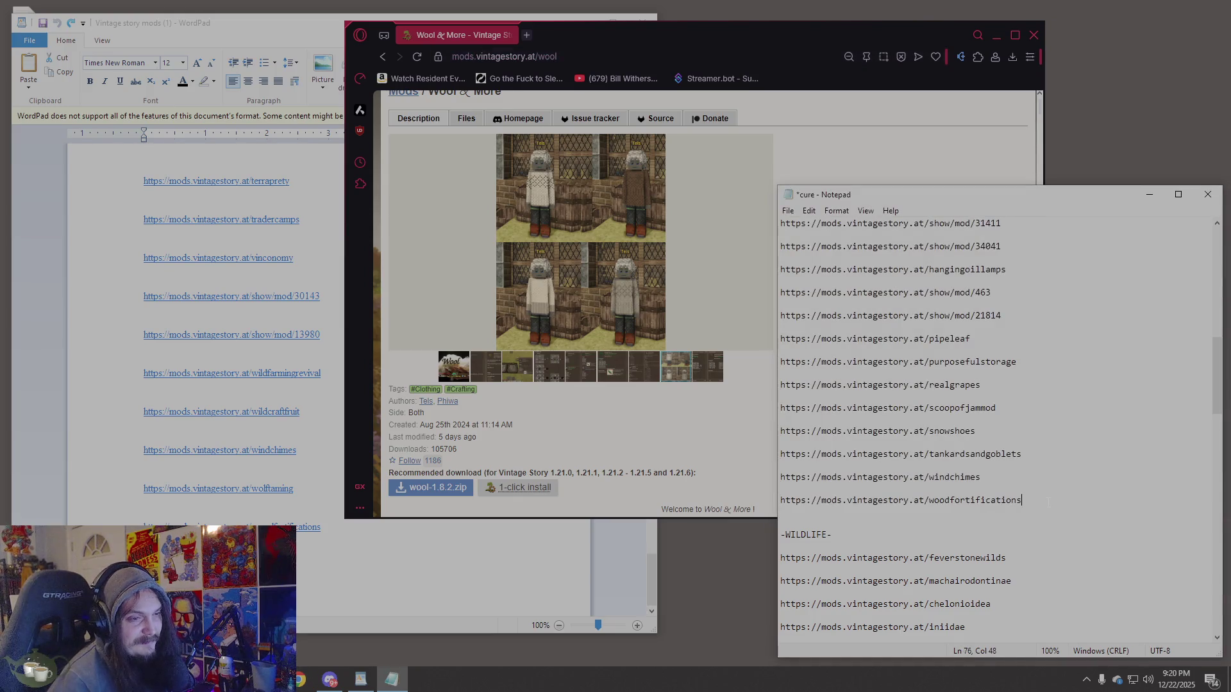
key(Return)
key(Down)
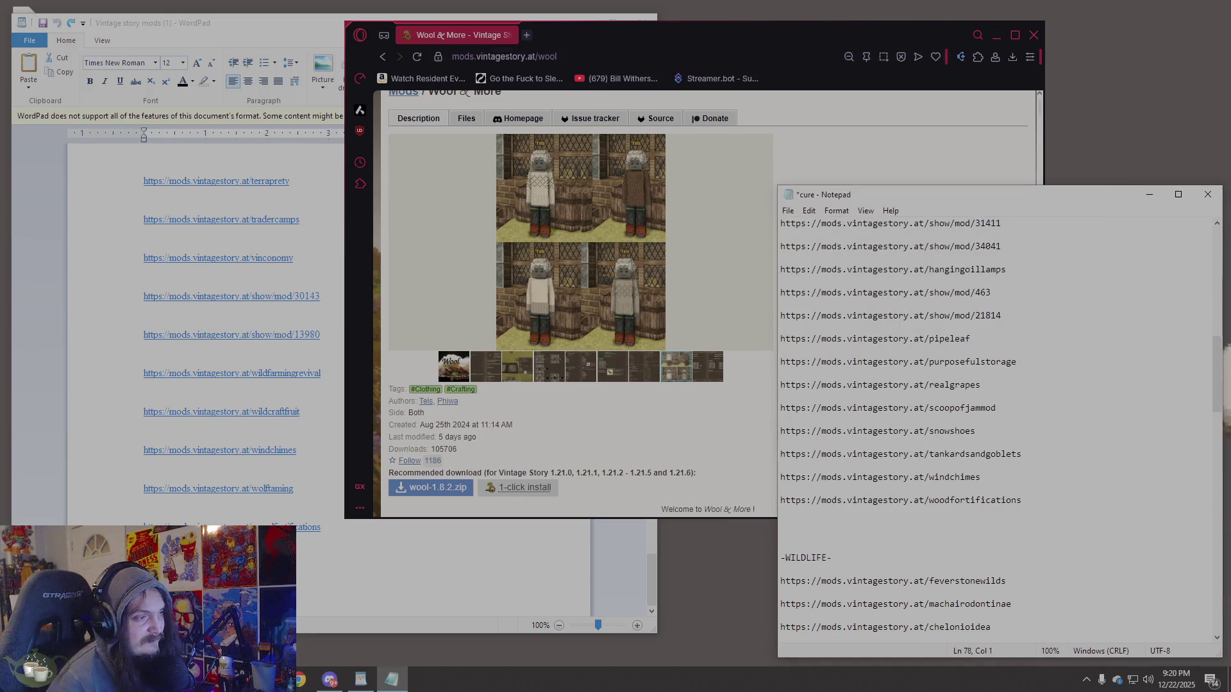
text(https://mods.vintagestory.at/wool)
Return to the browser, then bring the WordPad mod list to the front.
click(654, 420)
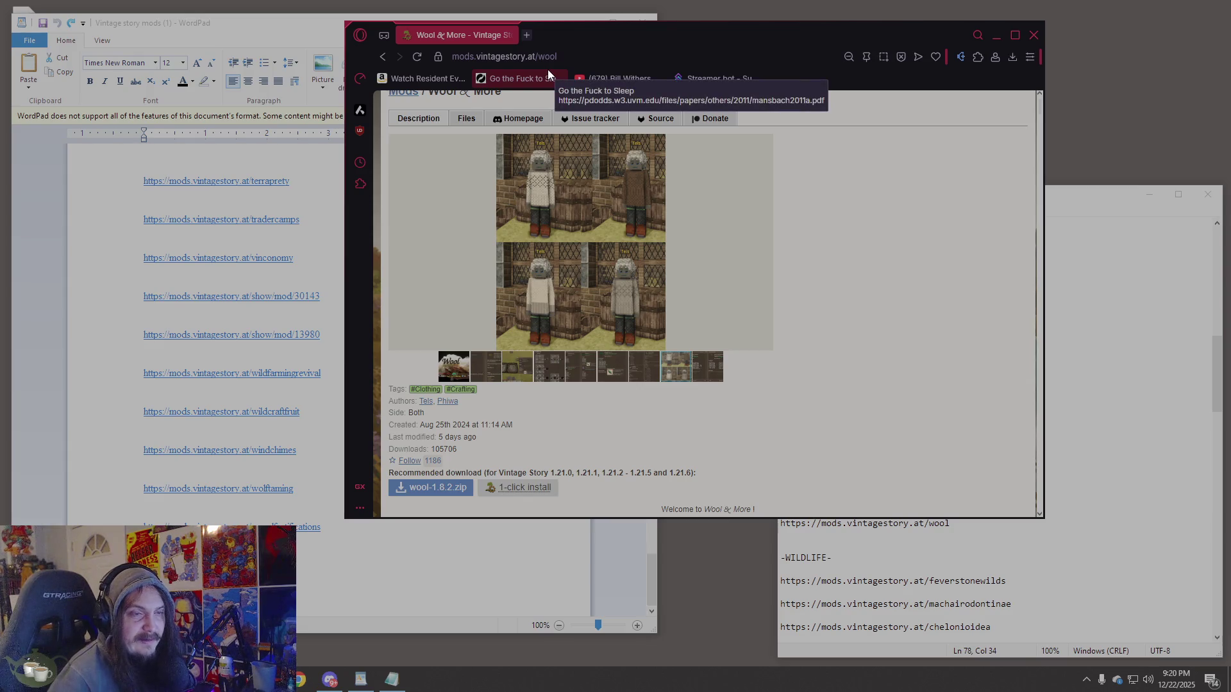
scroll(674, 217, up, 2)
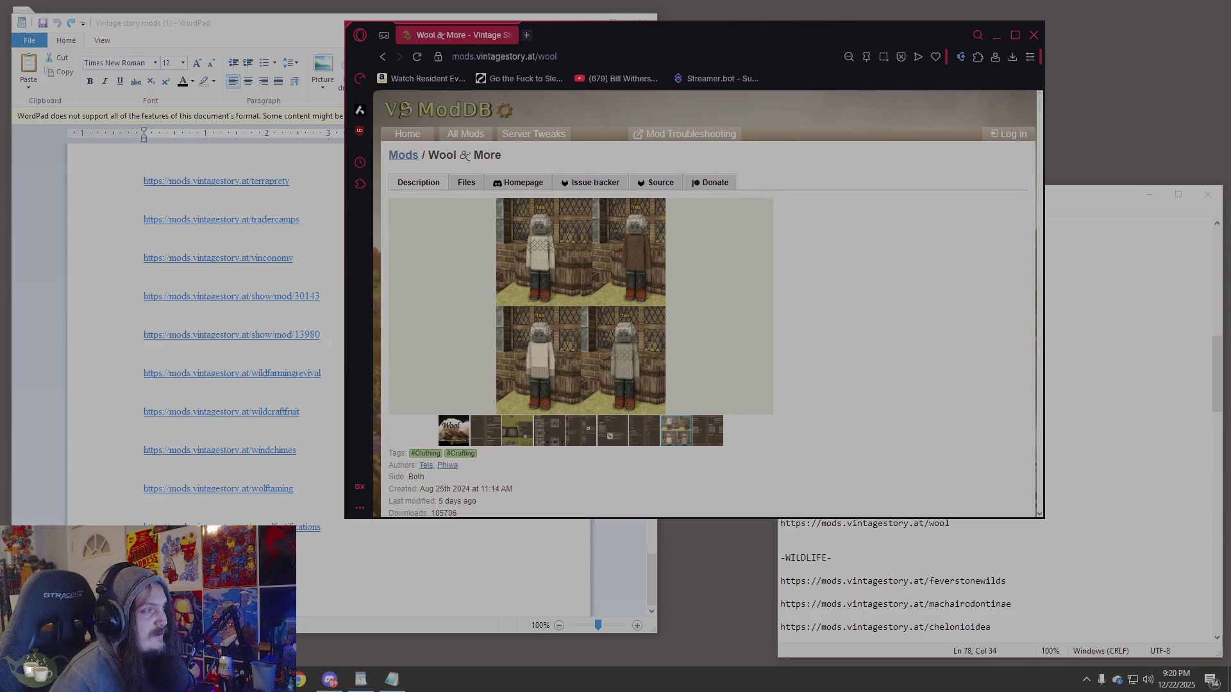
click(133, 335)
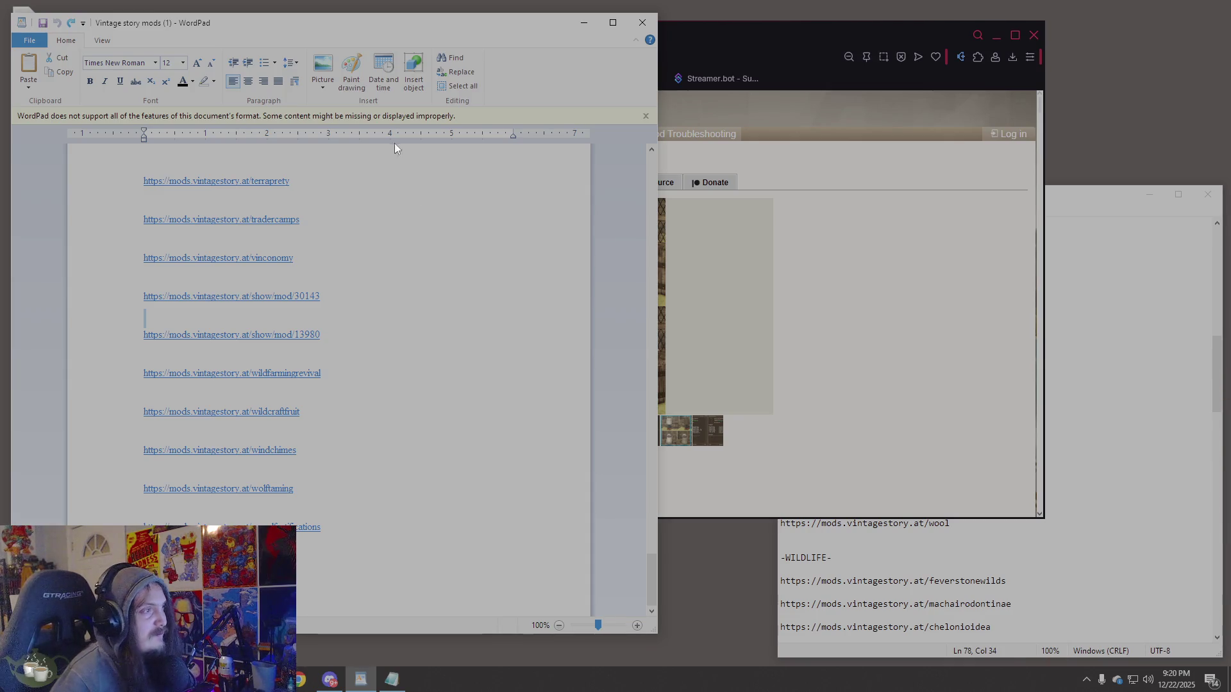
Search the full VS ModDB mod list for 'xskill'.
click(887, 191)
click(404, 156)
click(443, 167)
text(wi)
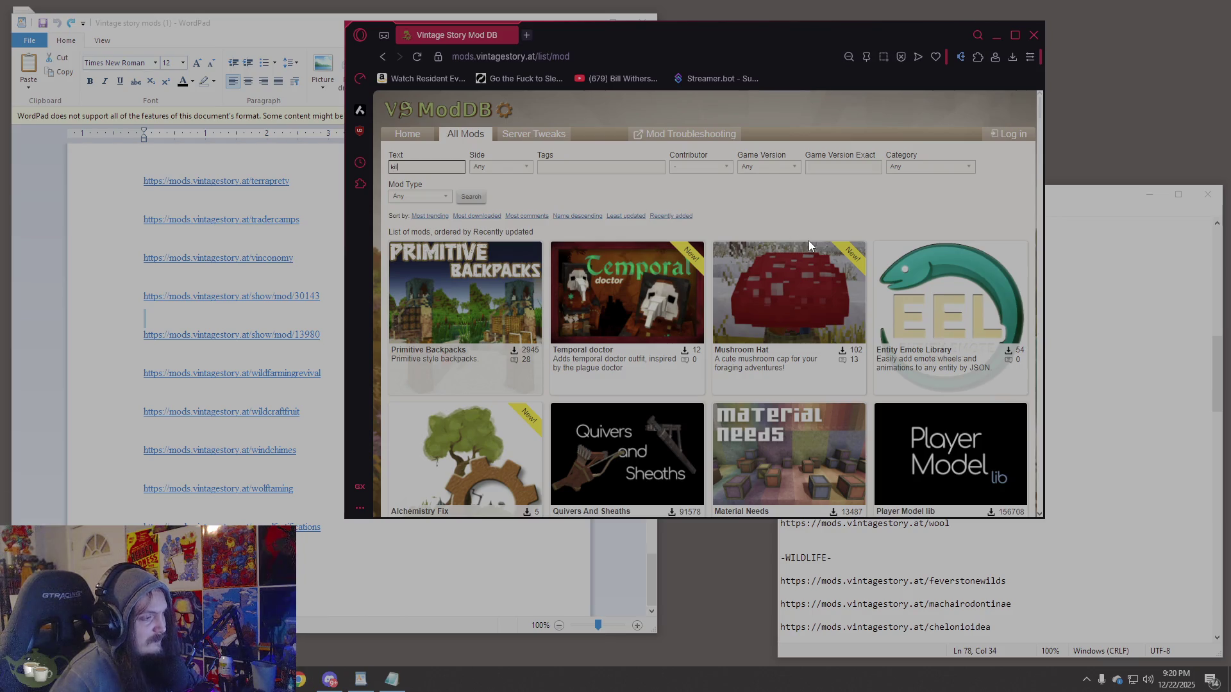
text(l)
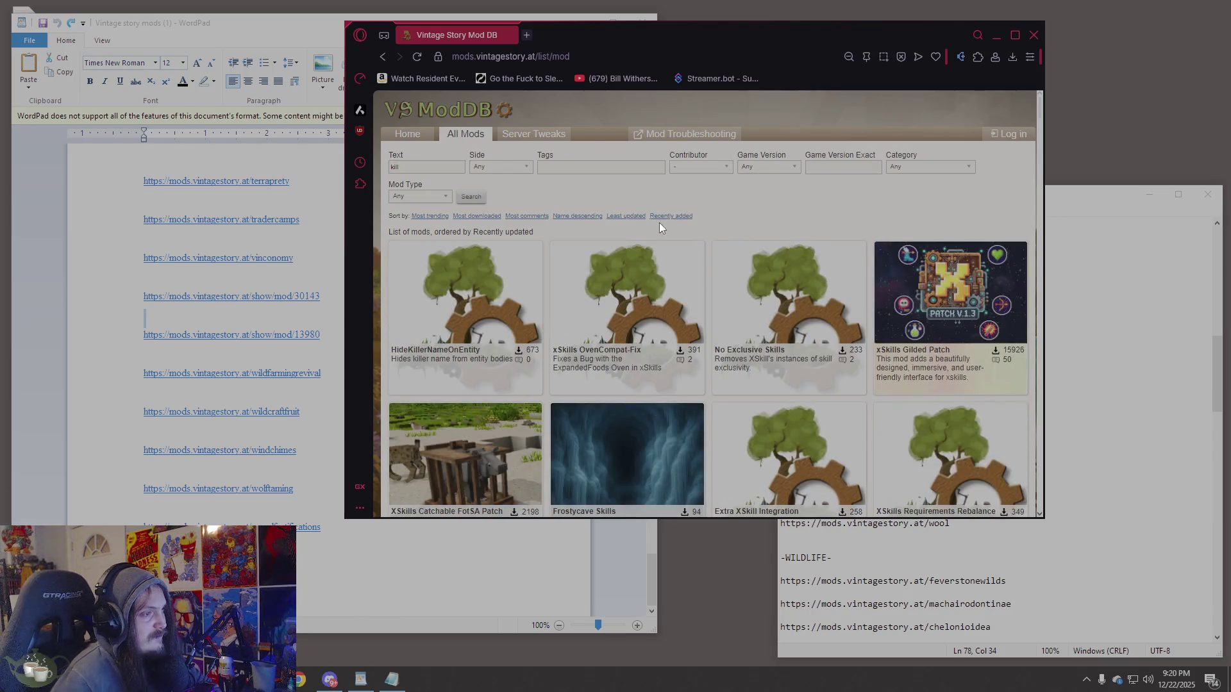
double_click(394, 167)
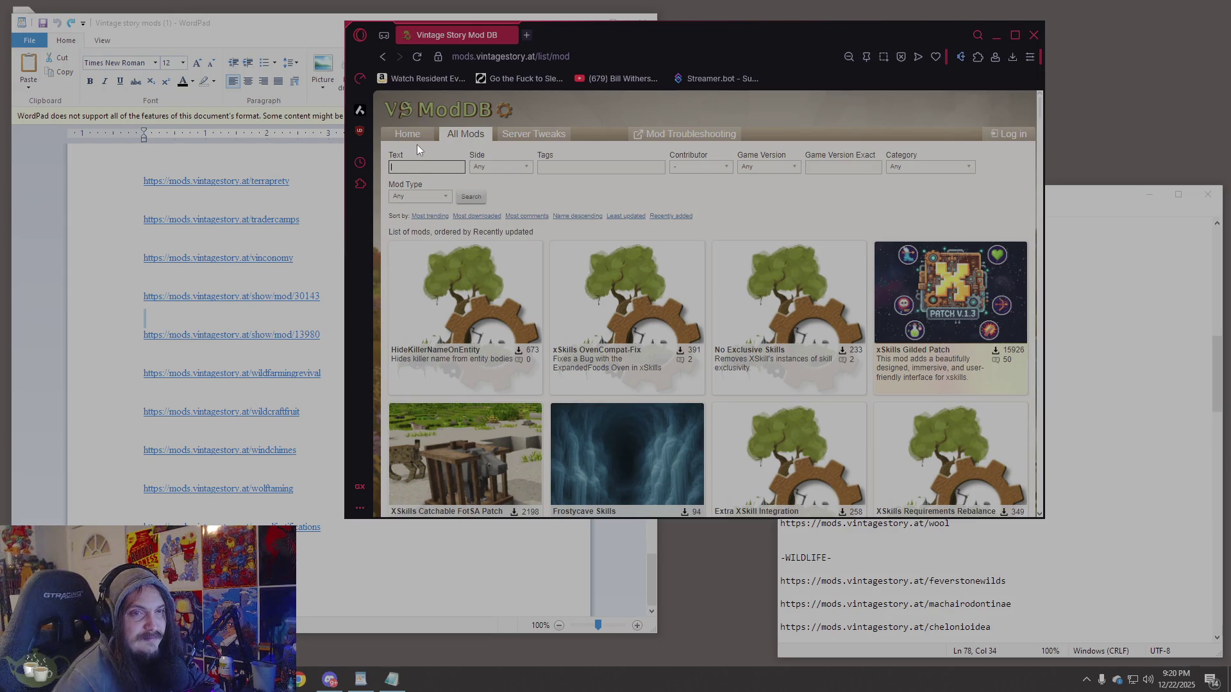
text(skill)
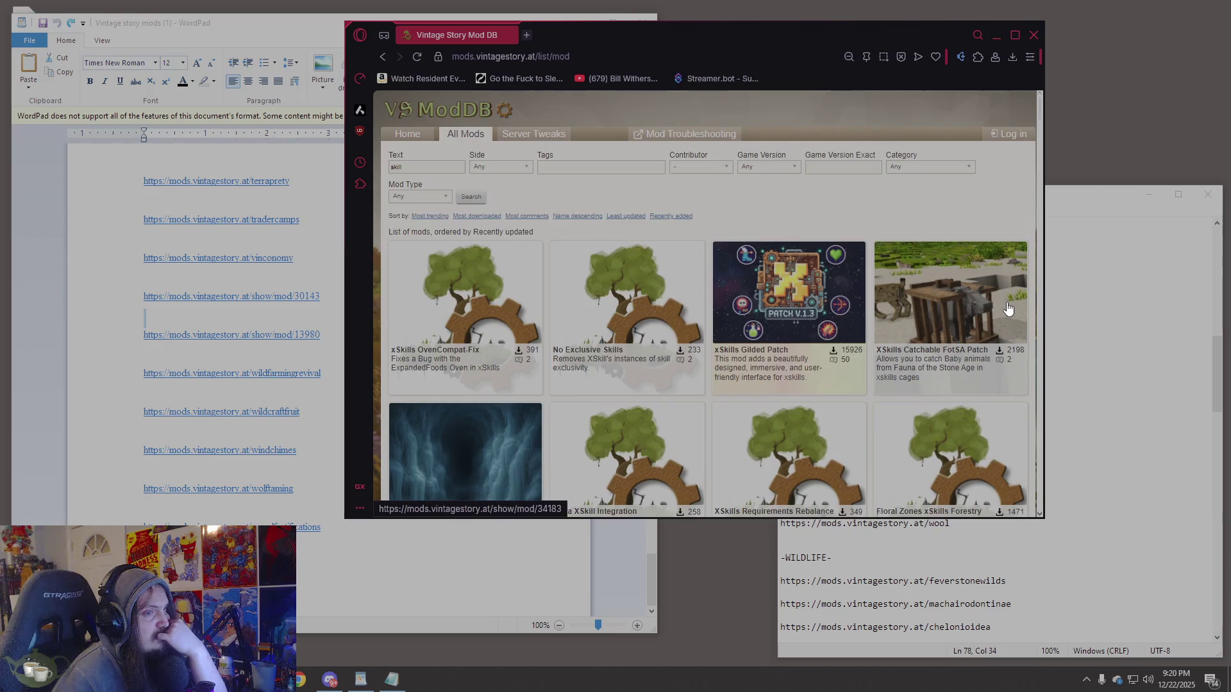
scroll(1008, 309, down, 5)
scroll(1008, 309, up, 5)
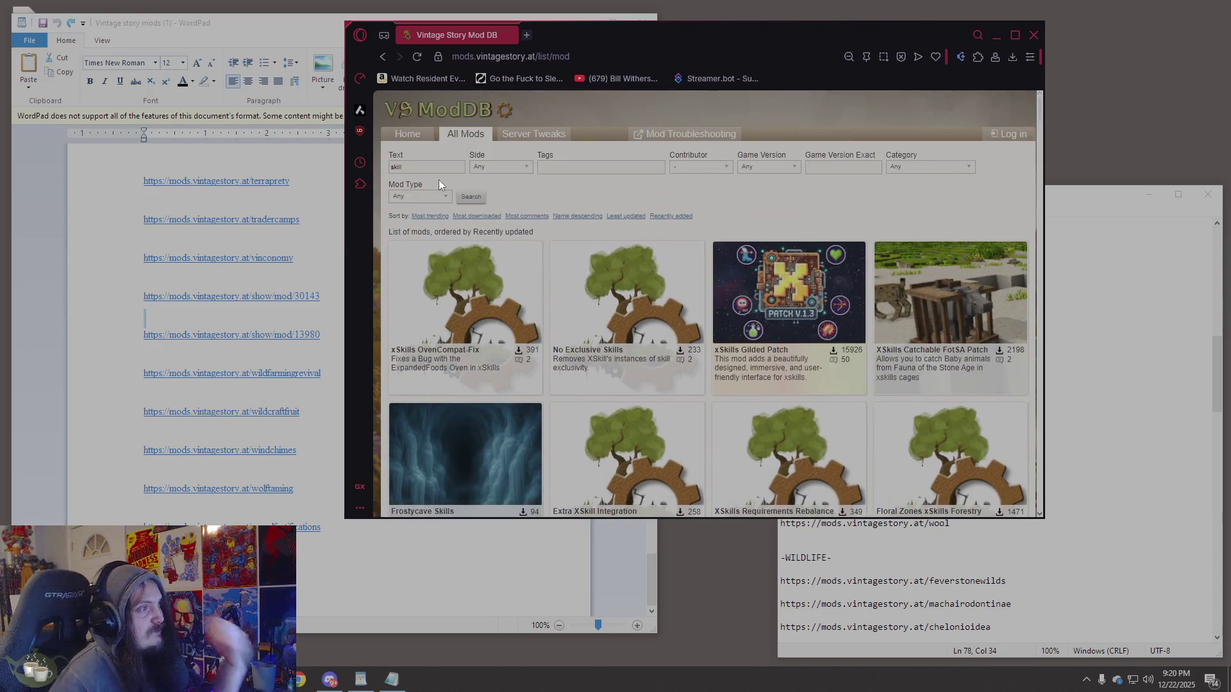
text(X)
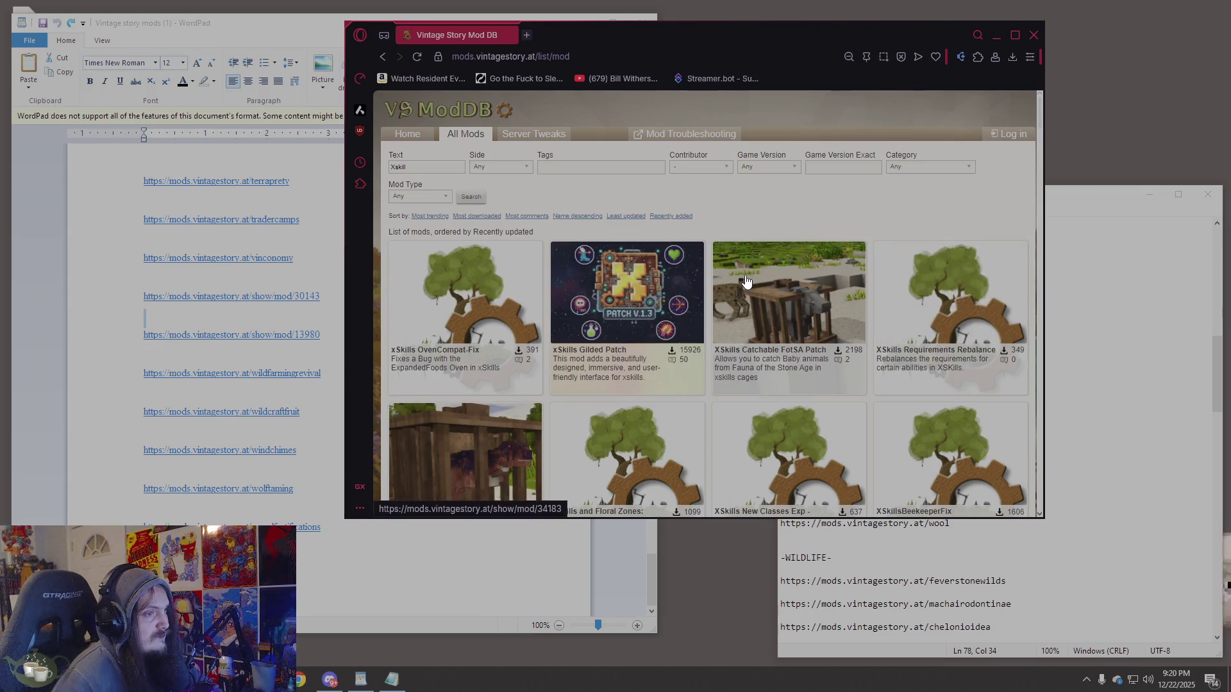
Scroll the xskill results and open the Arts XSkills mod page.
scroll(745, 281, down, 5)
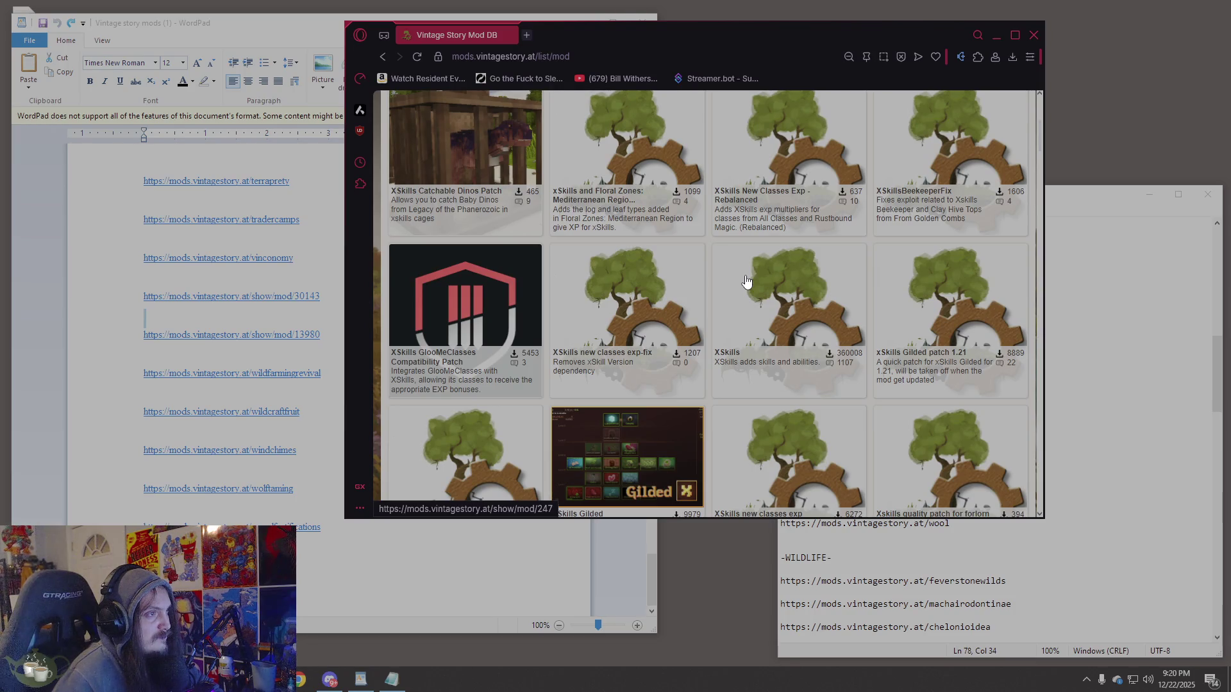
scroll(746, 281, down, 8)
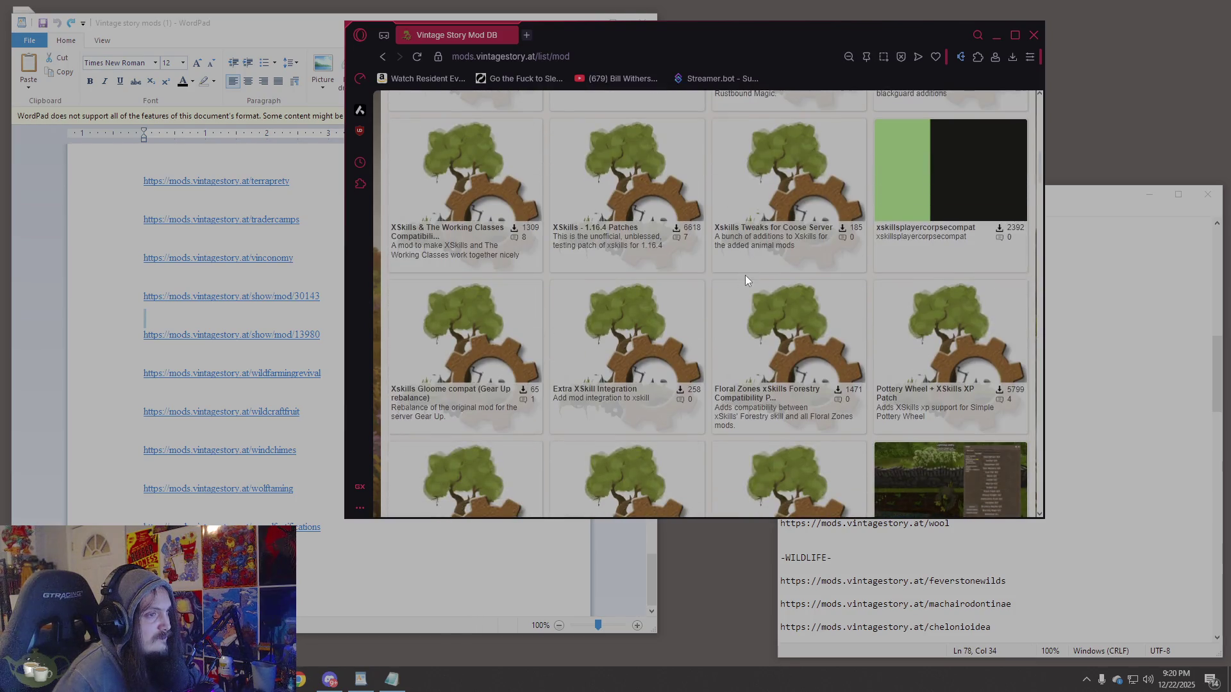
scroll(745, 280, down, 6)
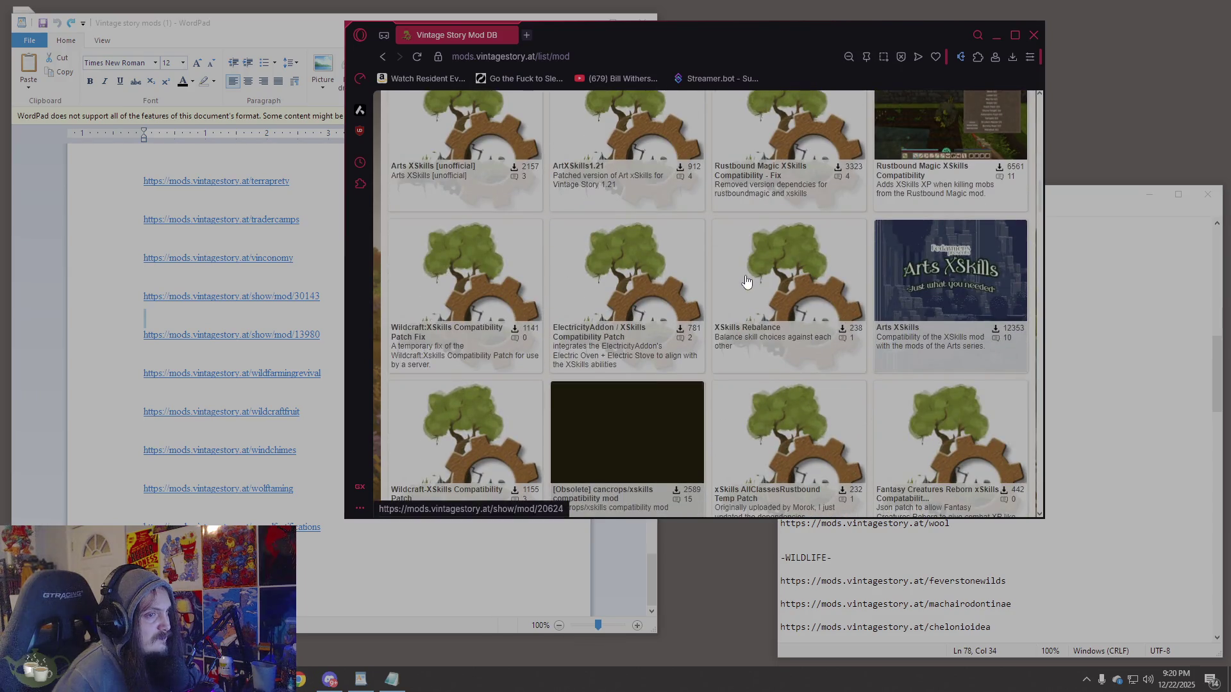
click(943, 295)
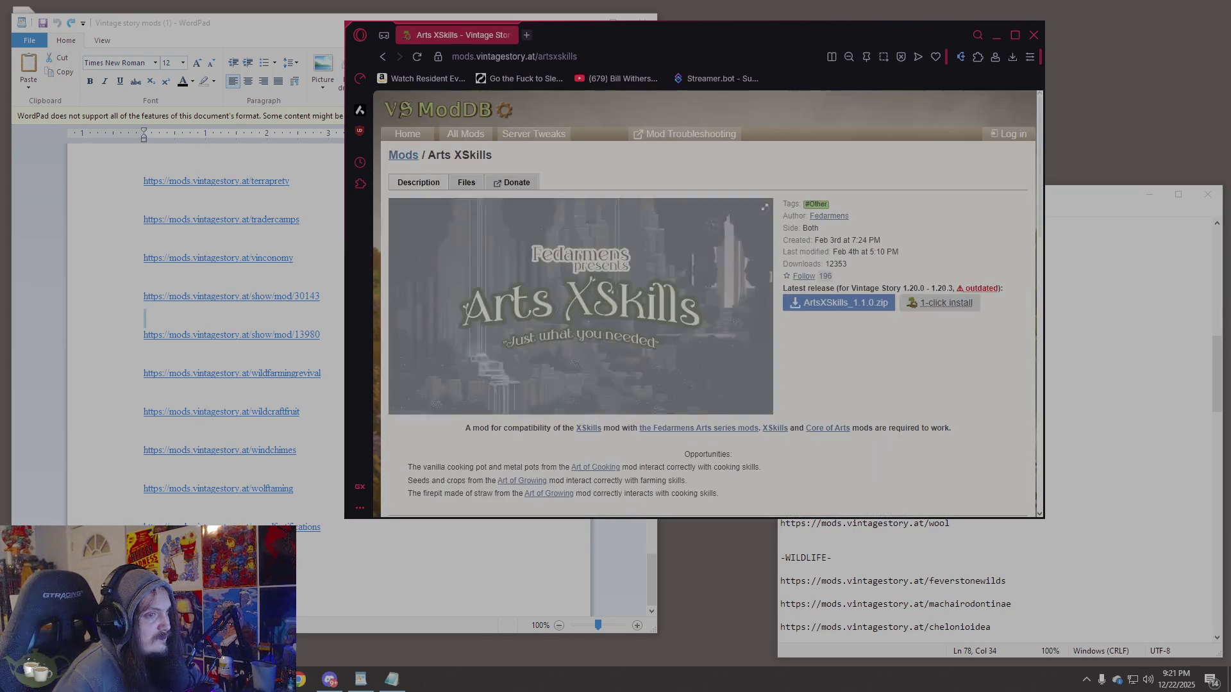
Follow the XSkills link from Arts XSkills to show/mod/247 and highlight its description lines.
scroll(635, 318, down, 4)
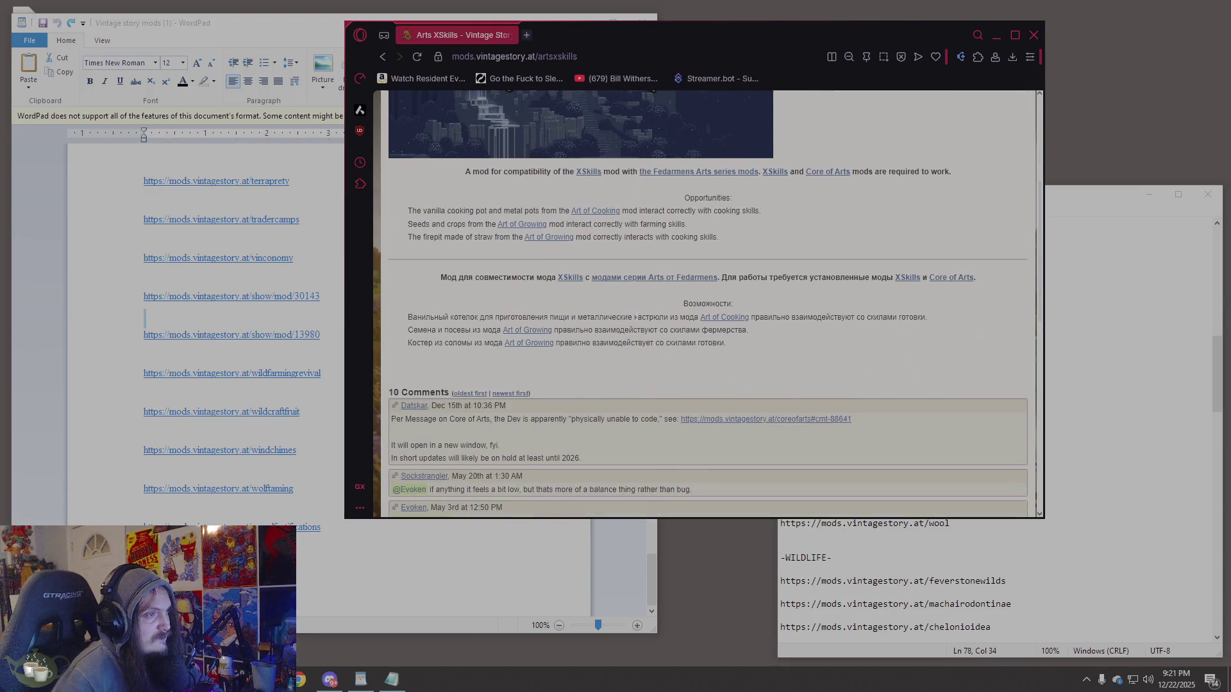
scroll(637, 316, up, 2)
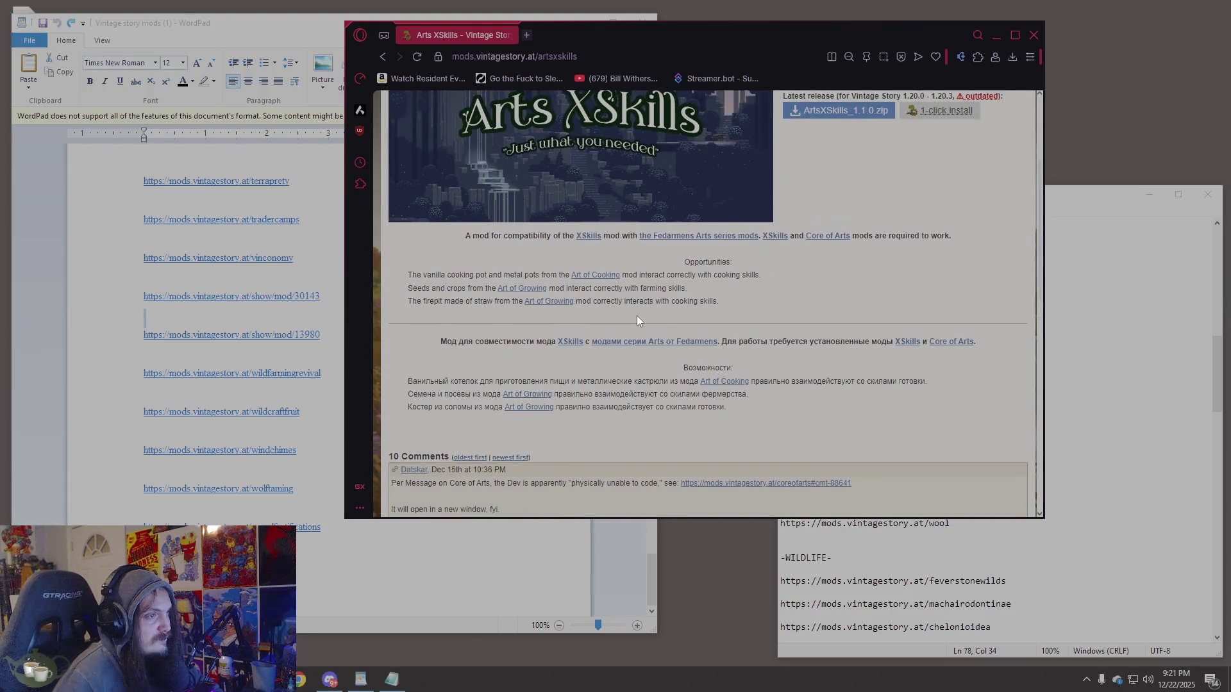
click(590, 300)
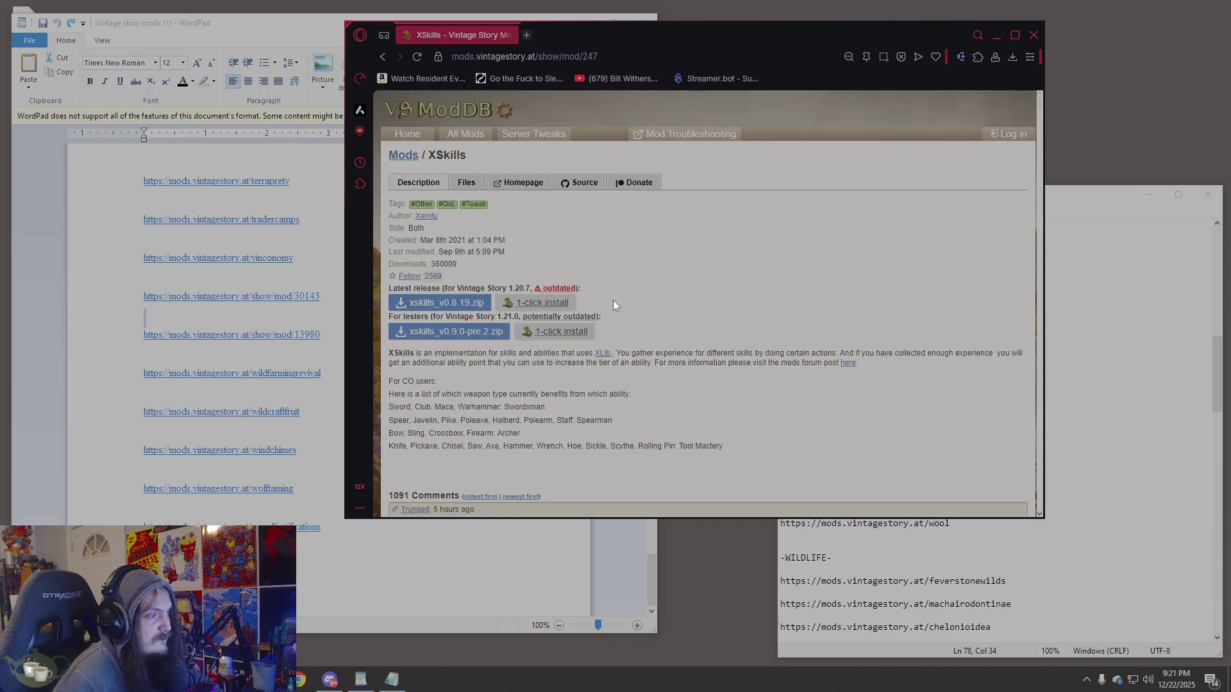
scroll(614, 299, down, 2)
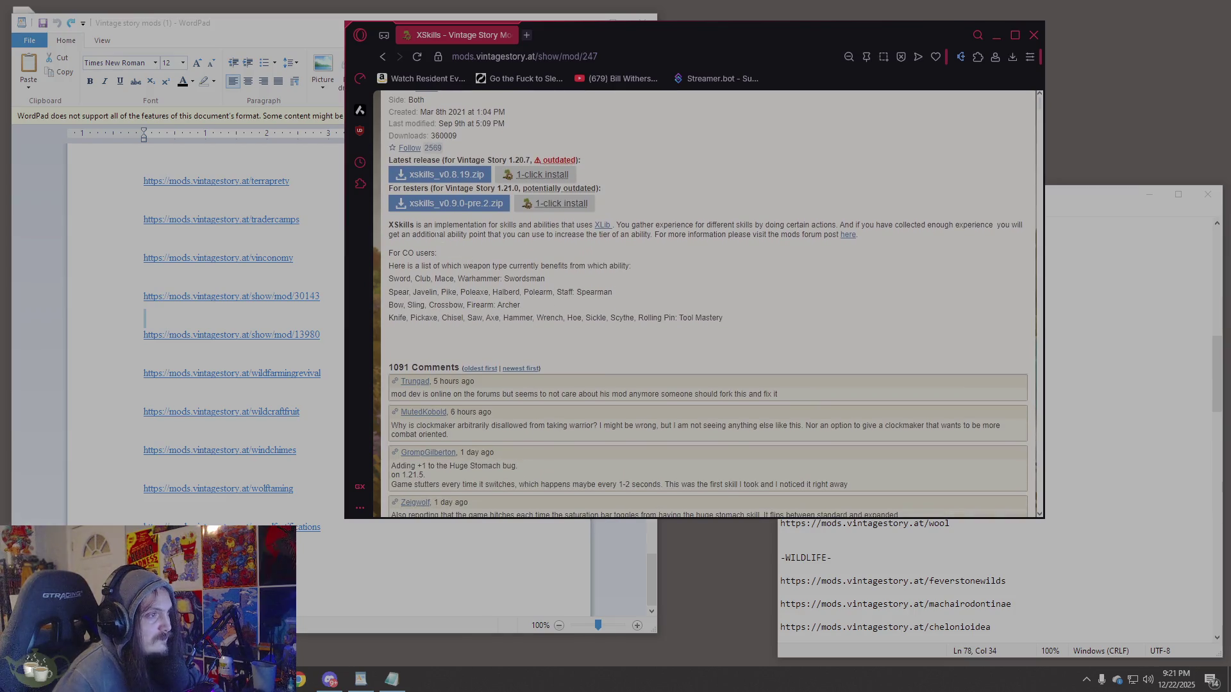
mouse_move(453, 225)
mouse_down()
mouse_move(681, 225)
mouse_move(894, 246)
mouse_up()
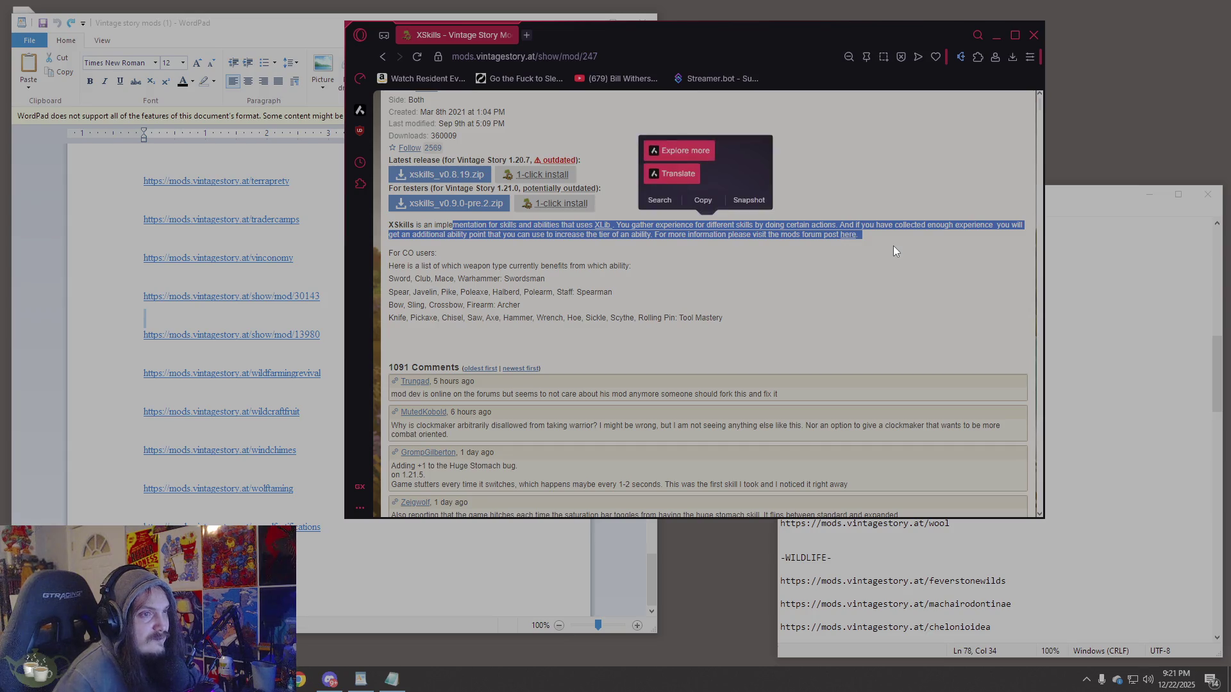
click(895, 238)
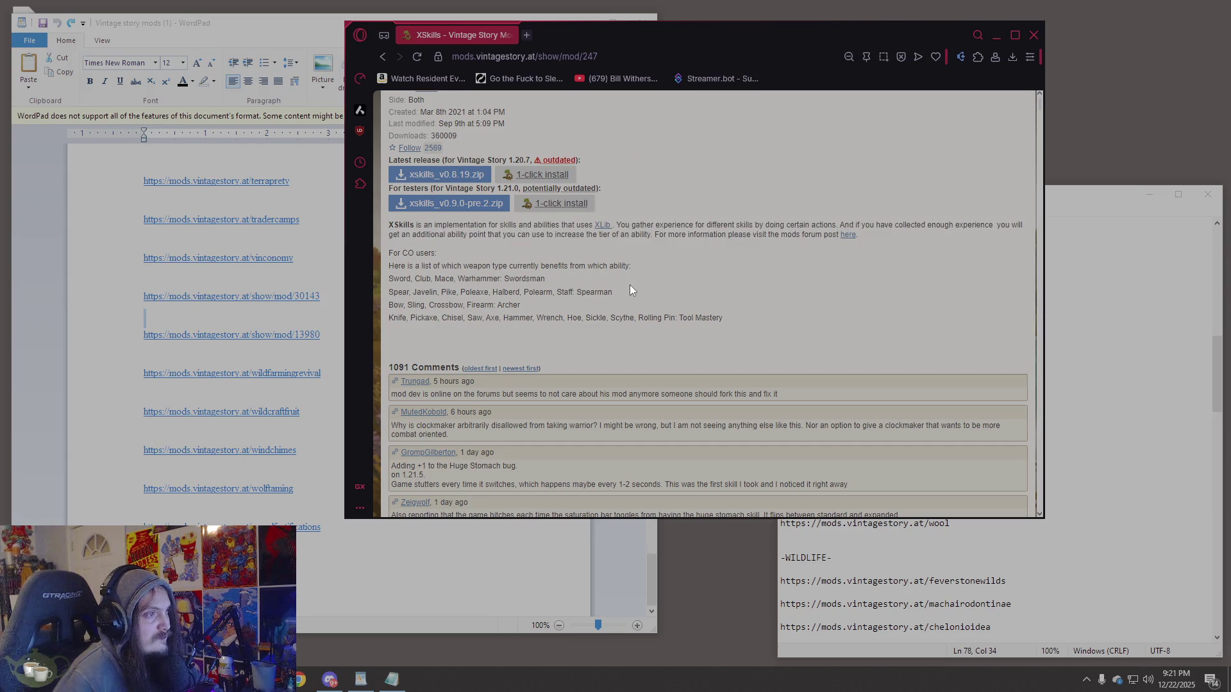
scroll(629, 285, up, 1)
mouse_move(578, 298)
mouse_down()
mouse_move(856, 299)
mouse_move(826, 317)
mouse_move(870, 305)
mouse_up()
Open the XLib and XSkills forum thread and reveal its hidden Skills list.
click(848, 299)
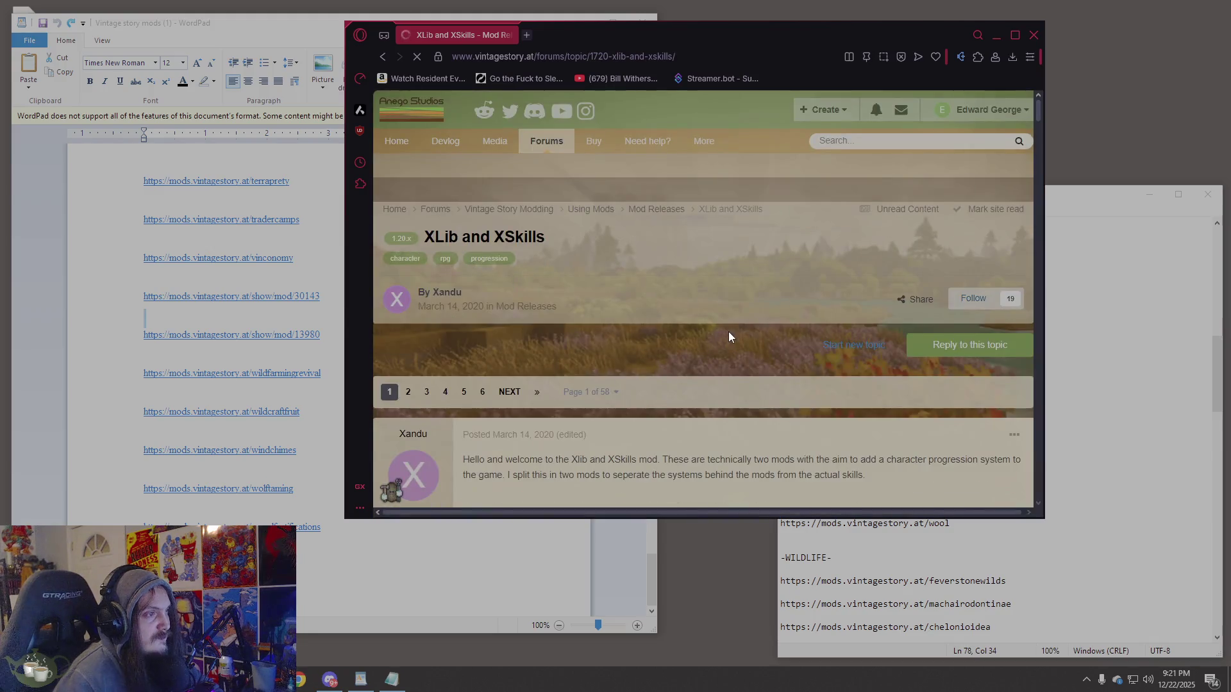
scroll(729, 331, down, 7)
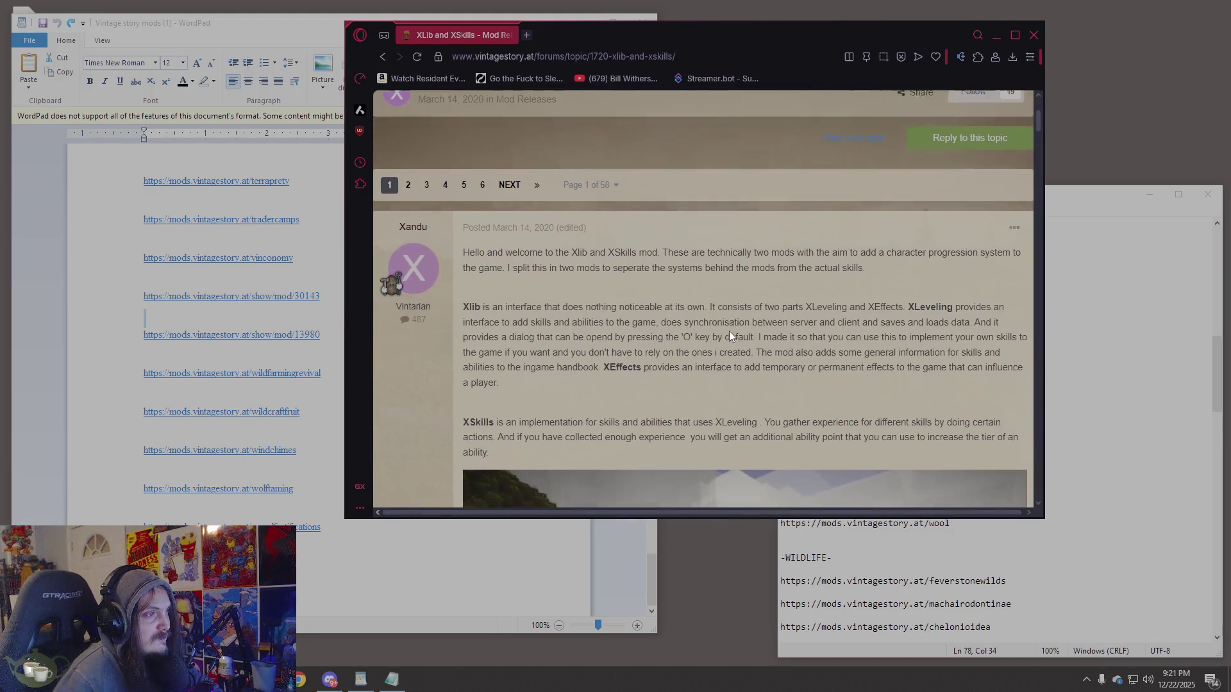
scroll(729, 331, down, 5)
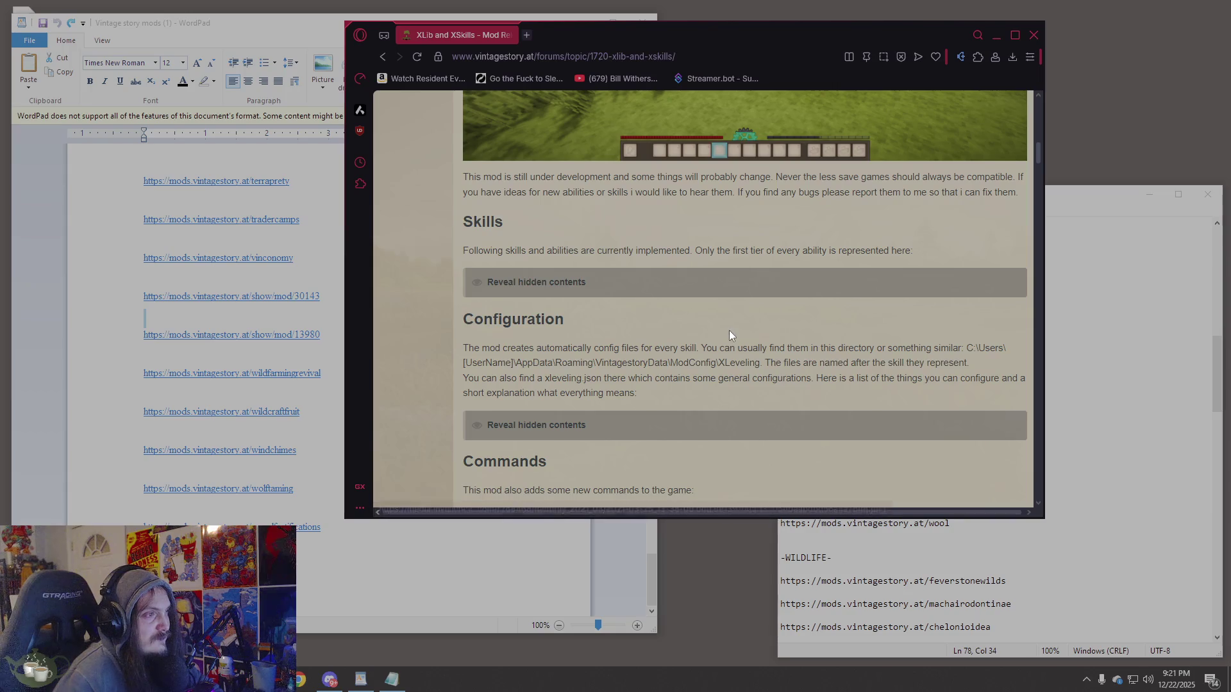
click(524, 290)
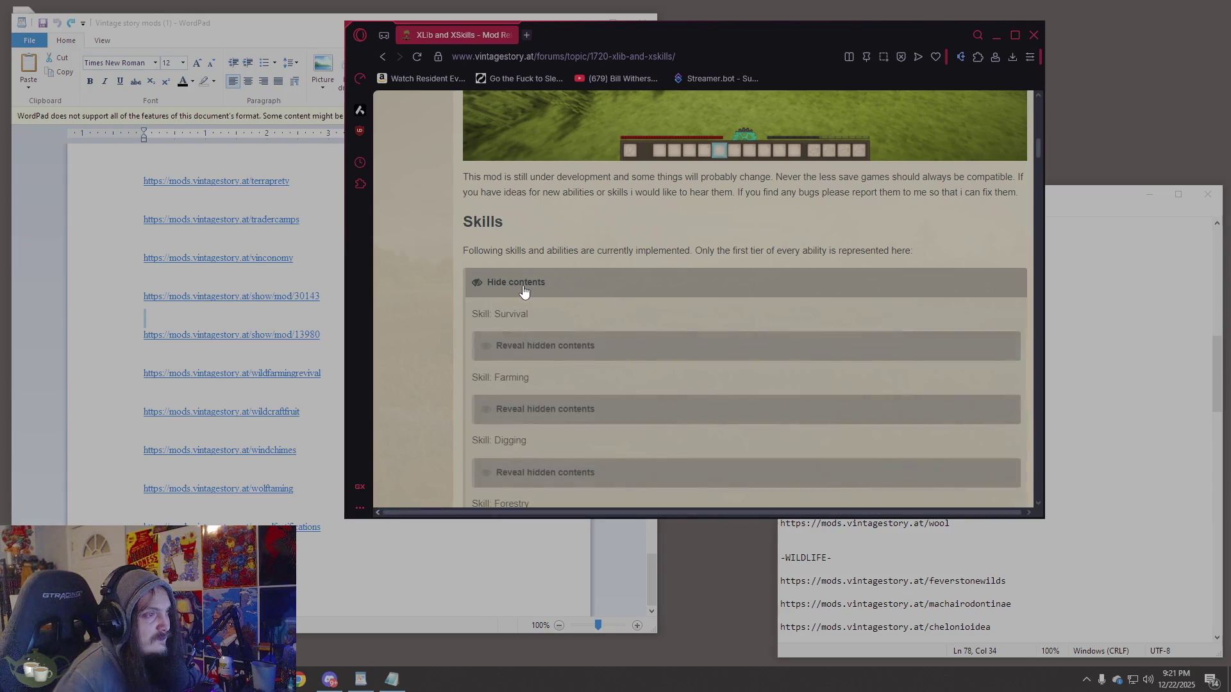
scroll(528, 285, down, 10)
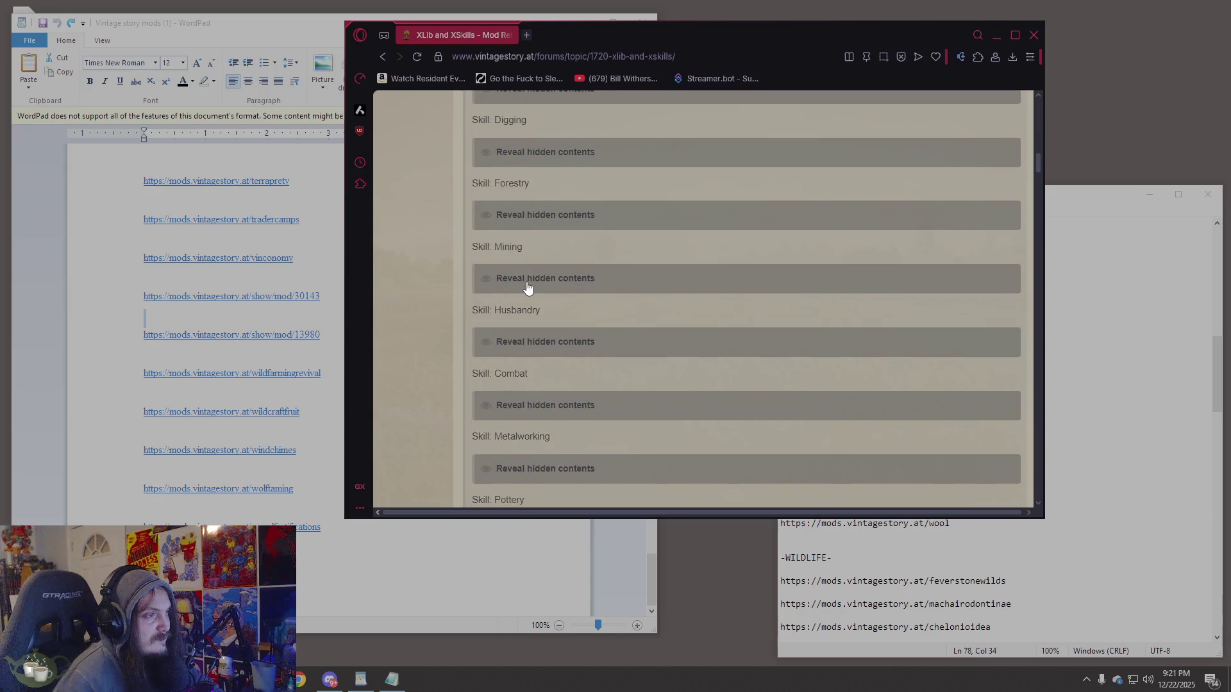
scroll(528, 283, down, 4)
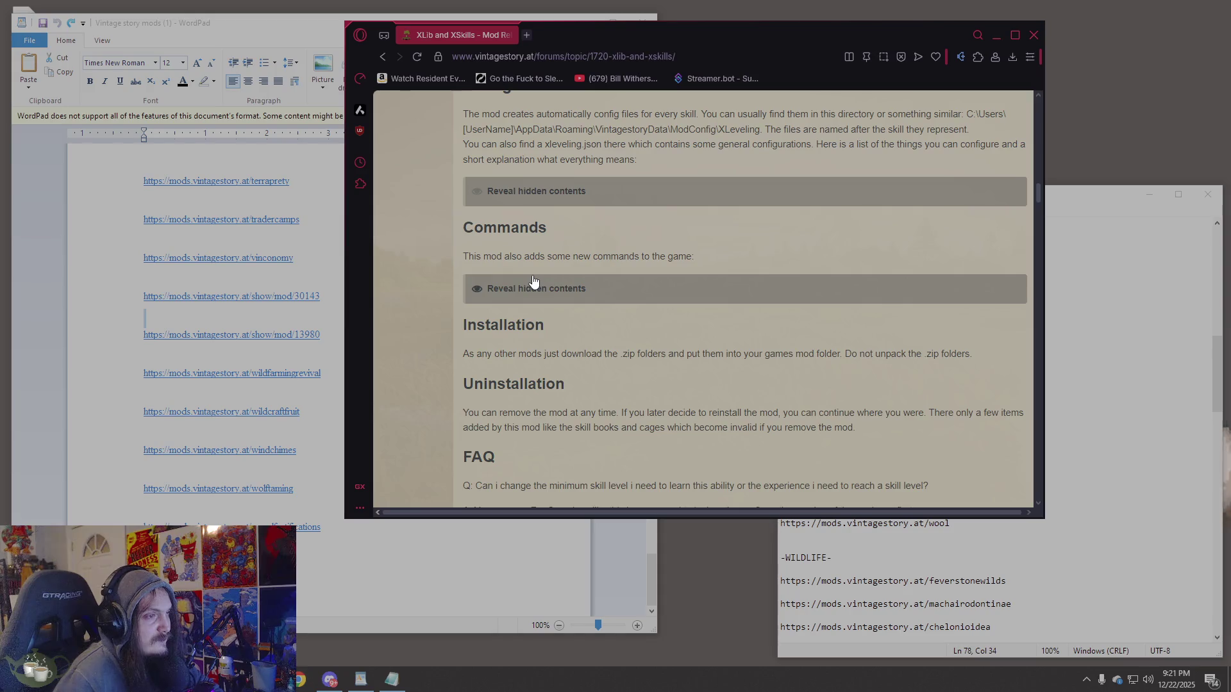
scroll(534, 281, down, 8)
scroll(533, 279, down, 5)
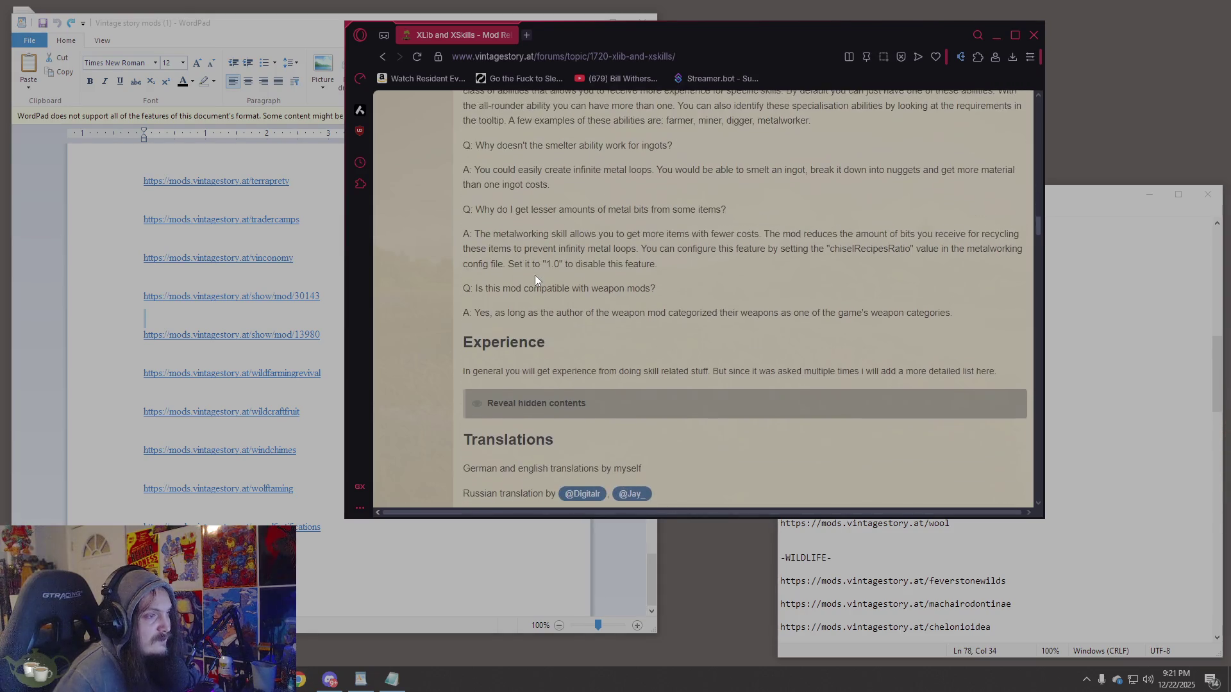
Reveal the hidden Experience details and read through the rest of the thread.
click(547, 278)
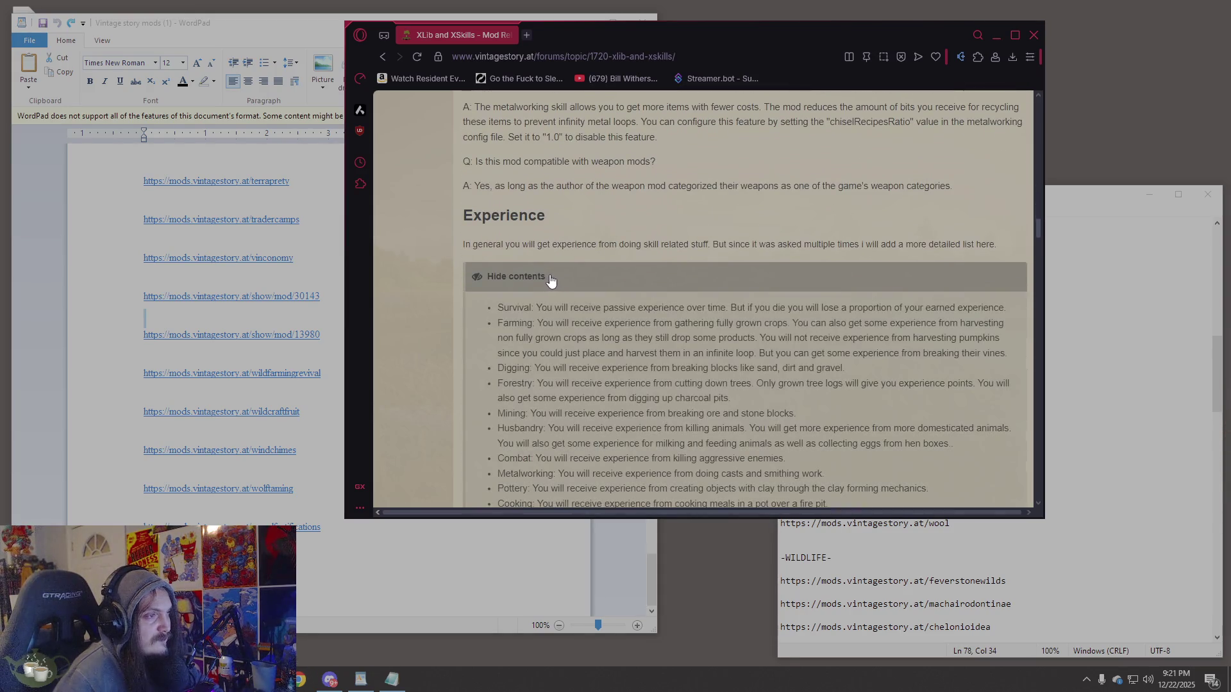
scroll(550, 280, down, 3)
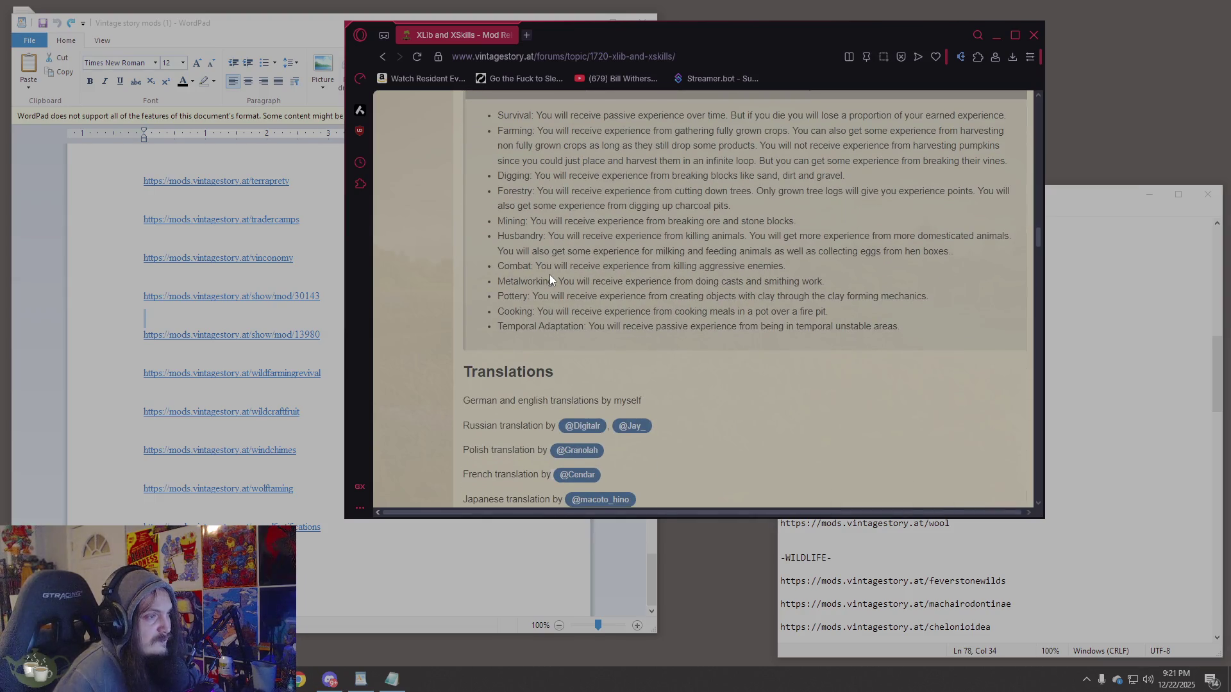
scroll(550, 276, down, 4)
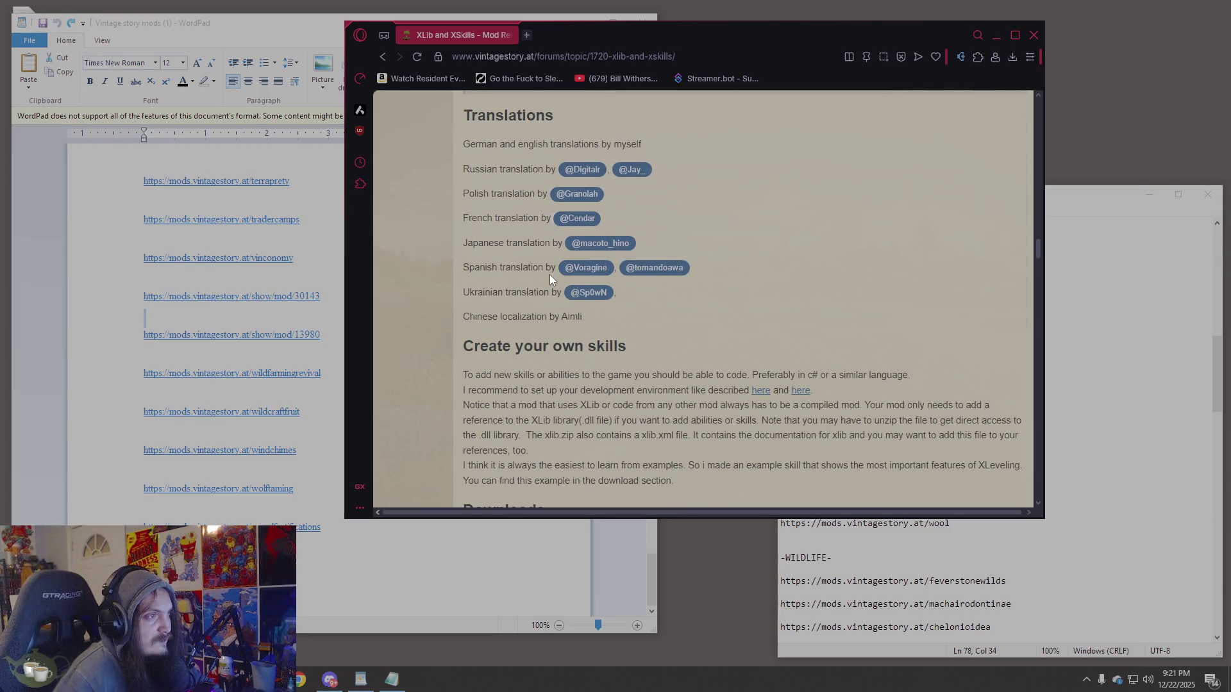
scroll(548, 275, down, 2)
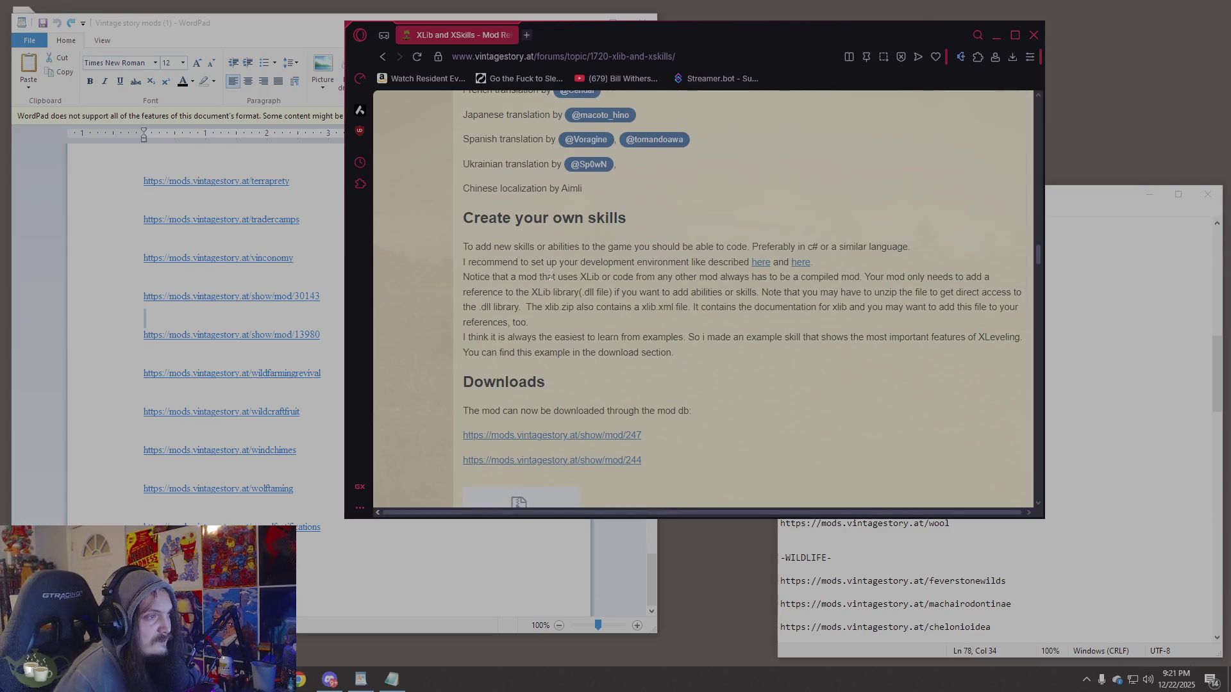
scroll(551, 277, down, 4)
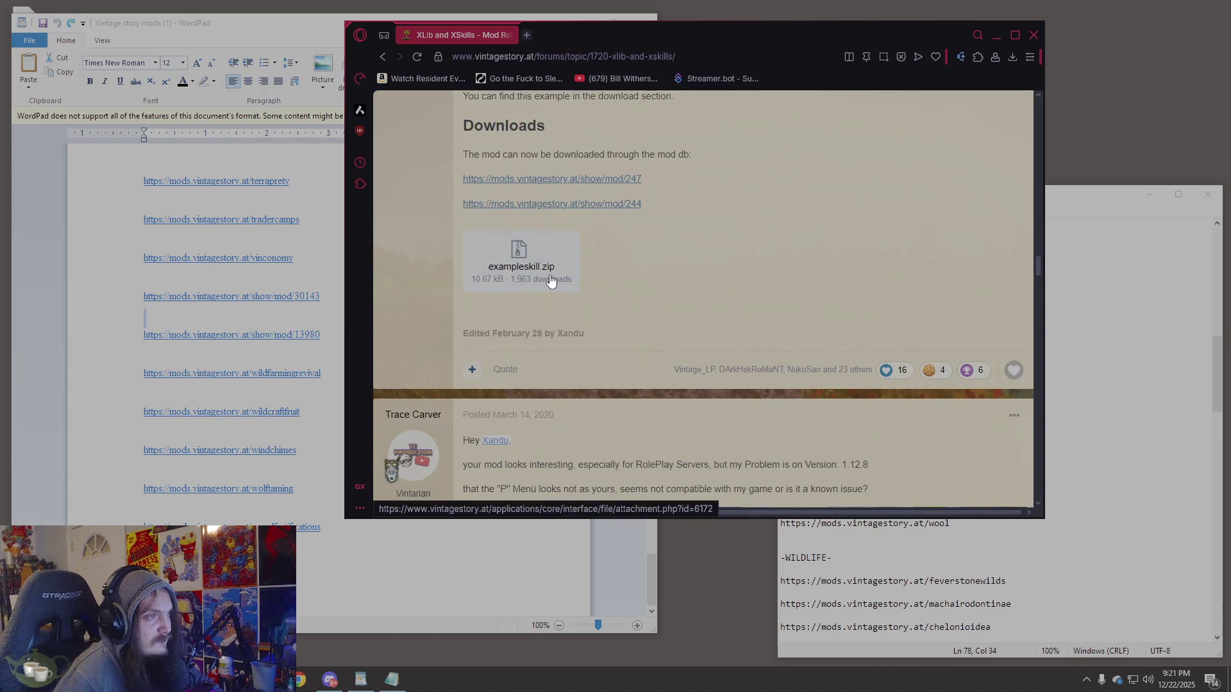
scroll(551, 280, up, 15)
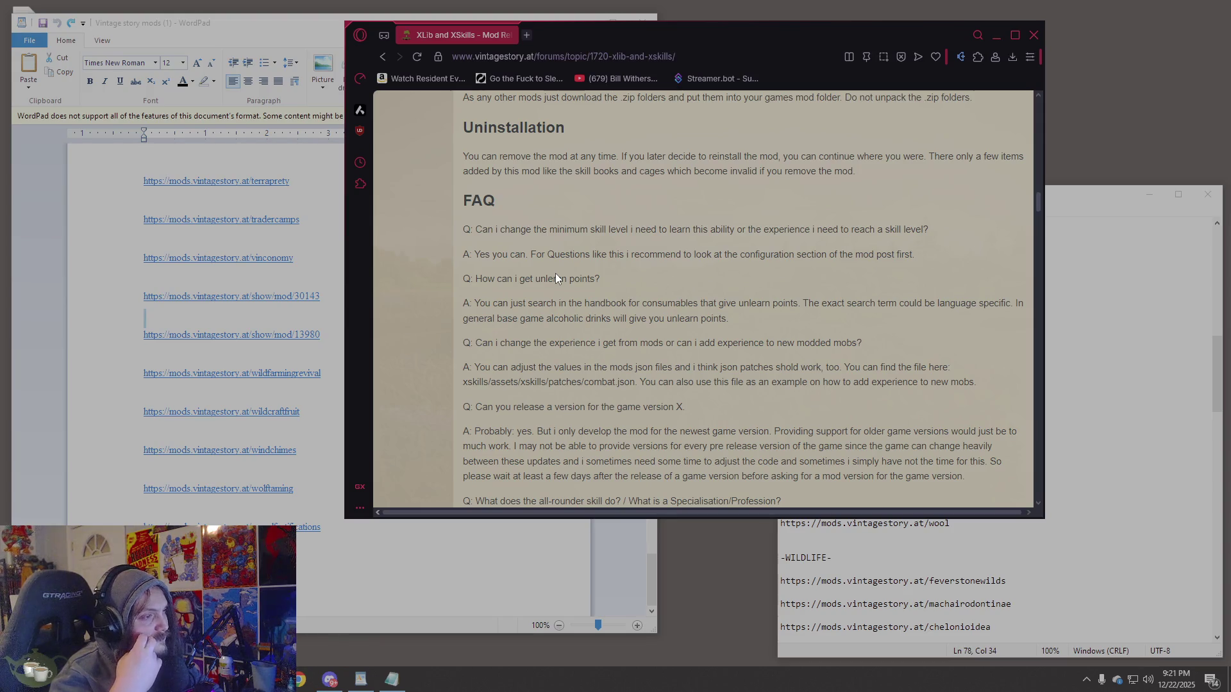
scroll(555, 278, up, 10)
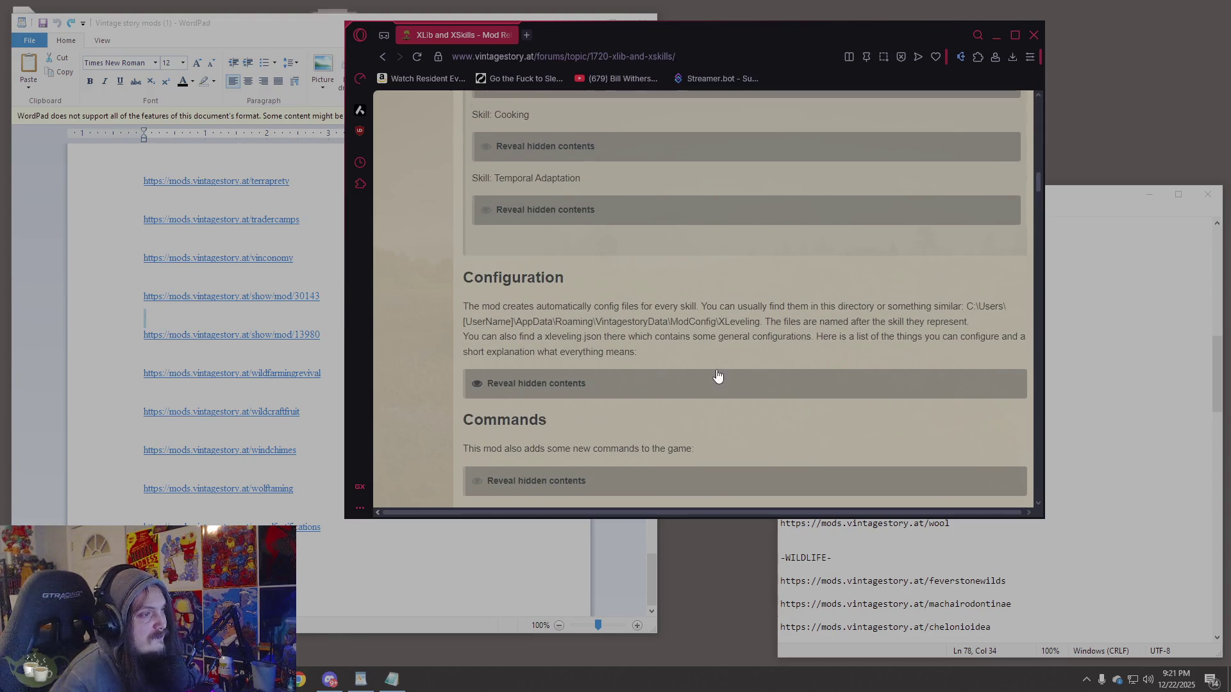
scroll(716, 365, up, 6)
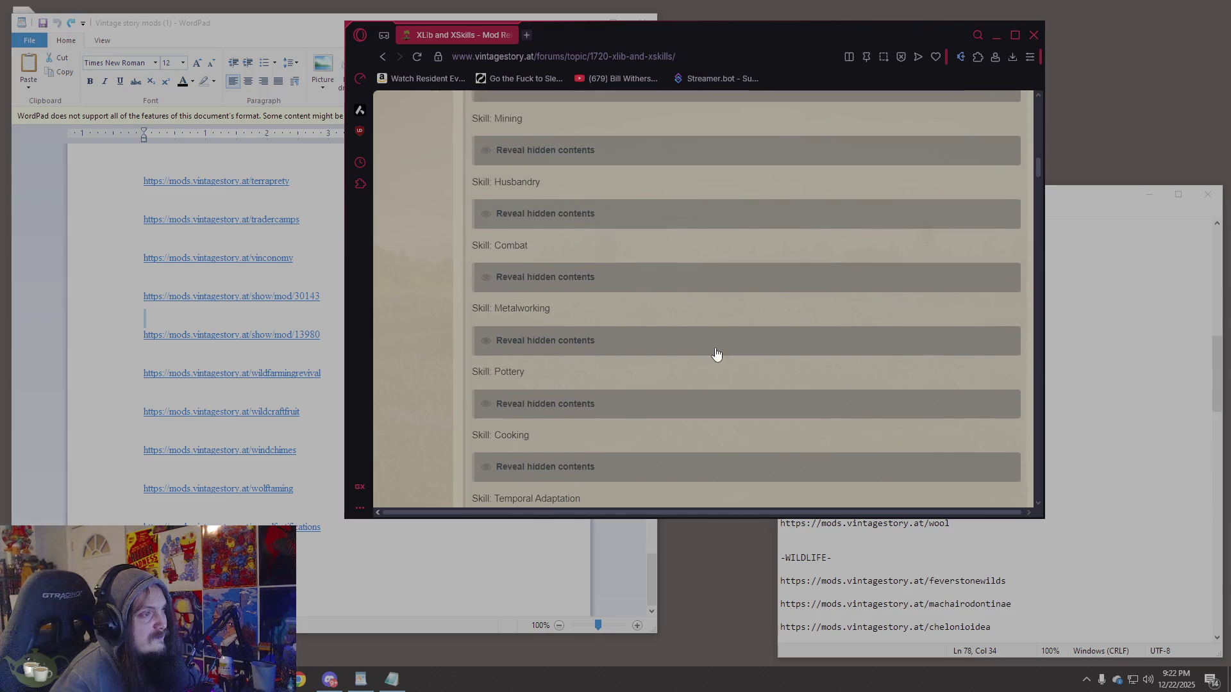
scroll(716, 354, up, 10)
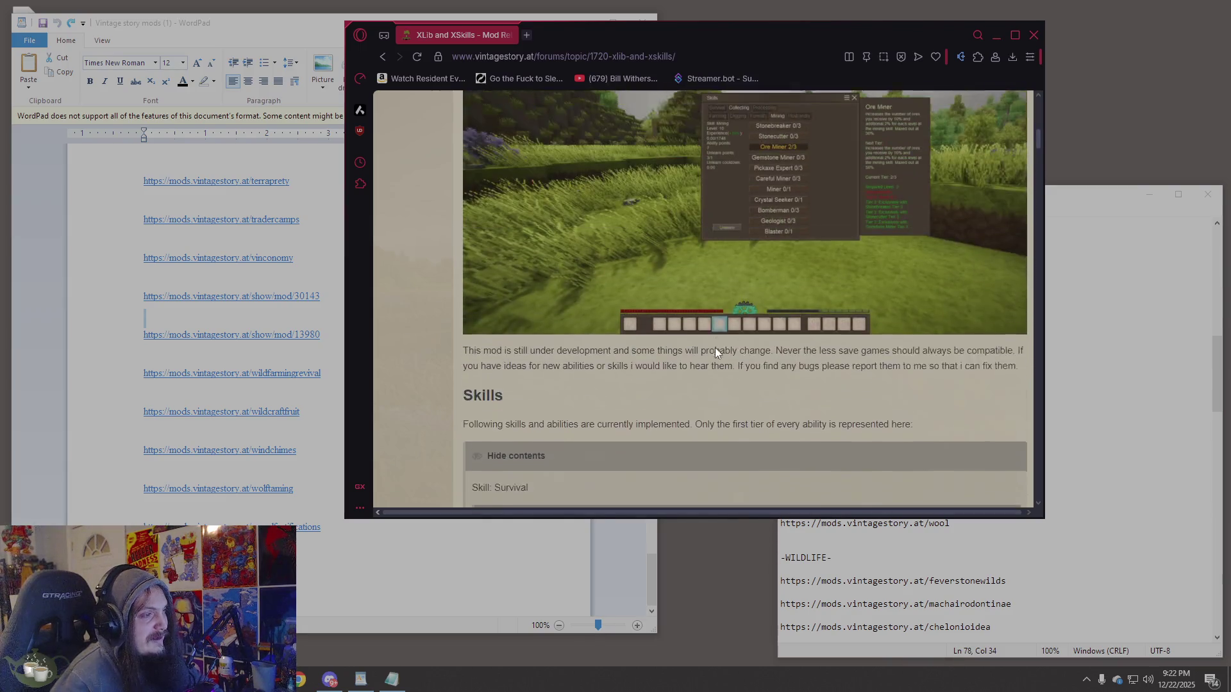
View the skills screenshot enlarged, close it, and close the browser window.
click(834, 286)
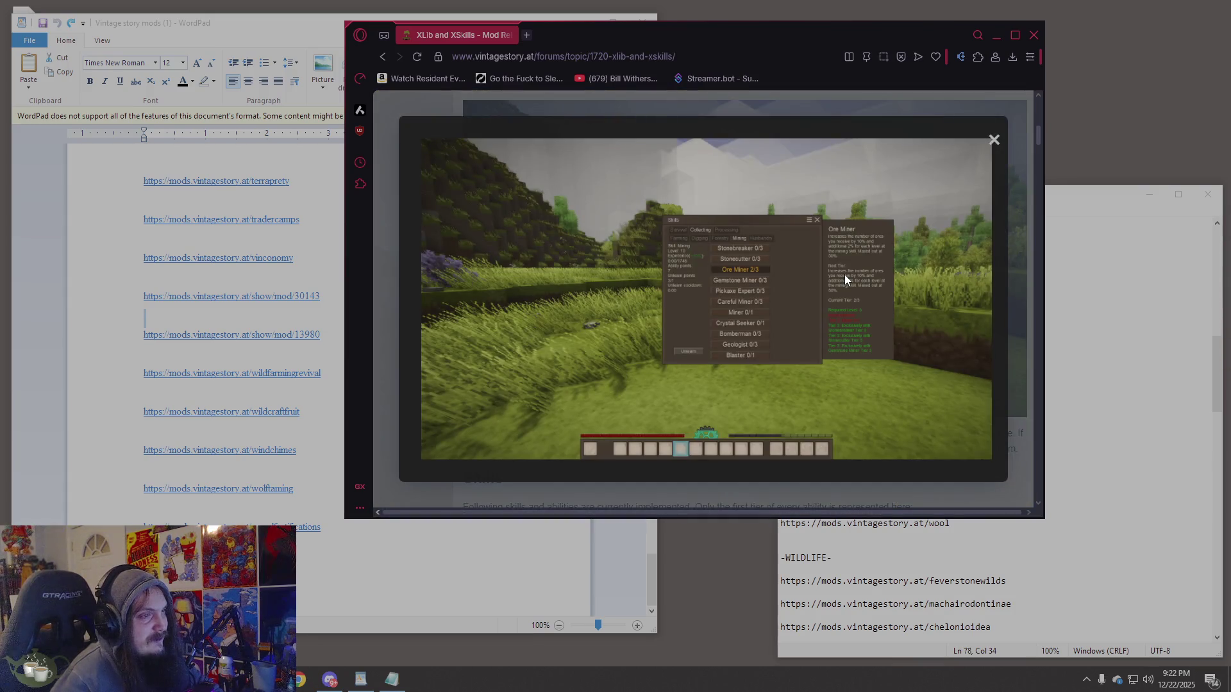
click(1014, 284)
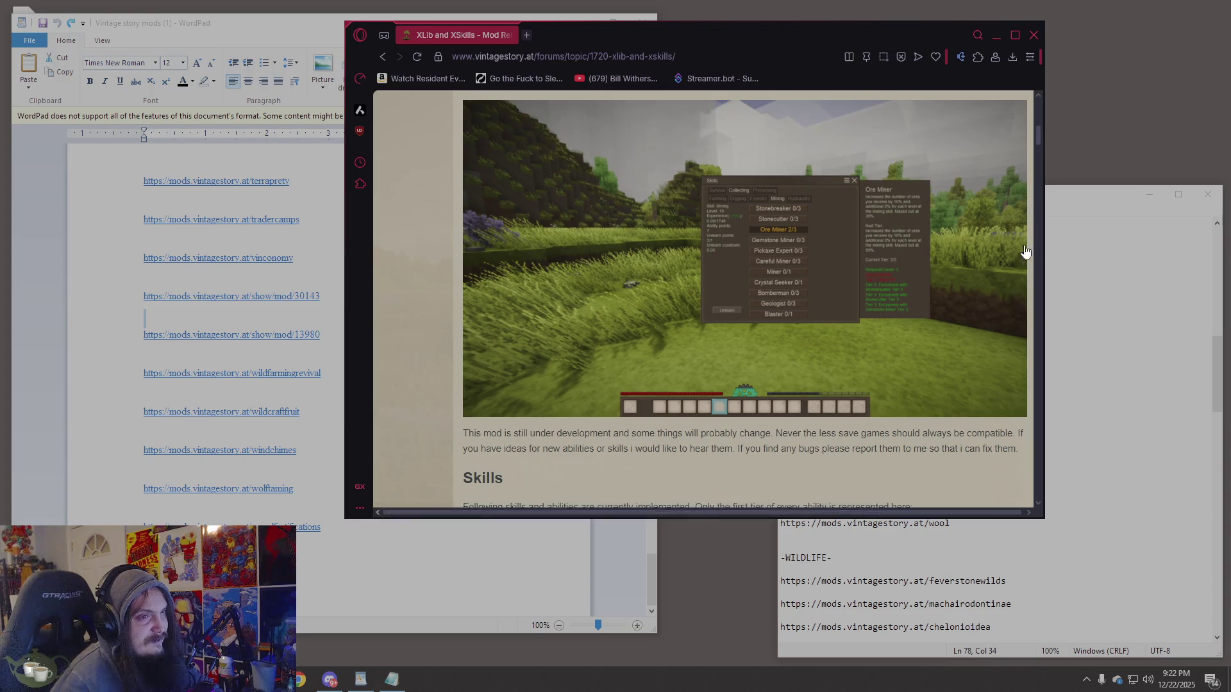
scroll(1014, 284, up, 4)
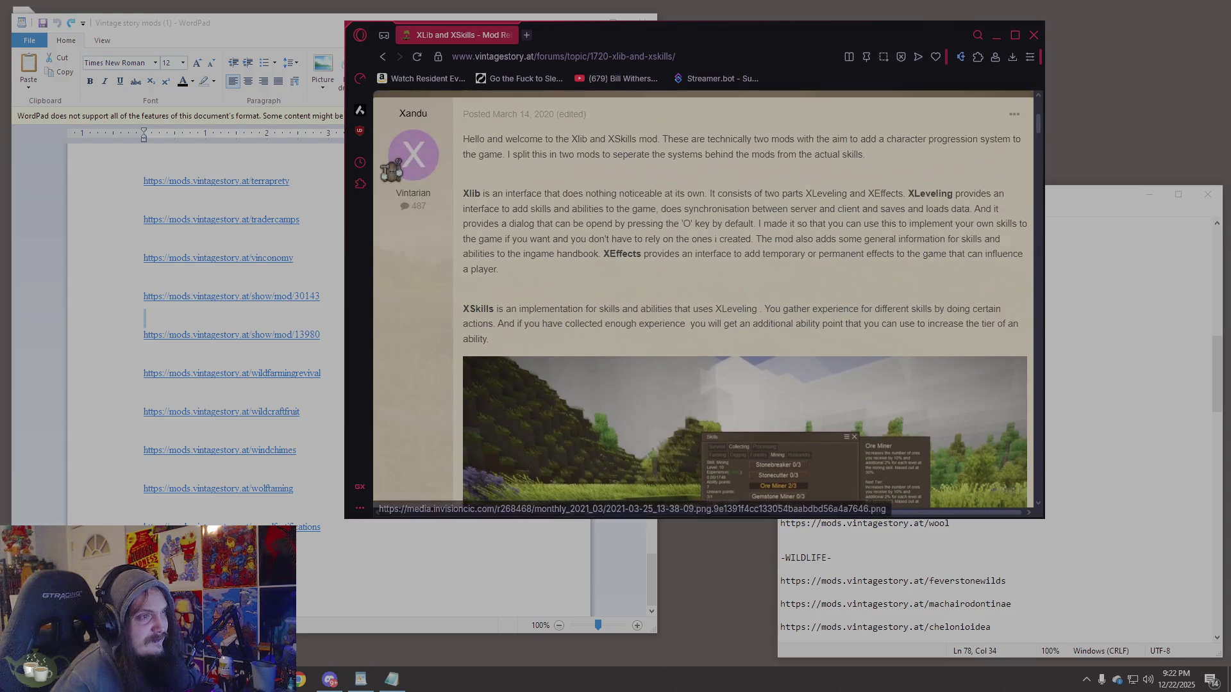
click(1034, 37)
Focus the WordPad mod list, then bring the browser's search results back to the front.
click(511, 389)
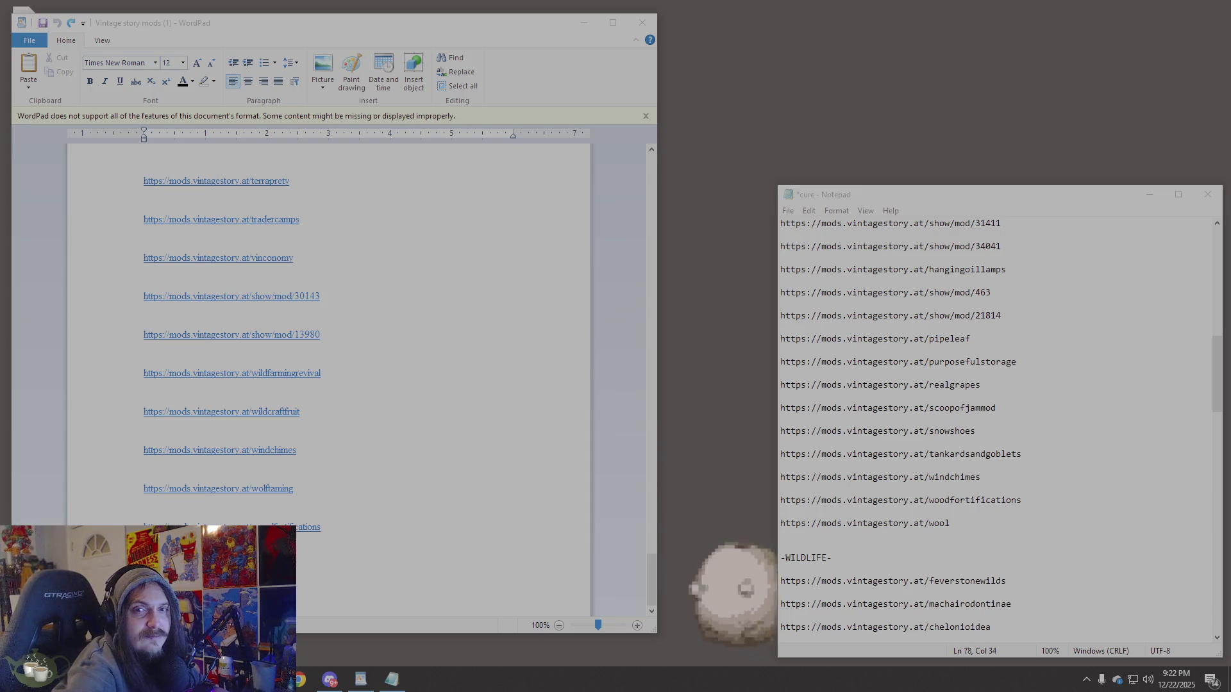
click(96, 680)
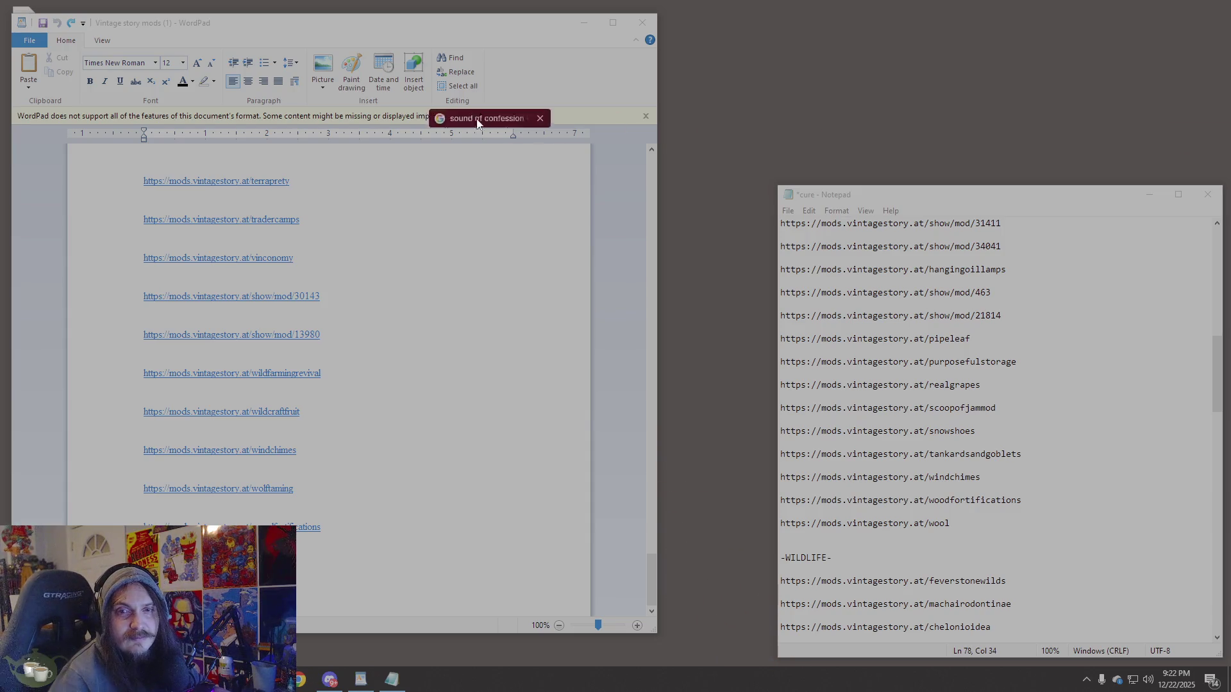
Open the Sound Of Confession mod page from Google and read its opening description.
click(509, 306)
drag(819, 109, 568, 54)
scroll(427, 468, down, 2)
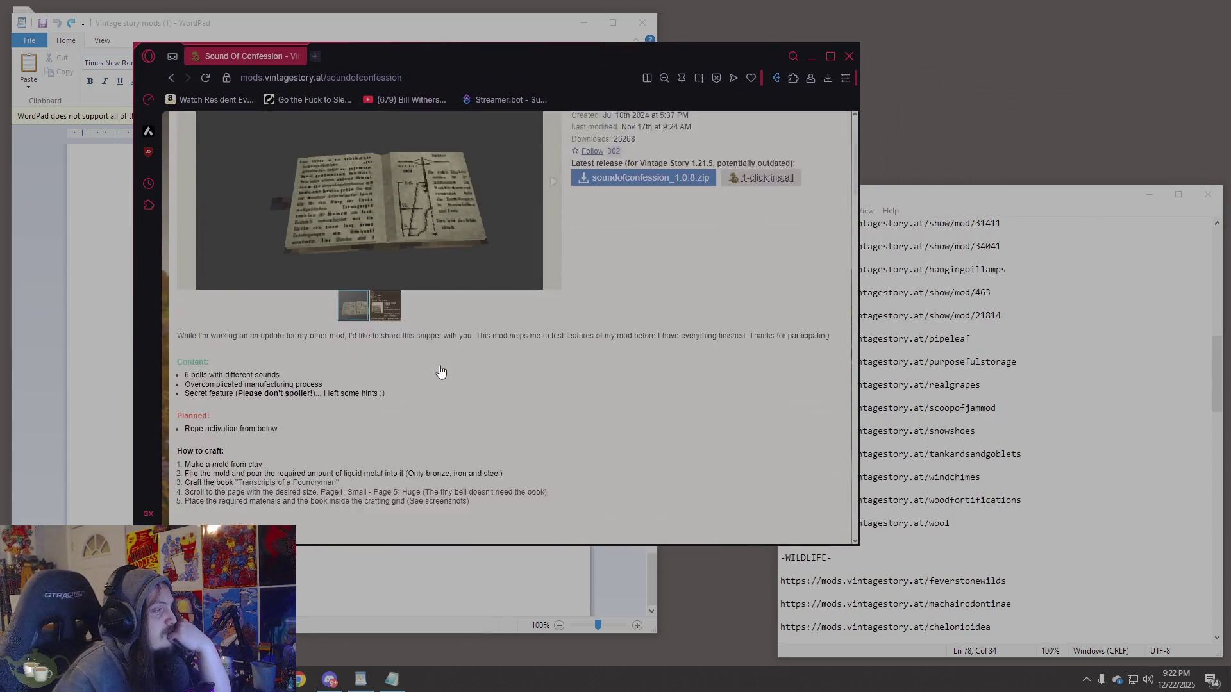
scroll(445, 360, up, 2)
scroll(448, 364, down, 3)
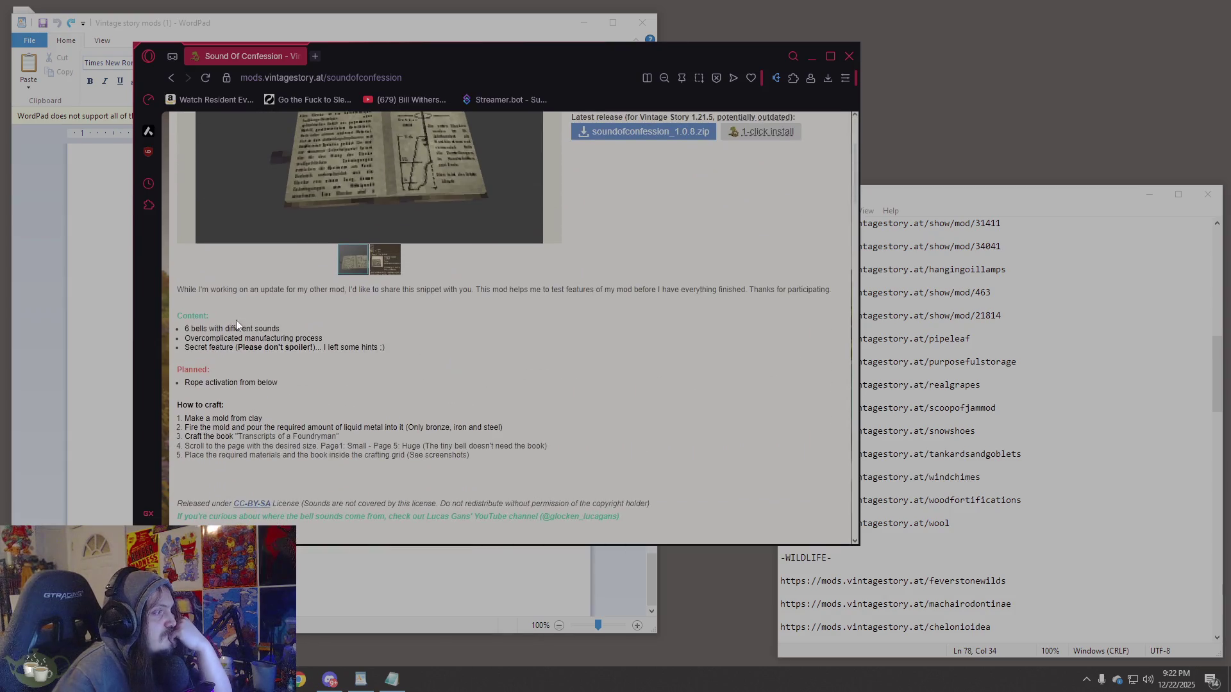
mouse_move(187, 289)
mouse_down()
mouse_move(559, 309)
mouse_move(608, 344)
mouse_up()
click(607, 343)
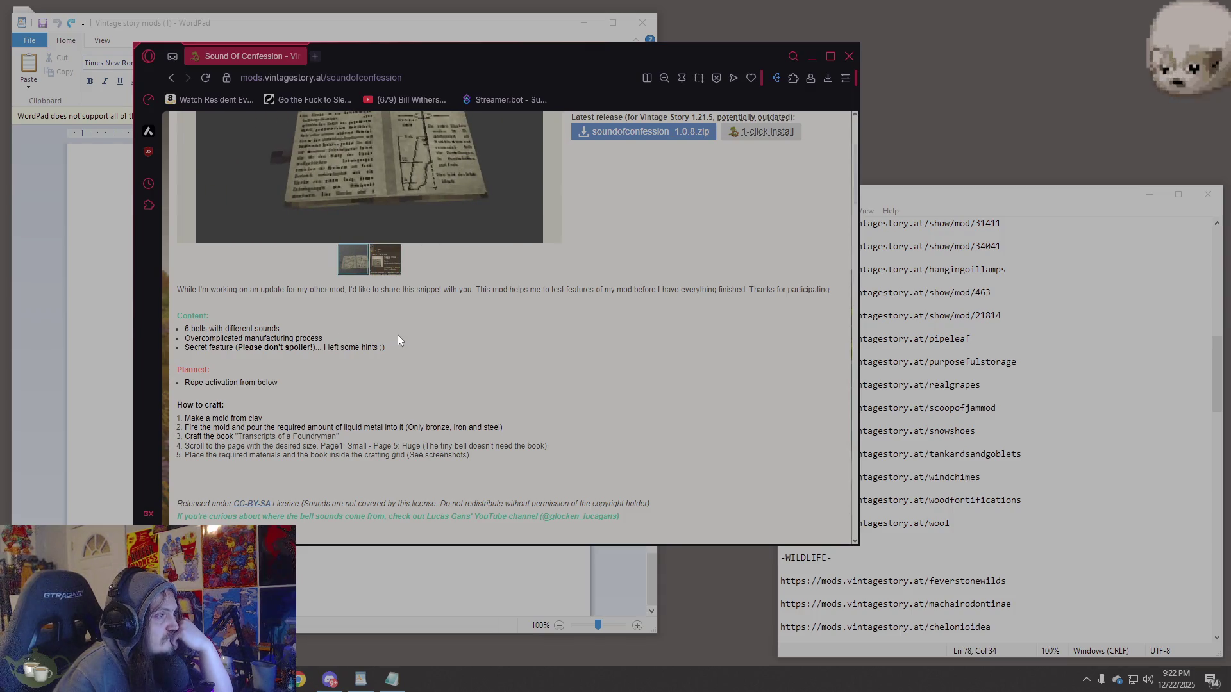
Scroll through the crafting steps and comments, then return to the Notepad list.
scroll(398, 330, up, 2)
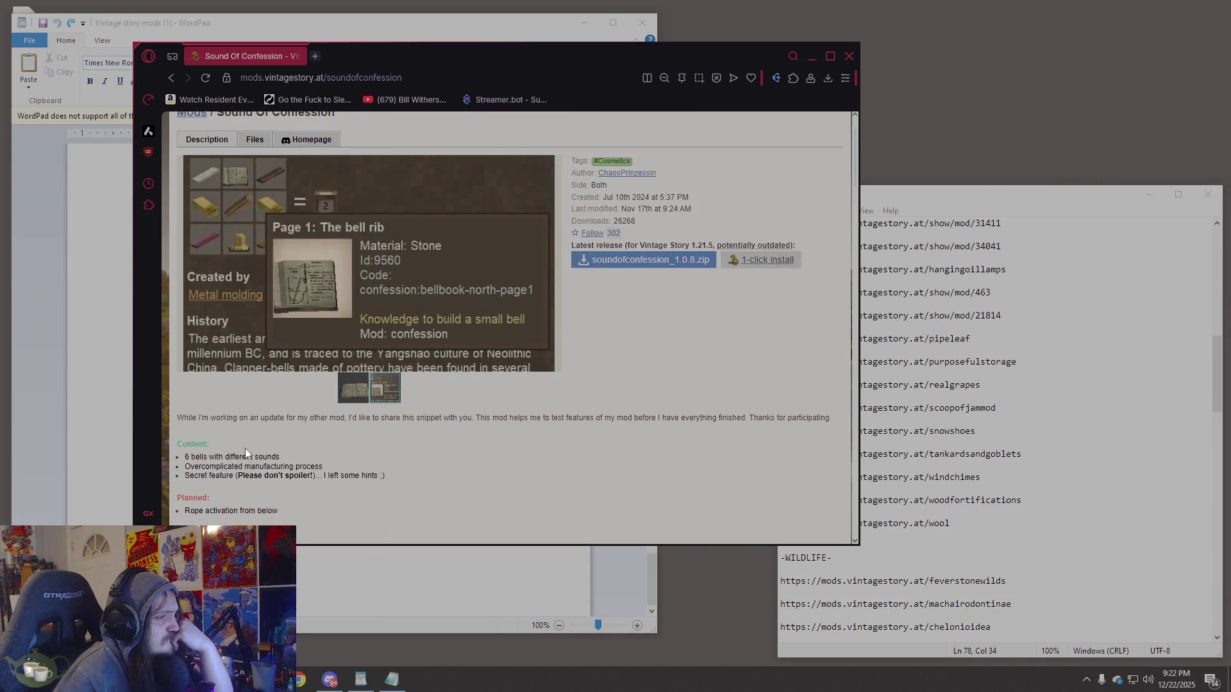
scroll(440, 420, down, 3)
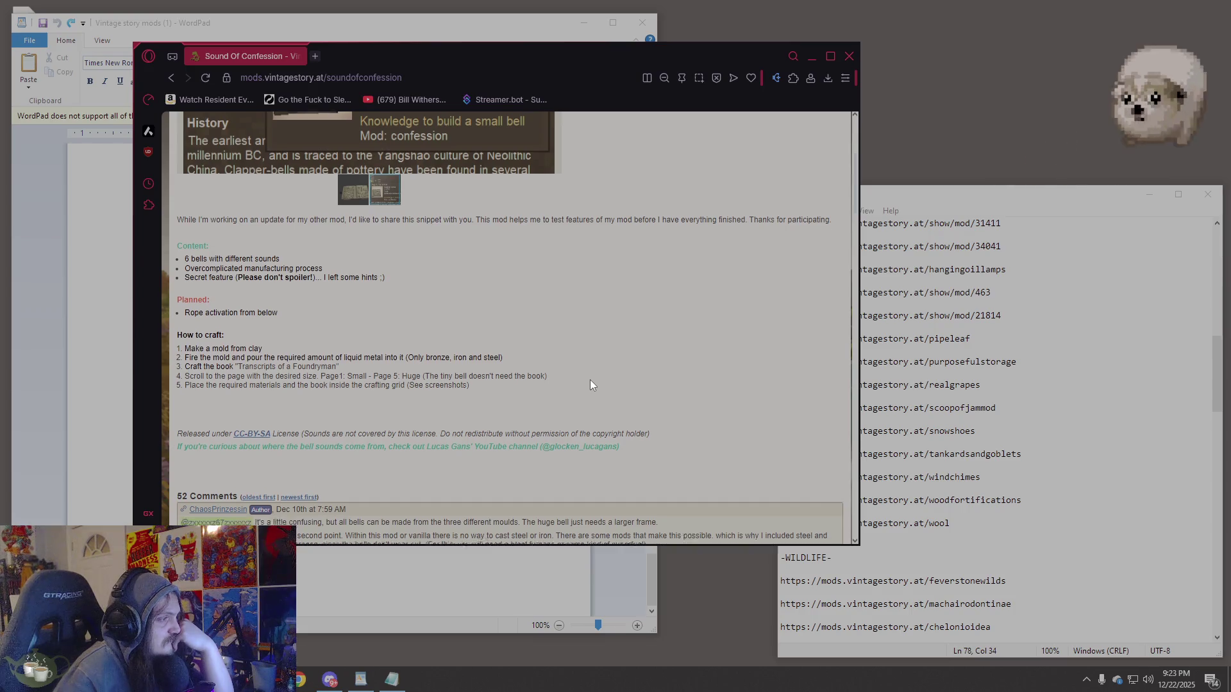
scroll(591, 385, down, 2)
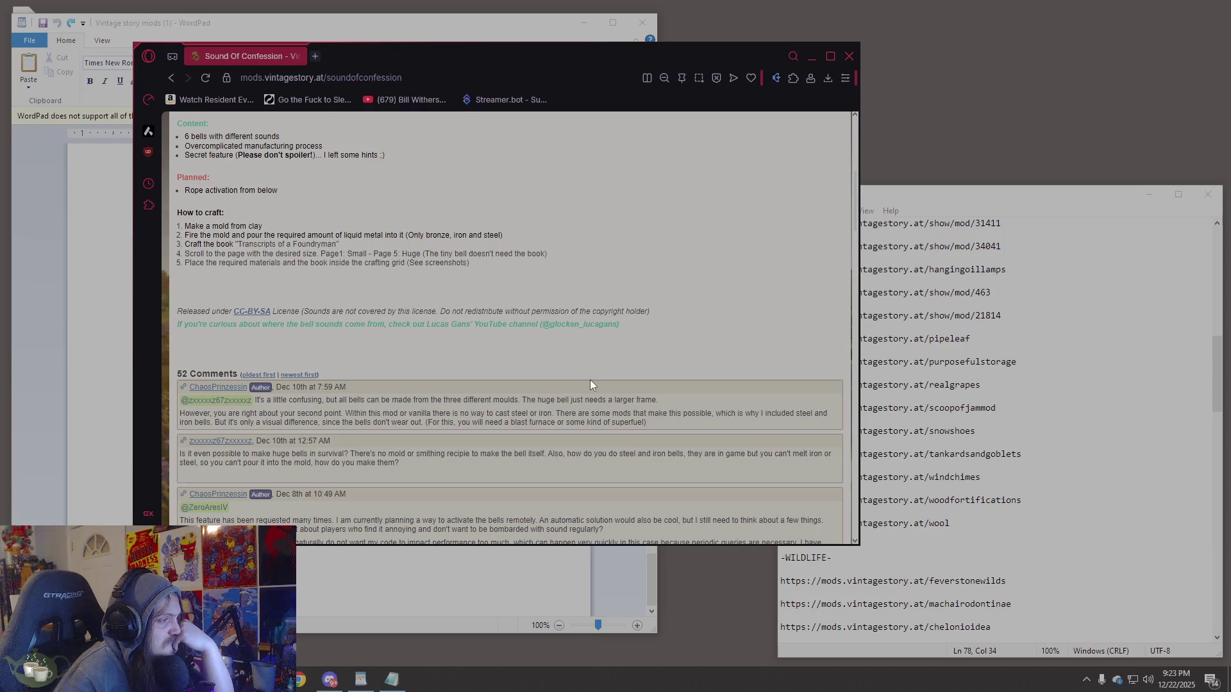
scroll(591, 380, down, 3)
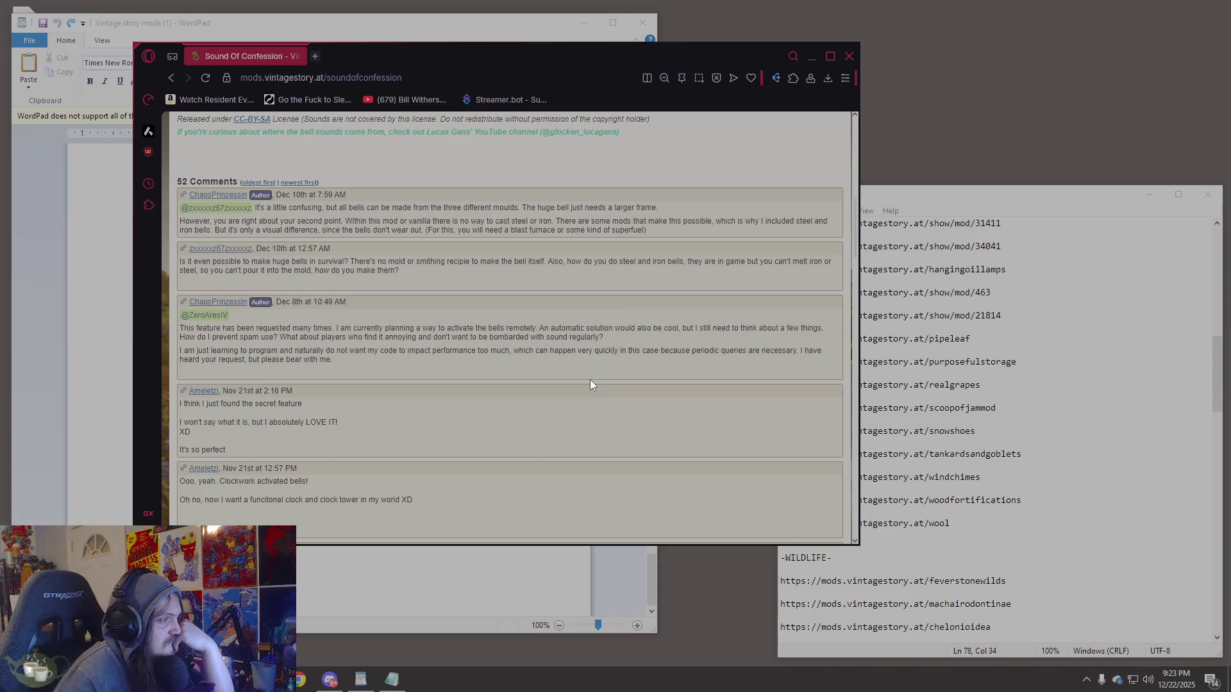
scroll(594, 379, down, 2)
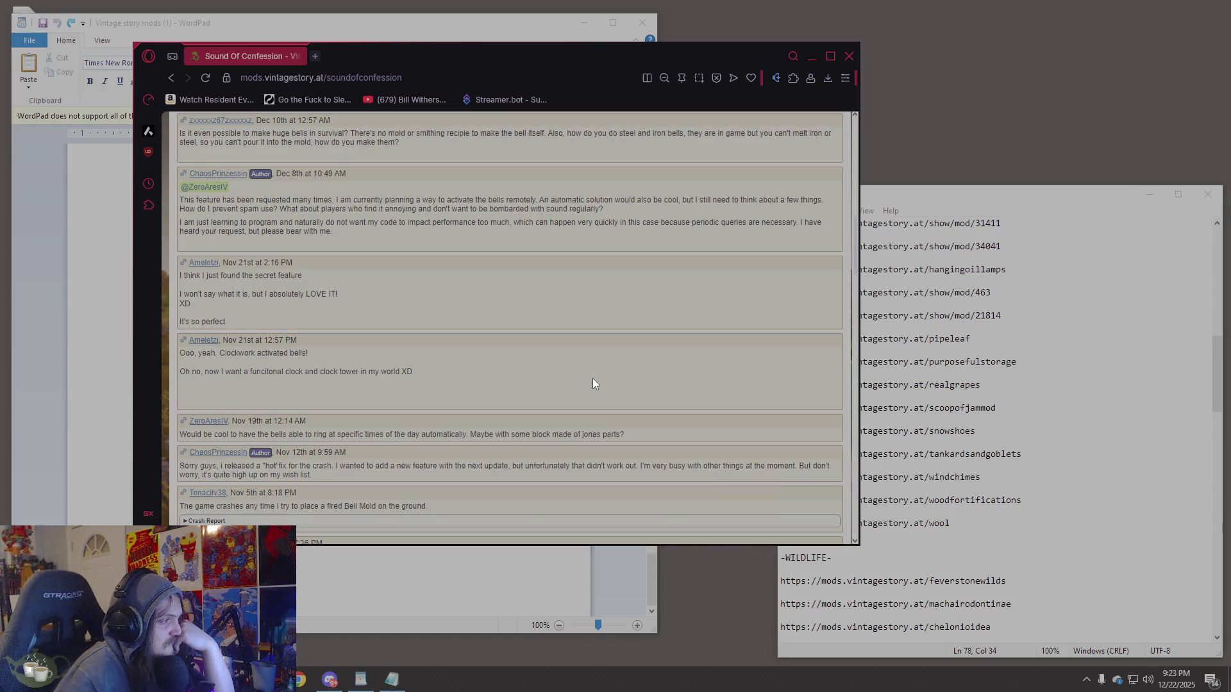
scroll(593, 383, up, 10)
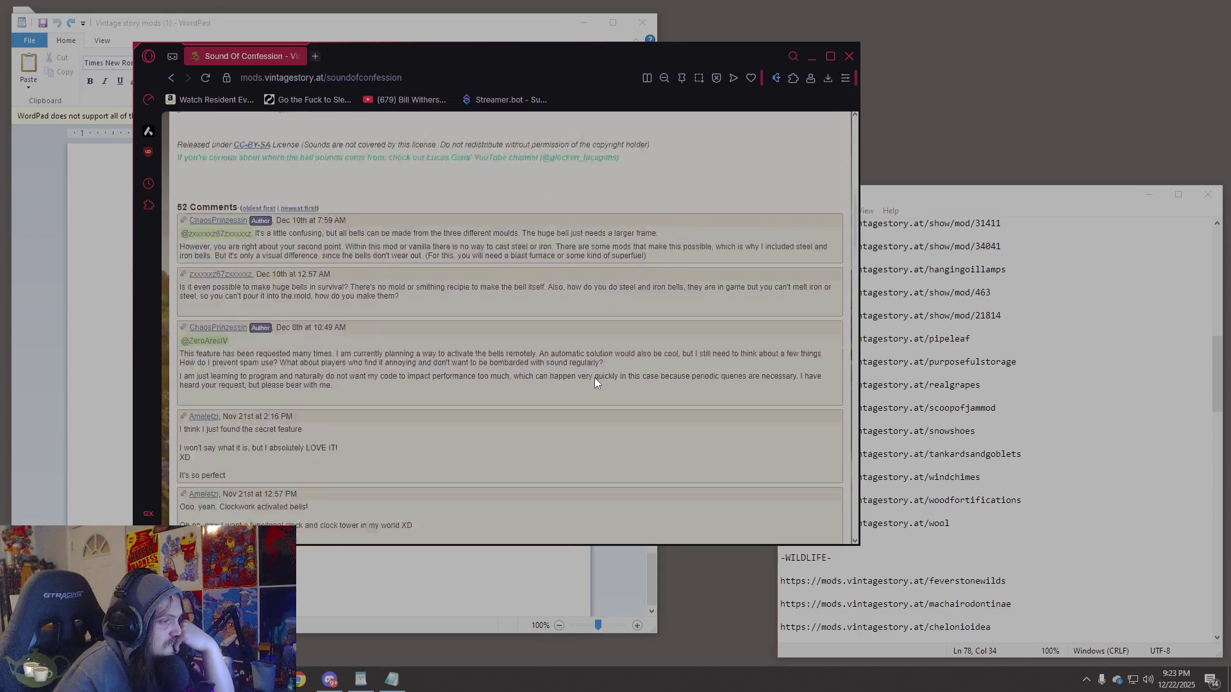
scroll(596, 378, up, 2)
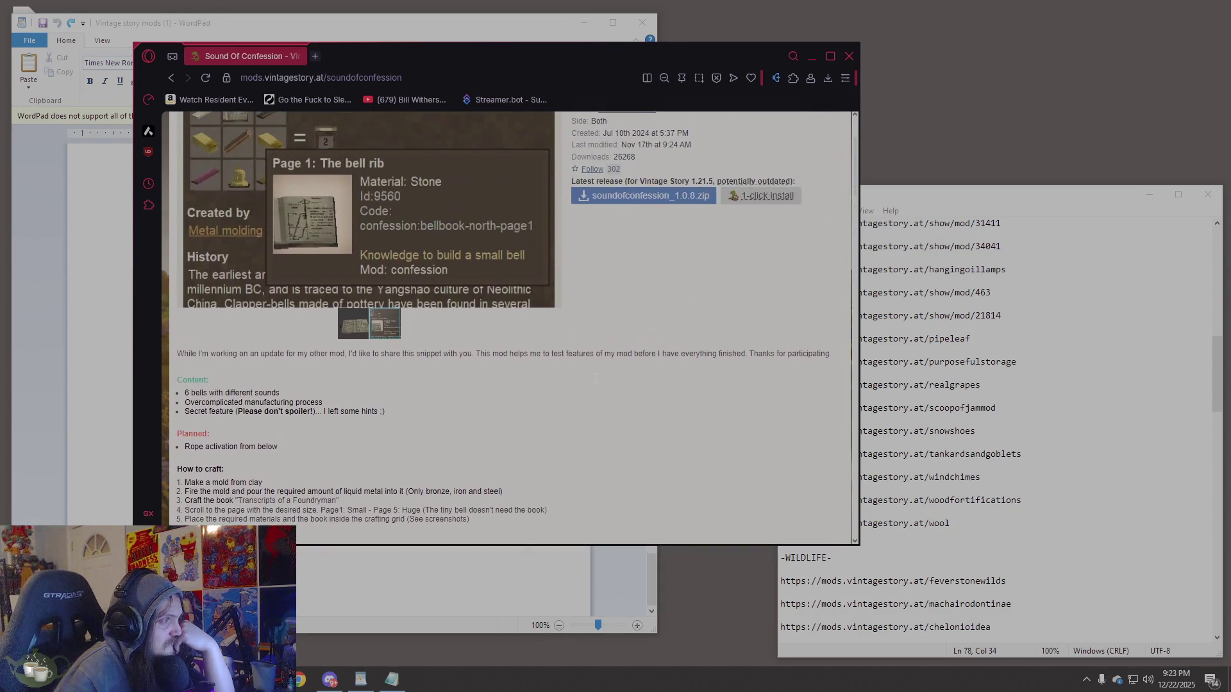
scroll(595, 383, up, 1)
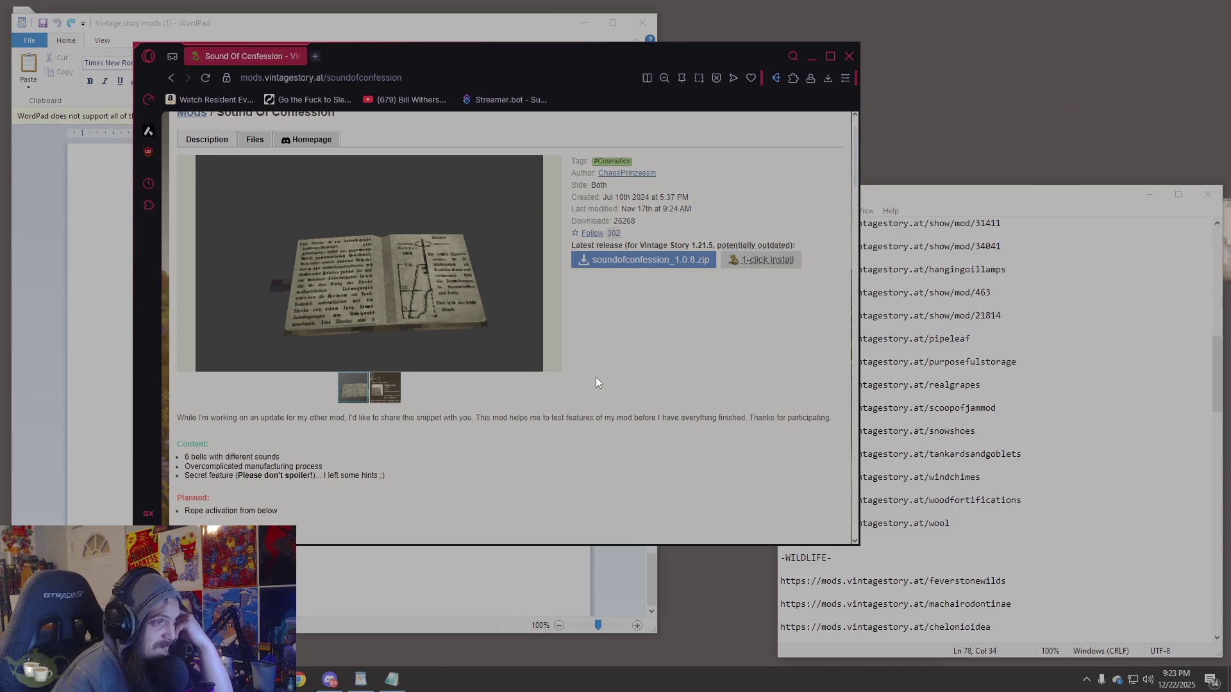
scroll(599, 380, up, 1)
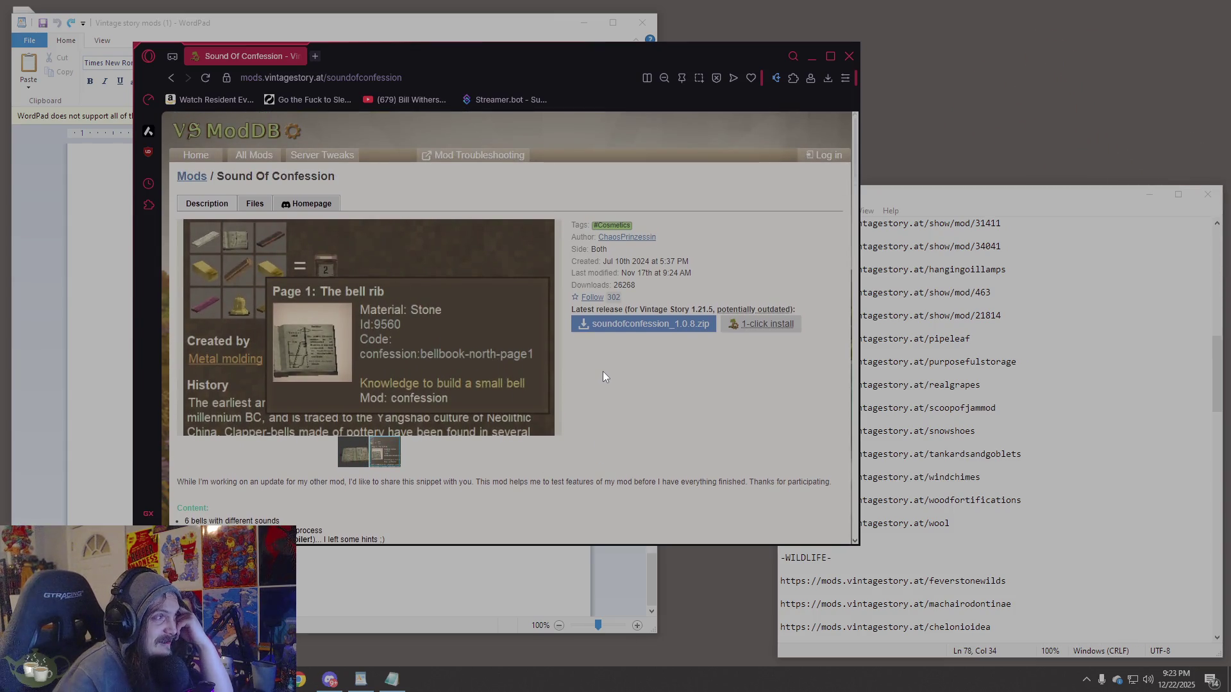
scroll(603, 372, down, 1)
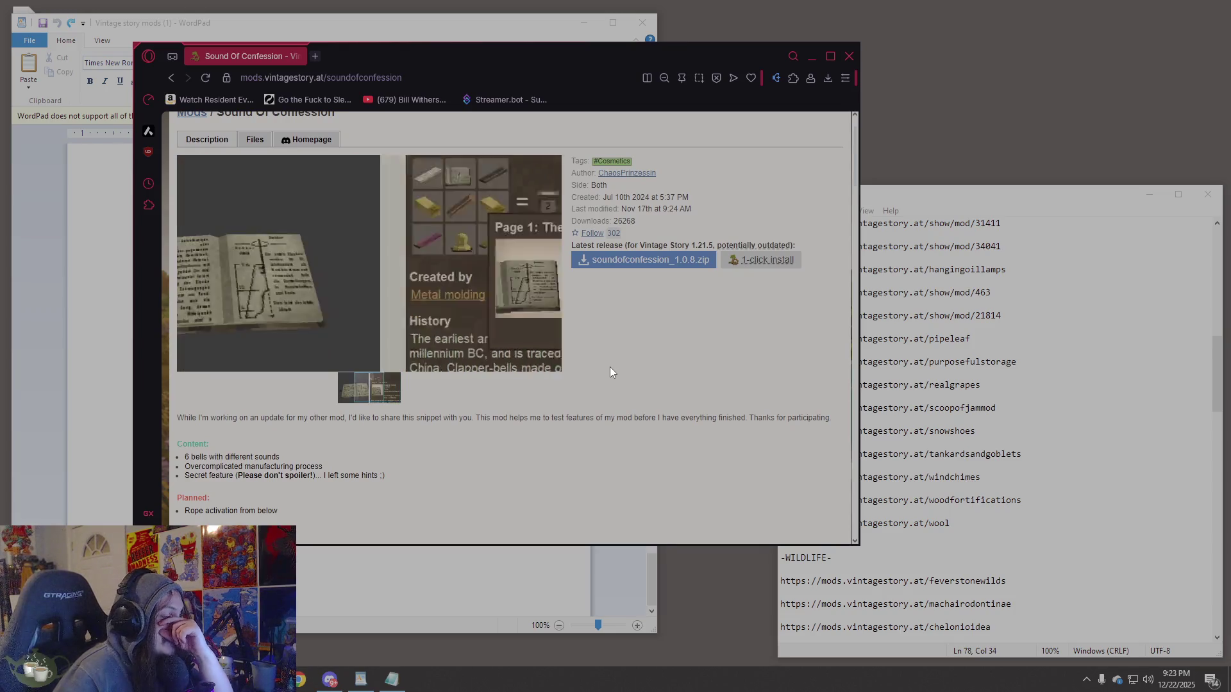
scroll(609, 371, down, 3)
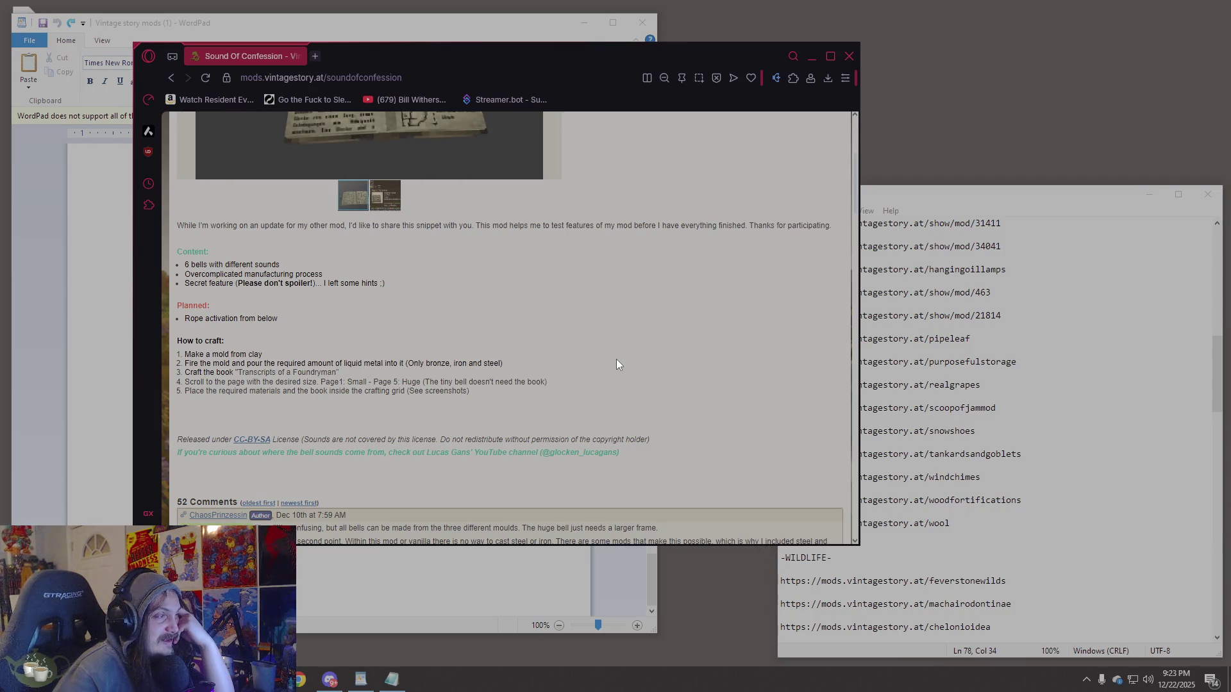
scroll(619, 365, up, 4)
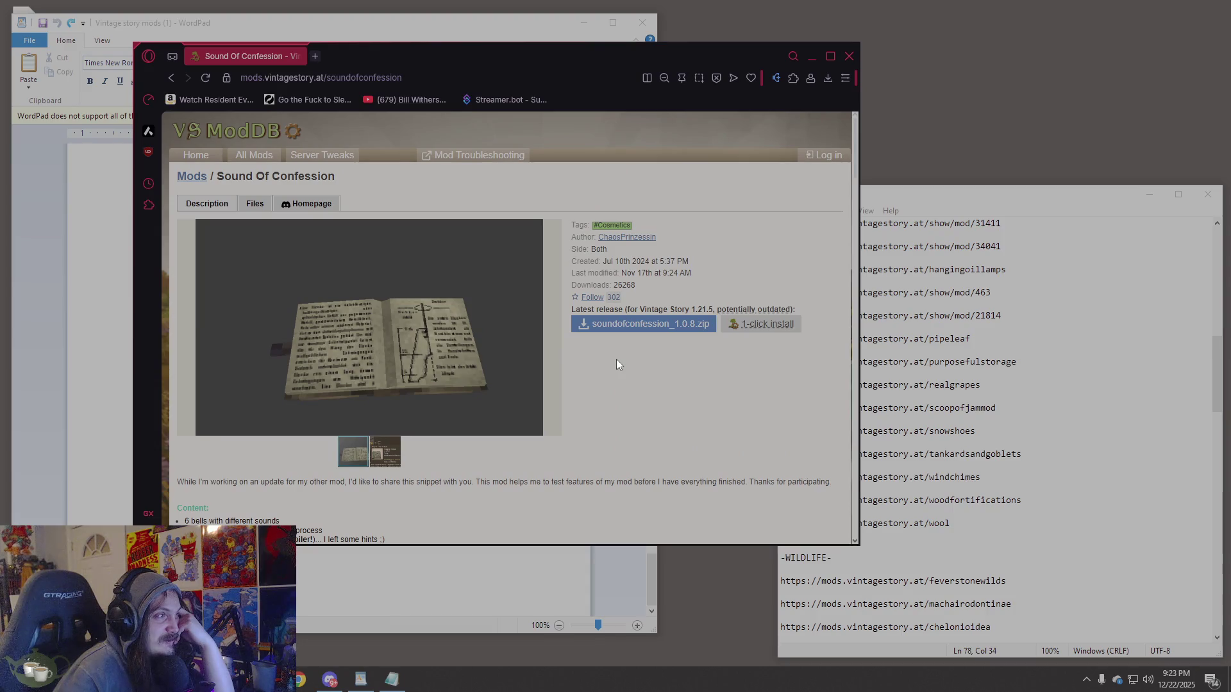
scroll(617, 364, down, 6)
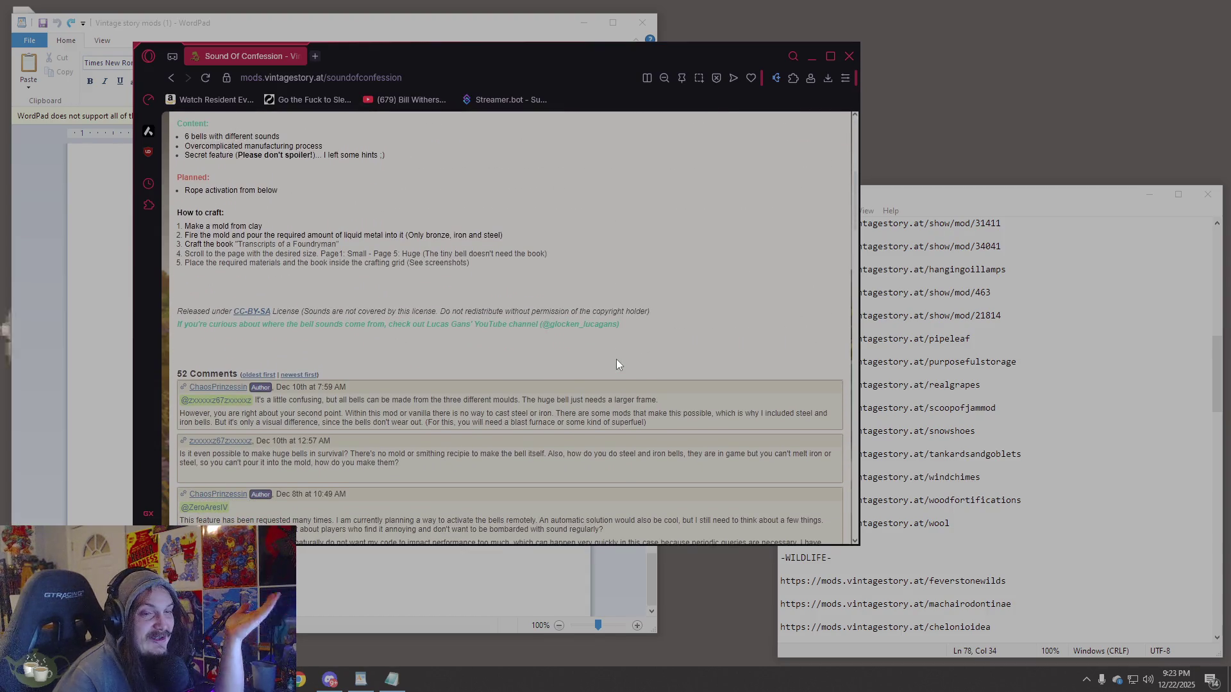
scroll(619, 361, up, 6)
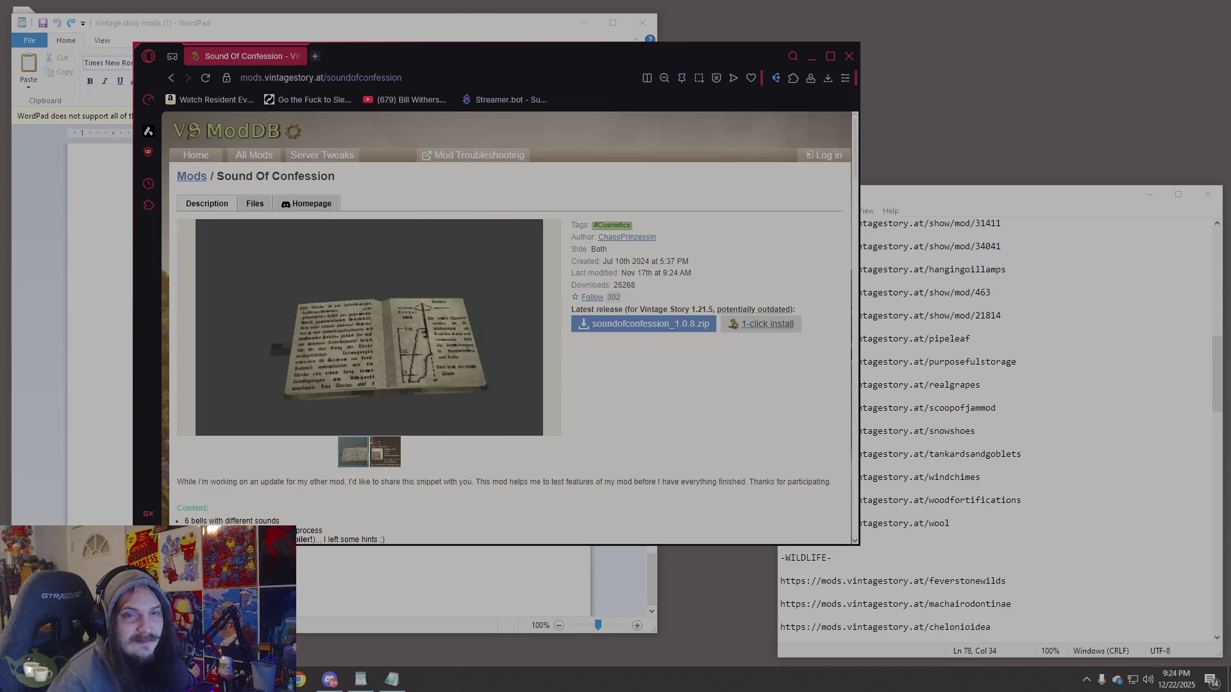
click(1121, 294)
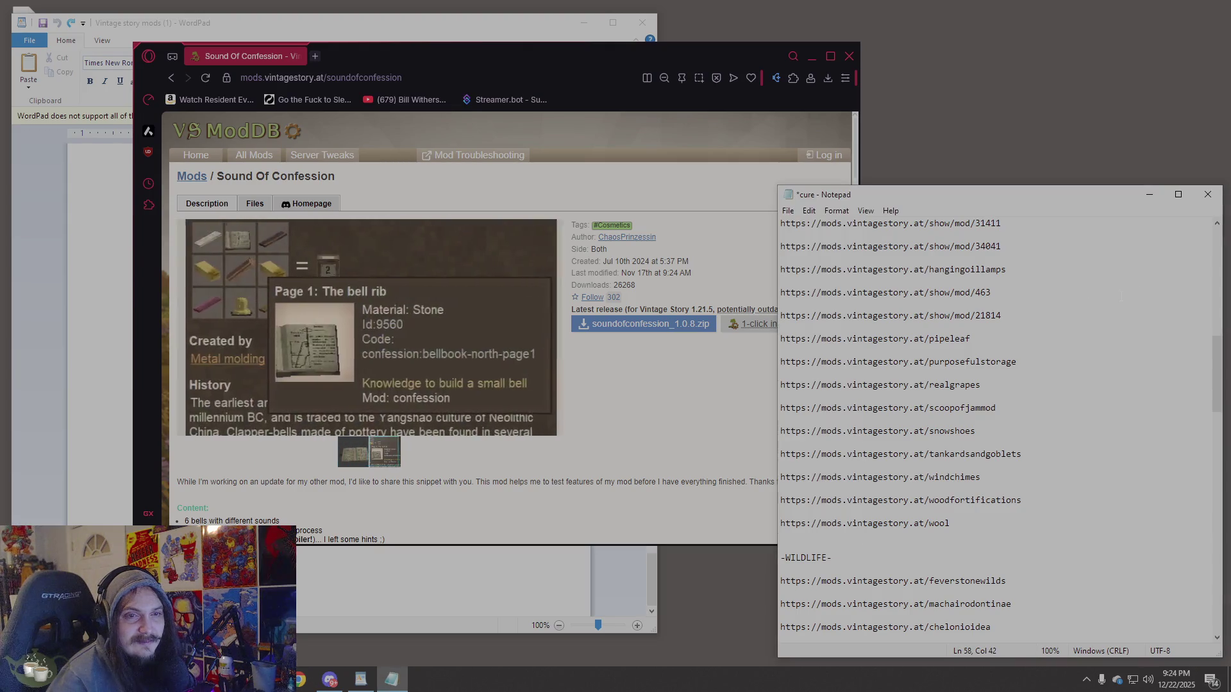
Search the Notepad list for 'sortable storage' both downward and upward, finding no match.
key(ctrl+f)
click(984, 329)
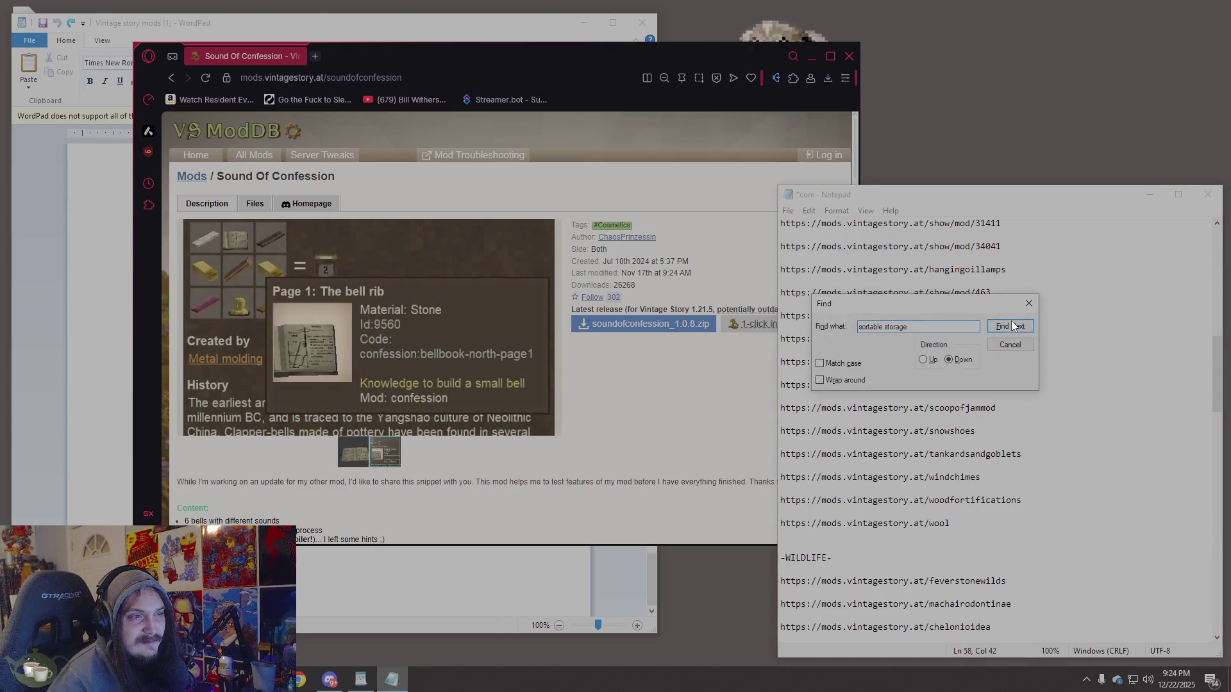
key(Return)
click(667, 385)
click(924, 360)
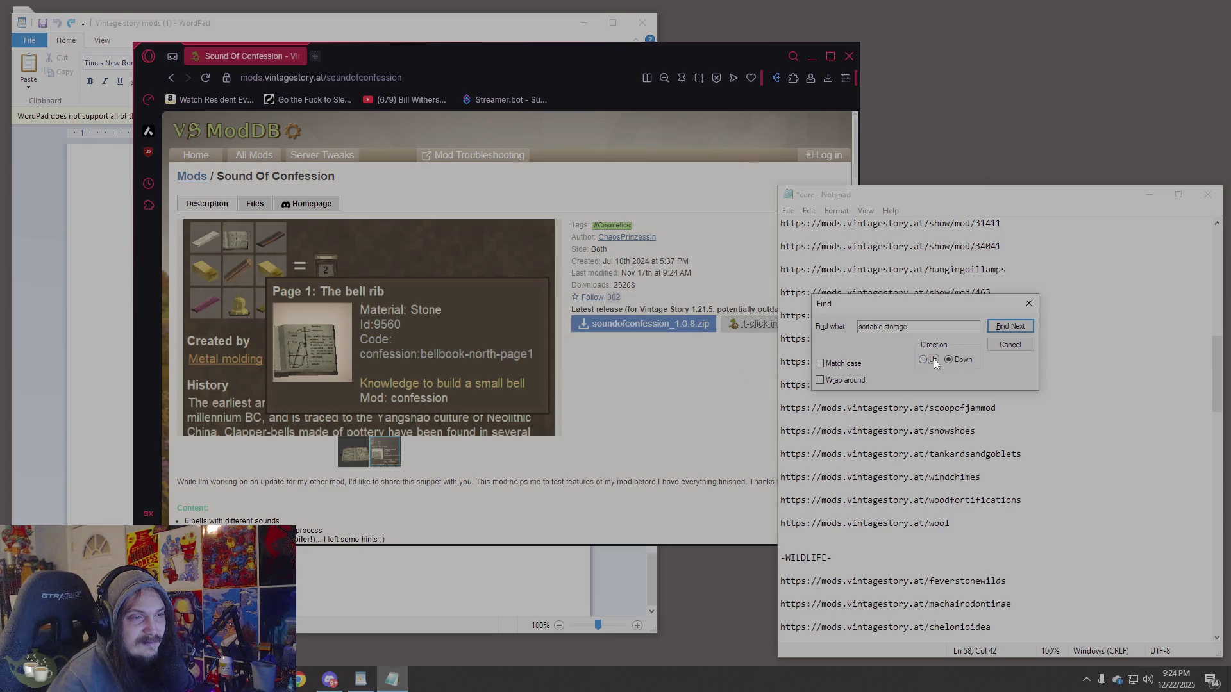
click(1010, 327)
click(666, 386)
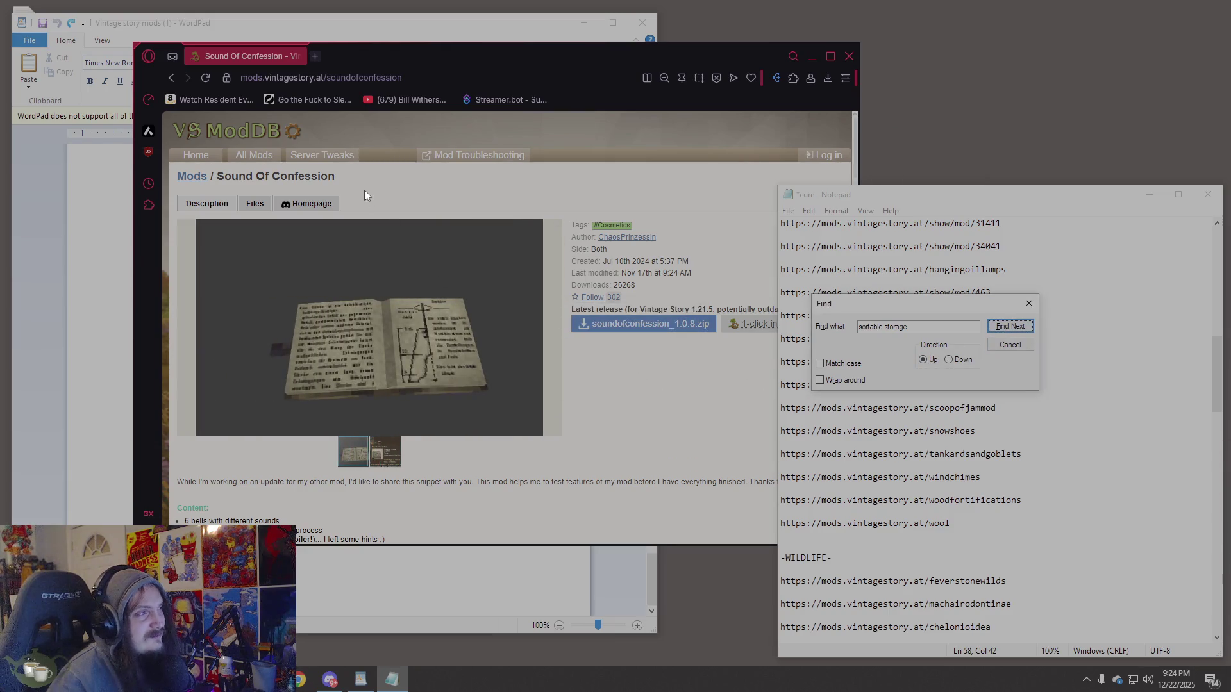
Search VS ModDB's mod list for 'sortable storage' in the Text field.
click(235, 157)
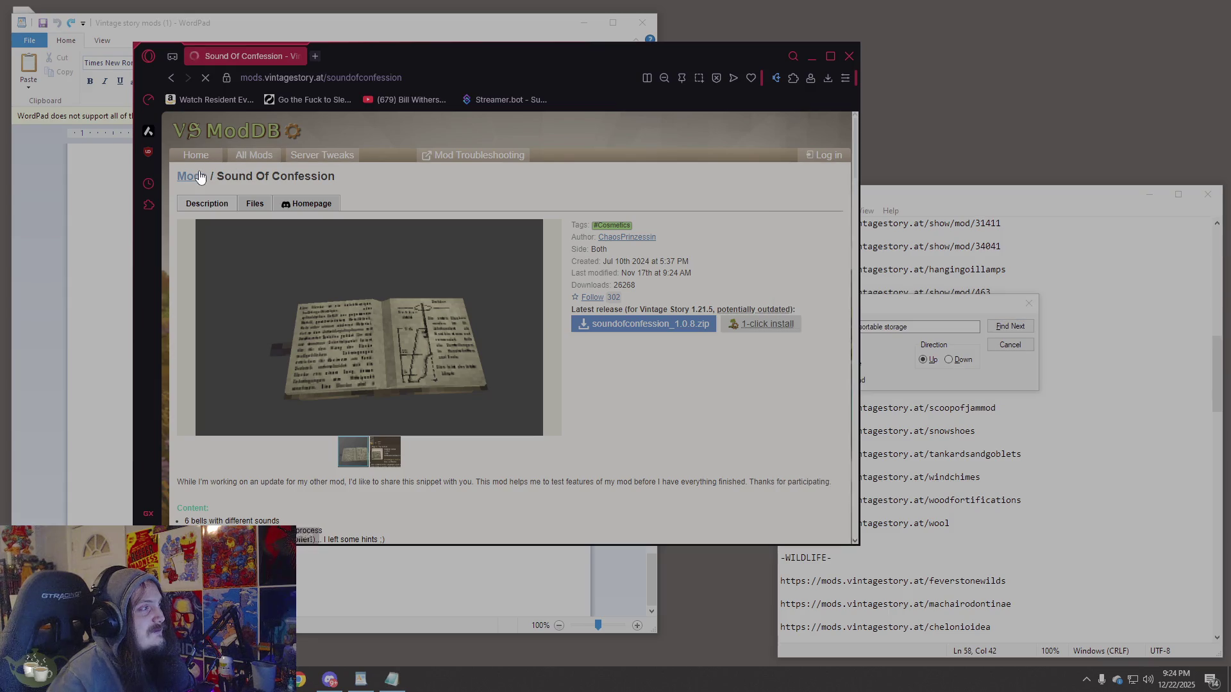
click(215, 187)
text(sortable storage)
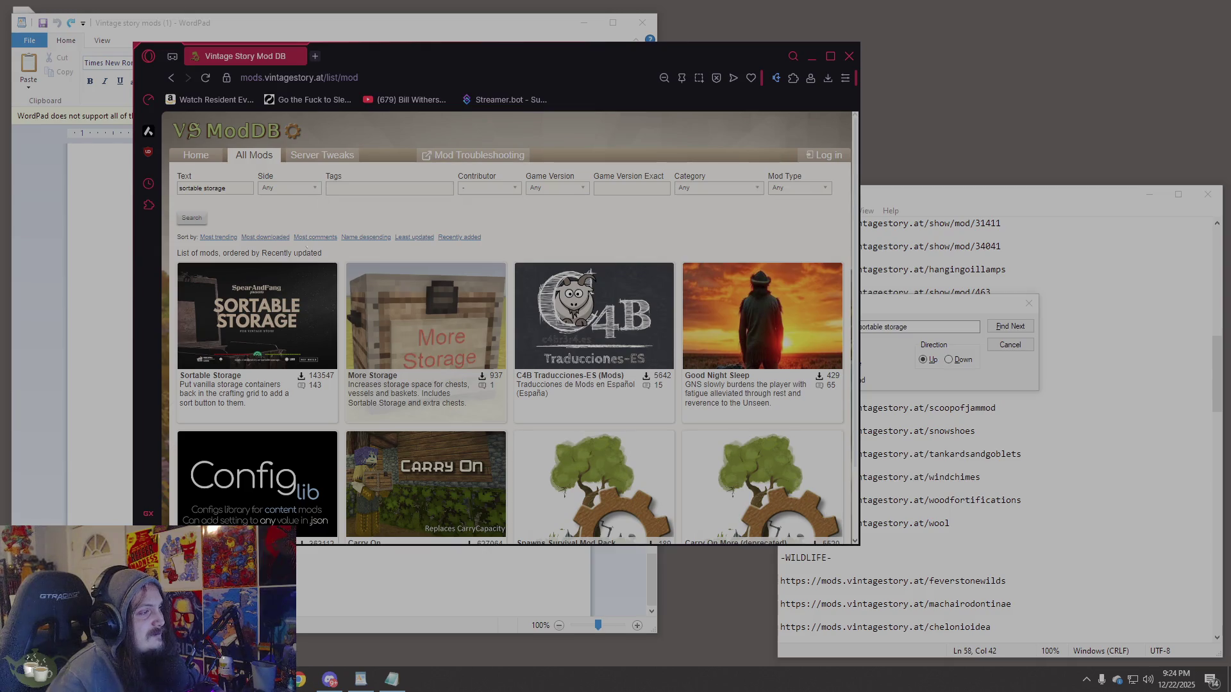
Open the Sortable Storage mod page, view its second screenshot, and select its address.
click(246, 331)
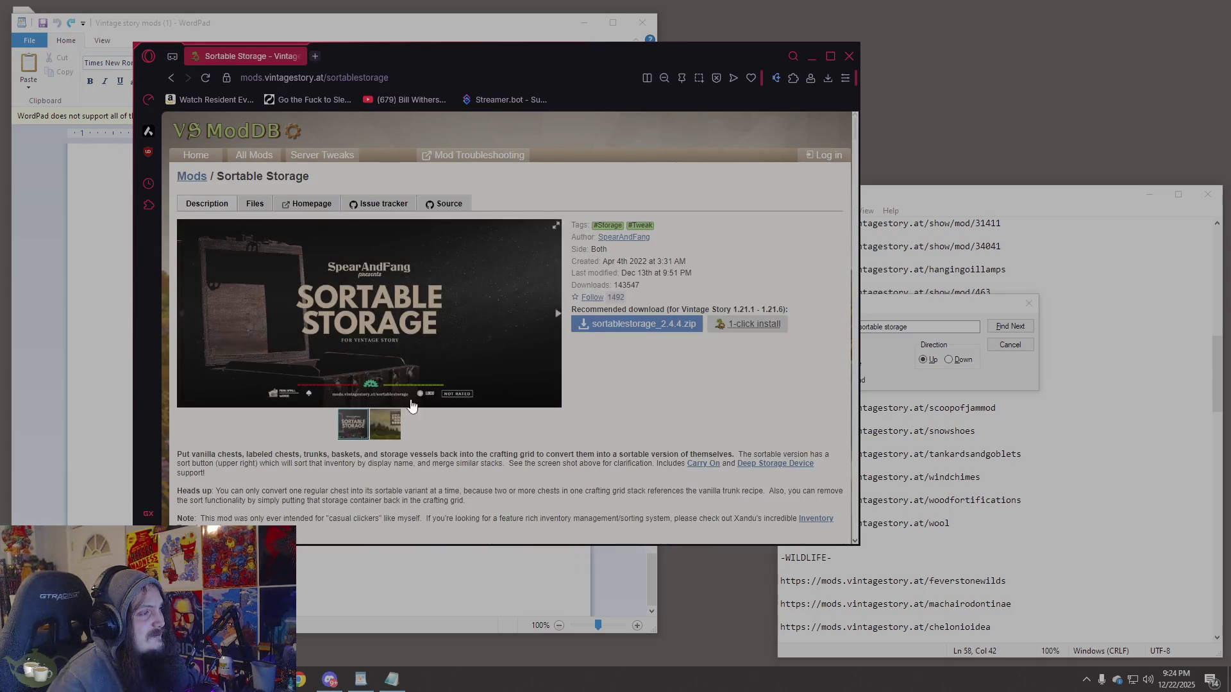
click(391, 425)
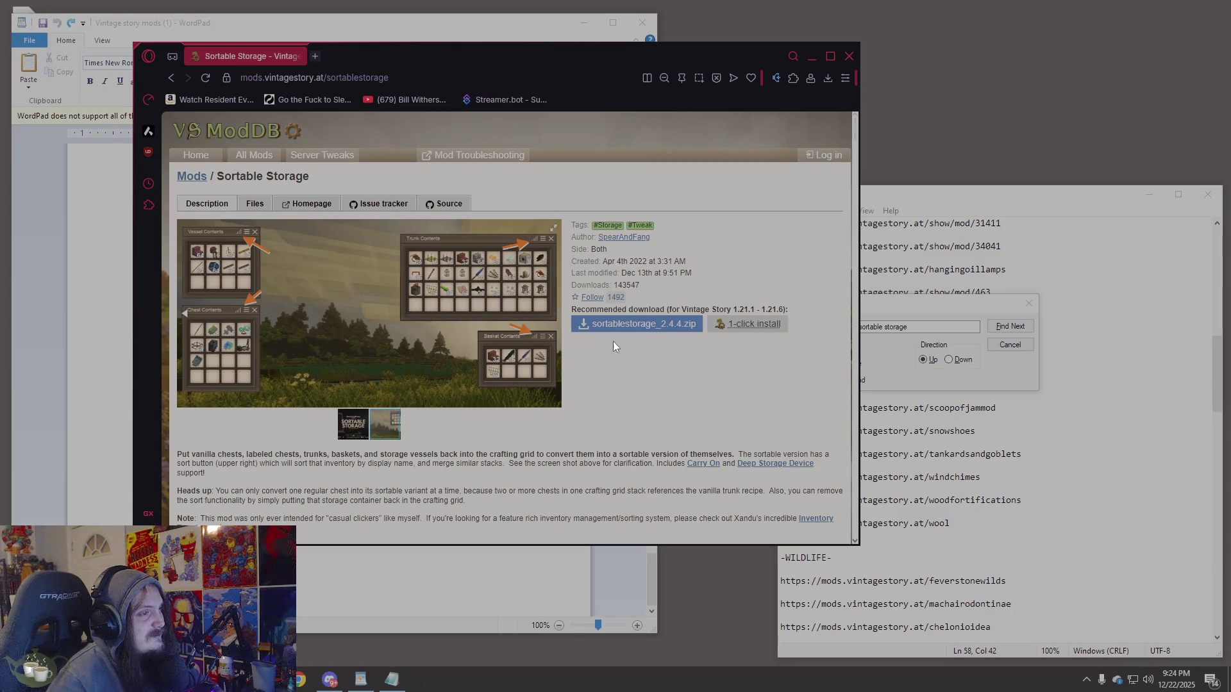
click(368, 77)
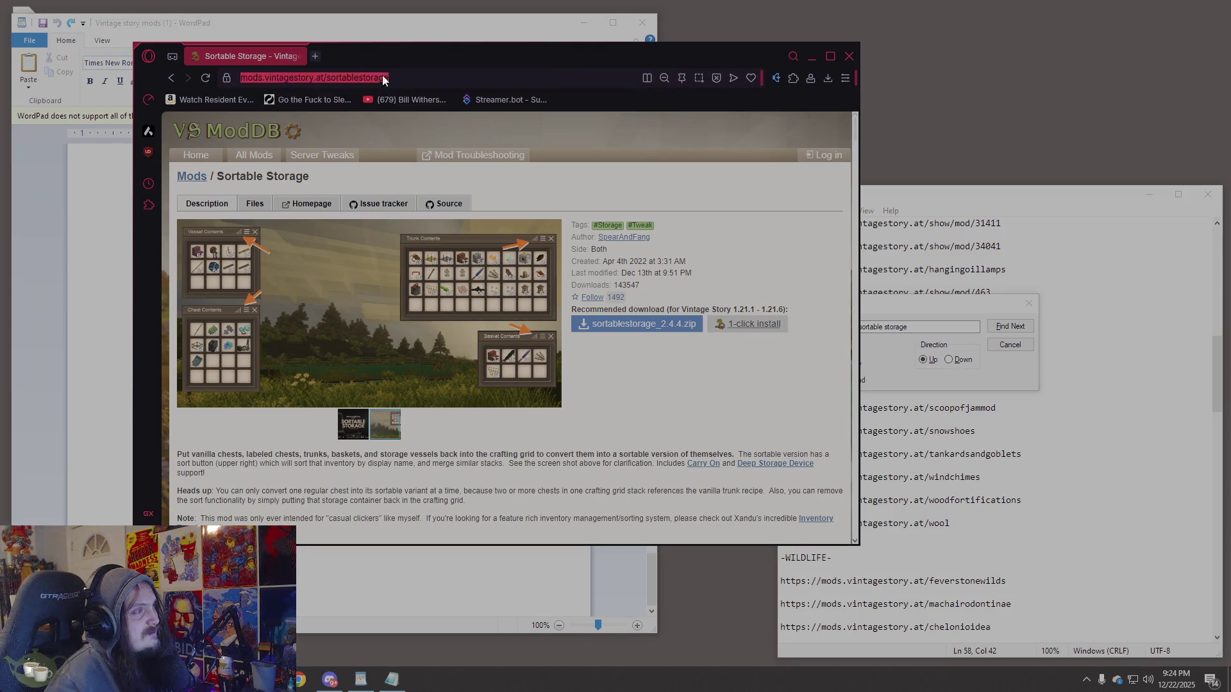
Paste the Sortable Storage address on a new line at the end of the Notepad list.
click(1043, 379)
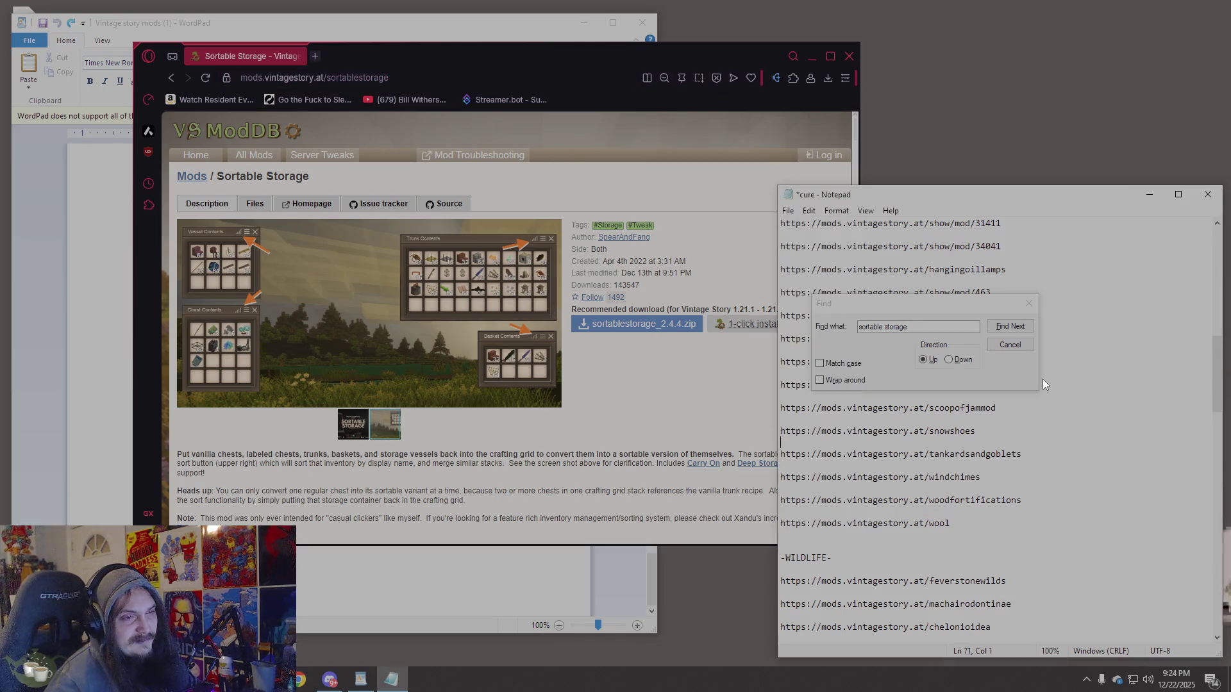
click(1010, 345)
scroll(1022, 385, down, 10)
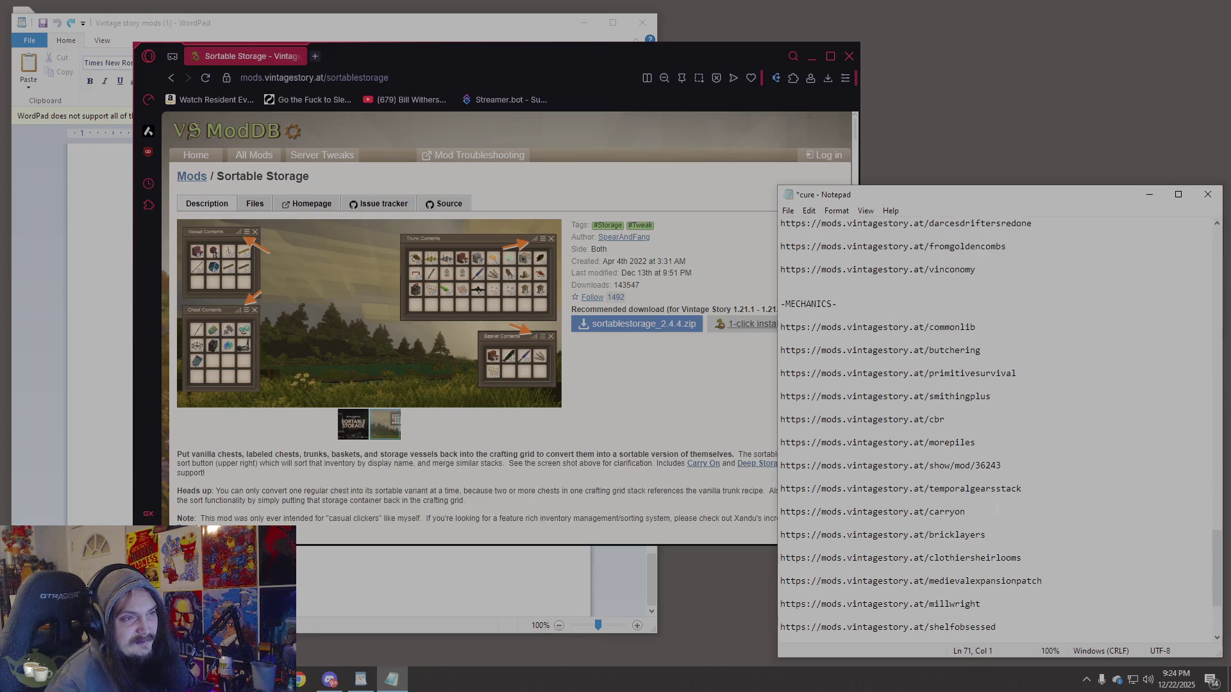
click(781, 592)
key(Return)
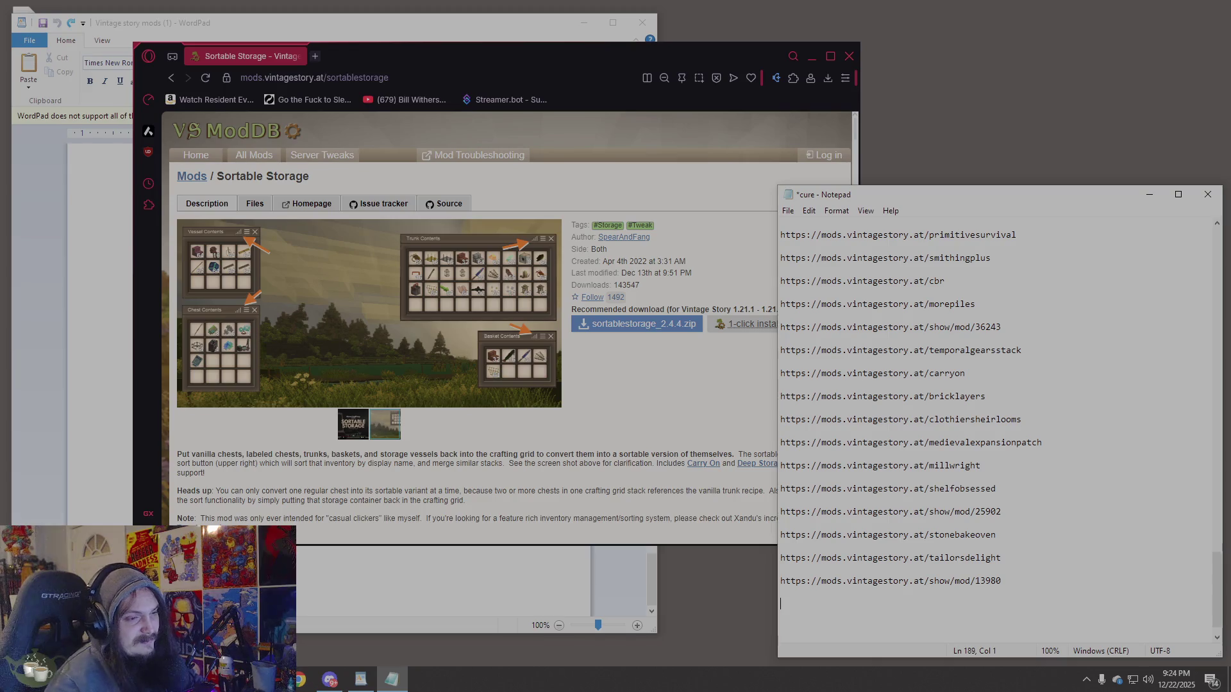
text(https://mods.vintagestory.at/sortablestorage)
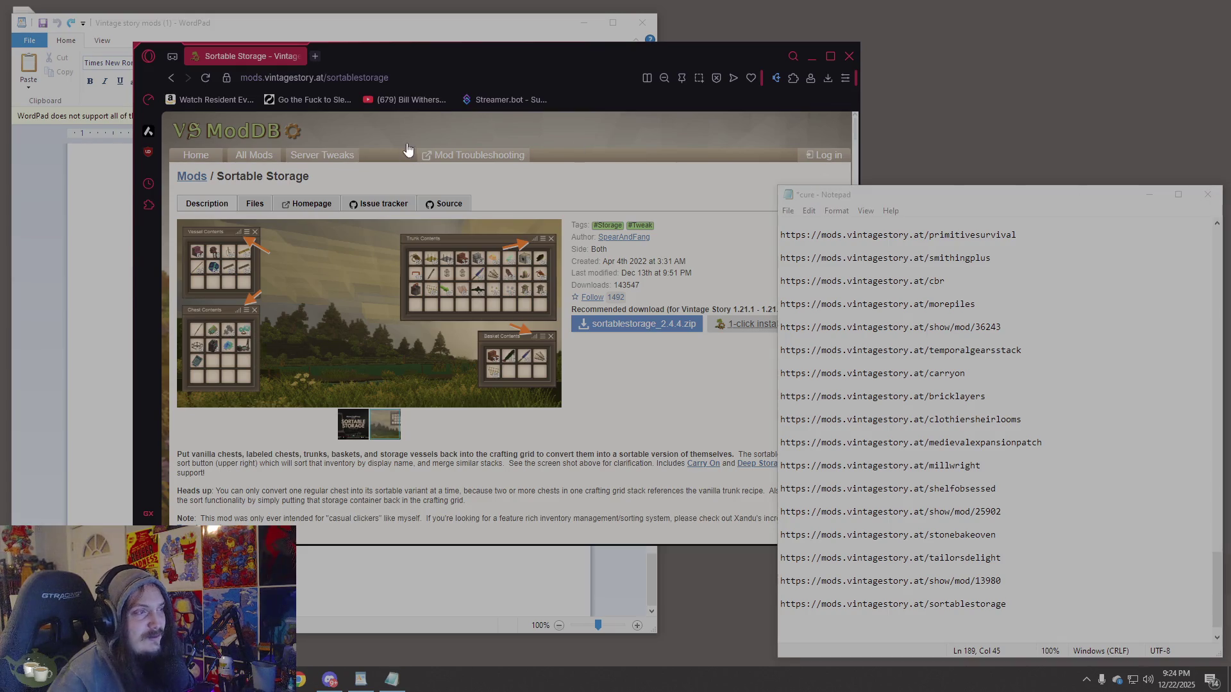
click(254, 155)
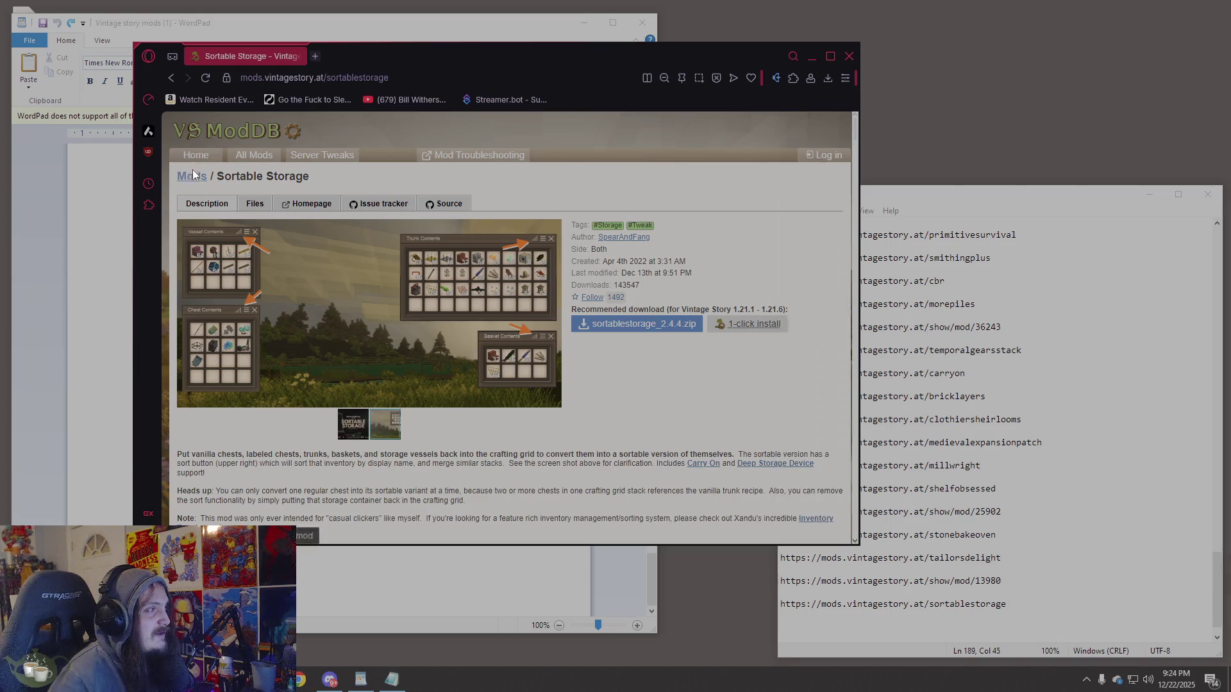
Filter the mod list for 'roofing' and open the VS Roofing Mod page.
click(250, 187)
text(roof)
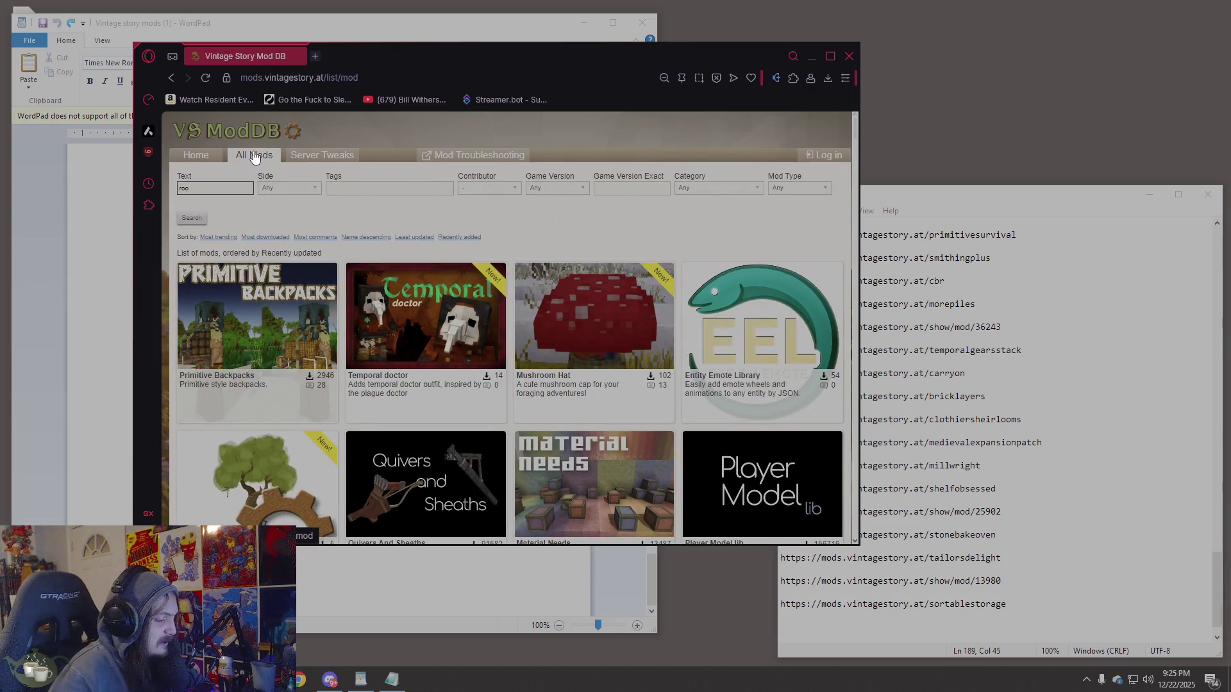
text(ing)
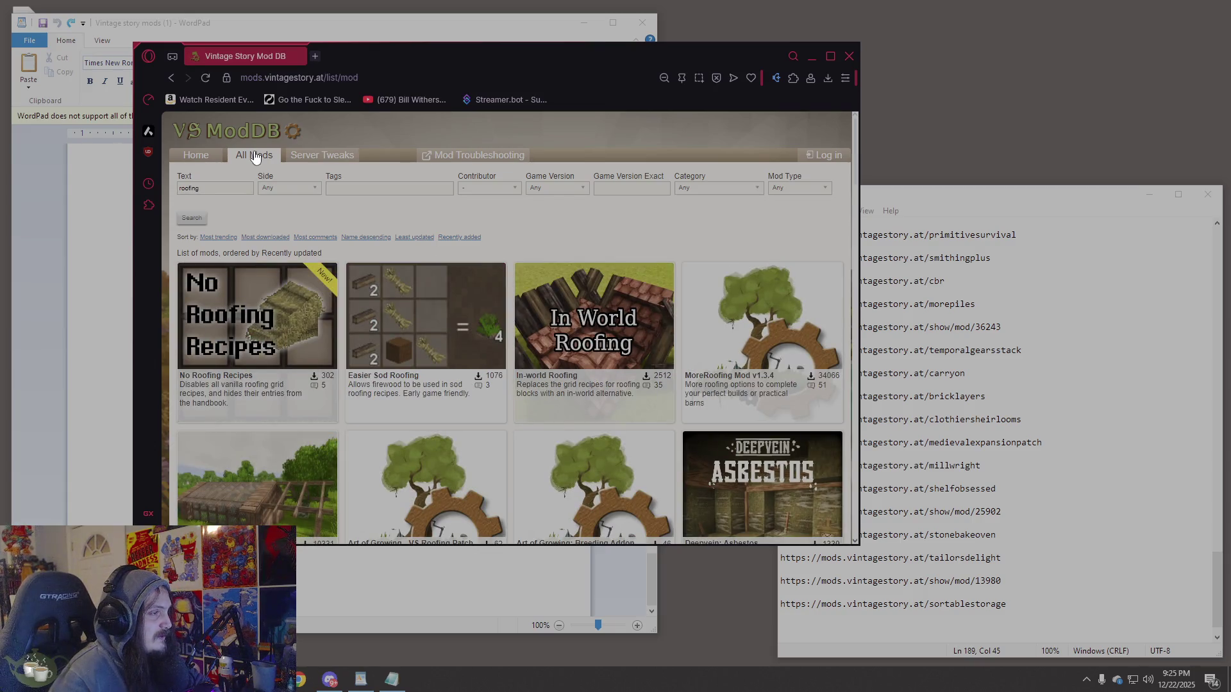
scroll(699, 286, down, 3)
click(271, 325)
Read the VS Roofing Mod description and compatibility notes, and browse its roof screenshots.
scroll(602, 356, down, 5)
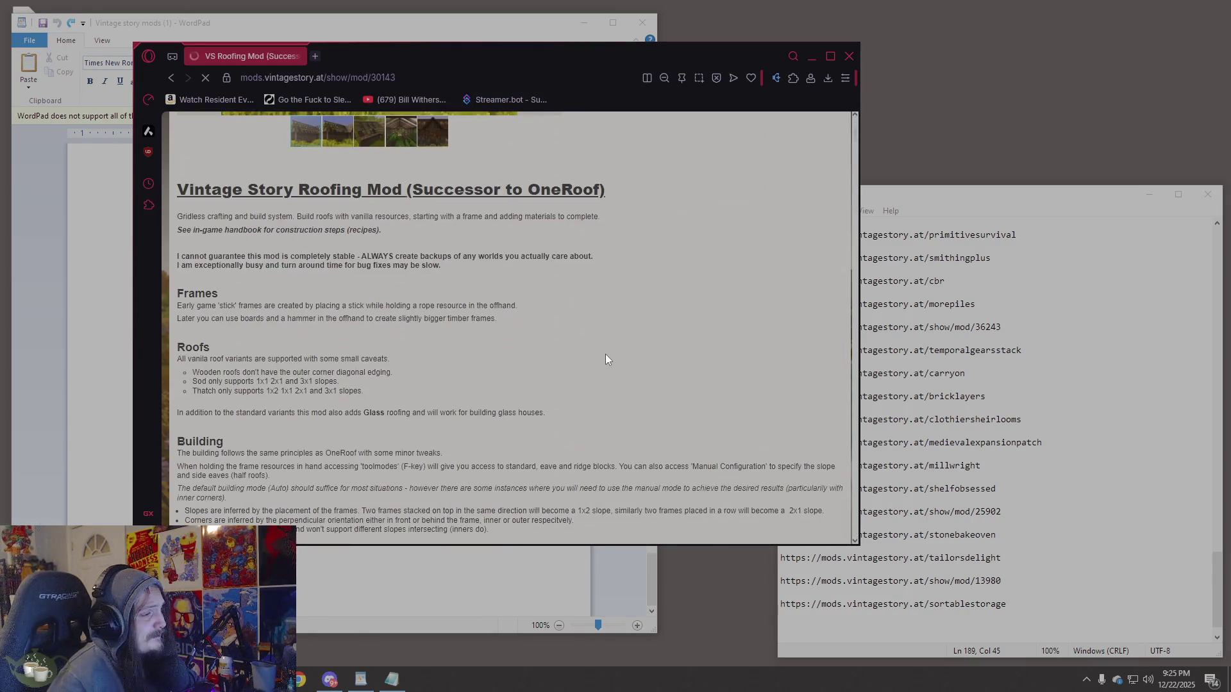
scroll(606, 354, down, 6)
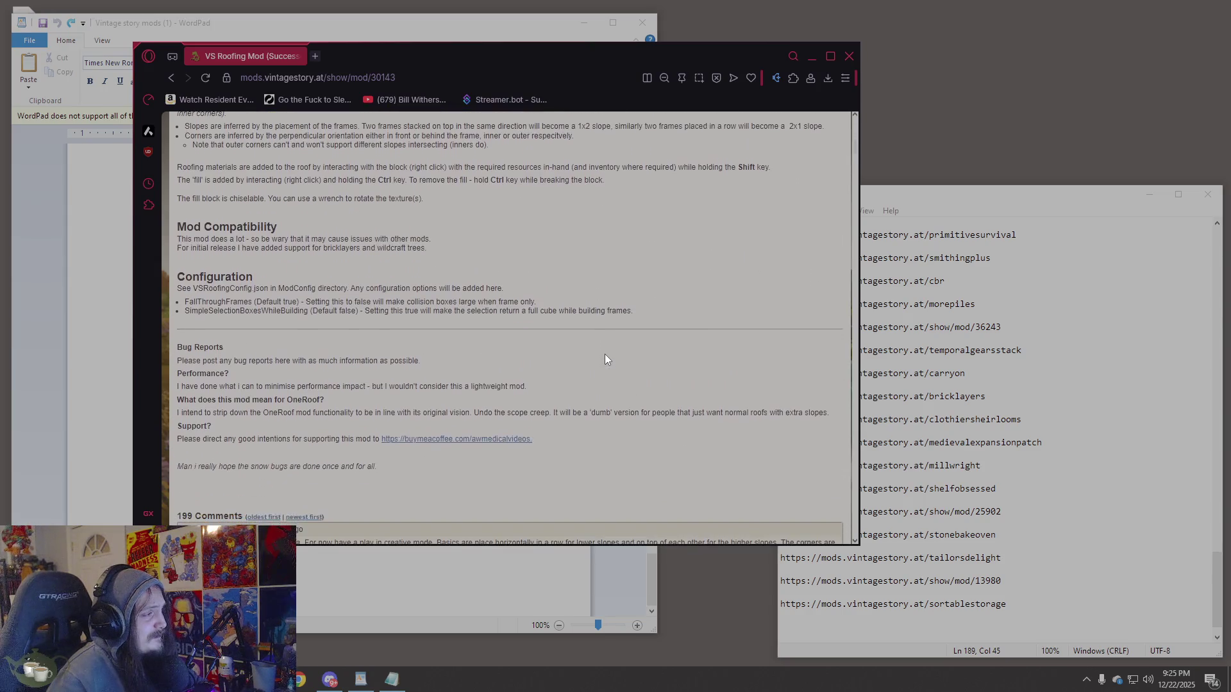
mouse_move(195, 239)
mouse_down()
mouse_move(454, 250)
mouse_move(178, 248)
mouse_move(356, 243)
mouse_up()
click(356, 248)
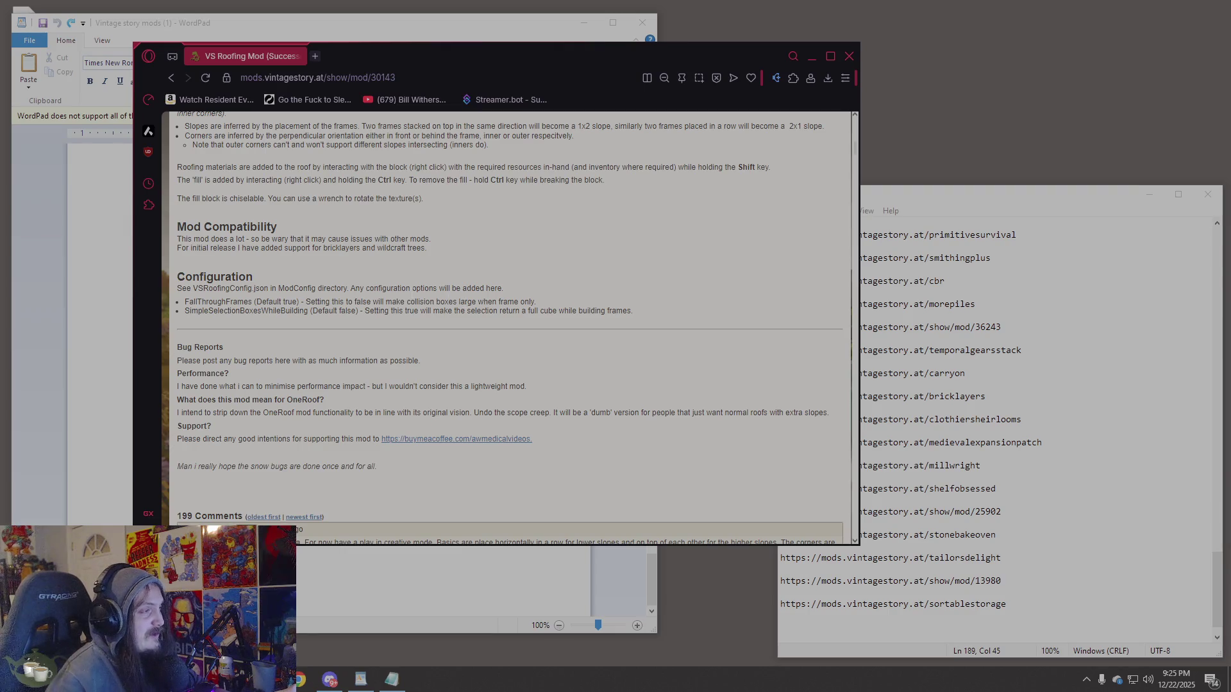
scroll(392, 285, down, 3)
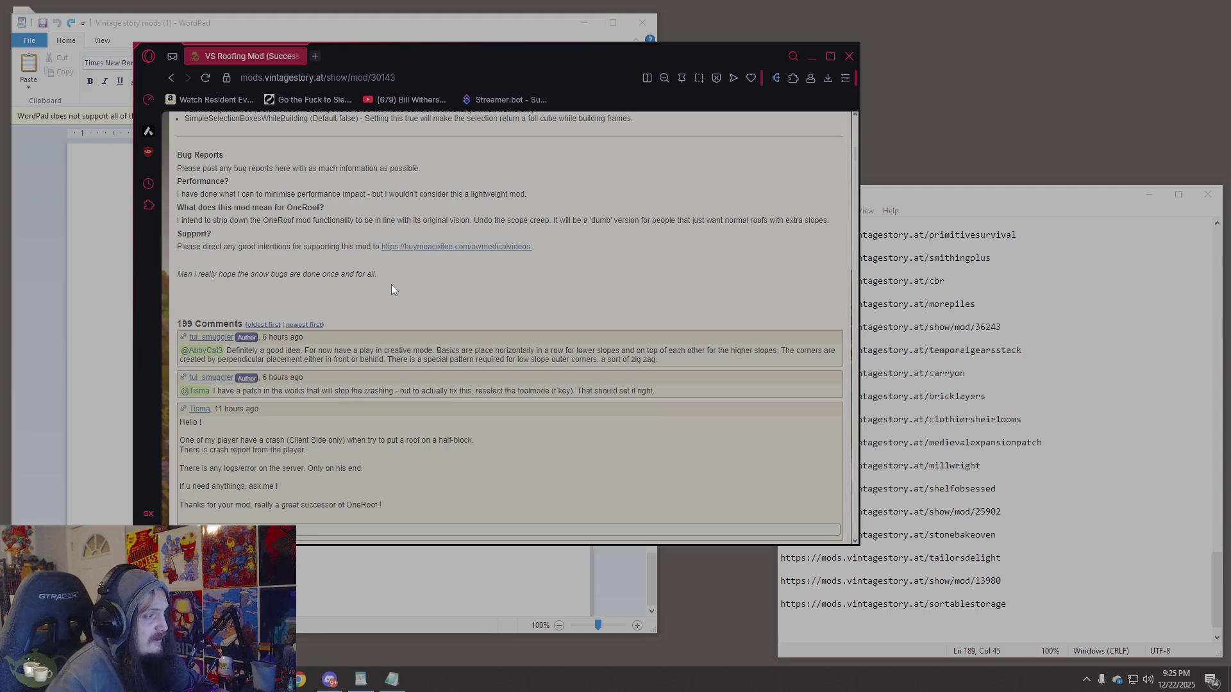
scroll(392, 290, up, 10)
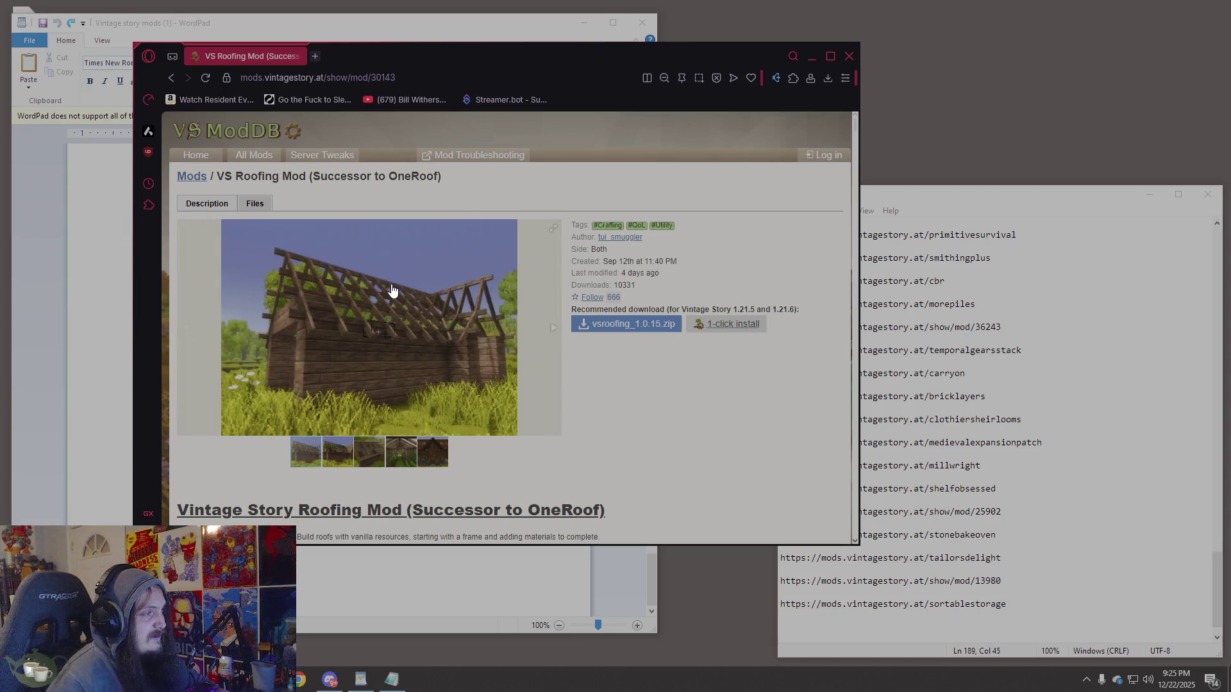
click(358, 447)
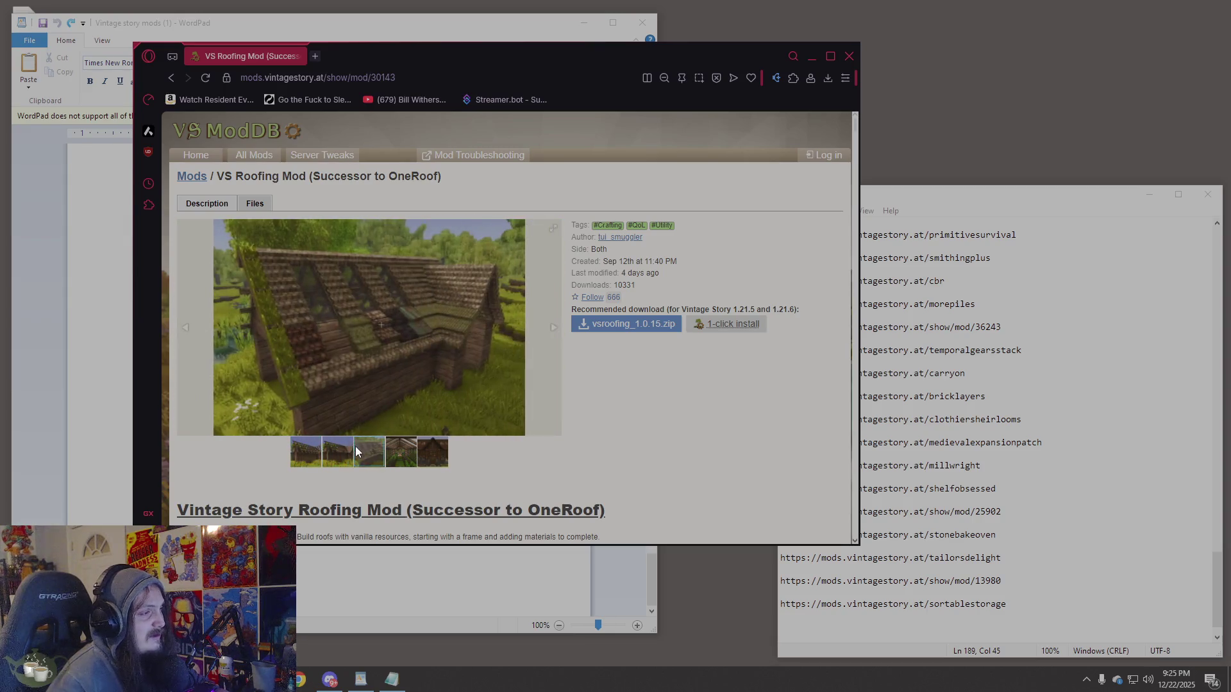
click(334, 460)
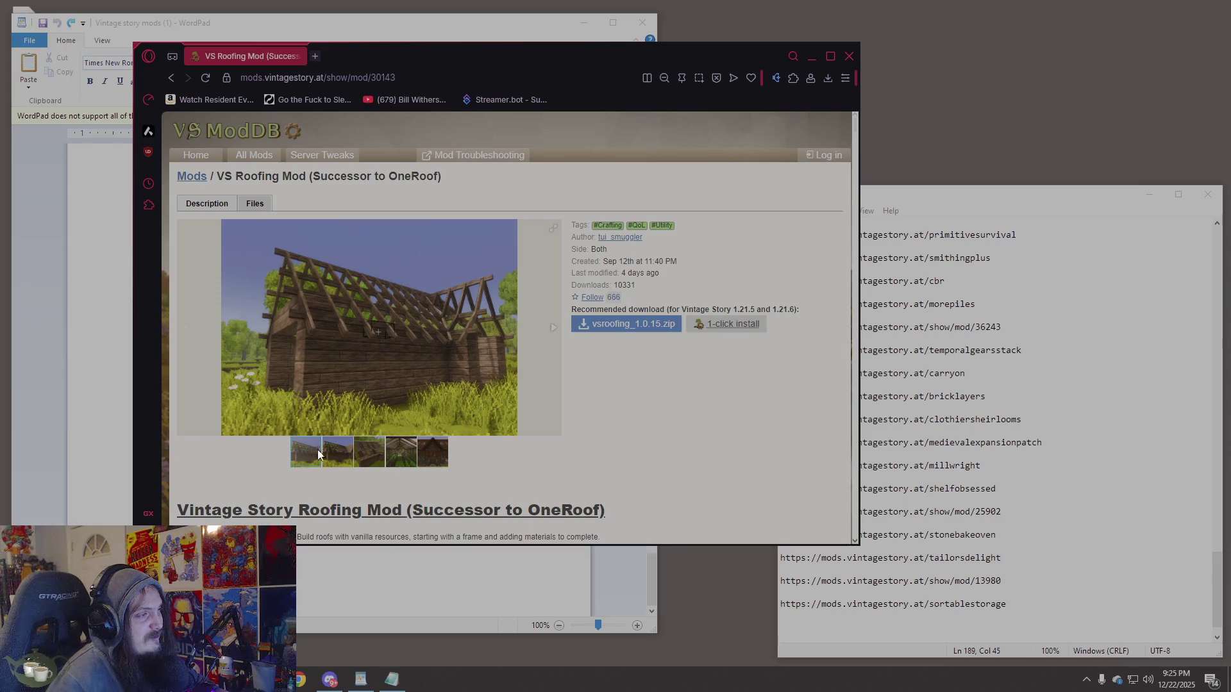
click(375, 461)
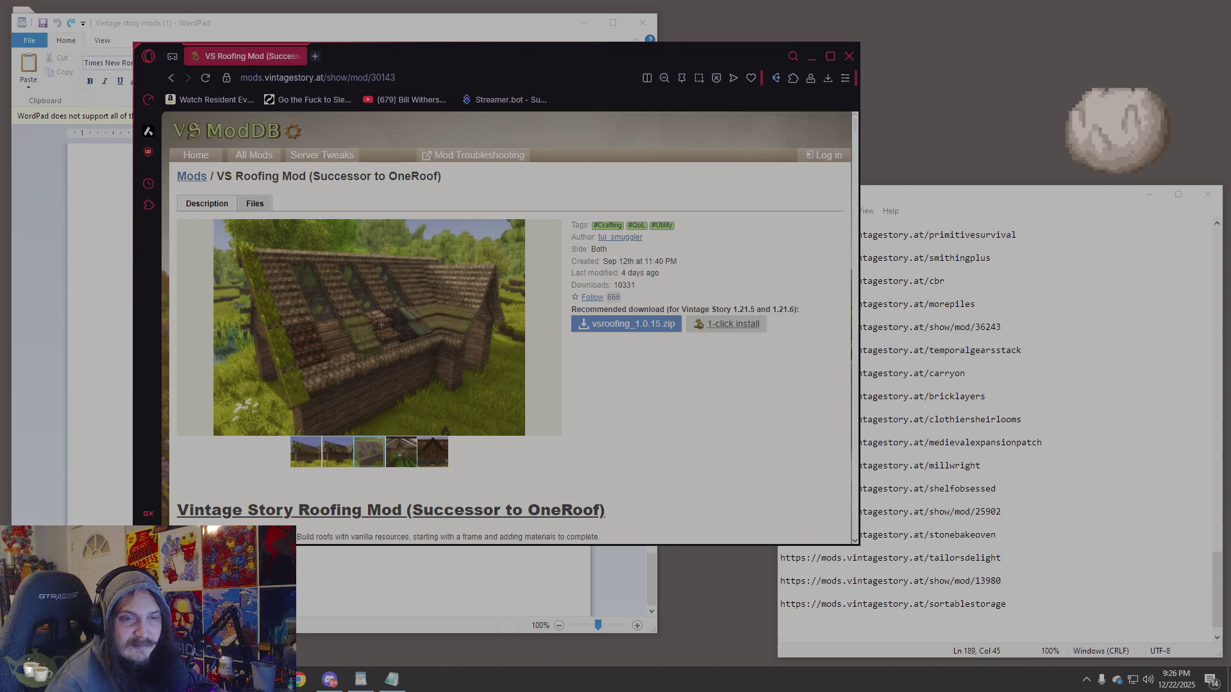
click(315, 56)
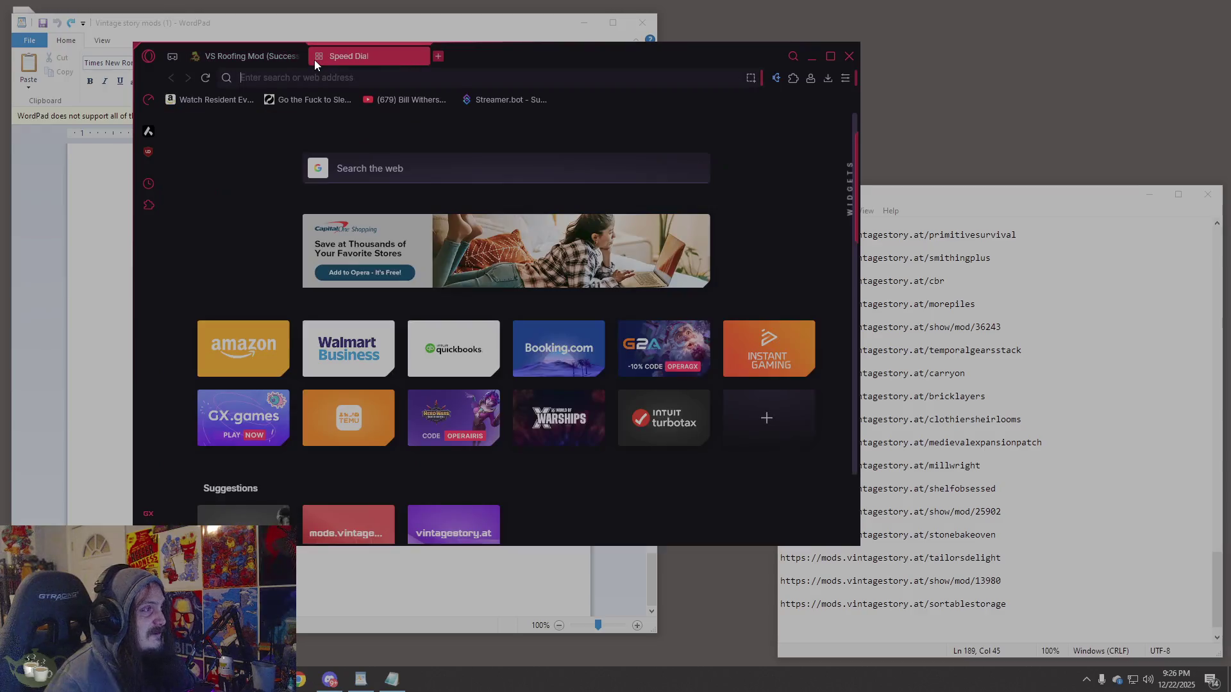
Search the web for 'songs of consfession vintage story' and open the Age Of Confession page.
text(songs o)
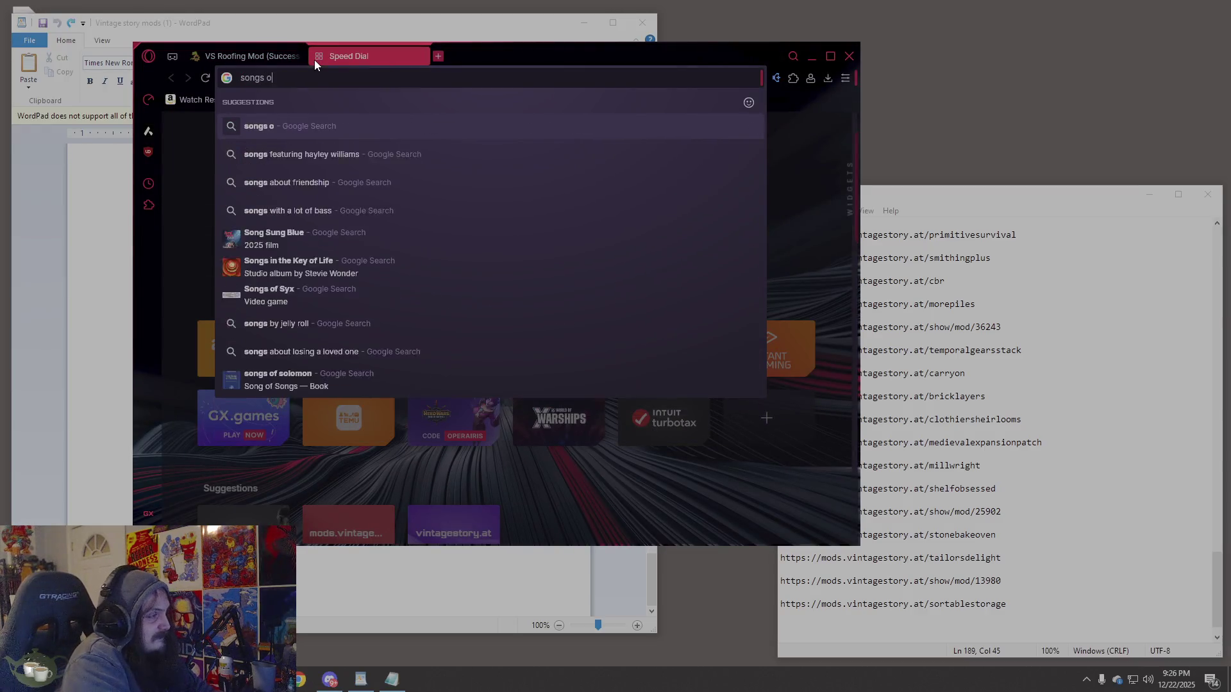
text(f consfess)
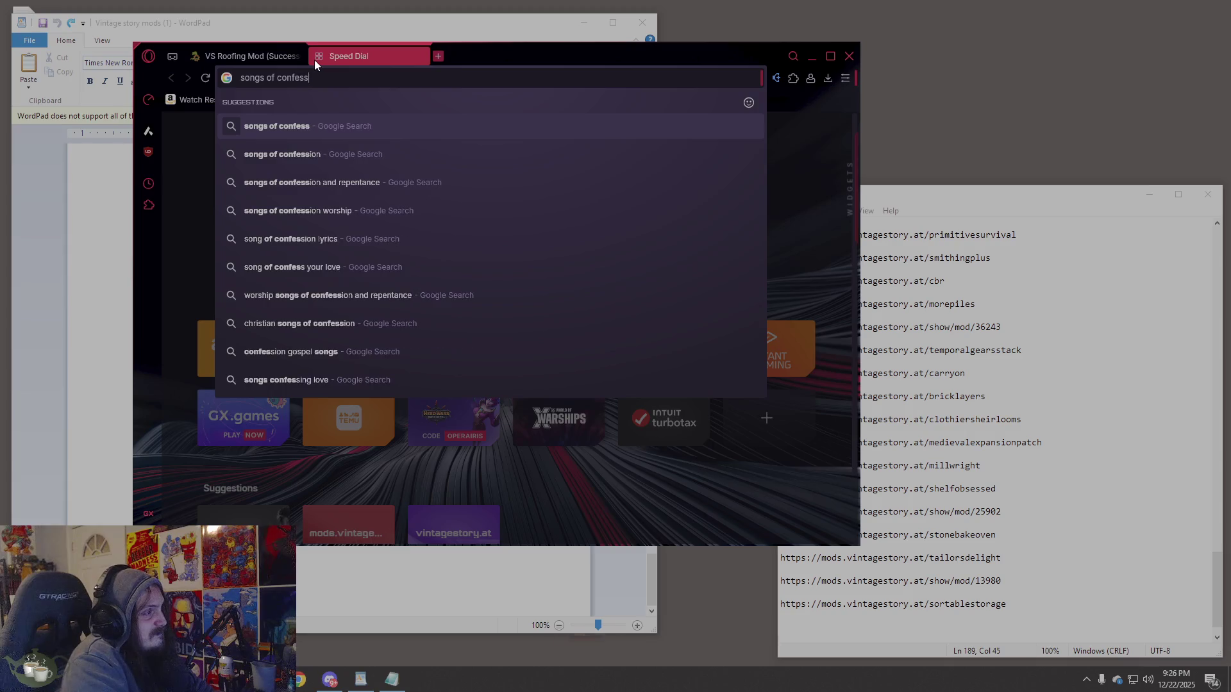
text(ion vin)
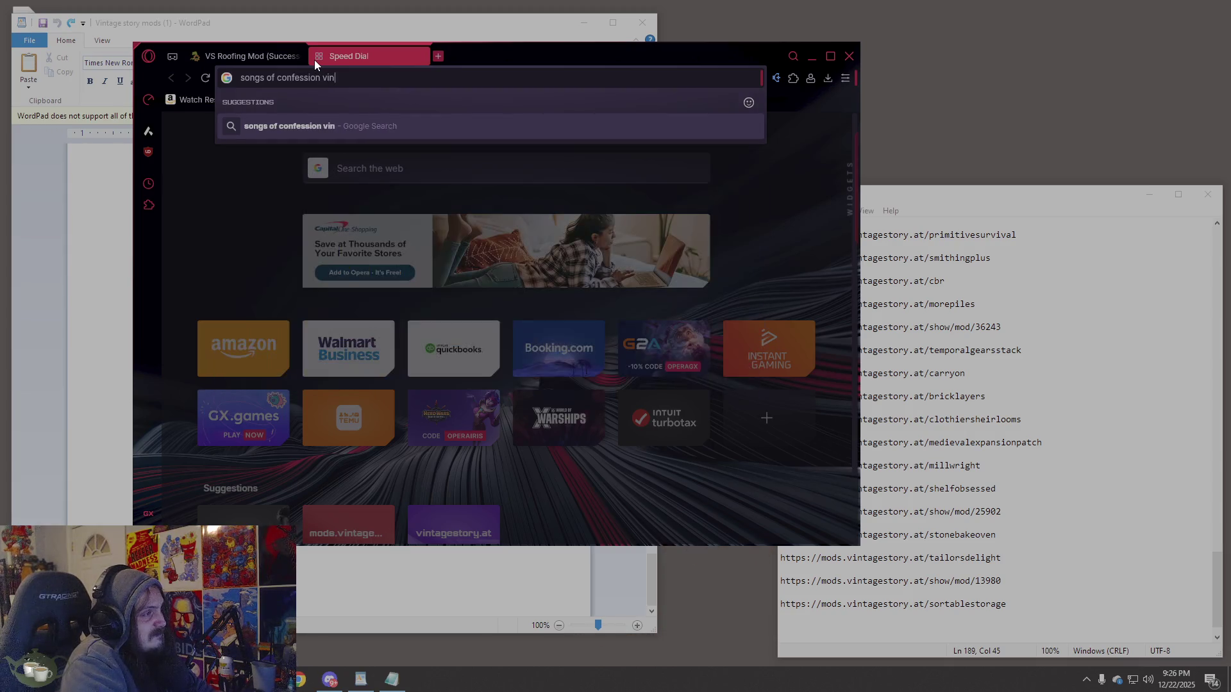
text(tage story)
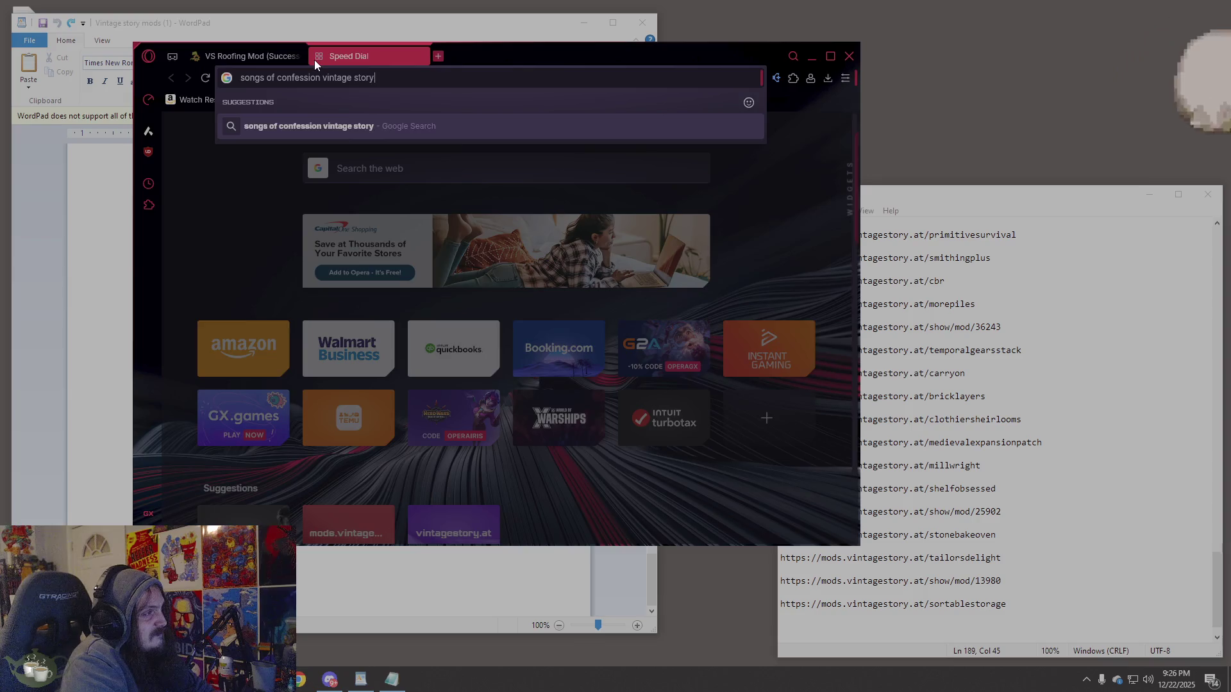
key(Return)
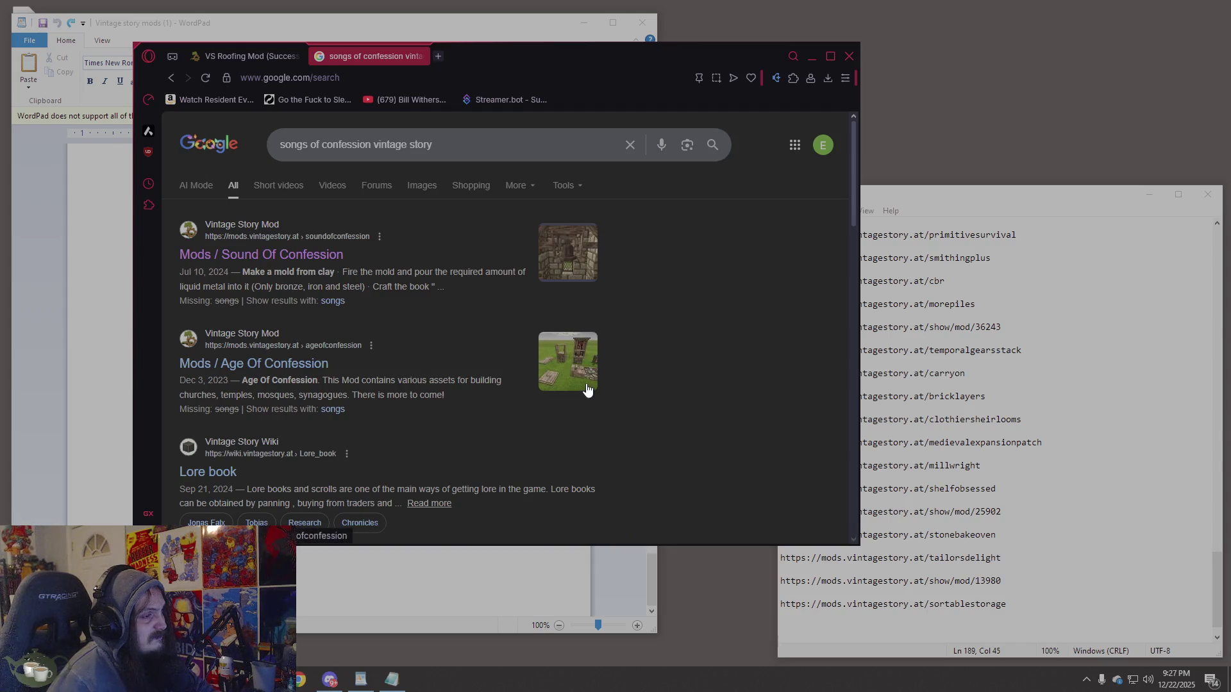
click(265, 370)
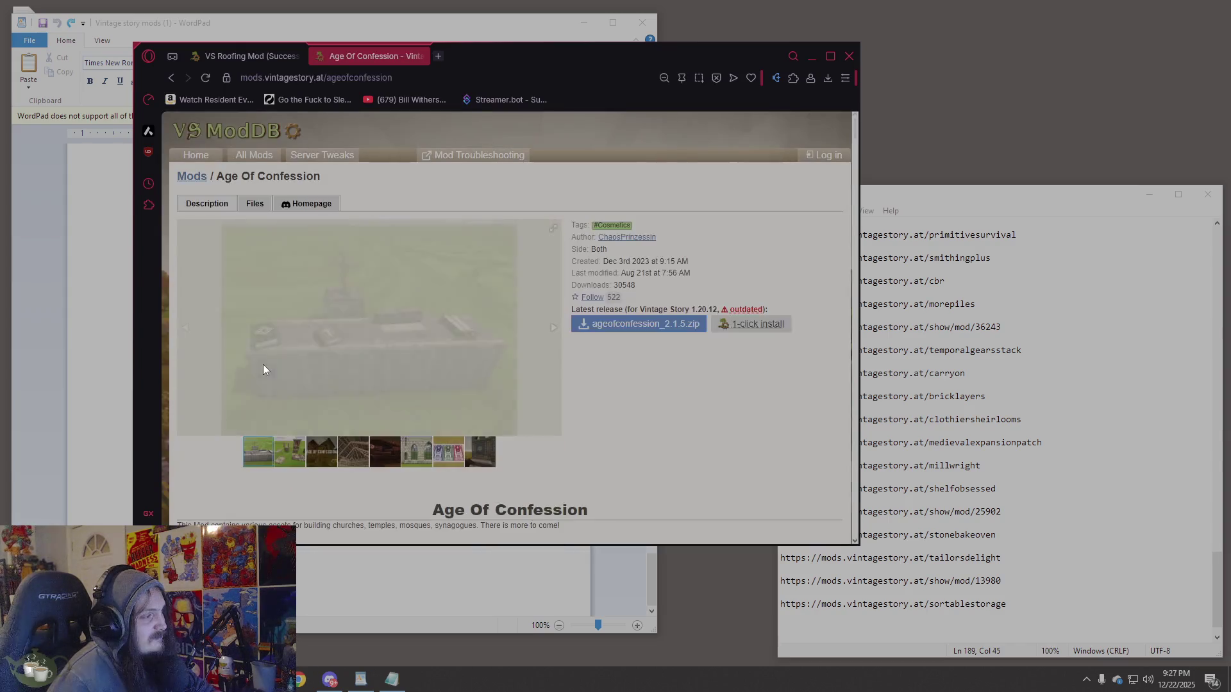
View the Age Of Confession gallery: title, roof, coffin, church wall, prayer rugs, menorah banner.
click(291, 450)
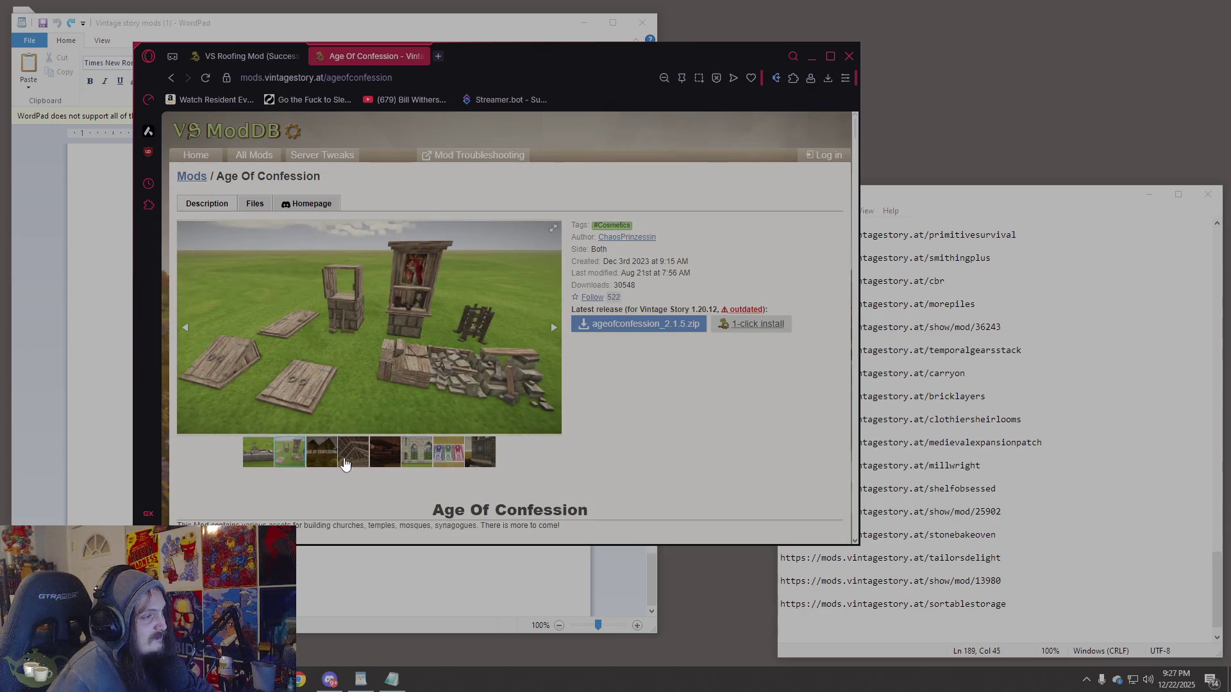
click(338, 454)
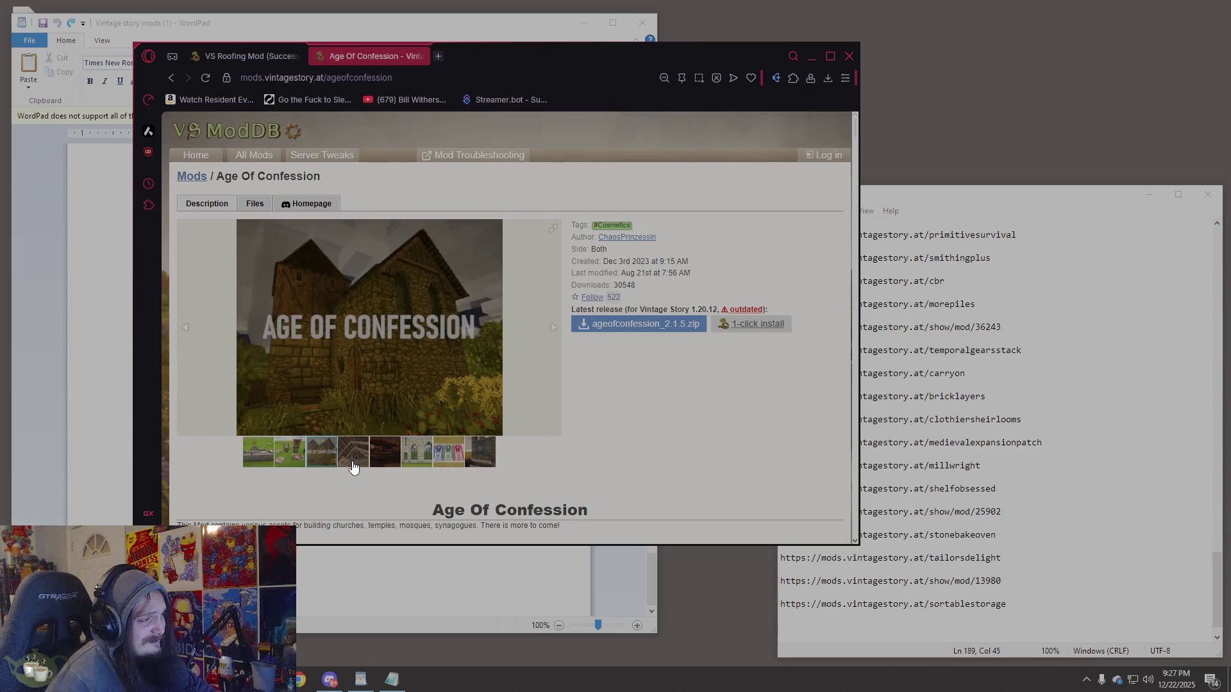
click(354, 457)
click(379, 458)
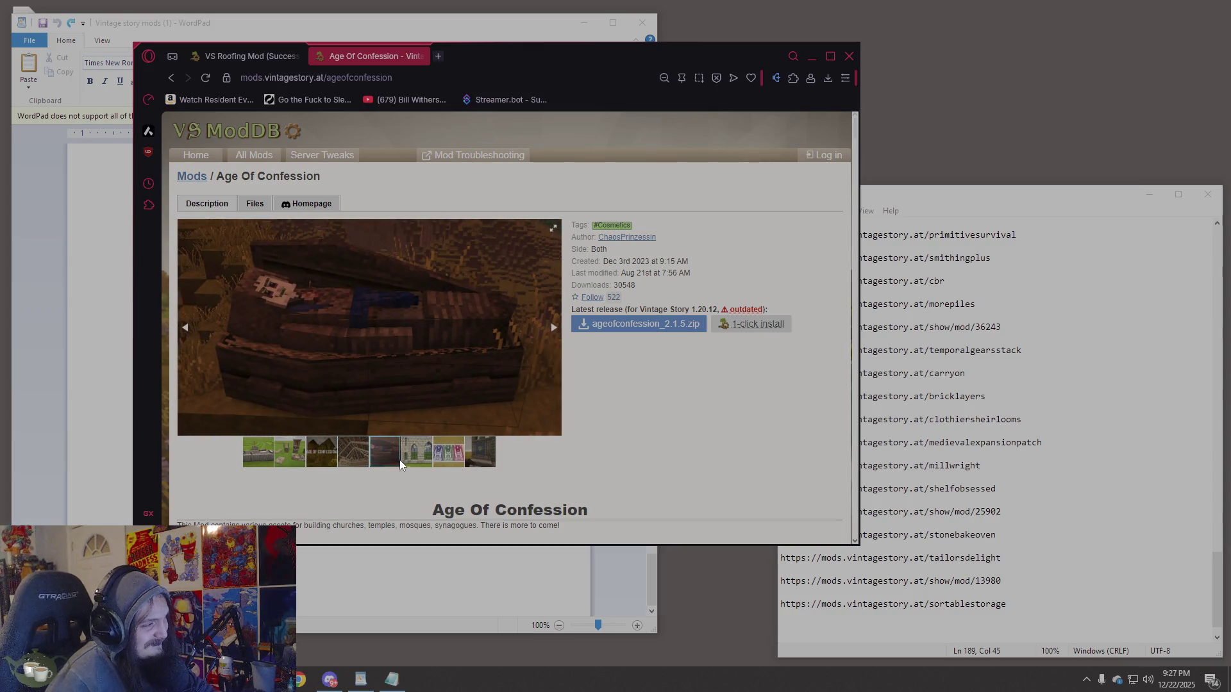
click(413, 461)
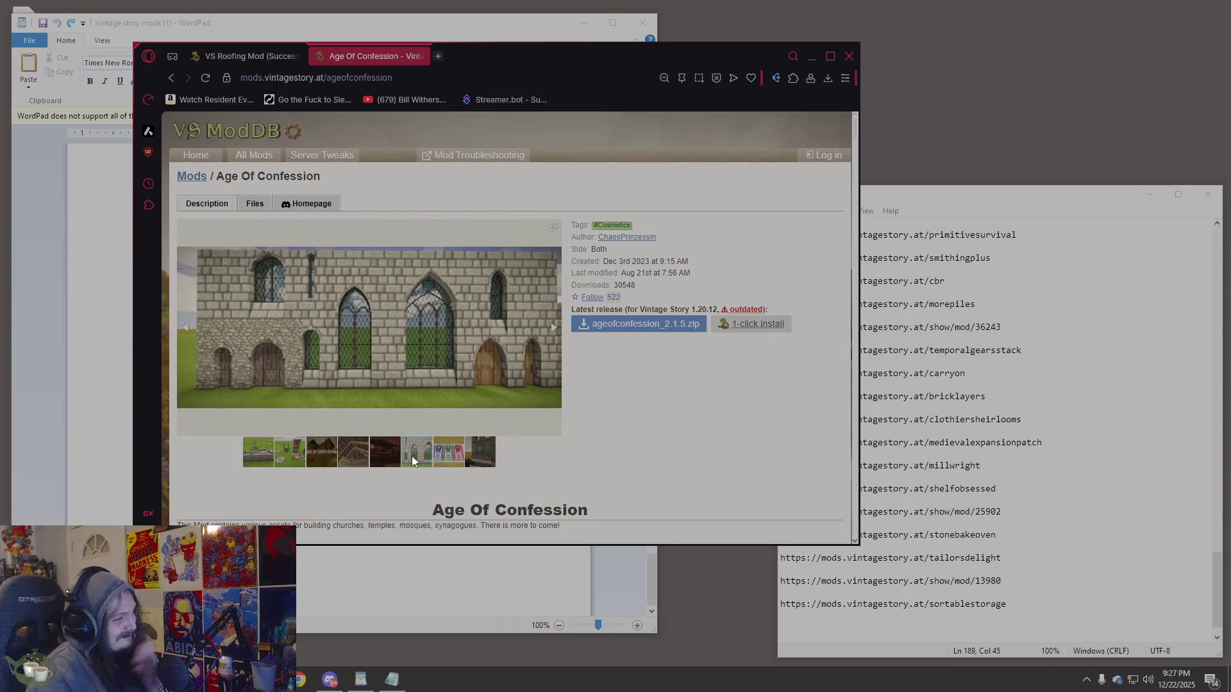
click(462, 454)
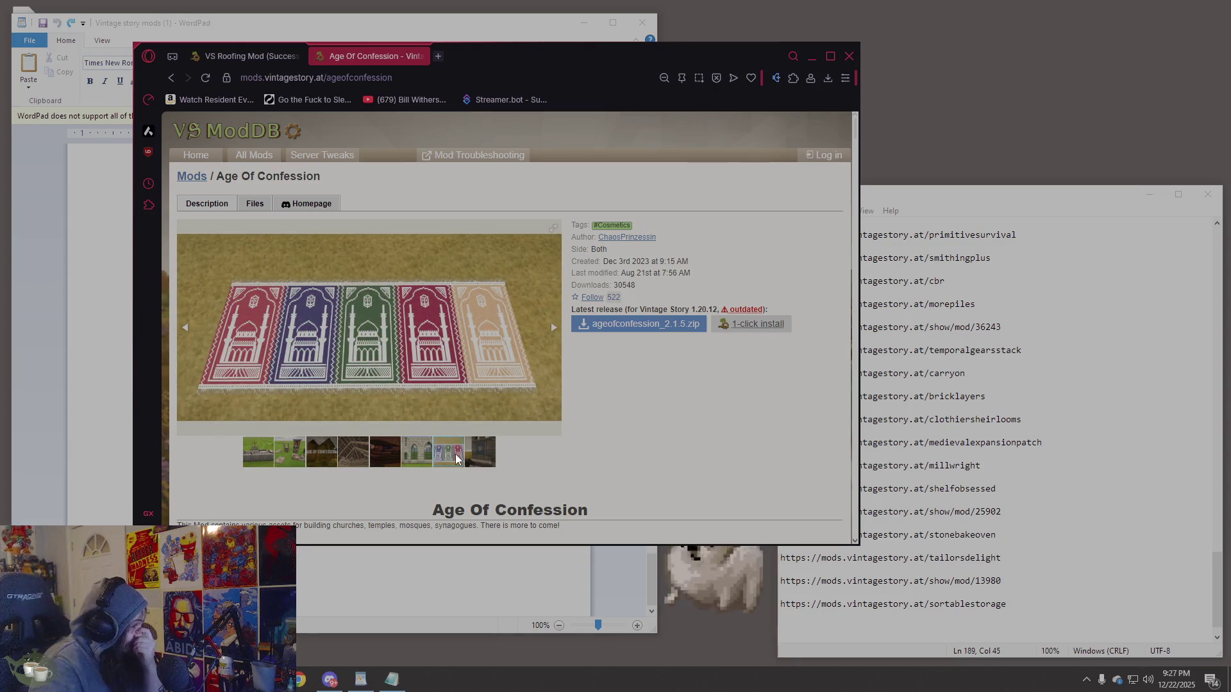
click(483, 456)
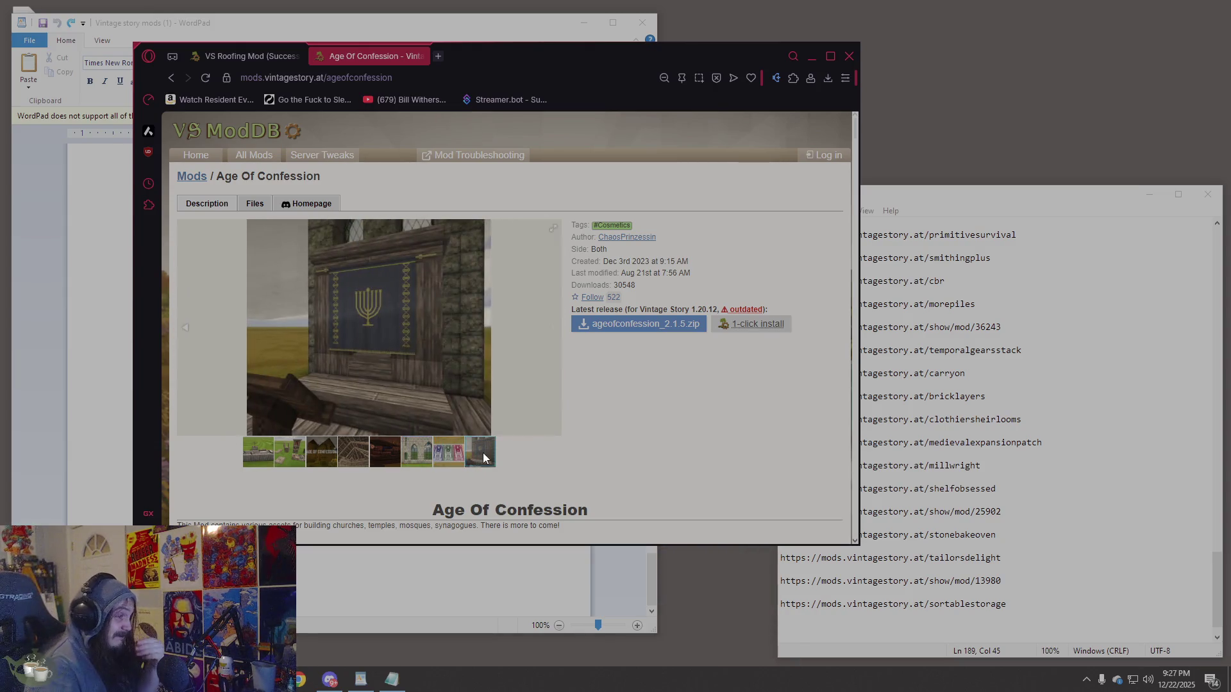
Scroll through the Age Of Confession mod description.
scroll(487, 456, down, 4)
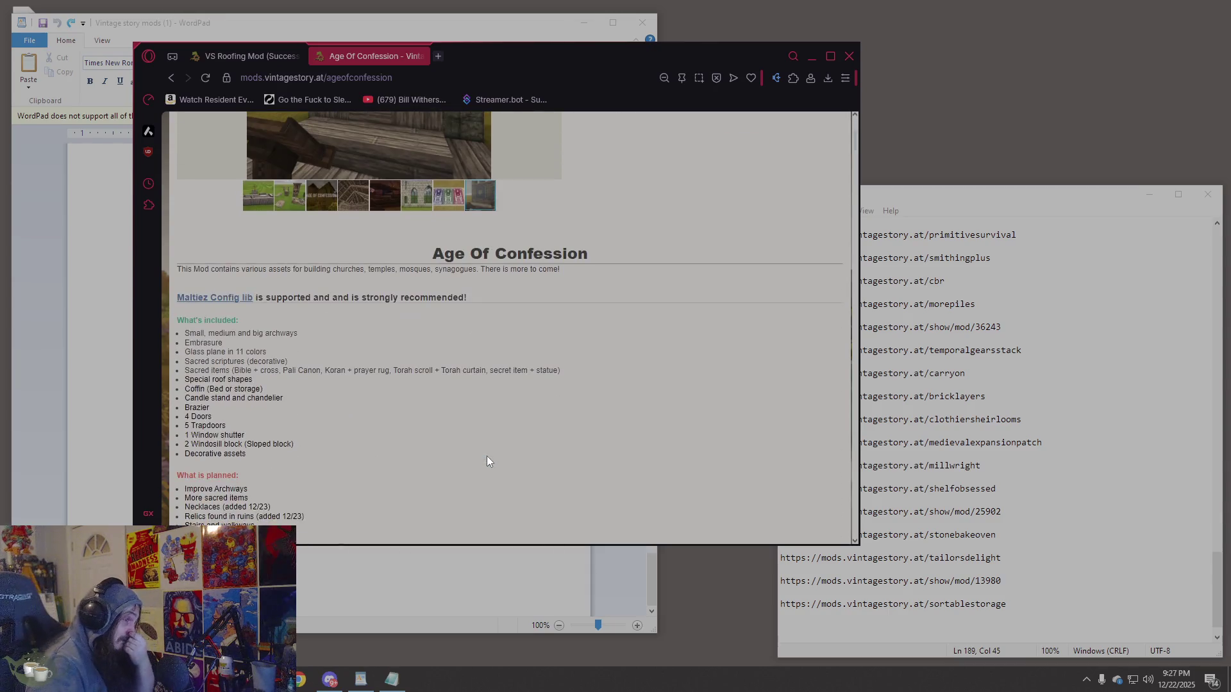
scroll(487, 456, down, 6)
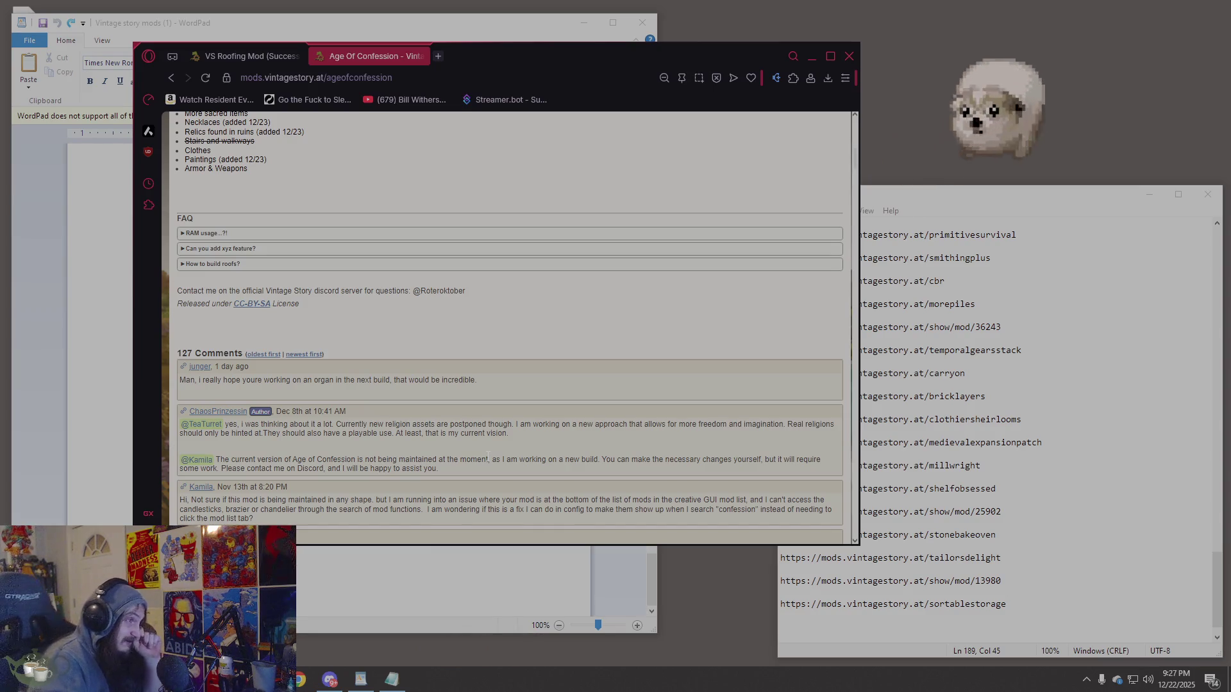
scroll(488, 456, up, 1)
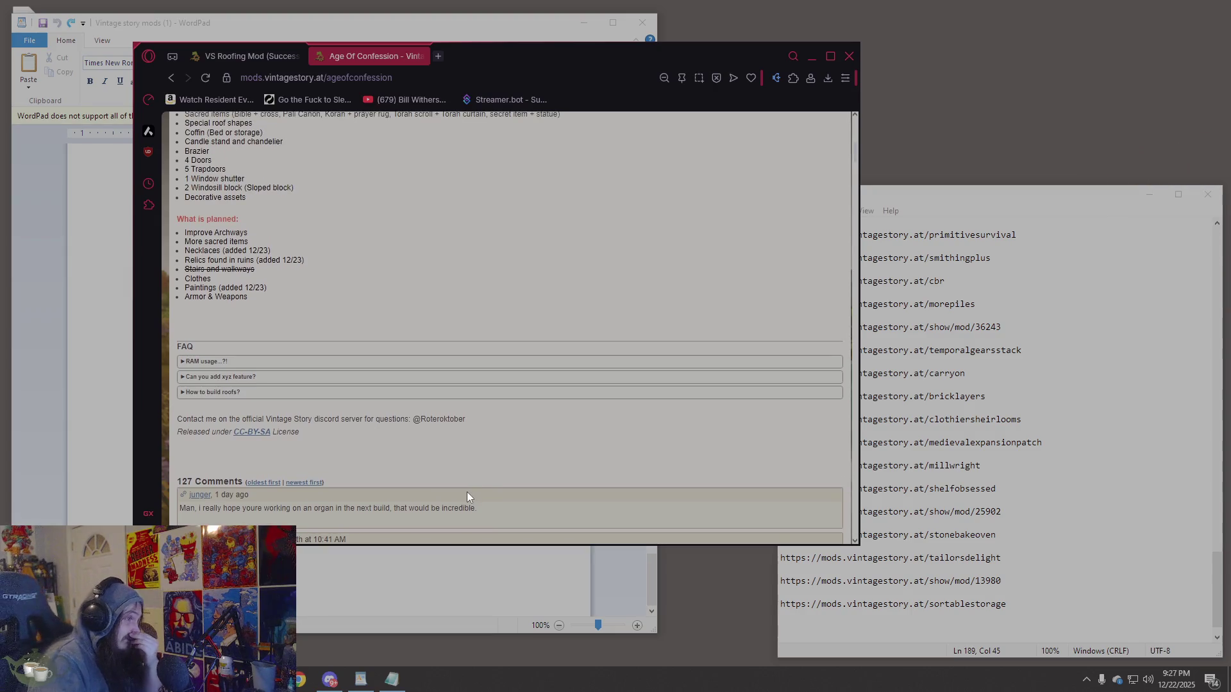
scroll(467, 492, up, 3)
scroll(467, 493, up, 2)
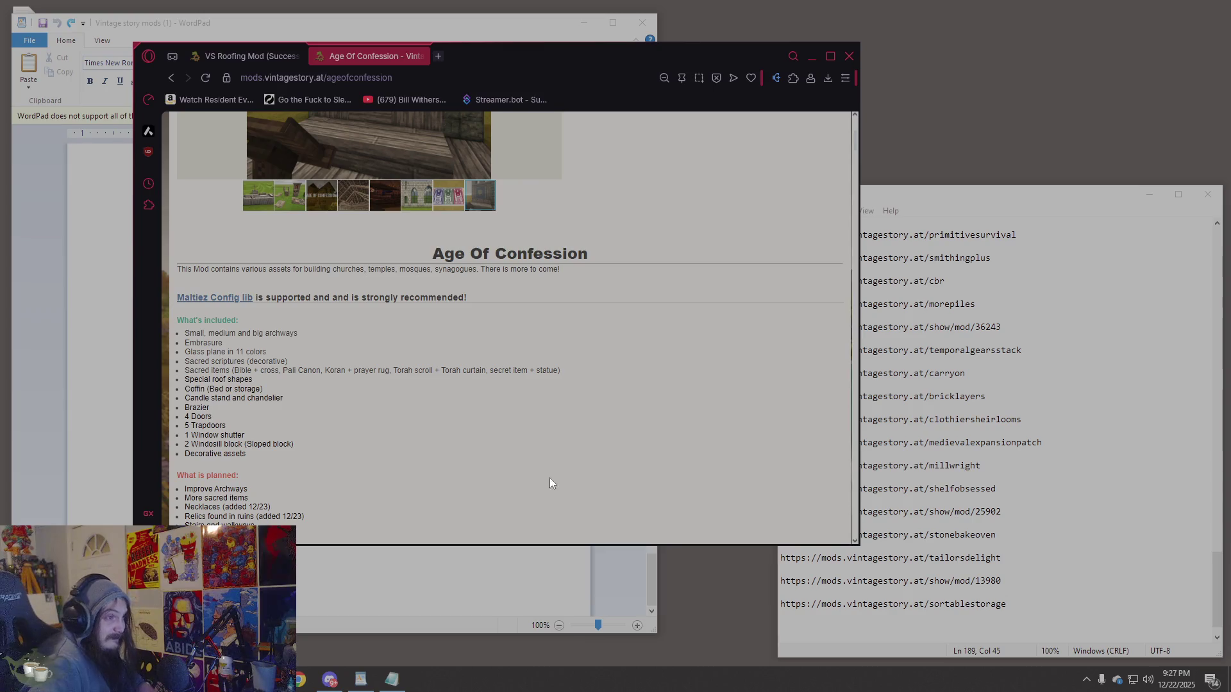
scroll(449, 355, up, 4)
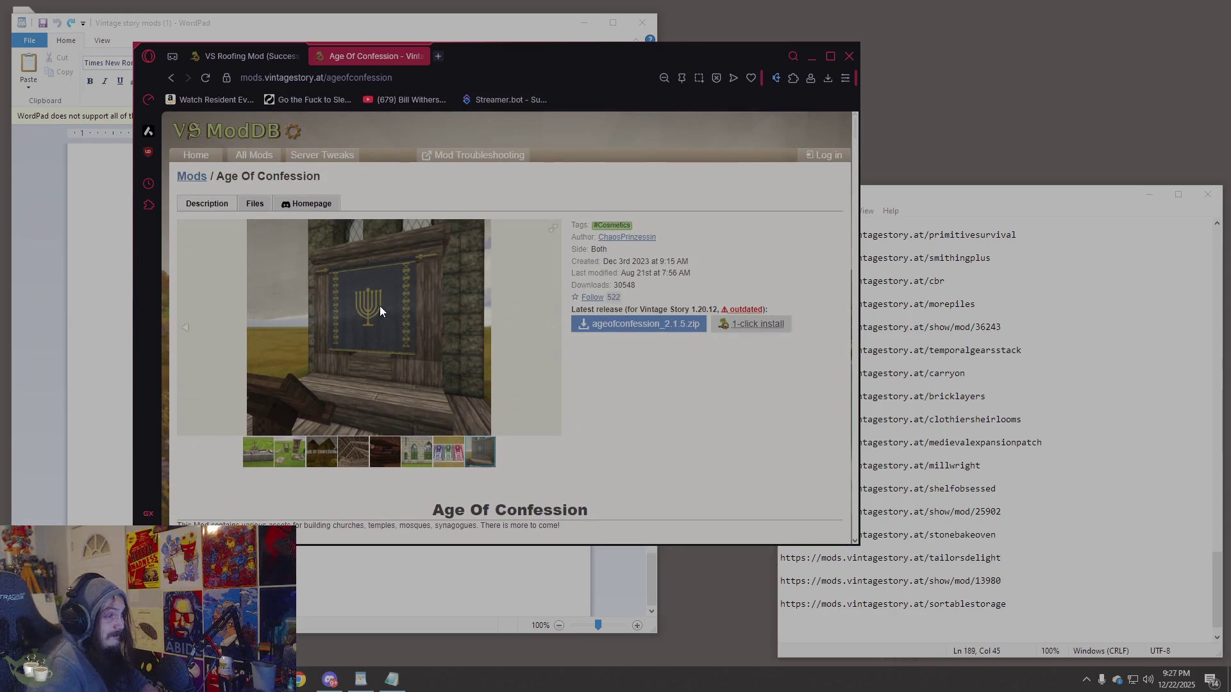
scroll(372, 311, down, 5)
scroll(385, 340, up, 3)
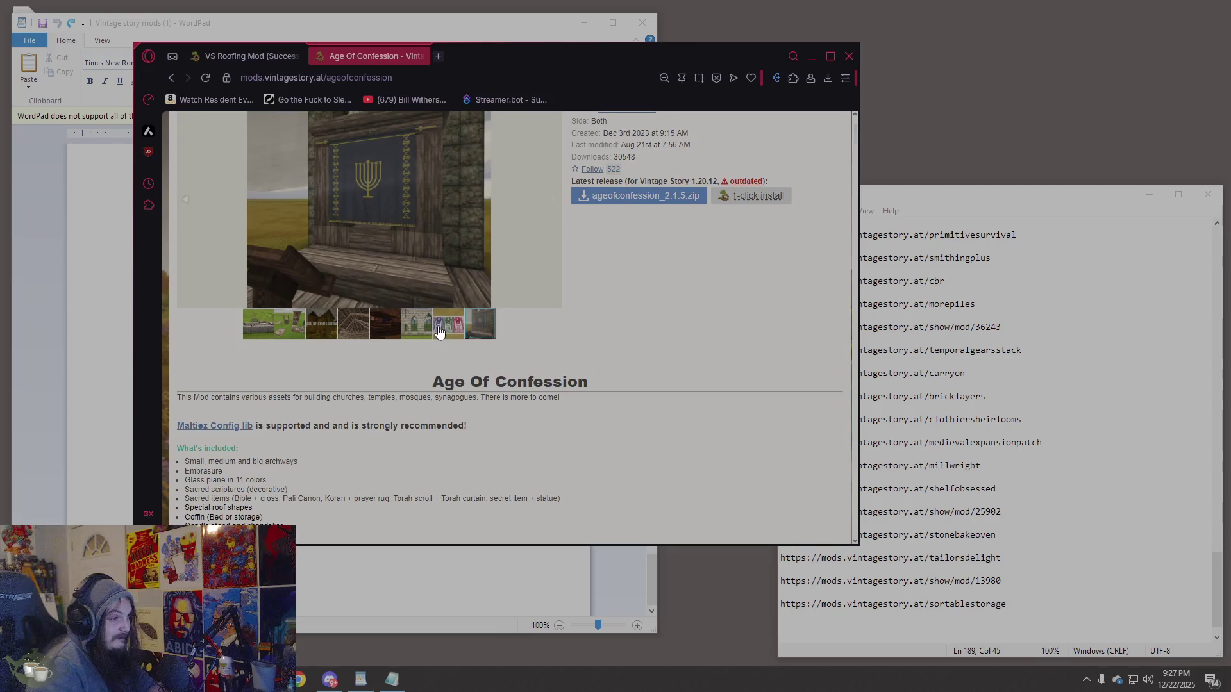
Revisit the coffin, roof-interior and altar screenshots, then return to the Notepad list.
click(439, 332)
click(417, 327)
scroll(438, 385, up, 1)
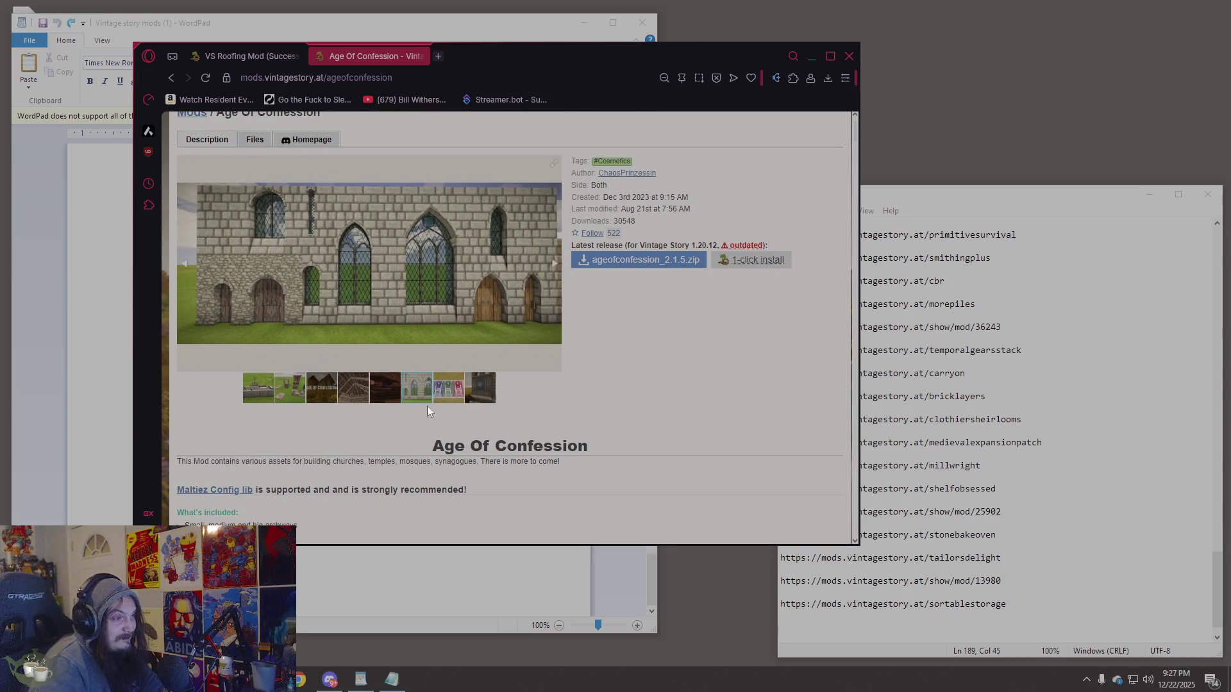
click(384, 391)
click(348, 397)
click(377, 393)
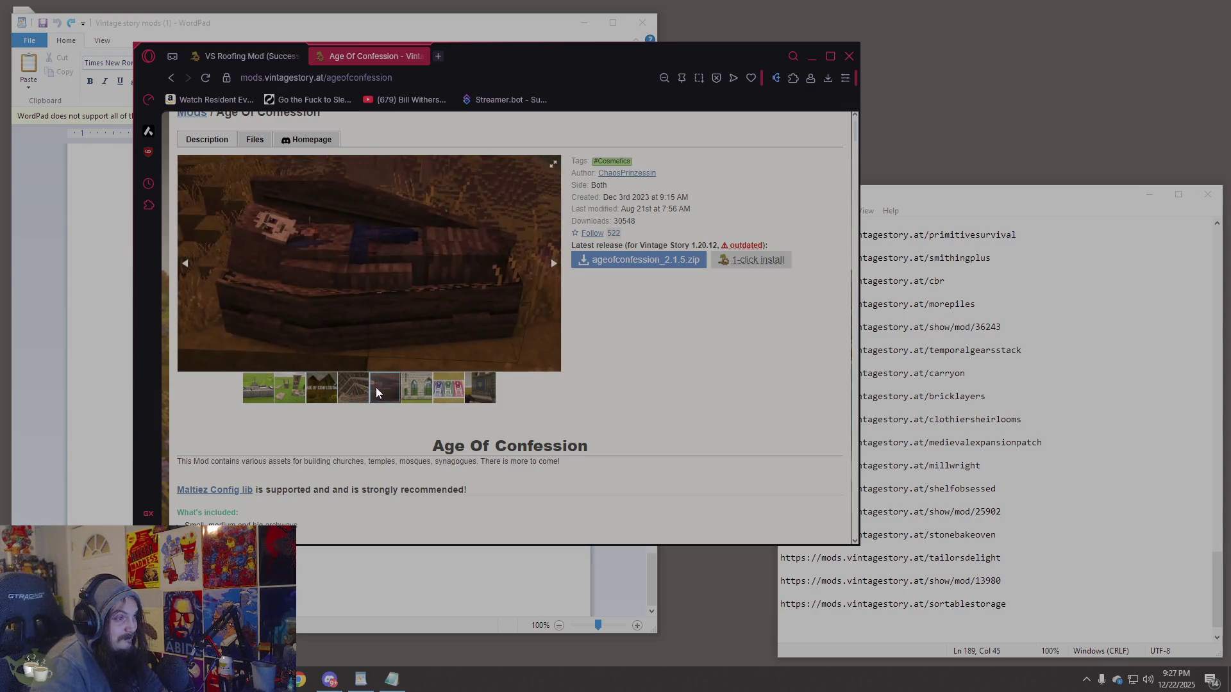
click(326, 404)
click(289, 396)
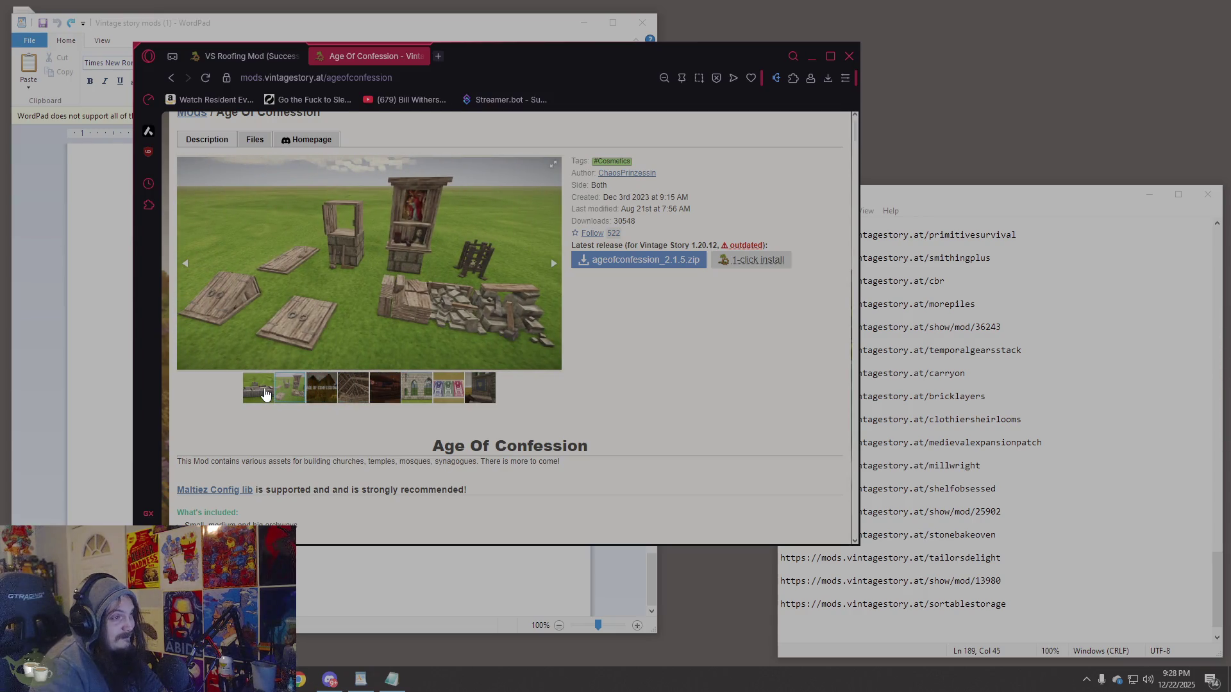
click(266, 394)
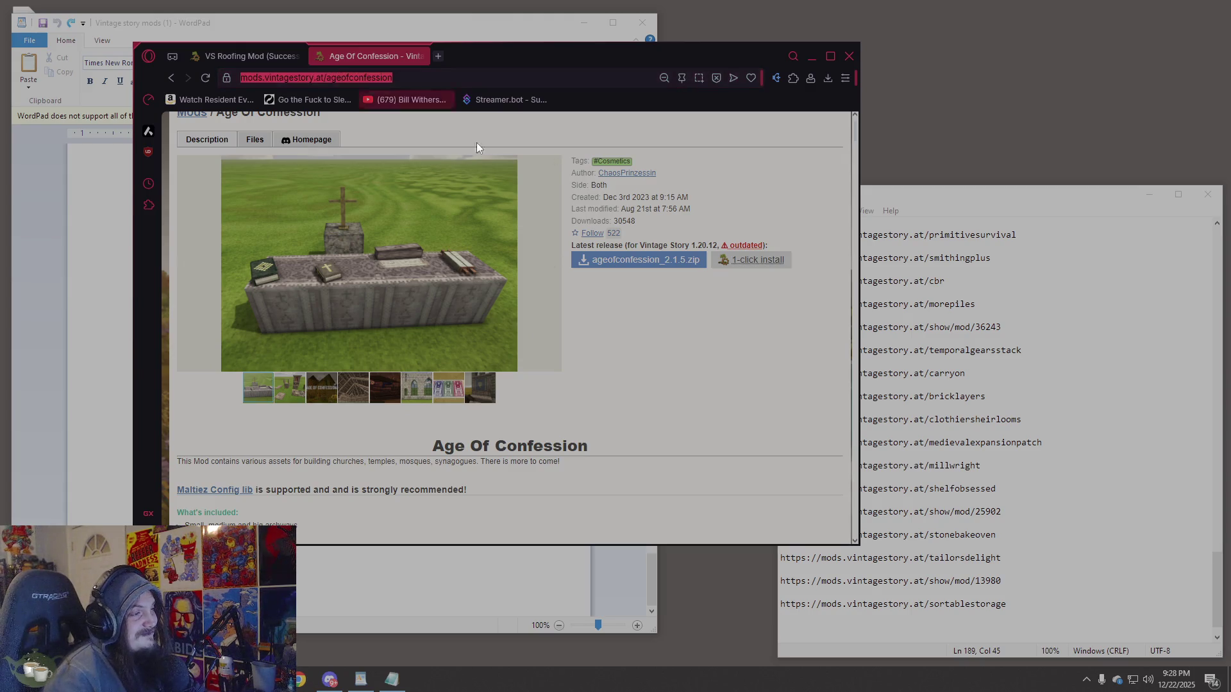
click(1052, 481)
Paste the Age Of Confession link below wool in Notepad, then take Opera back to its start page.
scroll(1059, 537, up, 20)
scroll(1058, 537, up, 2)
click(996, 506)
click(980, 511)
key(Return)
key(Return)
text(https://mods.vintagestory.at/ageofconfession)
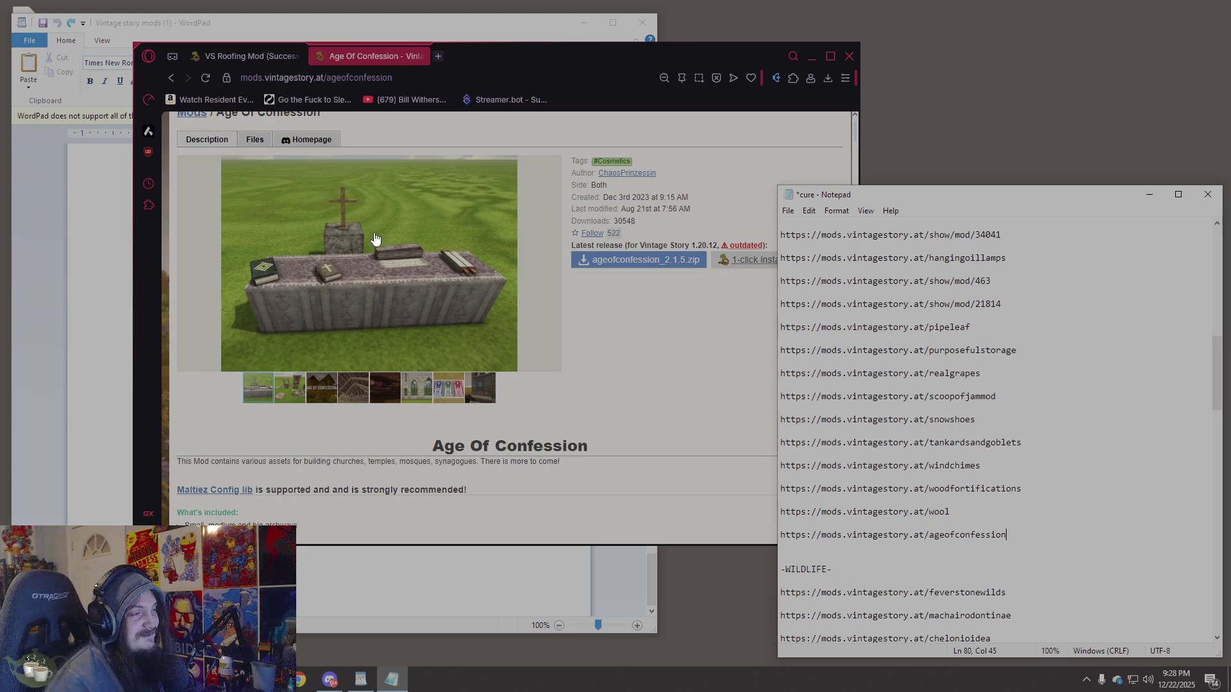
click(170, 83)
click(170, 83)
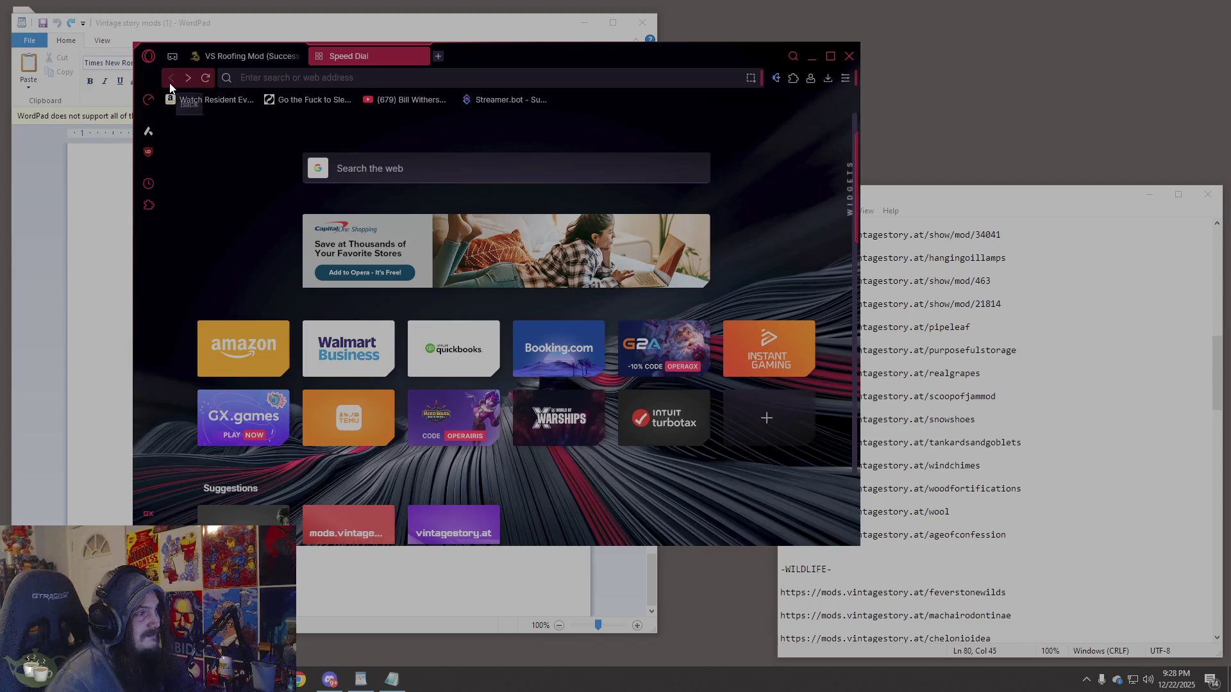
Switch to the VS Roofing Mod tab, close Speed Dial, and return to the Sound Of Confession page.
click(293, 62)
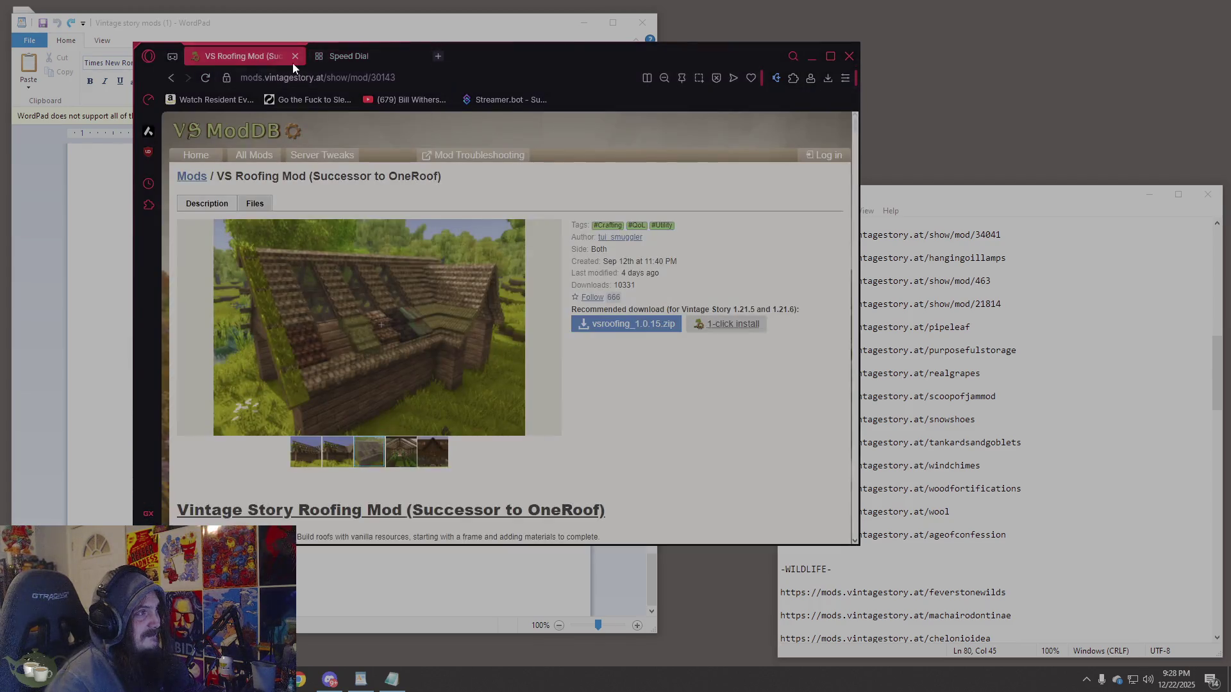
click(172, 78)
click(173, 78)
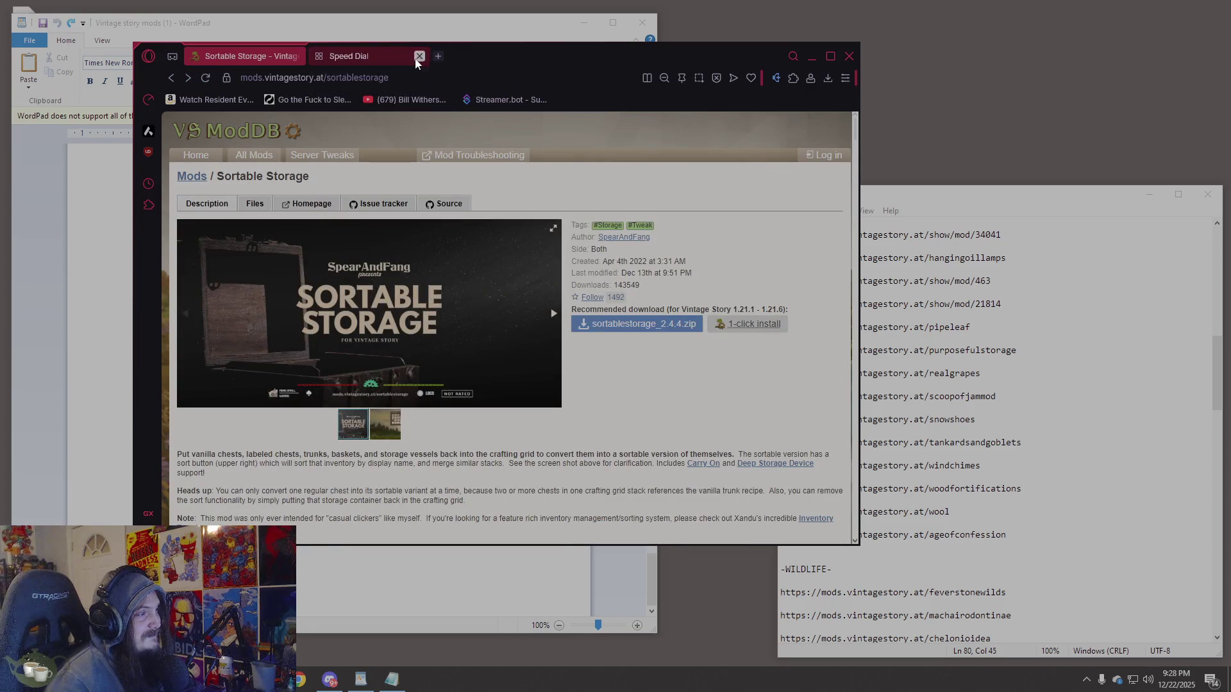
click(421, 56)
click(173, 82)
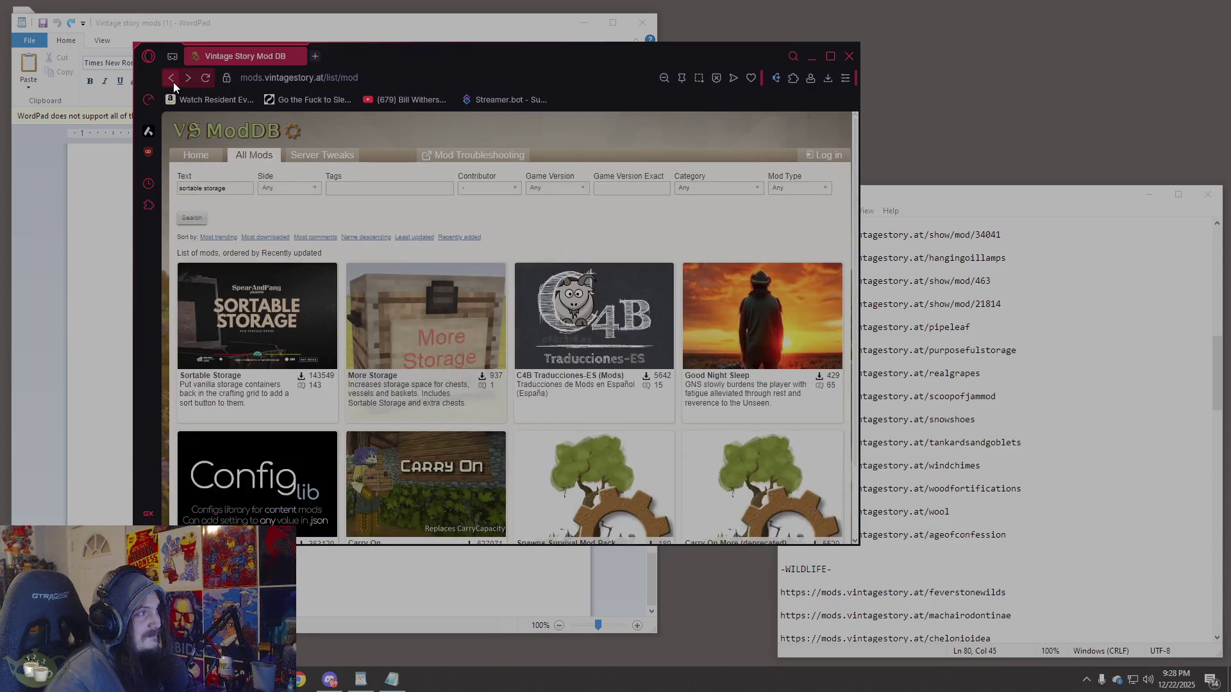
click(173, 82)
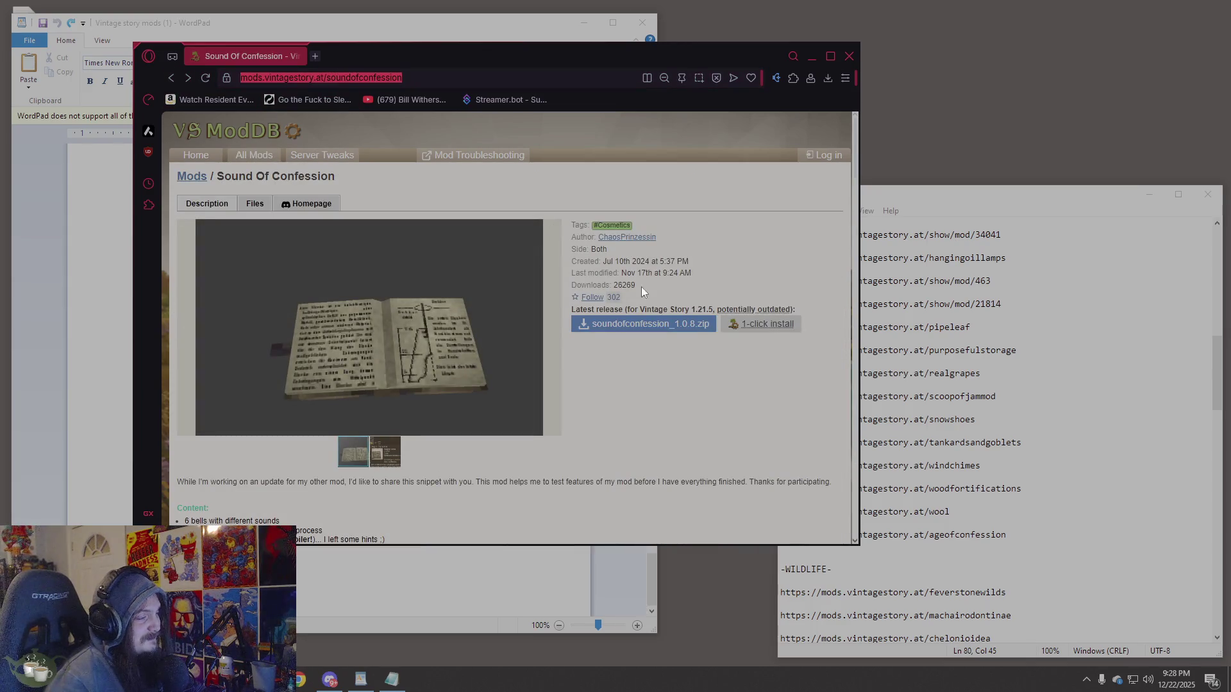
Paste the Sound Of Confession address on a new line below ageofconfession in Notepad.
click(1025, 538)
key(Return)
key(Return)
text(https://mods.vintagestory.at/soundofconfession)
scroll(997, 429, down, 4)
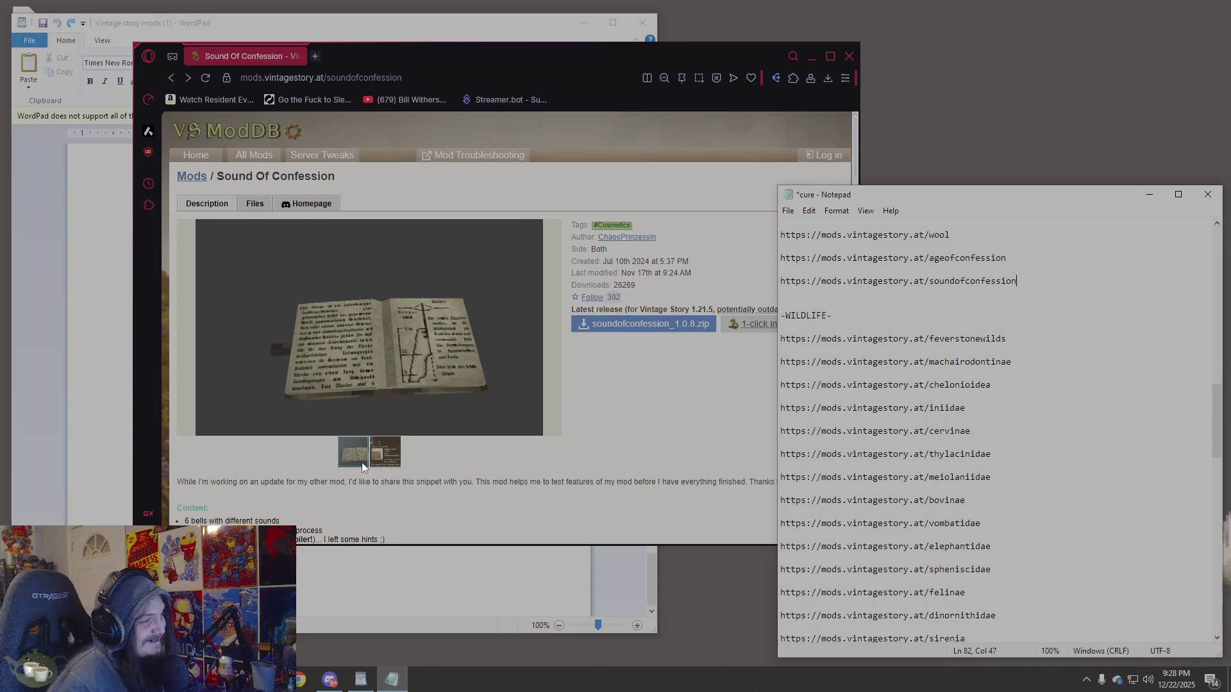
click(386, 450)
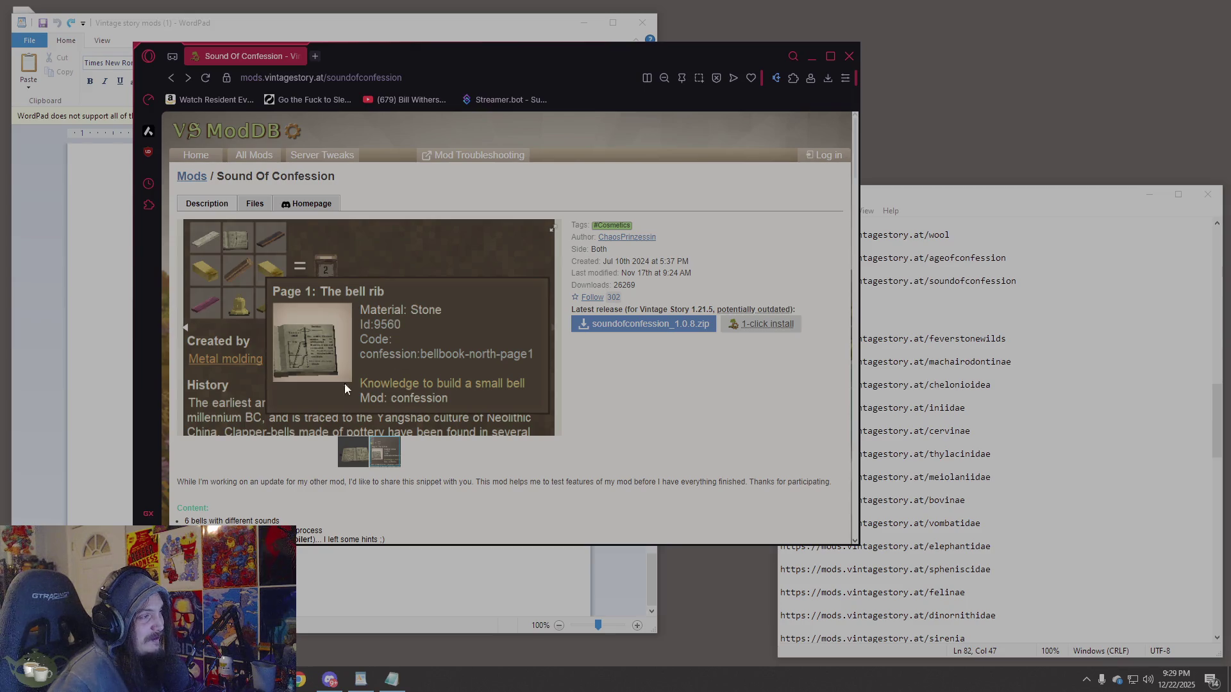
scroll(332, 357, down, 5)
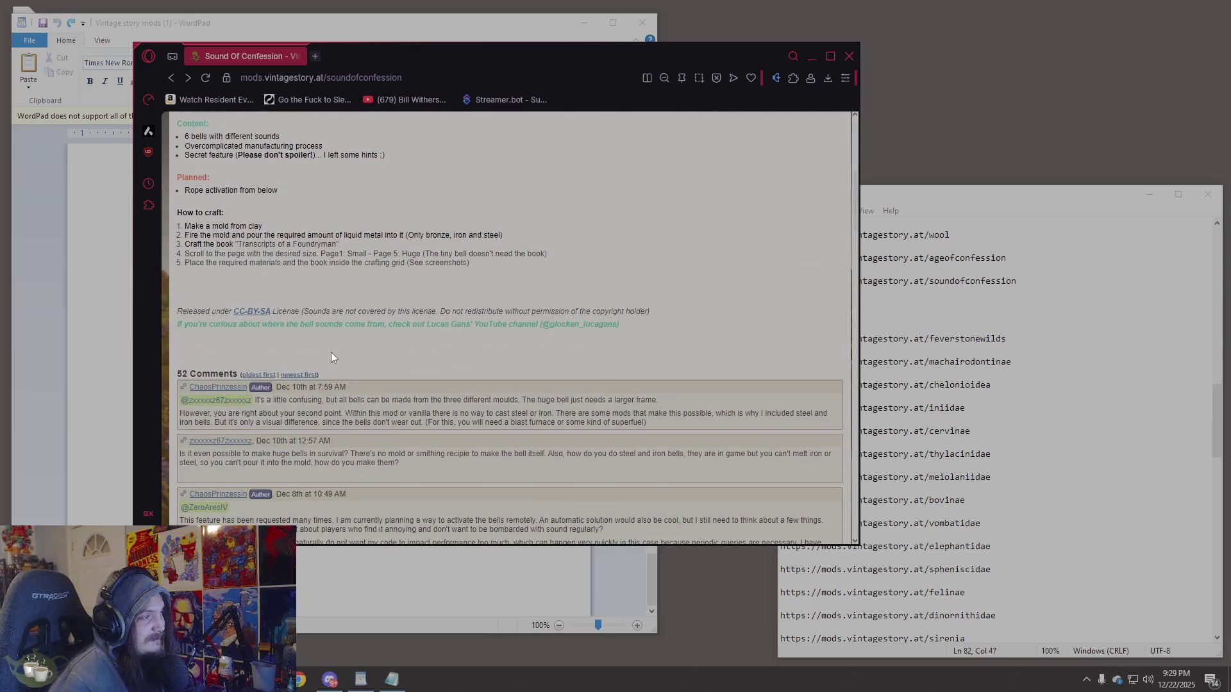
mouse_move(288, 327)
mouse_down()
mouse_move(494, 356)
mouse_move(575, 351)
mouse_up()
click(644, 341)
scroll(625, 345, down, 5)
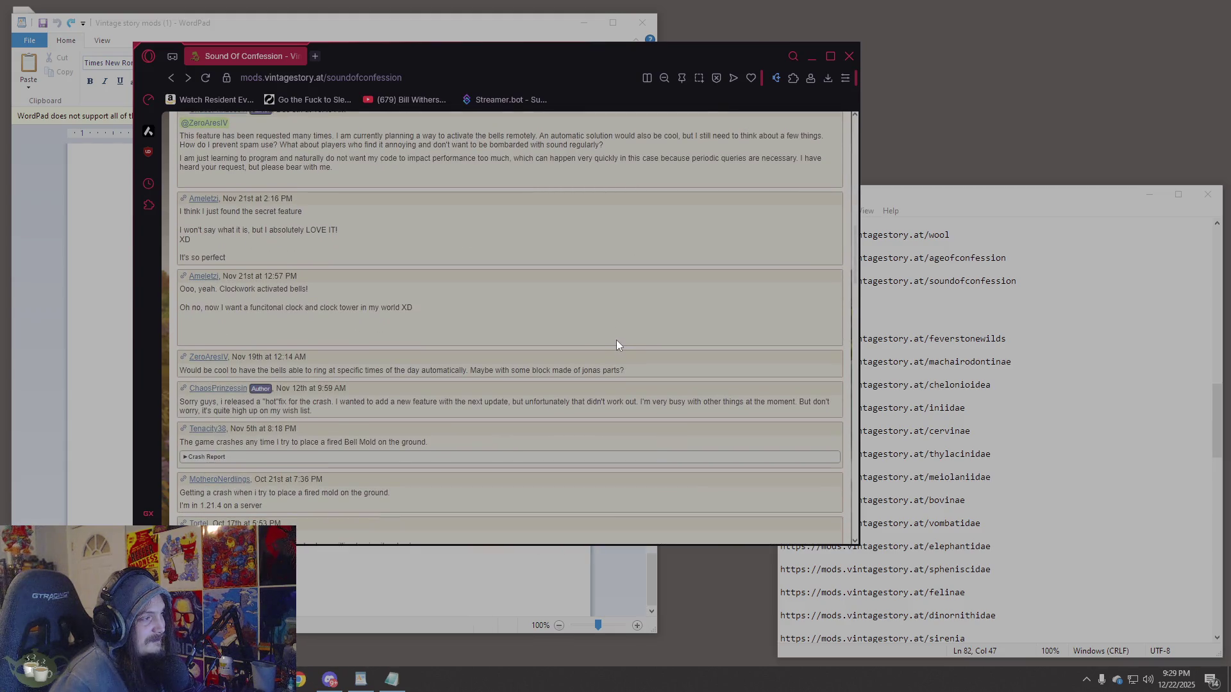
scroll(613, 343, down, 15)
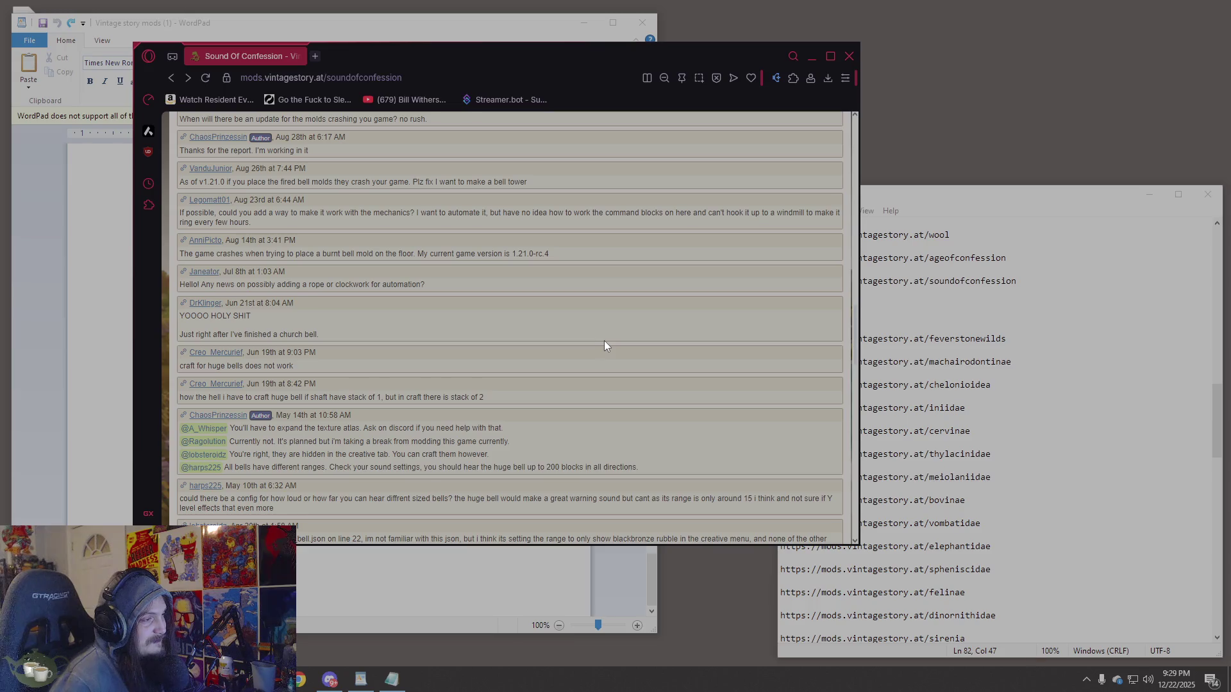
scroll(605, 347, down, 4)
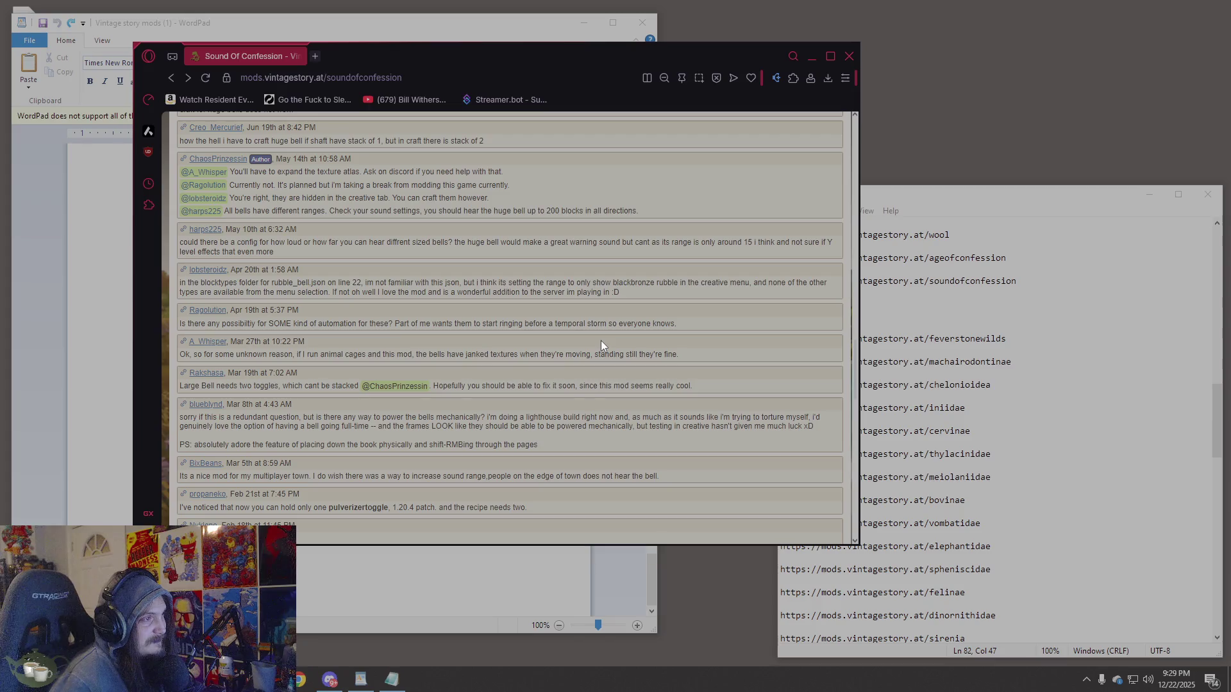
drag(473, 212, 625, 212)
scroll(535, 299, up, 15)
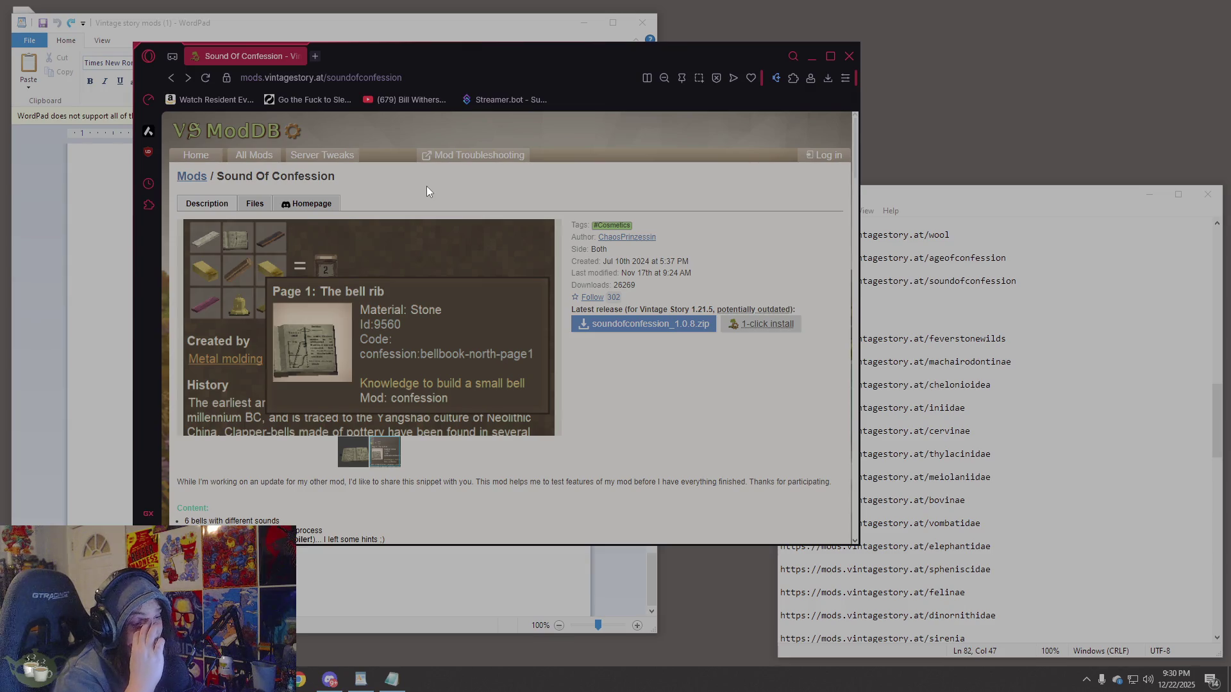
click(949, 396)
Review the Notepad list by selecting the last three links and the WILDLIFE section.
scroll(948, 397, down, 6)
scroll(997, 424, down, 10)
mouse_move(1090, 595)
mouse_down()
mouse_move(1026, 580)
mouse_move(1001, 507)
mouse_move(1160, 594)
mouse_up()
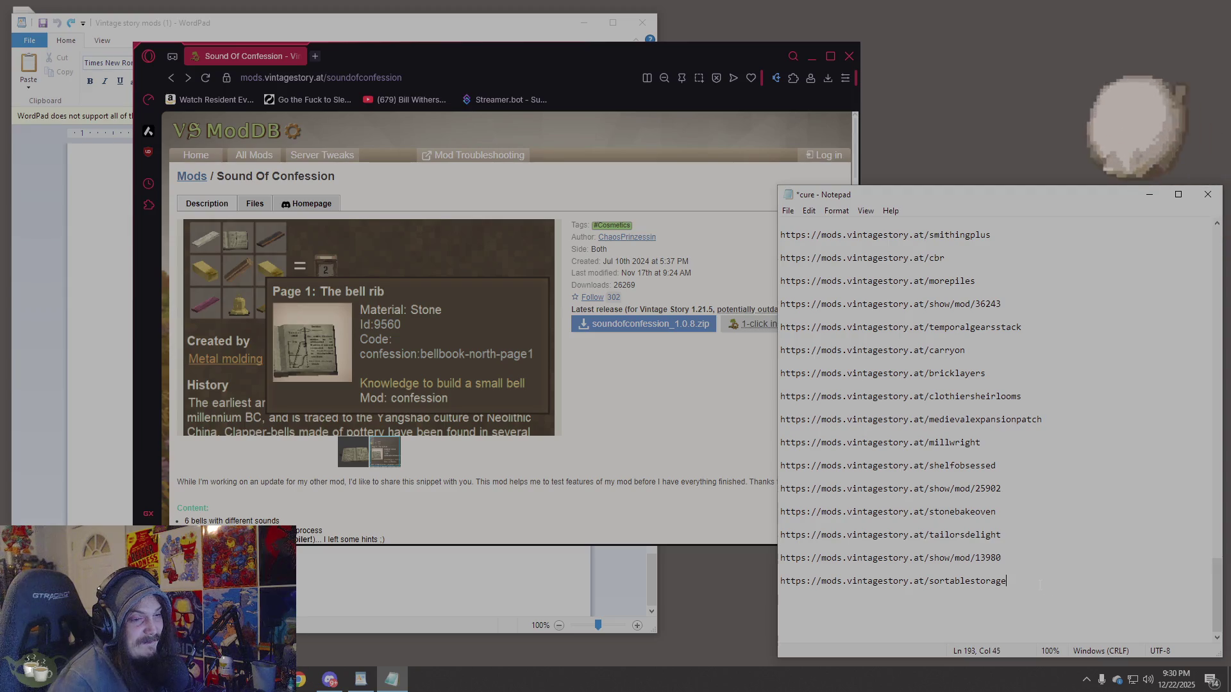
drag(1052, 601, 781, 523)
scroll(998, 424, up, 20)
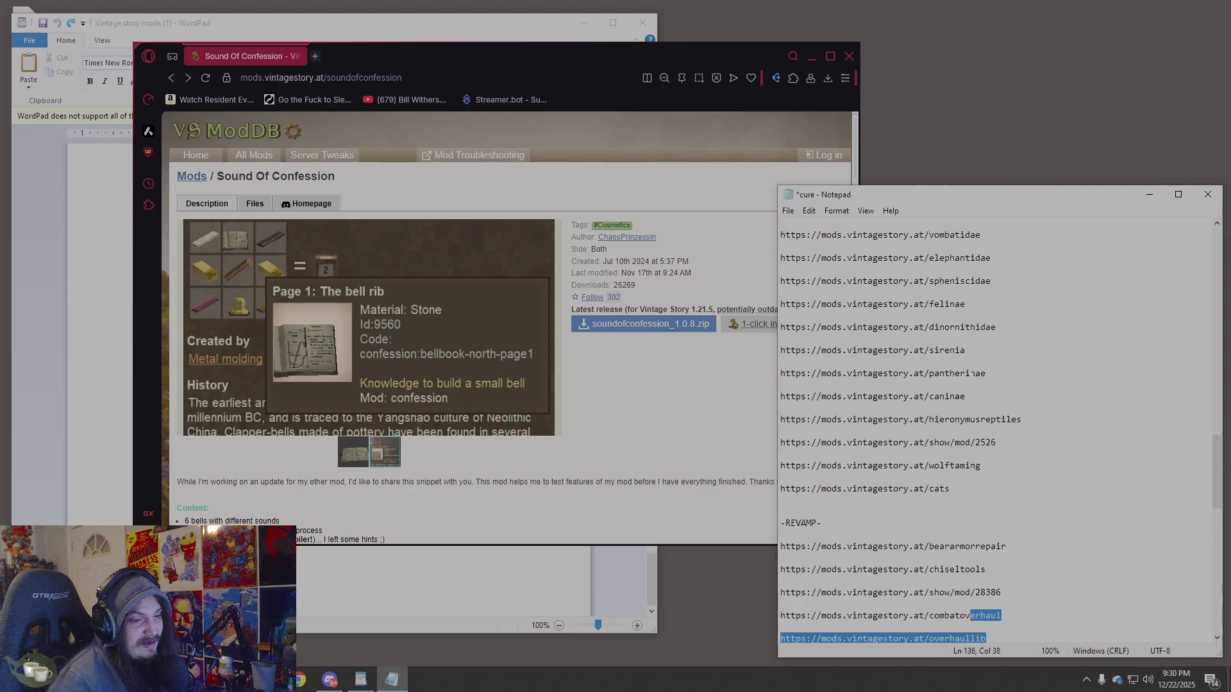
click(970, 477)
mouse_move(1017, 477)
mouse_down()
mouse_move(898, 349)
mouse_move(898, 431)
mouse_move(858, 293)
mouse_move(781, 281)
mouse_move(777, 224)
mouse_up()
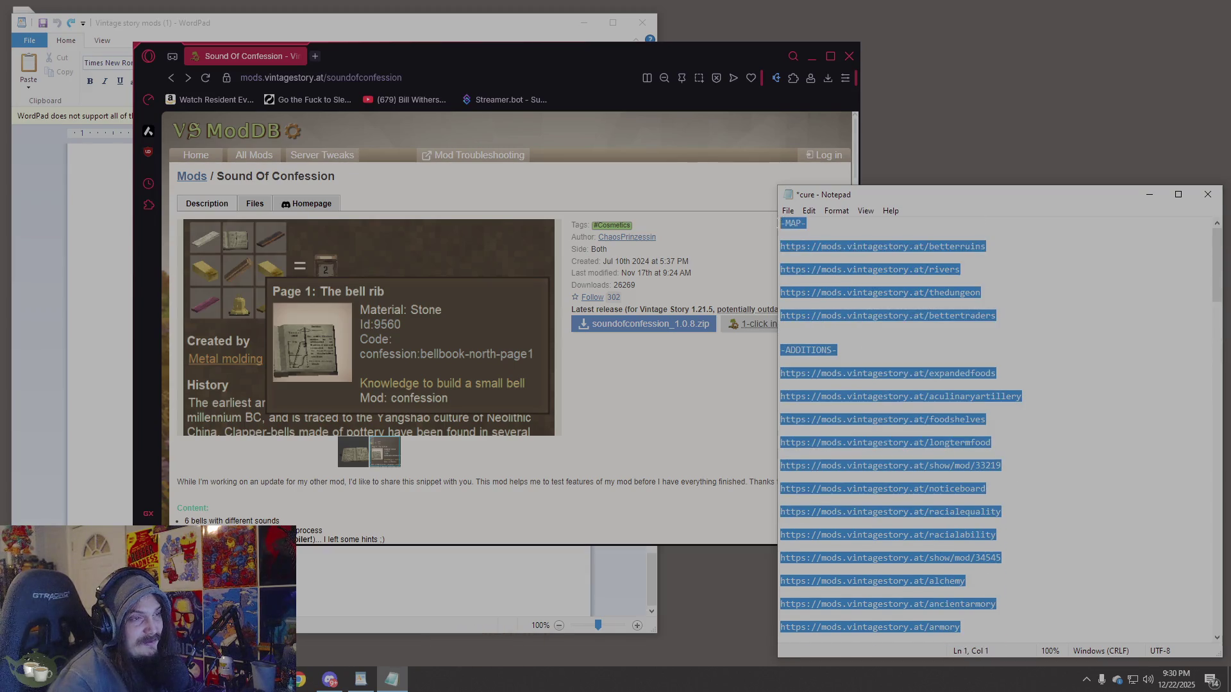
click(982, 257)
Move the browser window aside and close the WordPad mod list without saving.
click(690, 179)
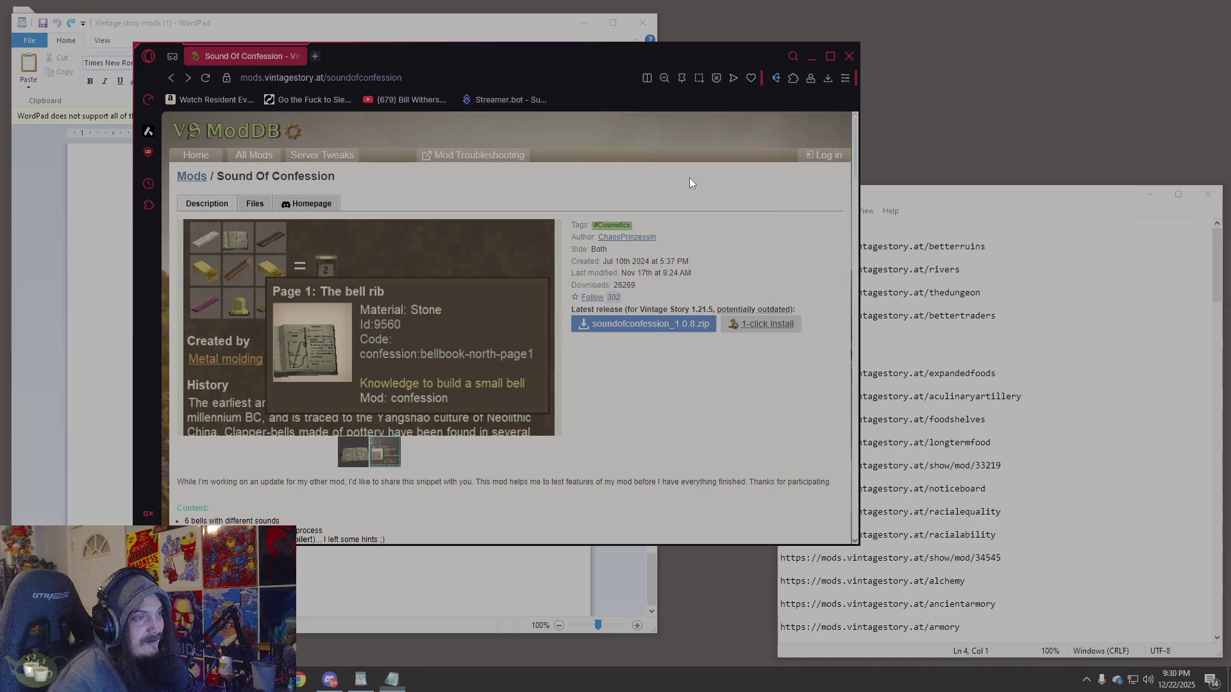
mouse_move(663, 56)
mouse_down()
mouse_move(600, 120)
mouse_move(642, 58)
mouse_move(809, 18)
mouse_up()
click(537, 589)
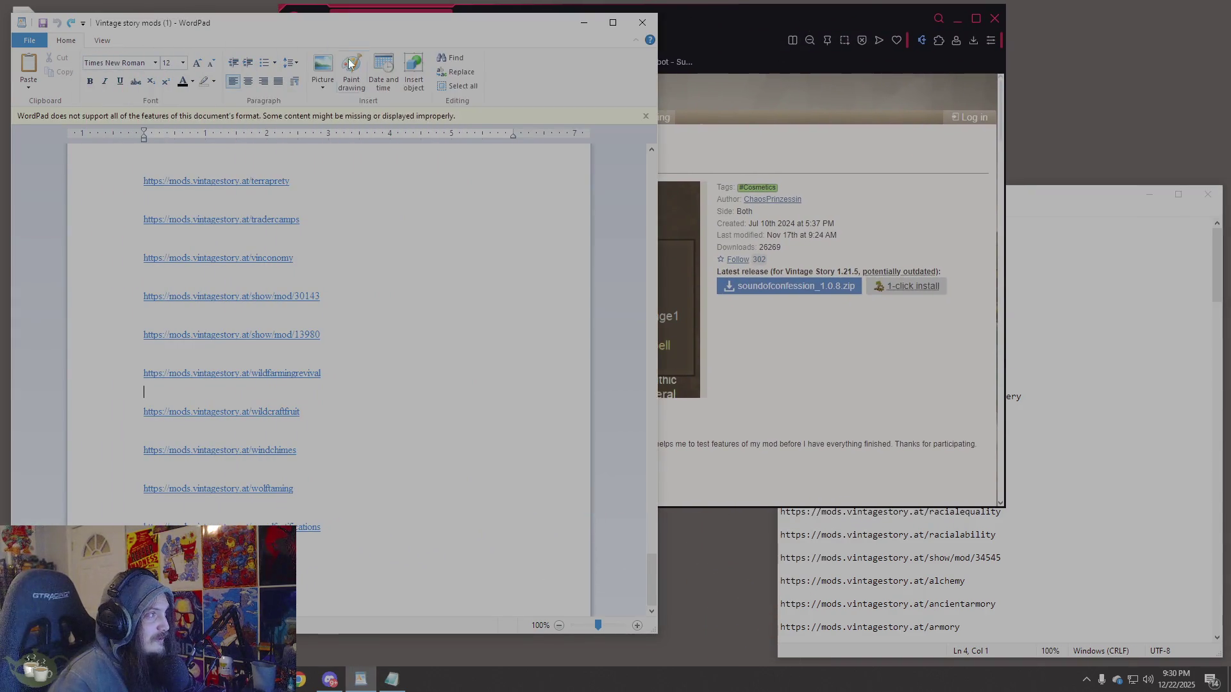
click(641, 22)
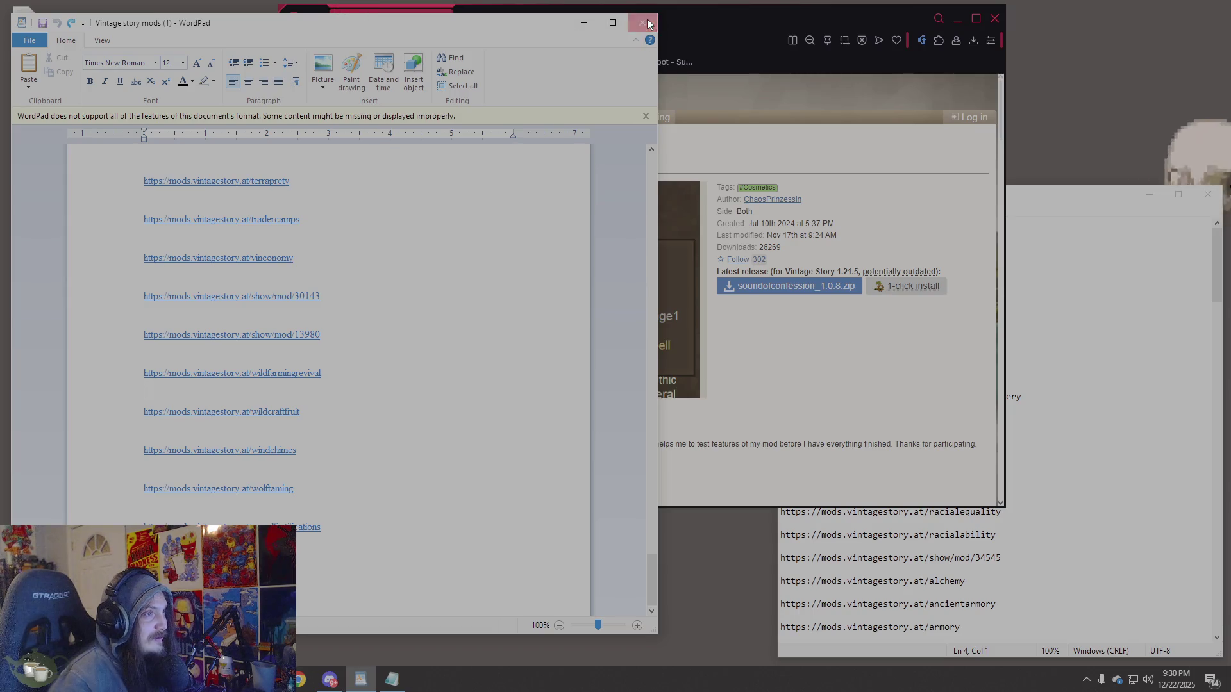
click(357, 347)
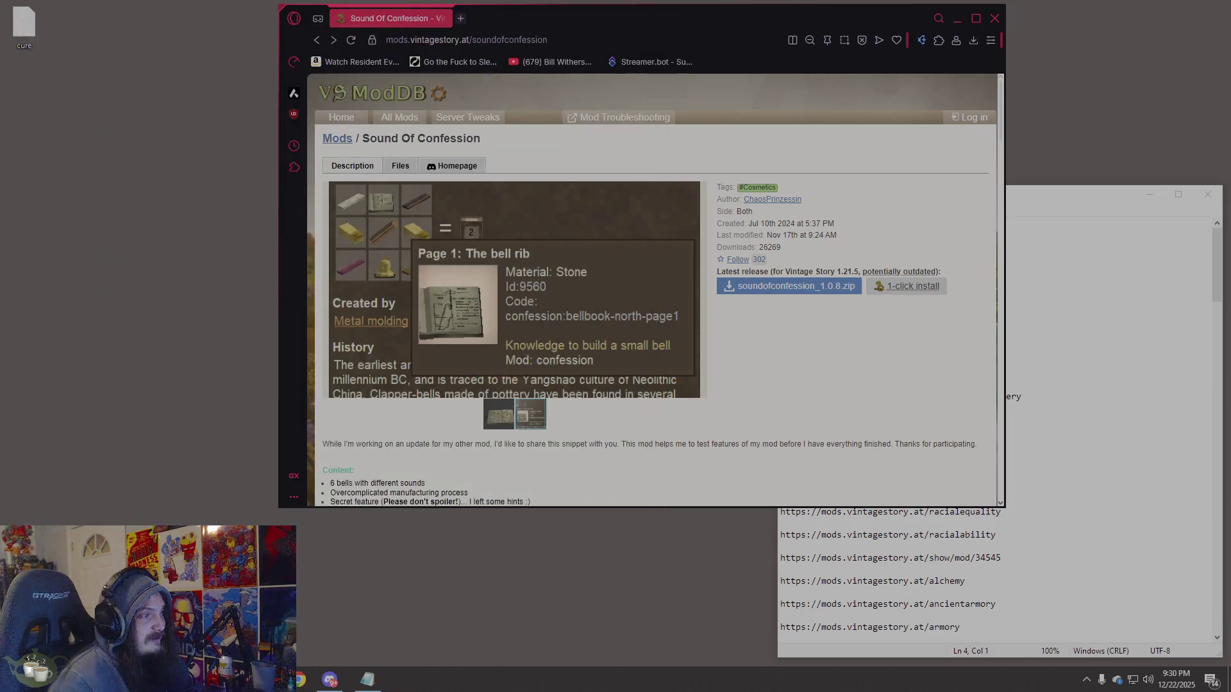
Save the Notepad mod list and move the browser window to the left side.
click(1026, 396)
click(794, 213)
key(Escape)
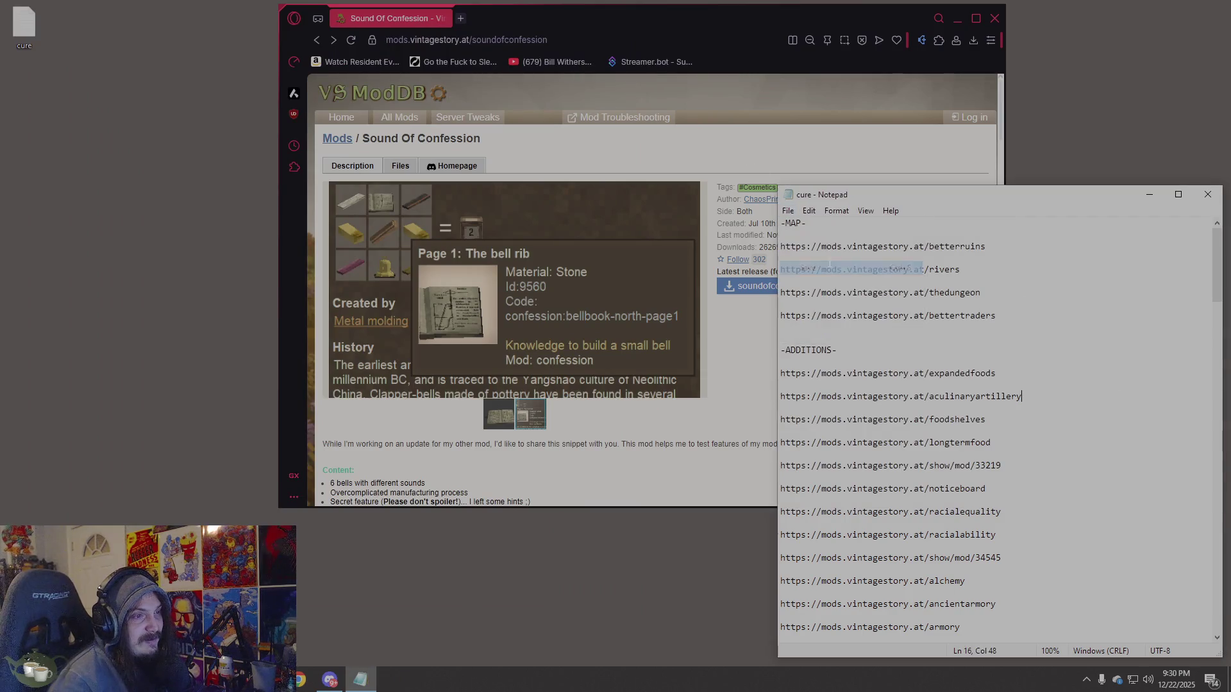
mouse_move(789, 5)
mouse_down()
mouse_move(604, 44)
mouse_move(507, 34)
mouse_move(522, 15)
mouse_up()
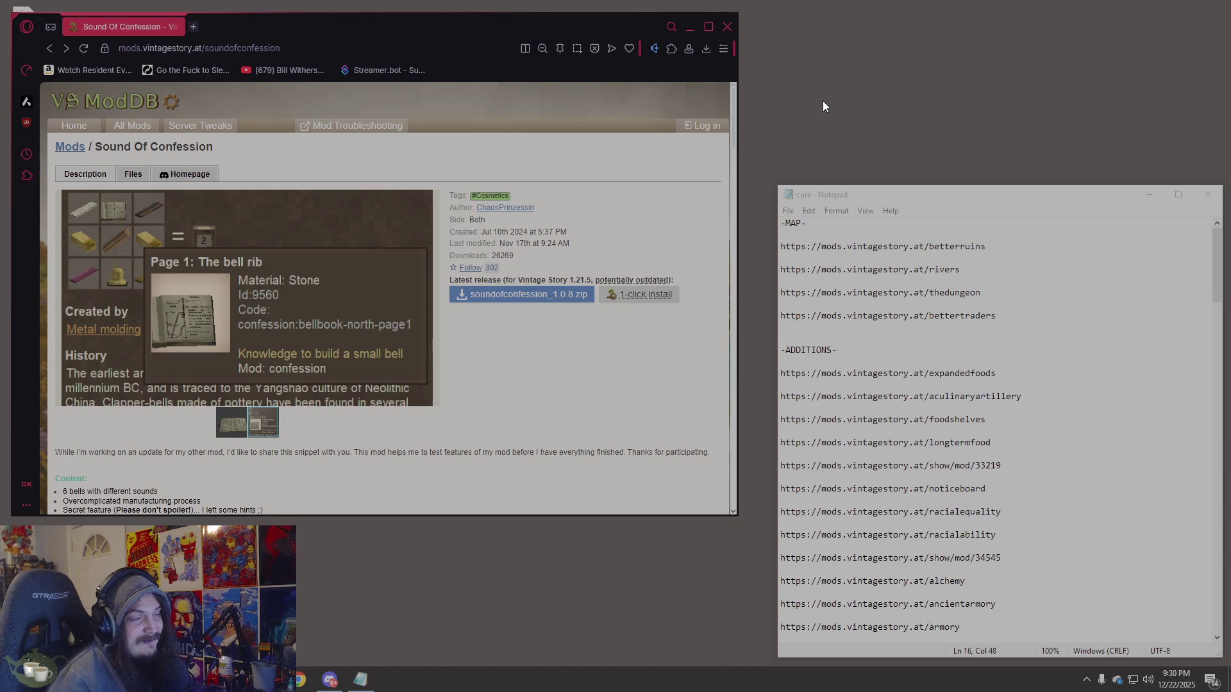
Move the browser back over the list, open All Mods and search the text filter for 'dismem'.
mouse_move(531, 15)
mouse_down()
mouse_move(569, 41)
mouse_move(763, 46)
mouse_move(735, 24)
mouse_up()
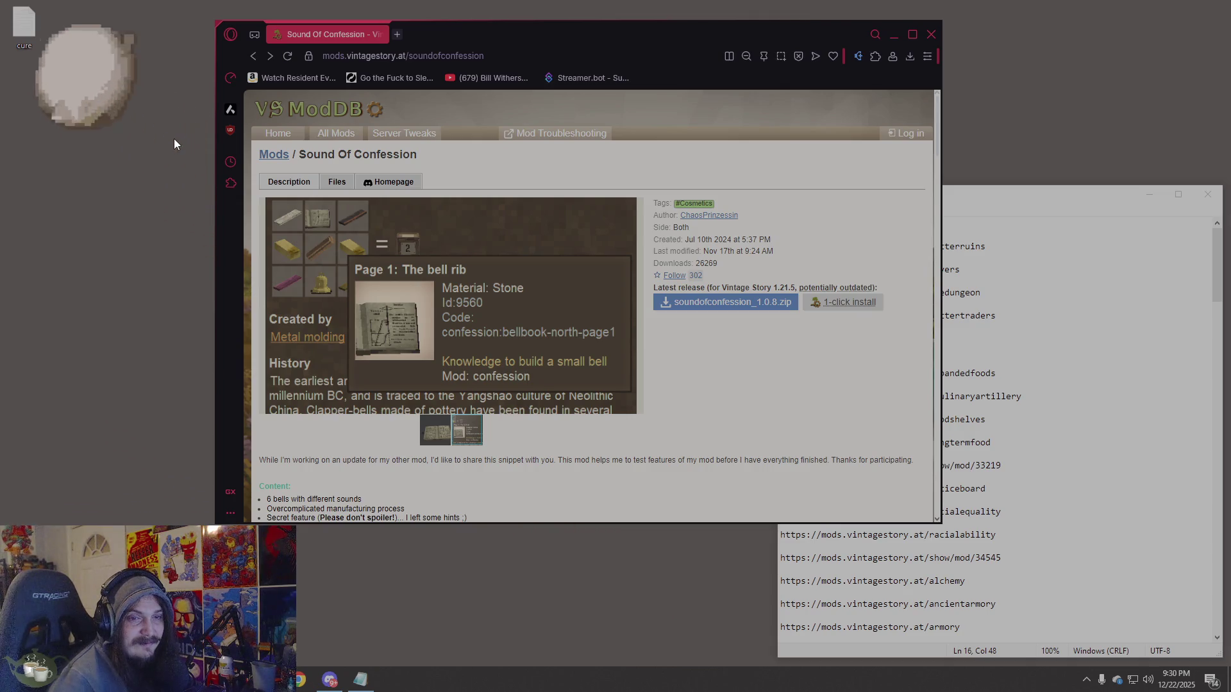
click(279, 158)
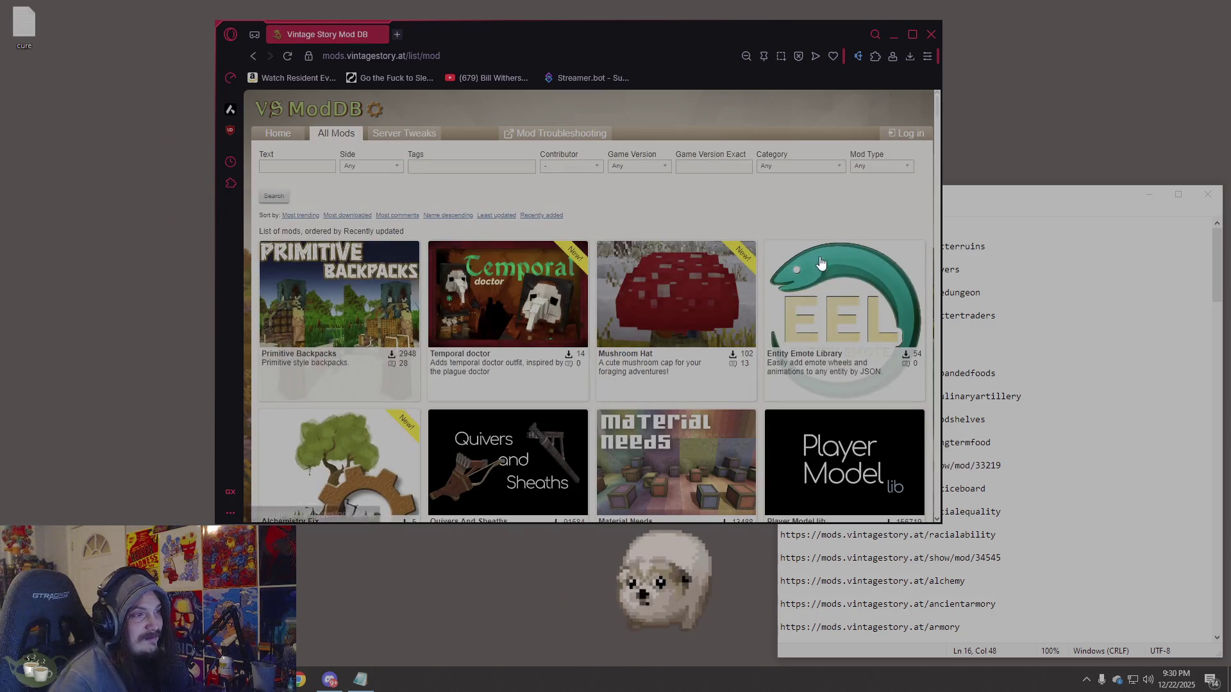
click(316, 170)
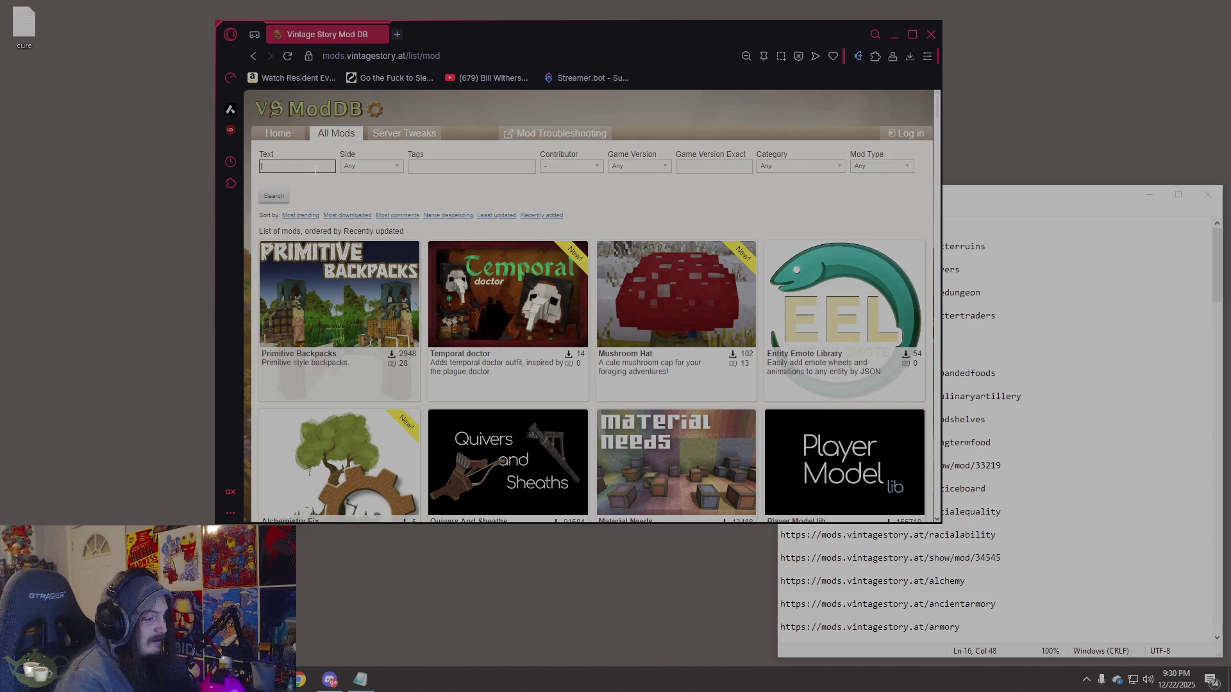
text(dismember)
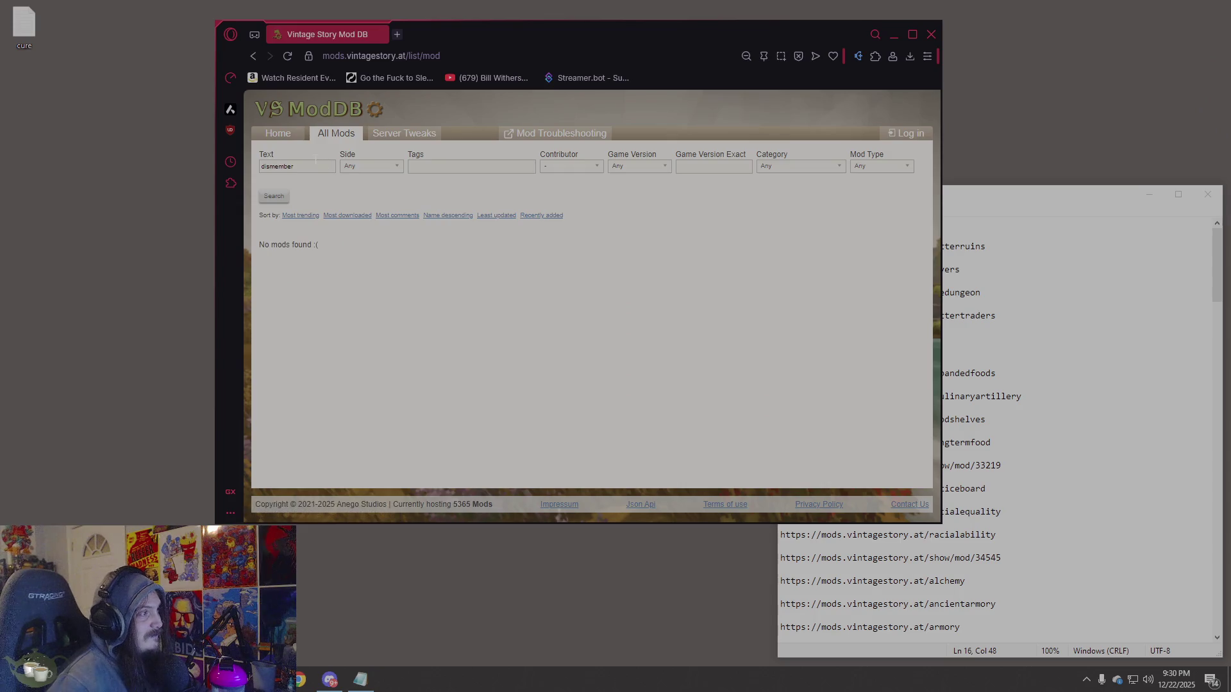
Clear the dismember search text from the filter and close the duplicate browser window.
drag(317, 166, 244, 168)
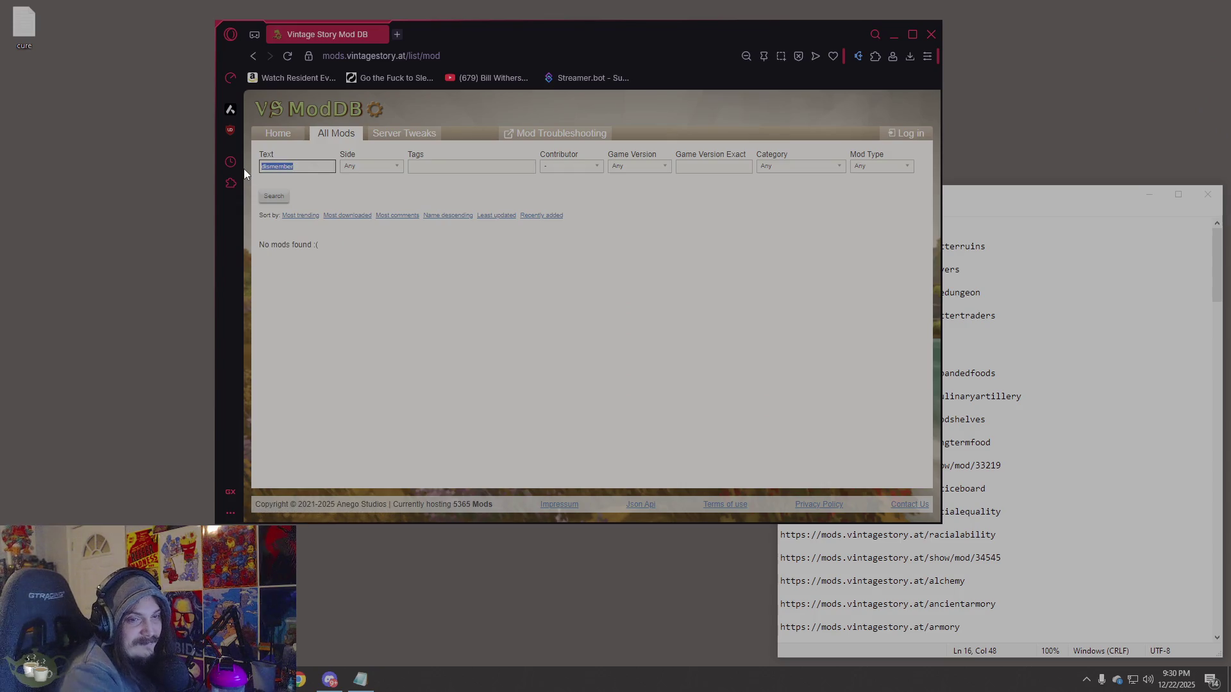
key(BackSpace)
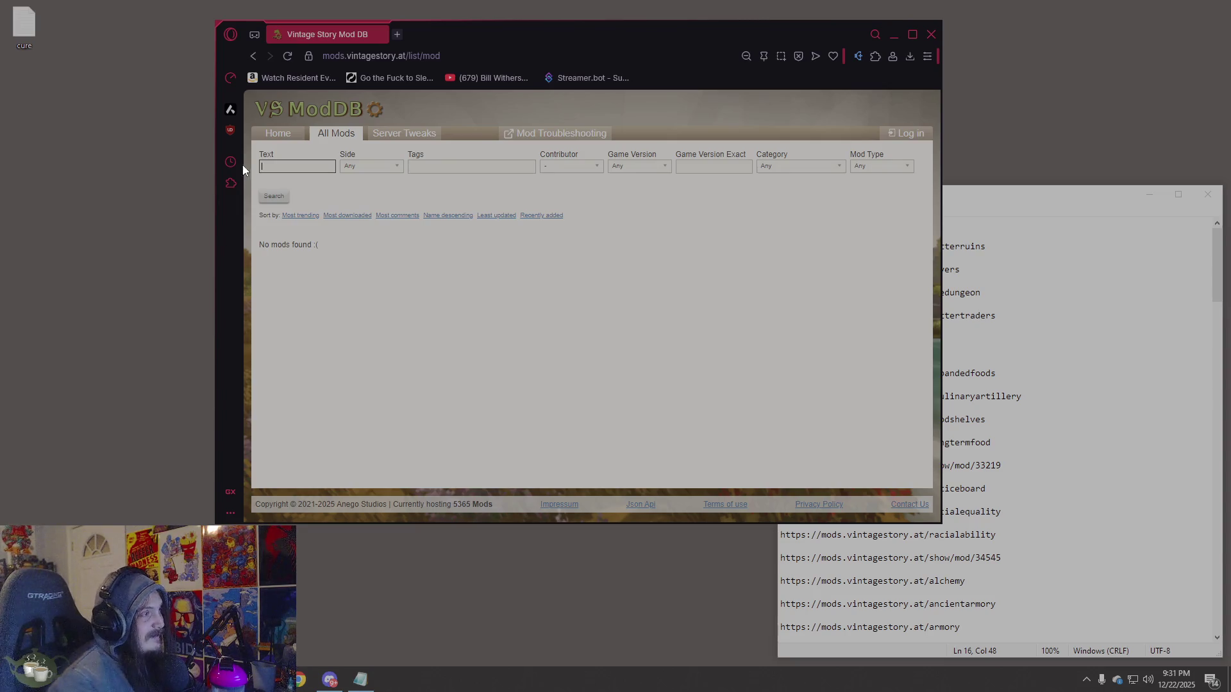
click(225, 61)
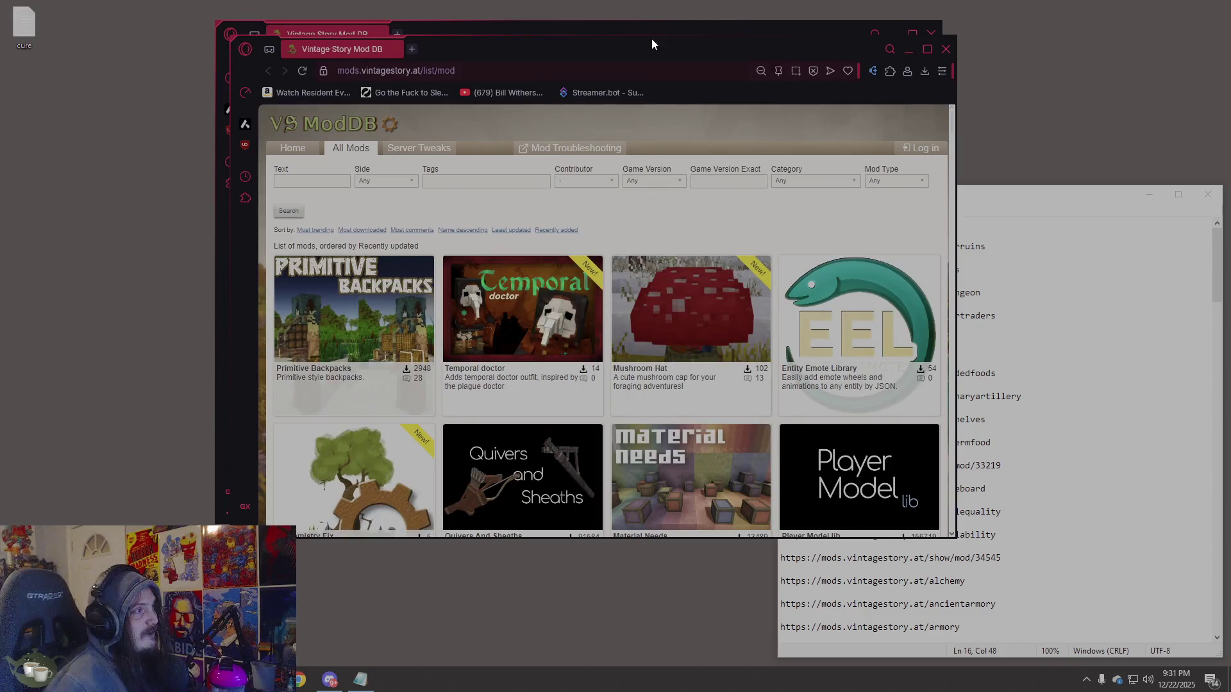
click(946, 49)
Open the Quivers And Sheaths mod page, view its second screenshot, and return to the list.
click(254, 59)
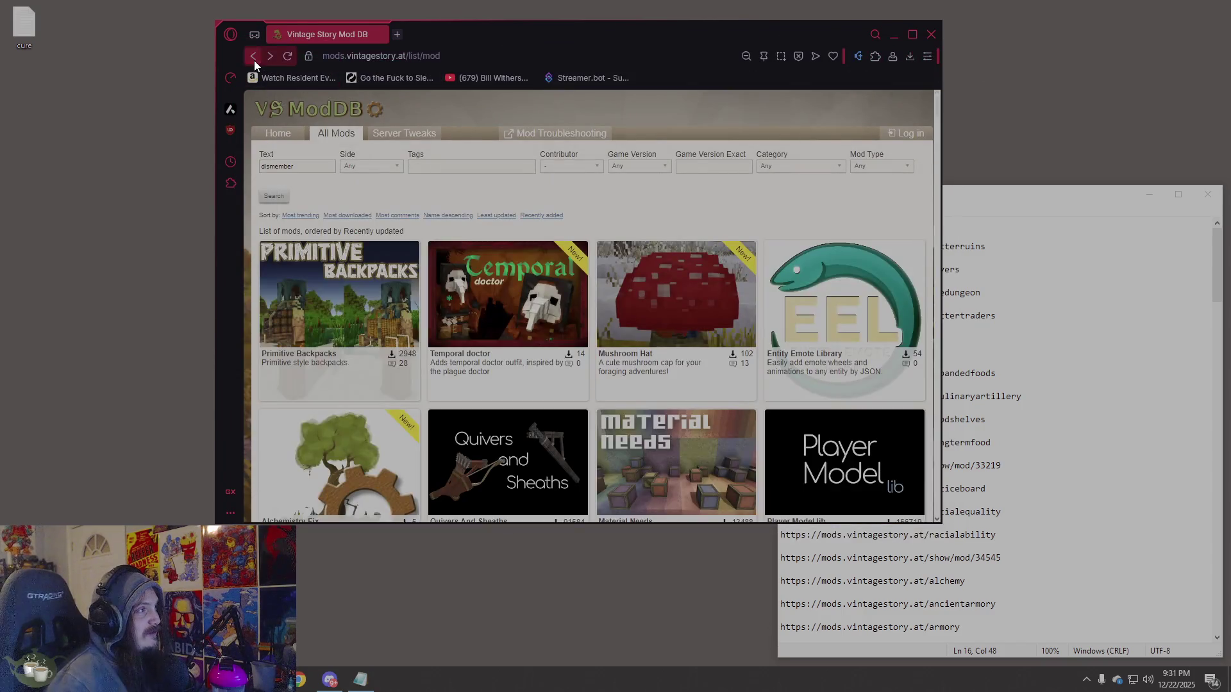
scroll(763, 336, down, 3)
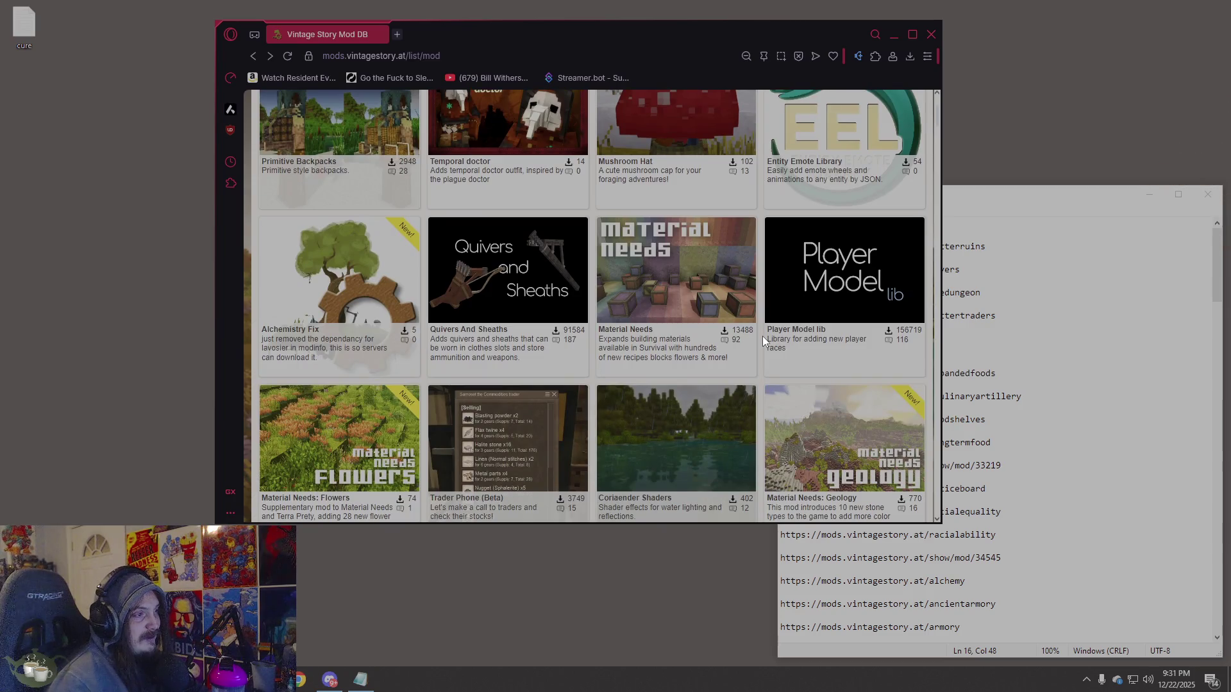
click(499, 275)
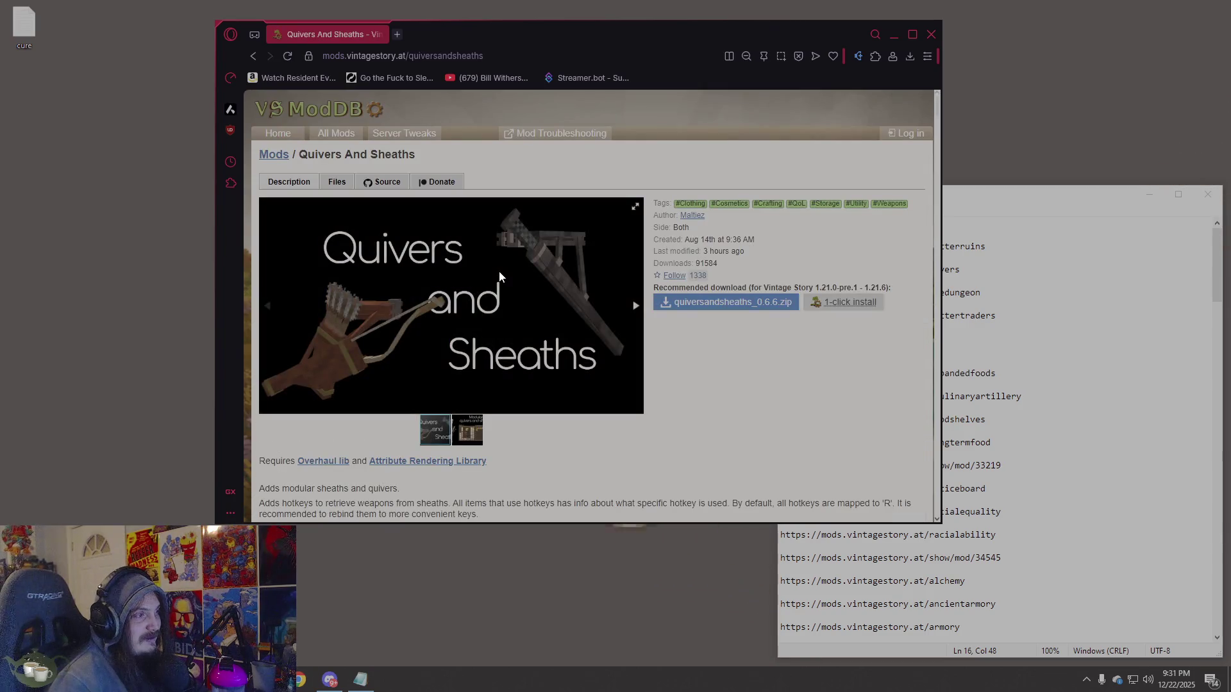
click(457, 430)
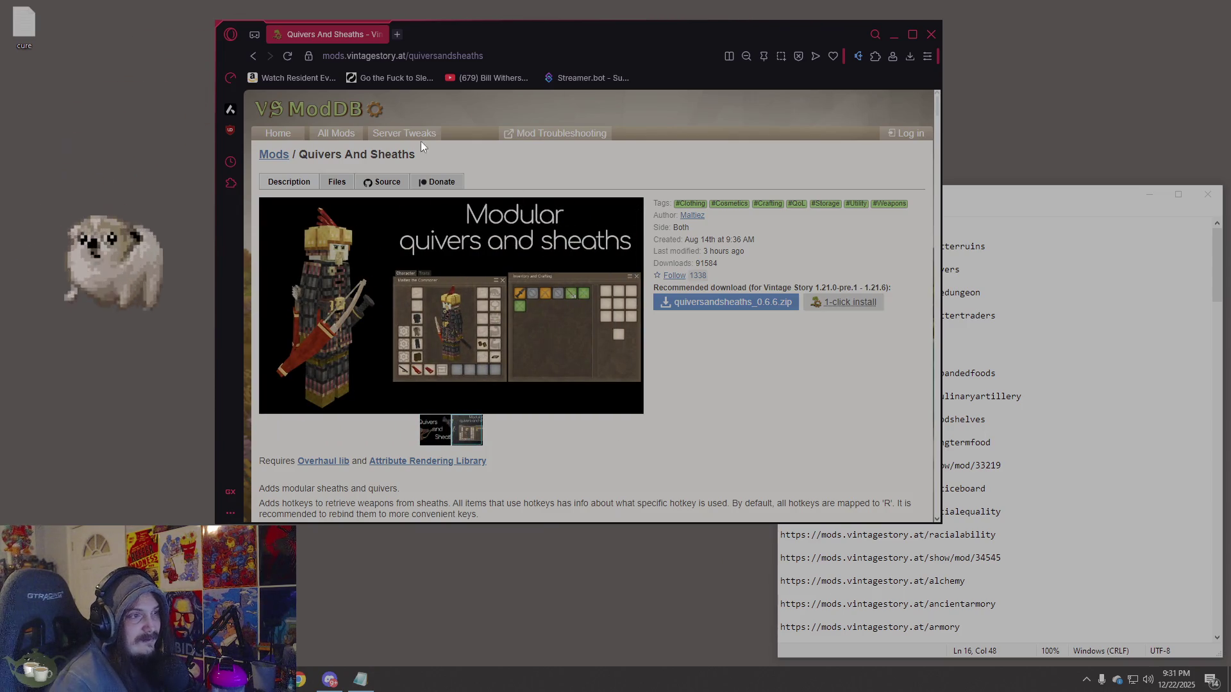
click(248, 56)
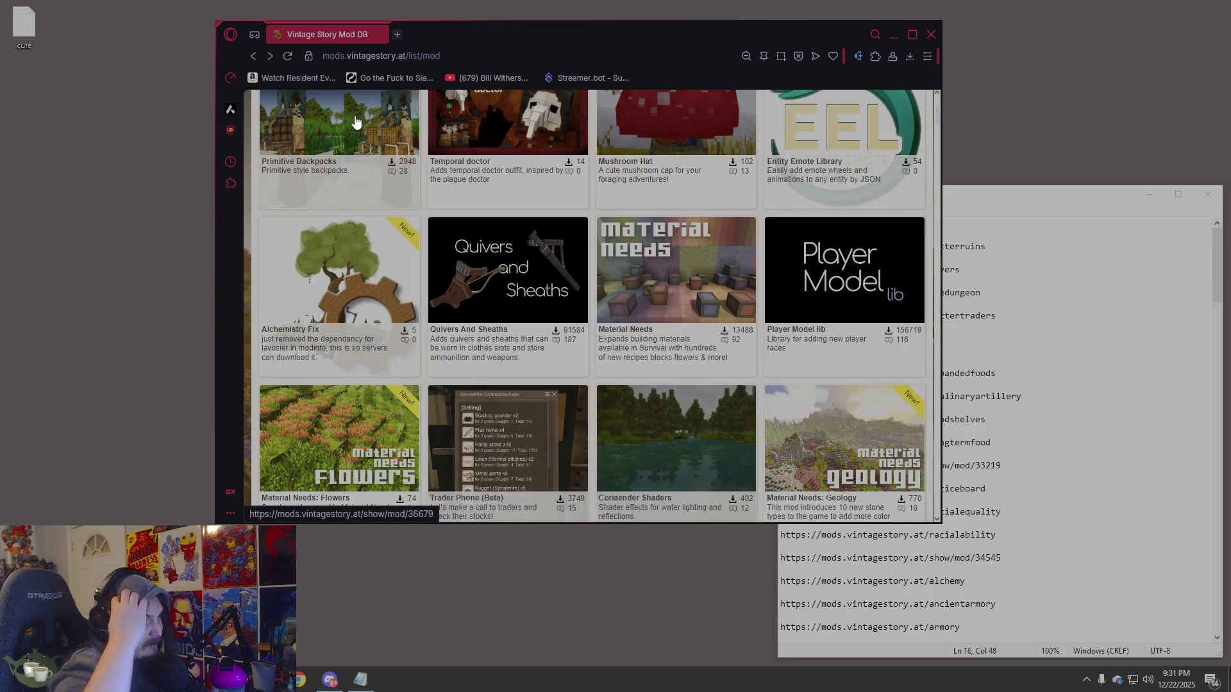
Place the browser window to the left beside the Notepad mod URL notes.
click(1061, 386)
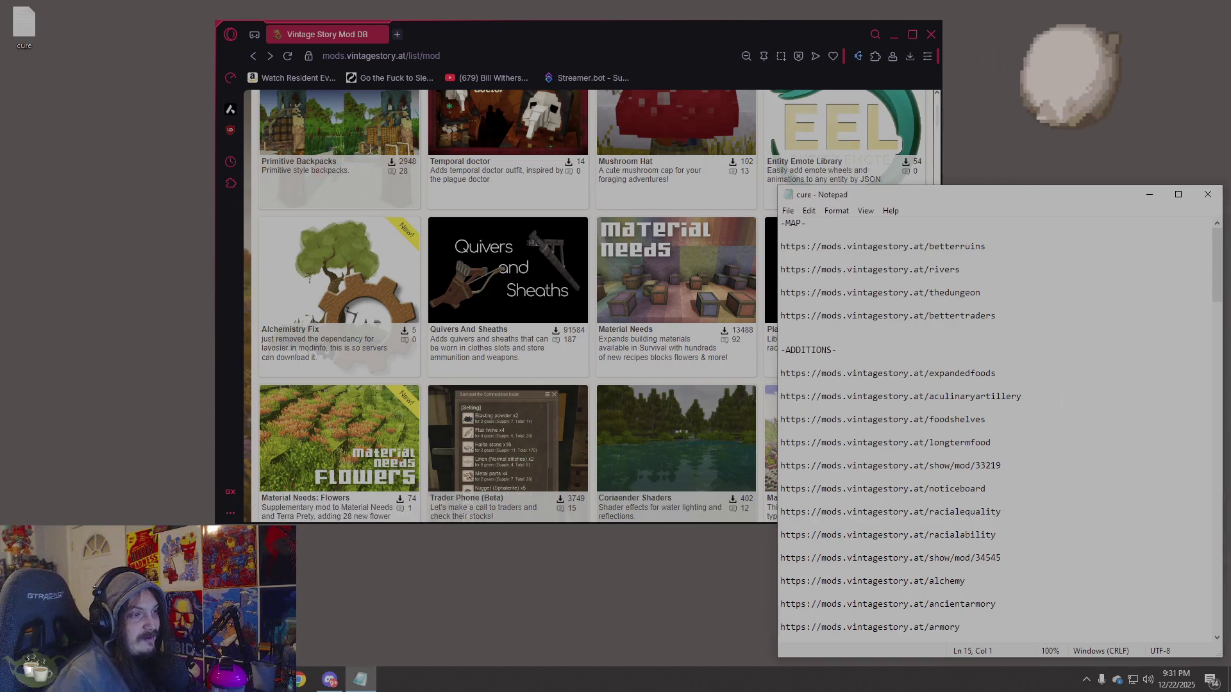
mouse_move(703, 35)
mouse_down()
mouse_move(630, 46)
mouse_move(514, 33)
mouse_move(522, 41)
mouse_up()
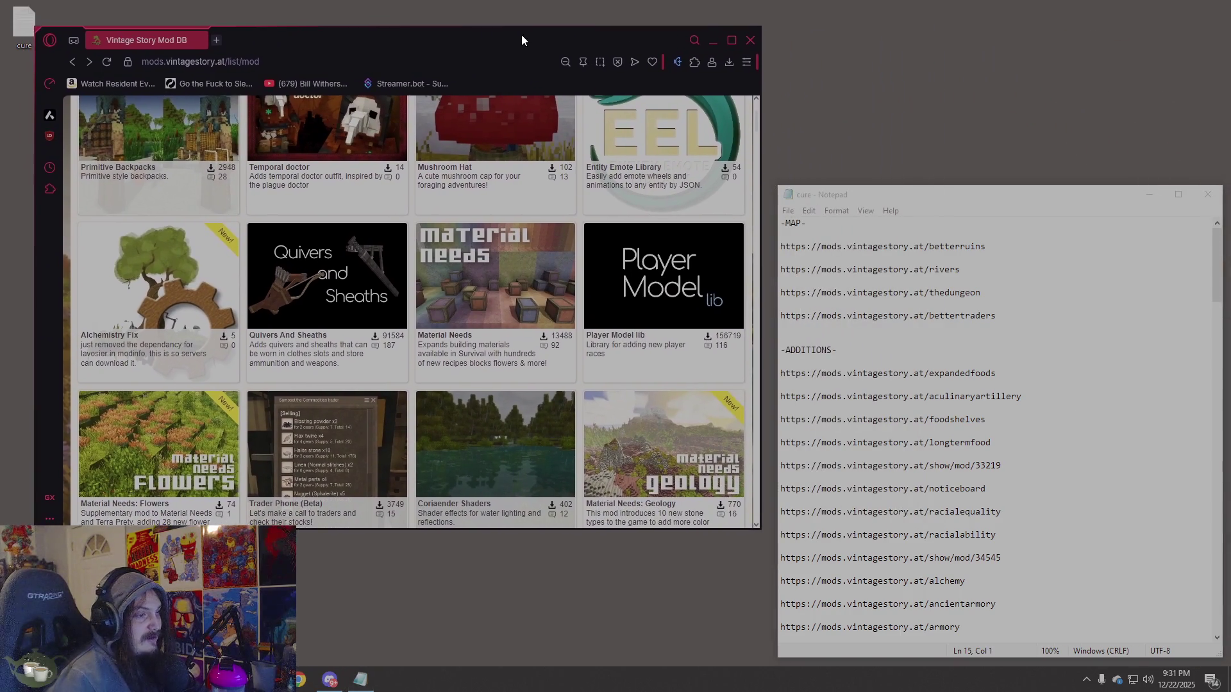
scroll(599, 334, down, 5)
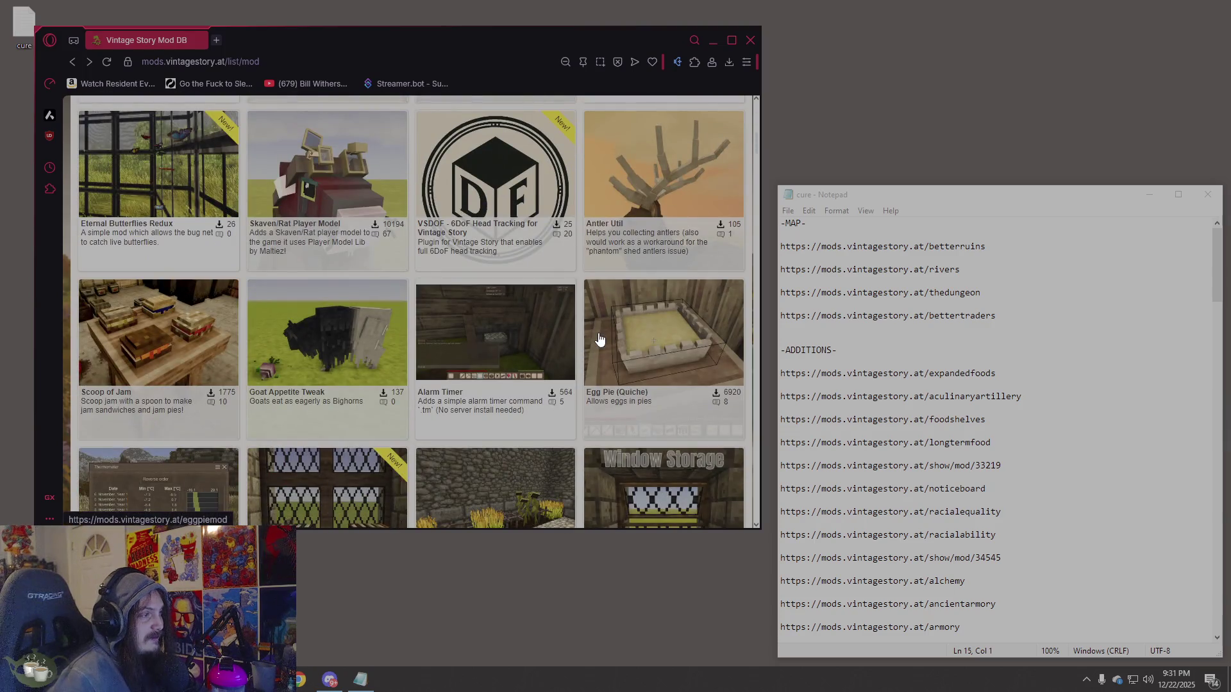
scroll(600, 340, up, 6)
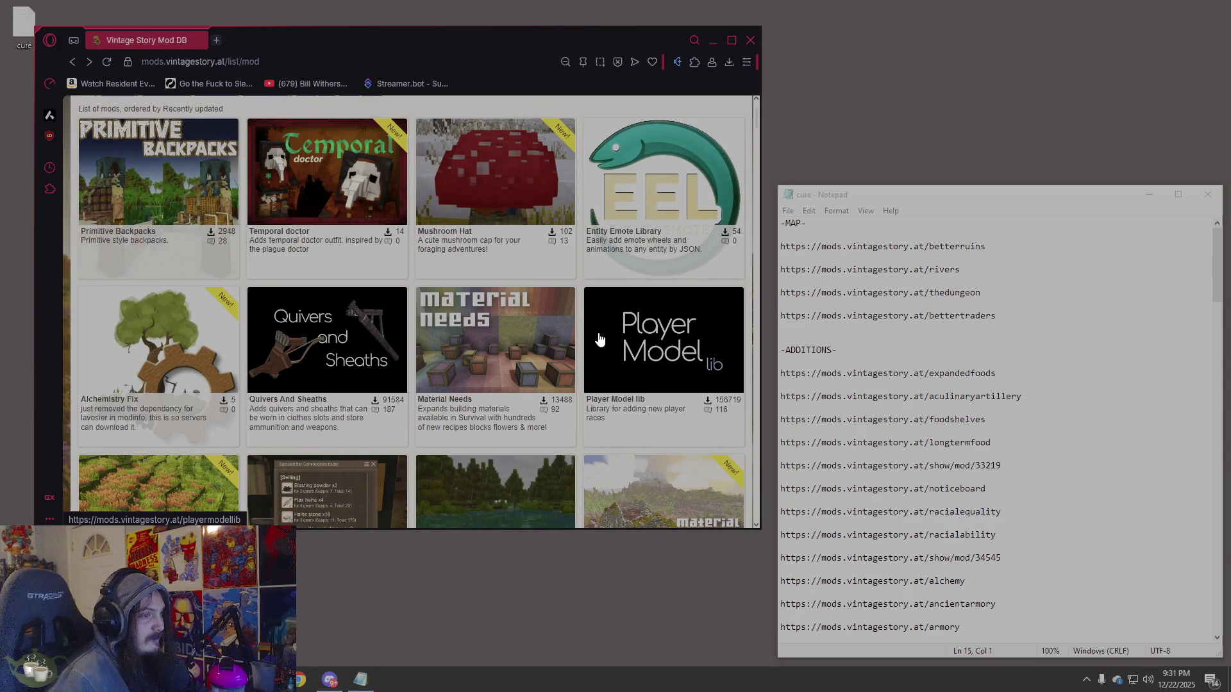
Scroll down the mod page and expand the Gait System section.
scroll(599, 340, down, 8)
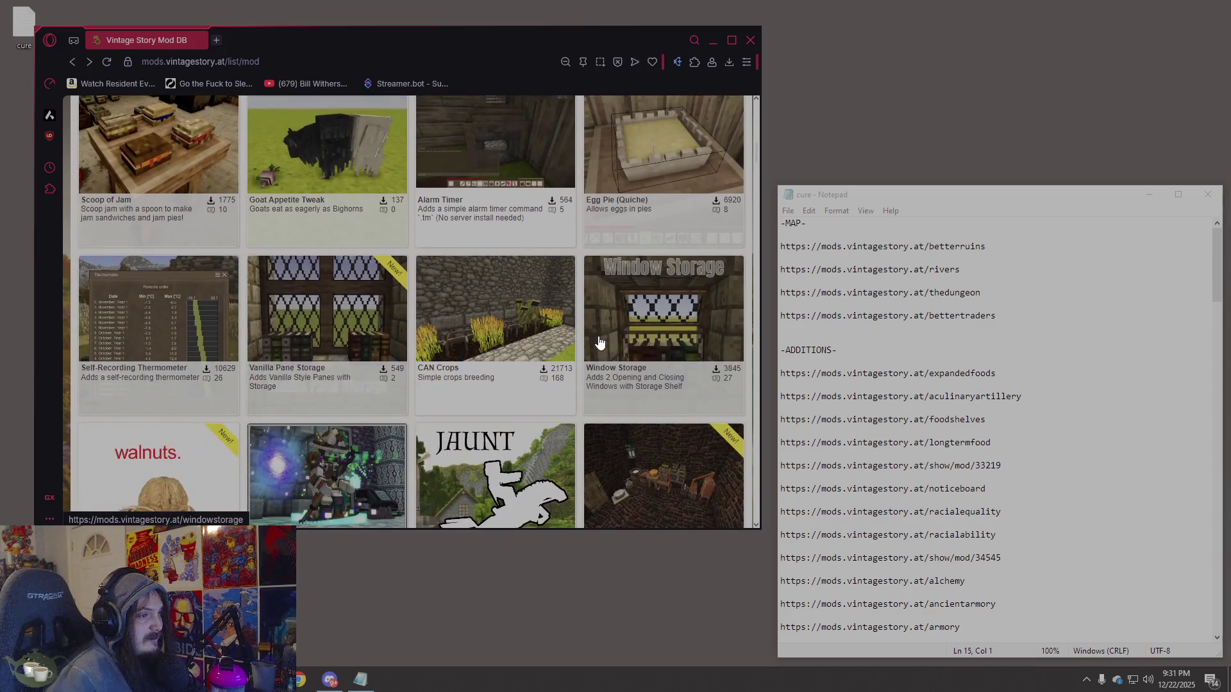
scroll(600, 343, down, 3)
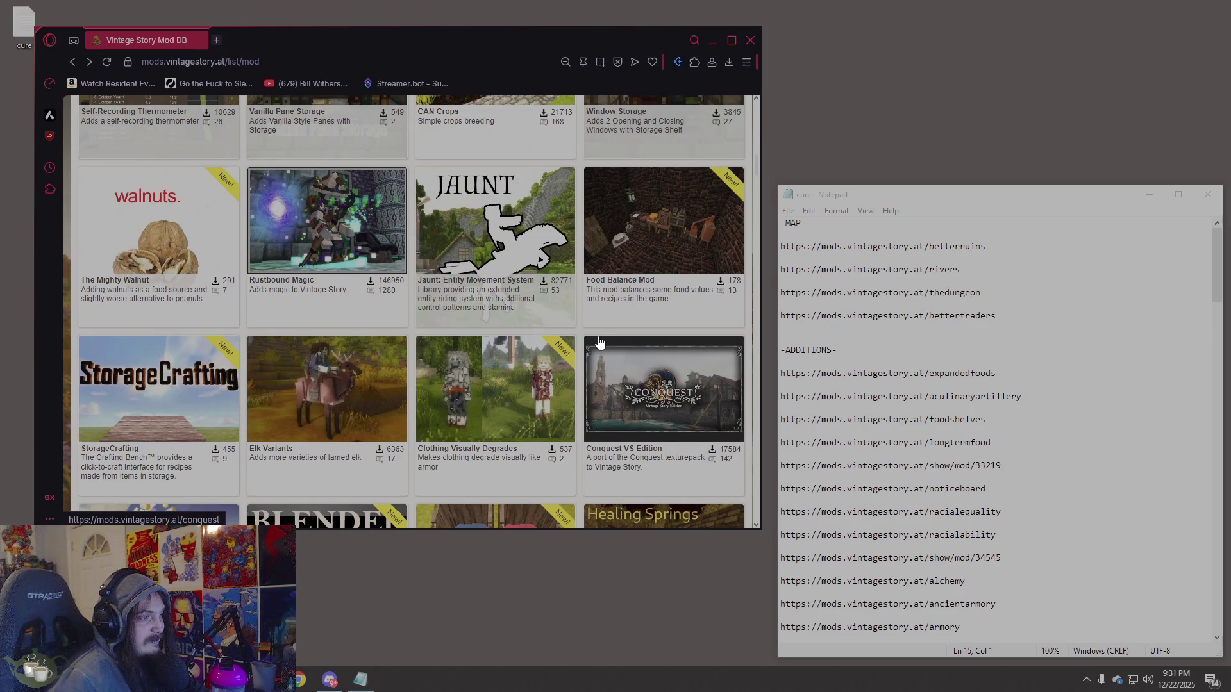
scroll(599, 343, down, 1)
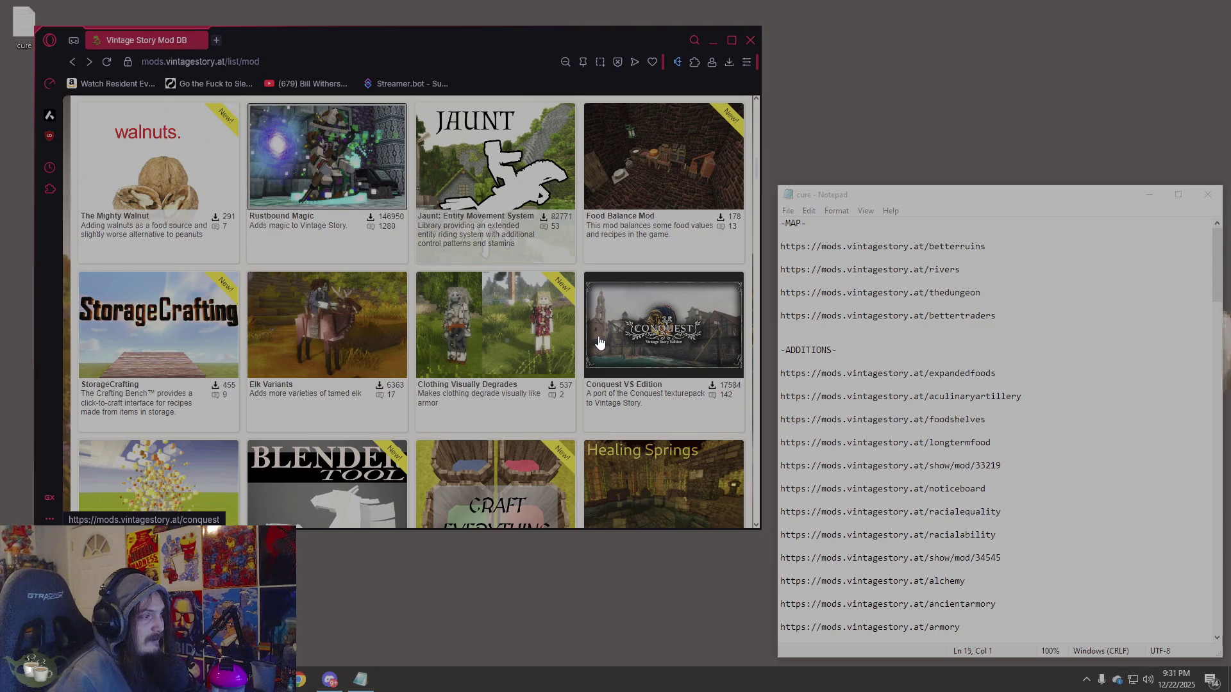
scroll(599, 343, down, 1)
scroll(600, 343, down, 1)
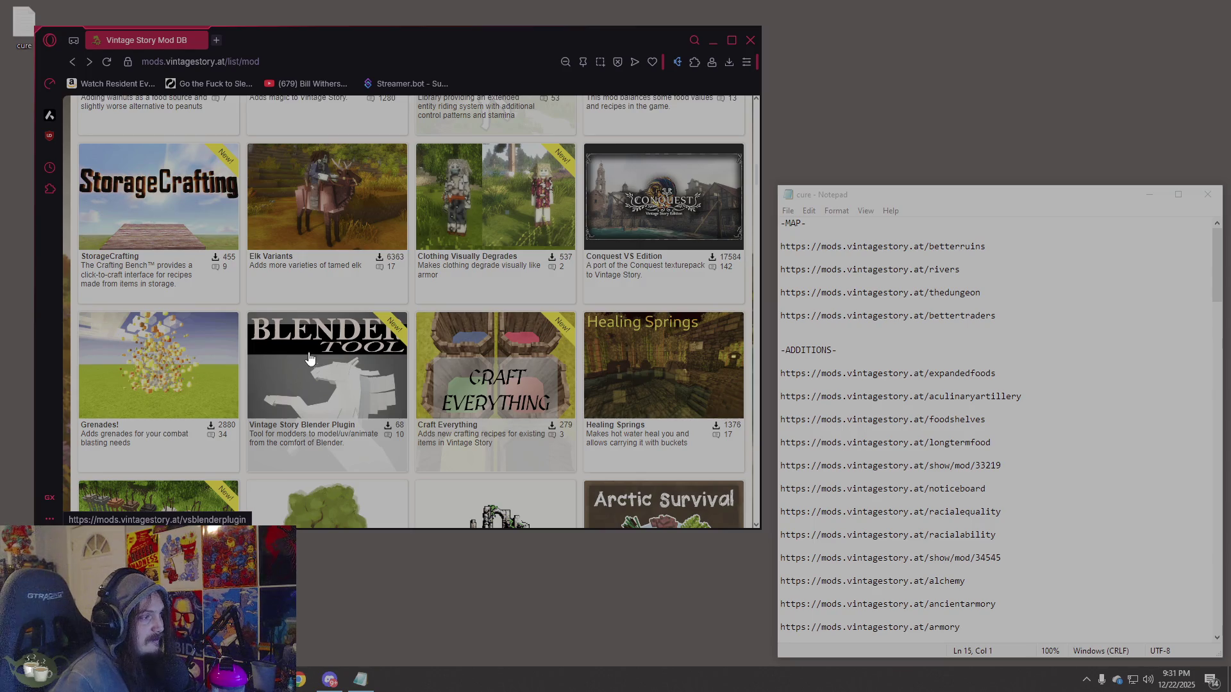
scroll(533, 345, down, 10)
scroll(533, 344, down, 10)
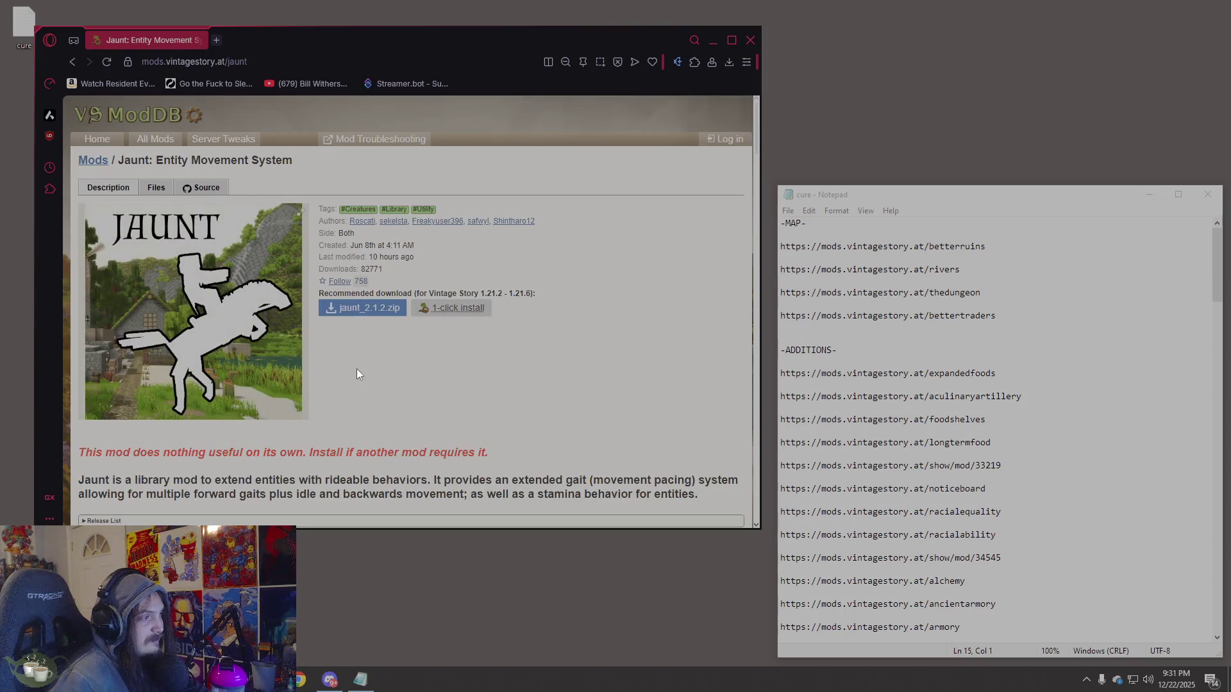
scroll(557, 332, down, 3)
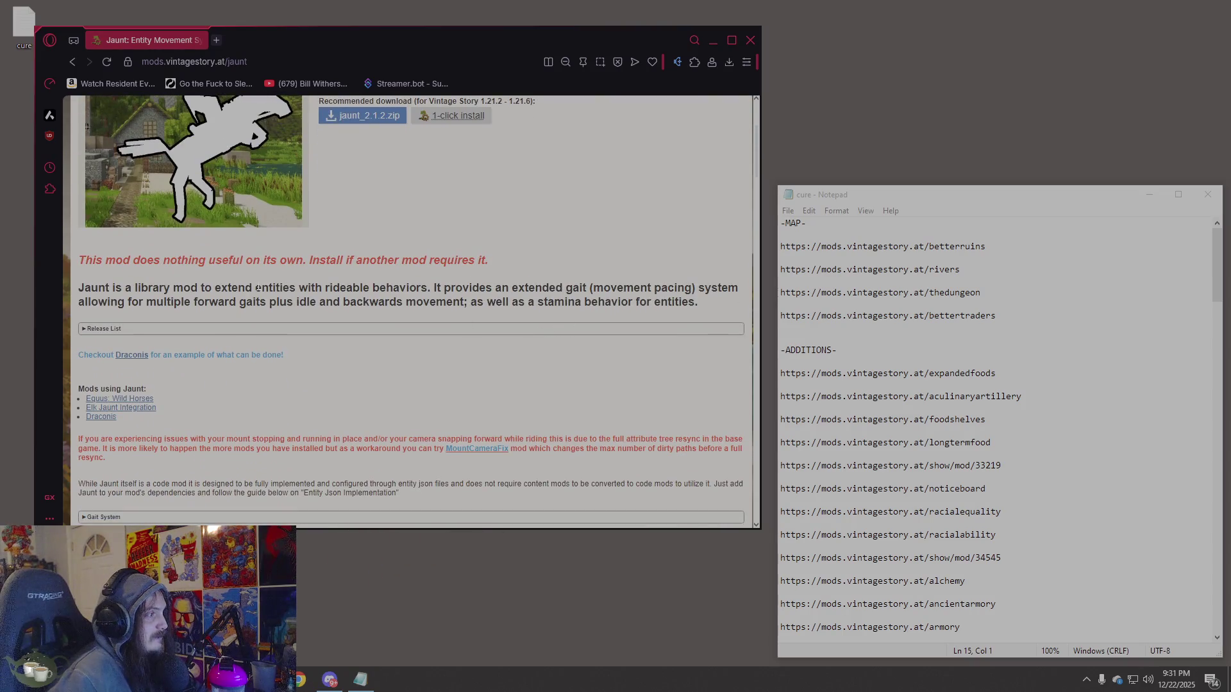
scroll(262, 286, down, 2)
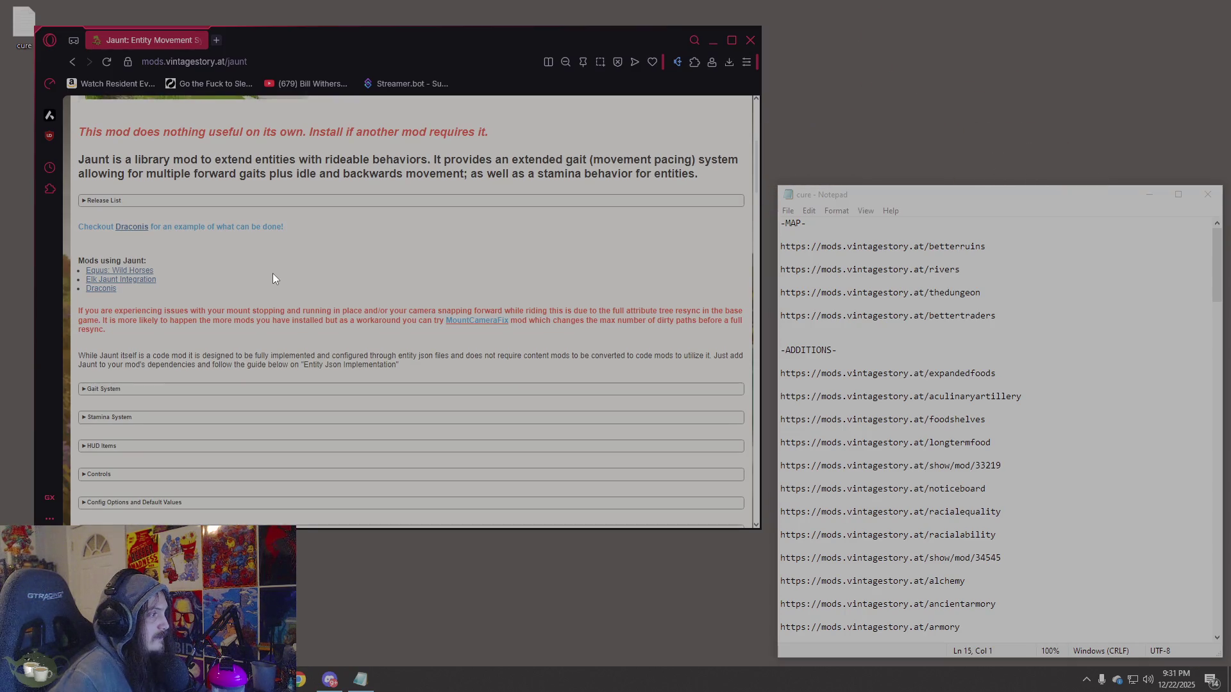
scroll(272, 273, down, 2)
click(115, 262)
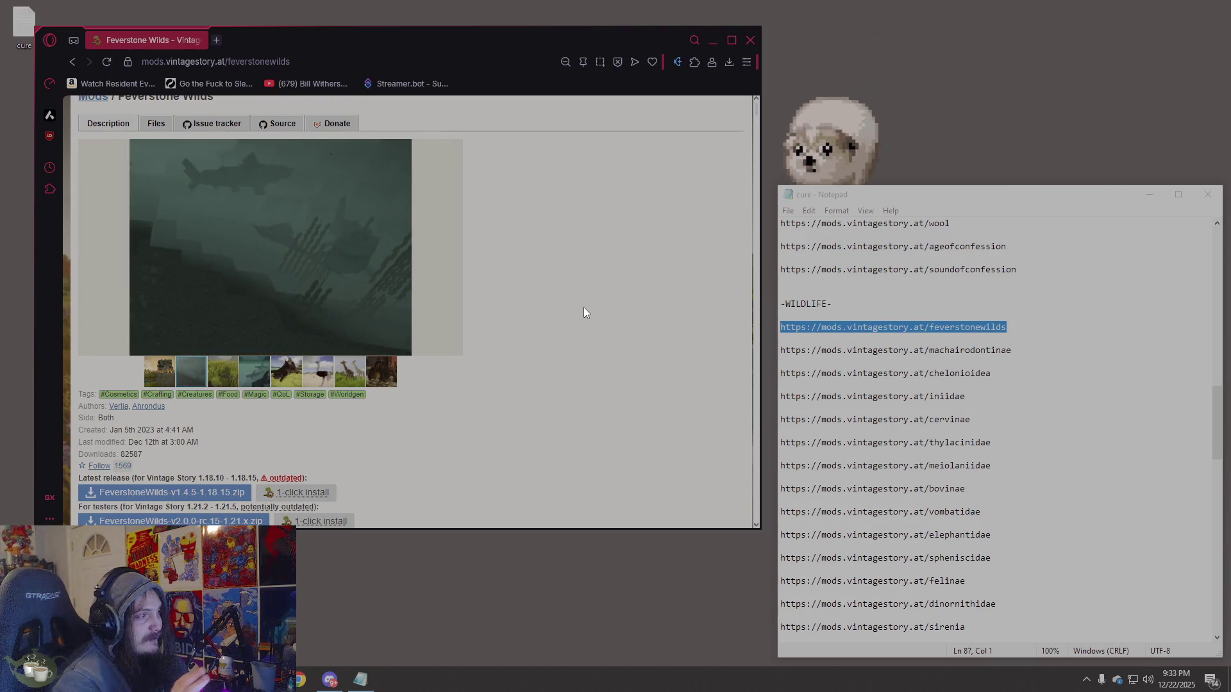
click(950, 373)
scroll(951, 373, up, 20)
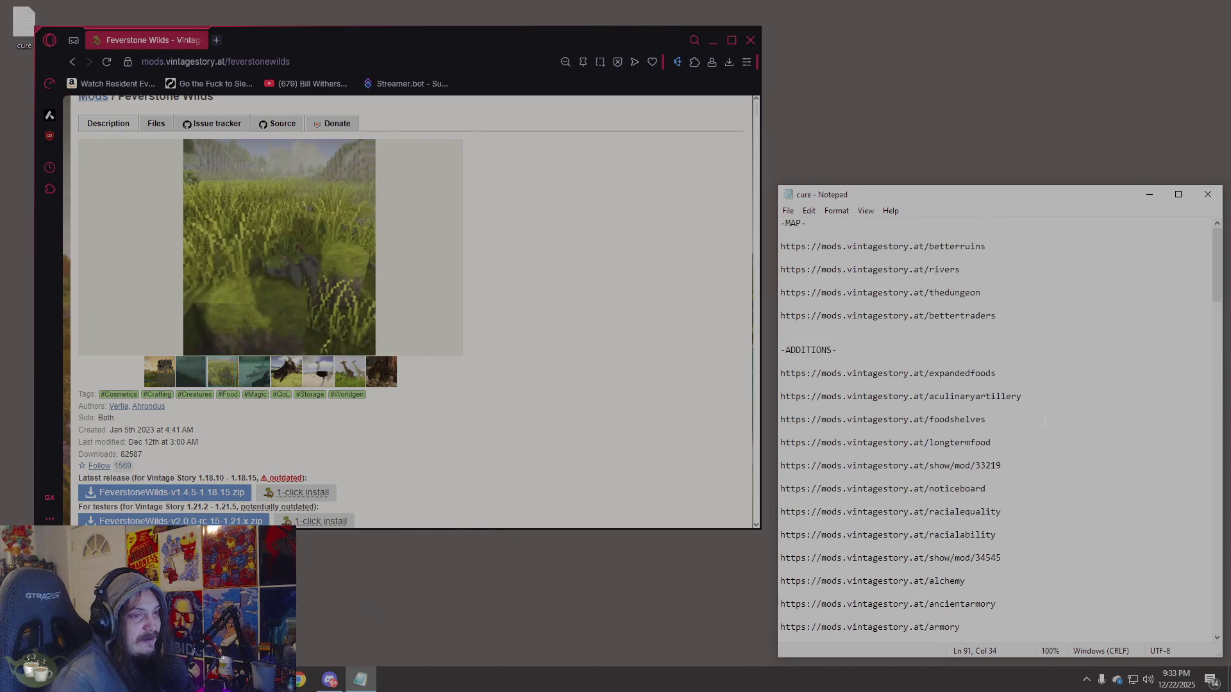
scroll(1045, 422, down, 20)
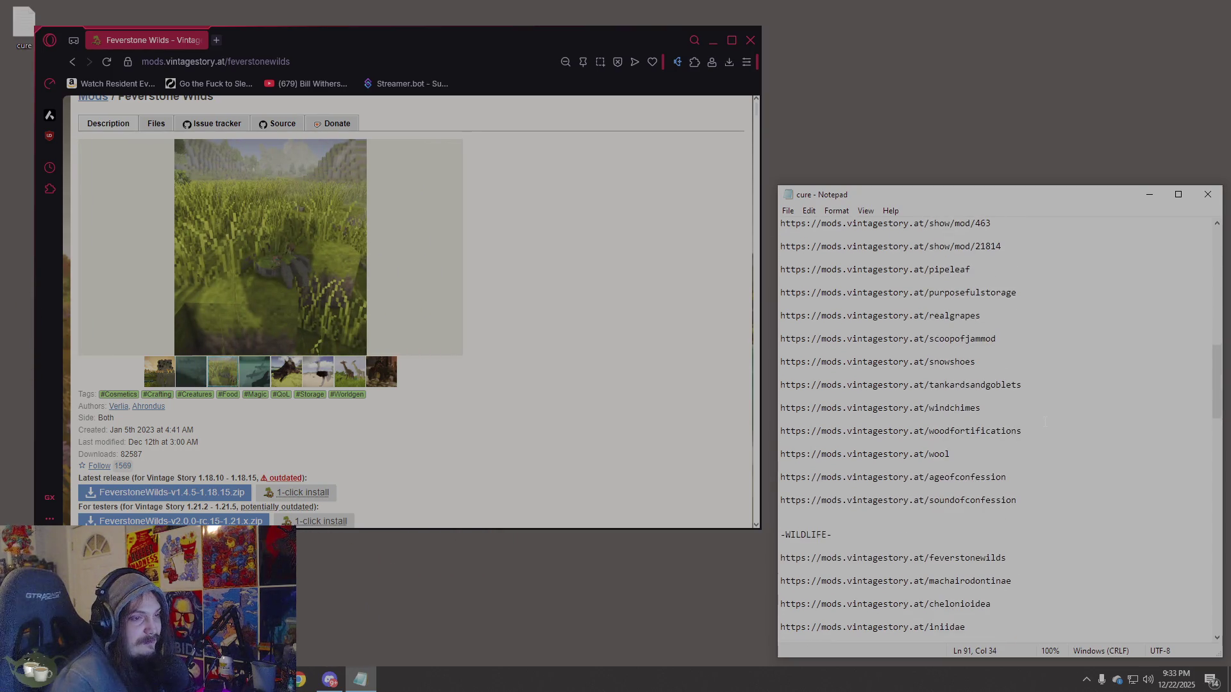
click(594, 300)
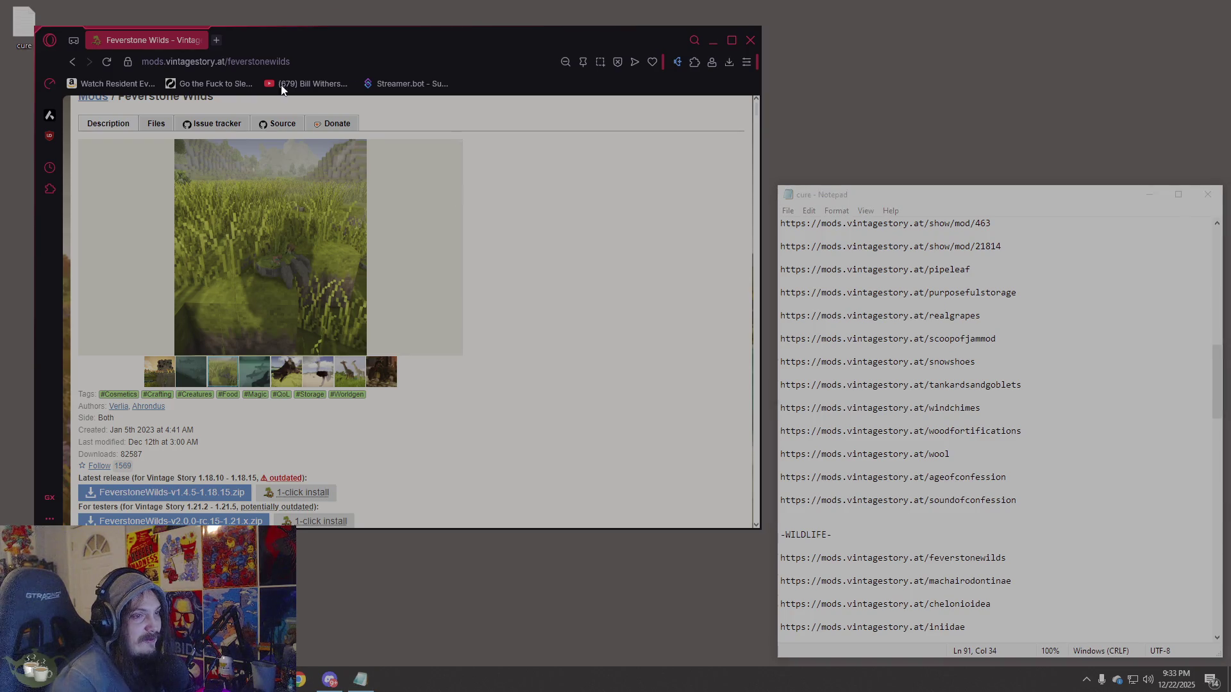
click(74, 62)
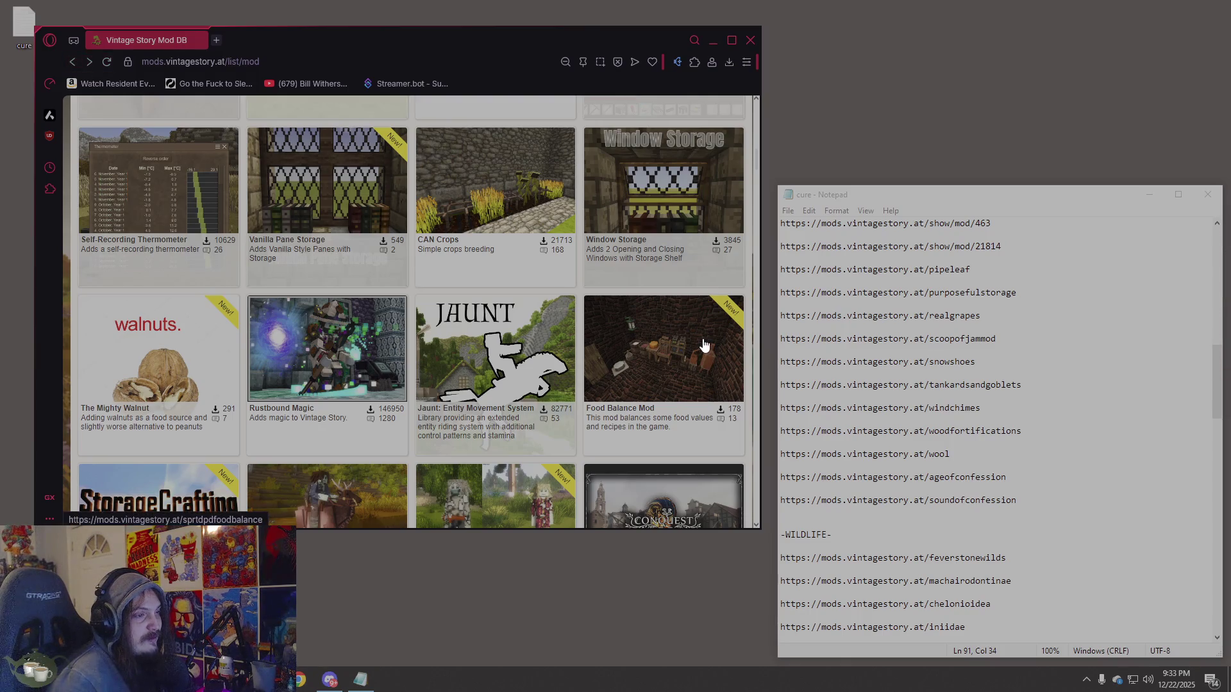
scroll(644, 322, down, 4)
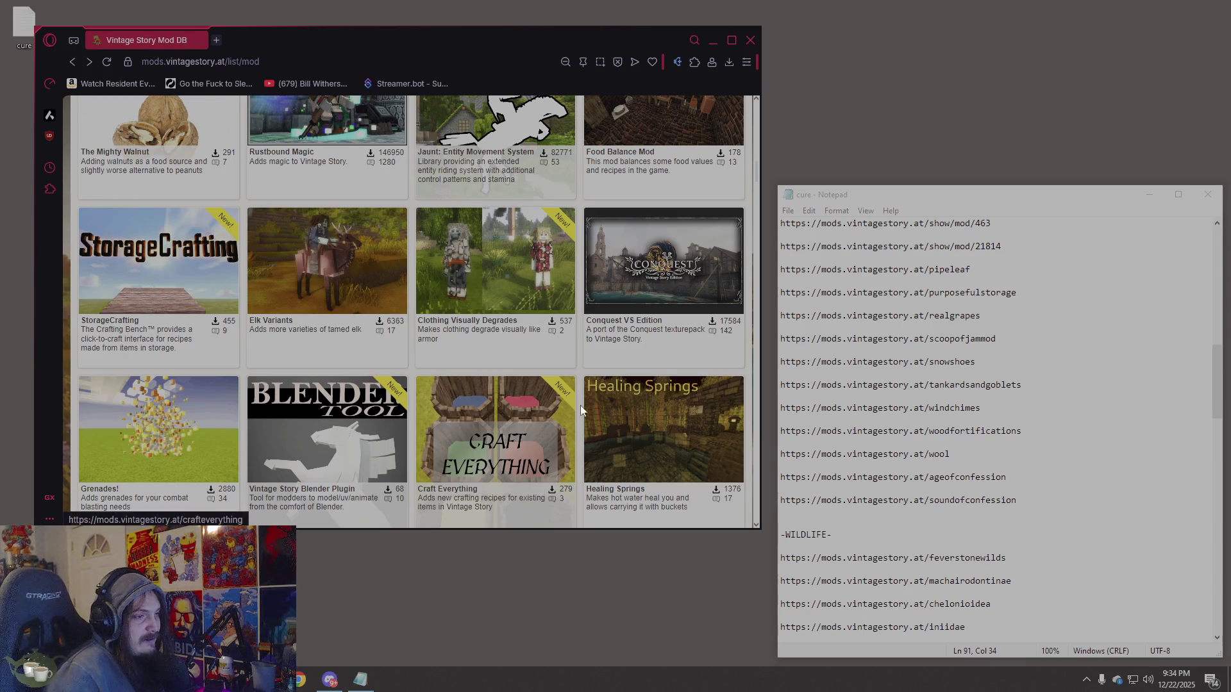
click(667, 431)
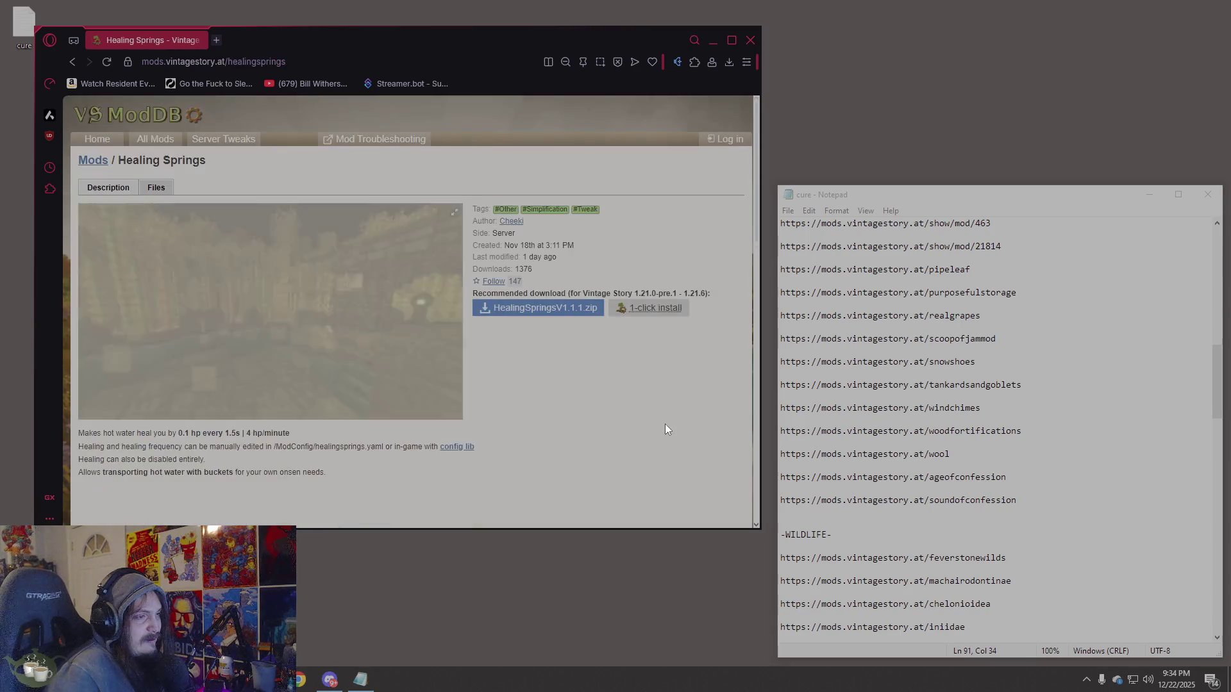
scroll(404, 369, down, 5)
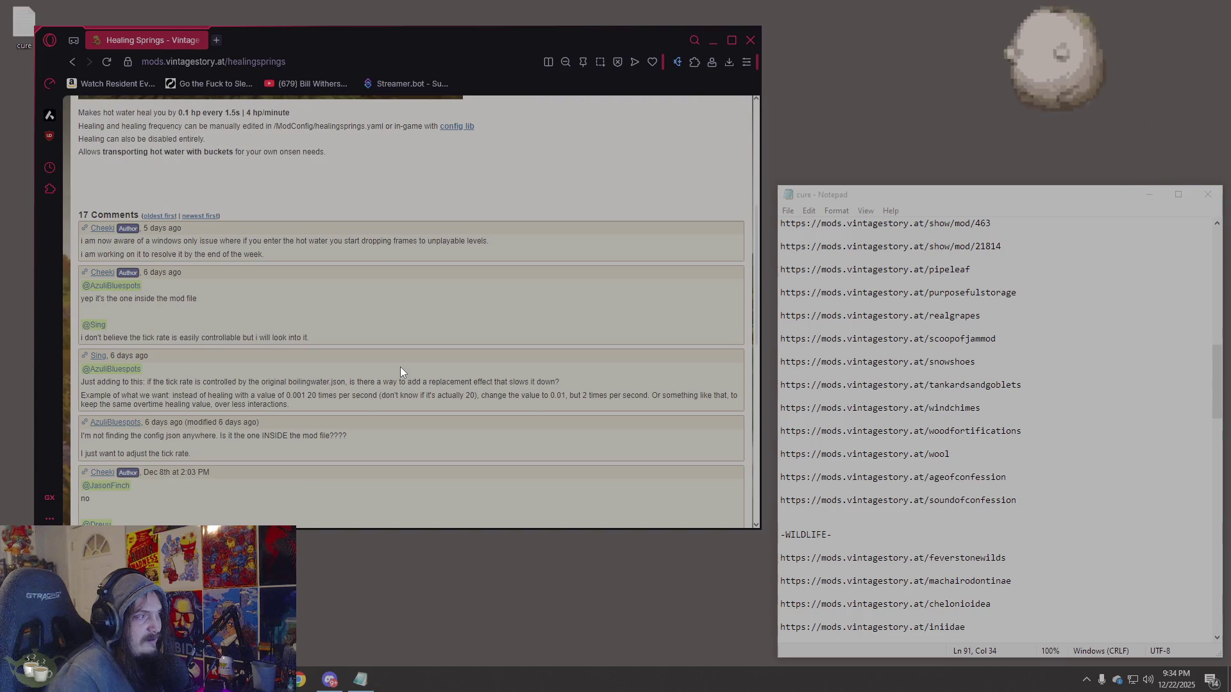
scroll(402, 372, up, 4)
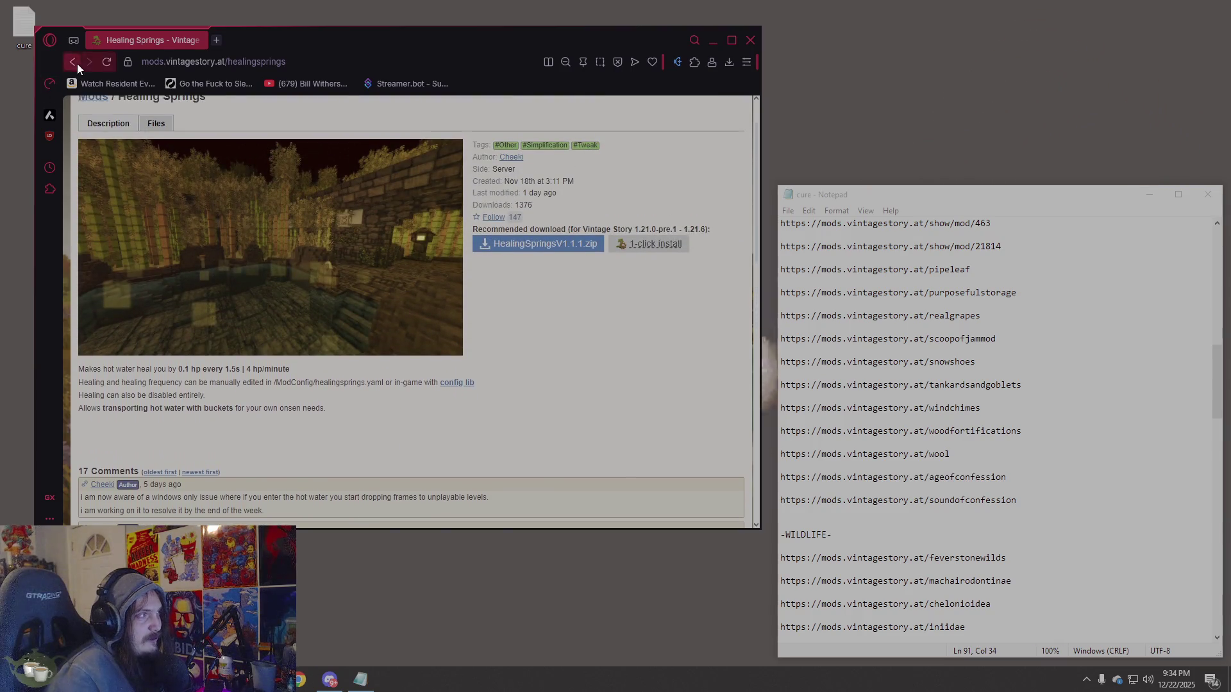
click(73, 61)
scroll(618, 332, down, 4)
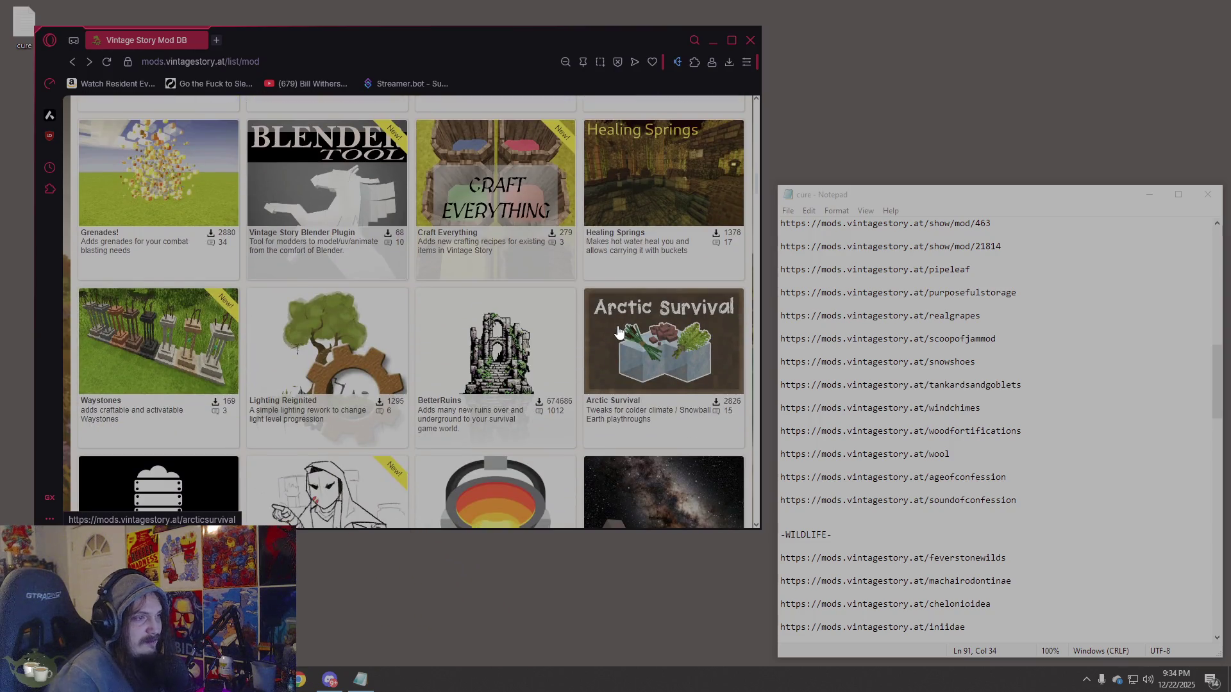
scroll(619, 332, up, 1)
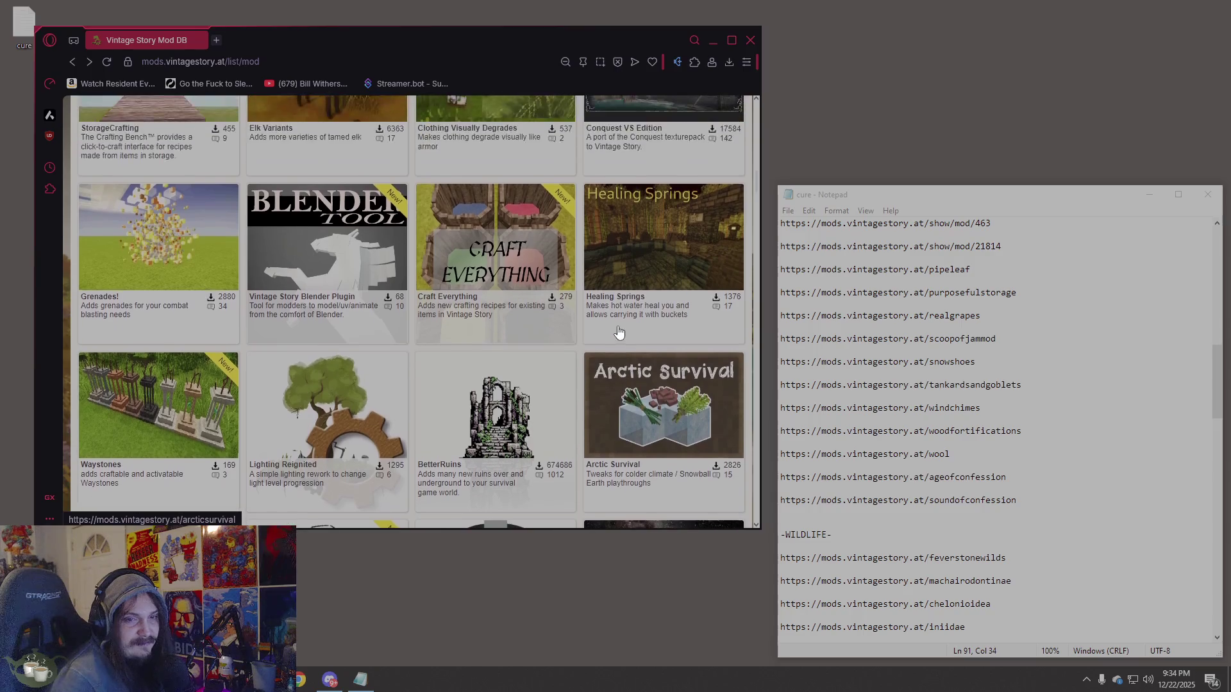
scroll(619, 332, down, 4)
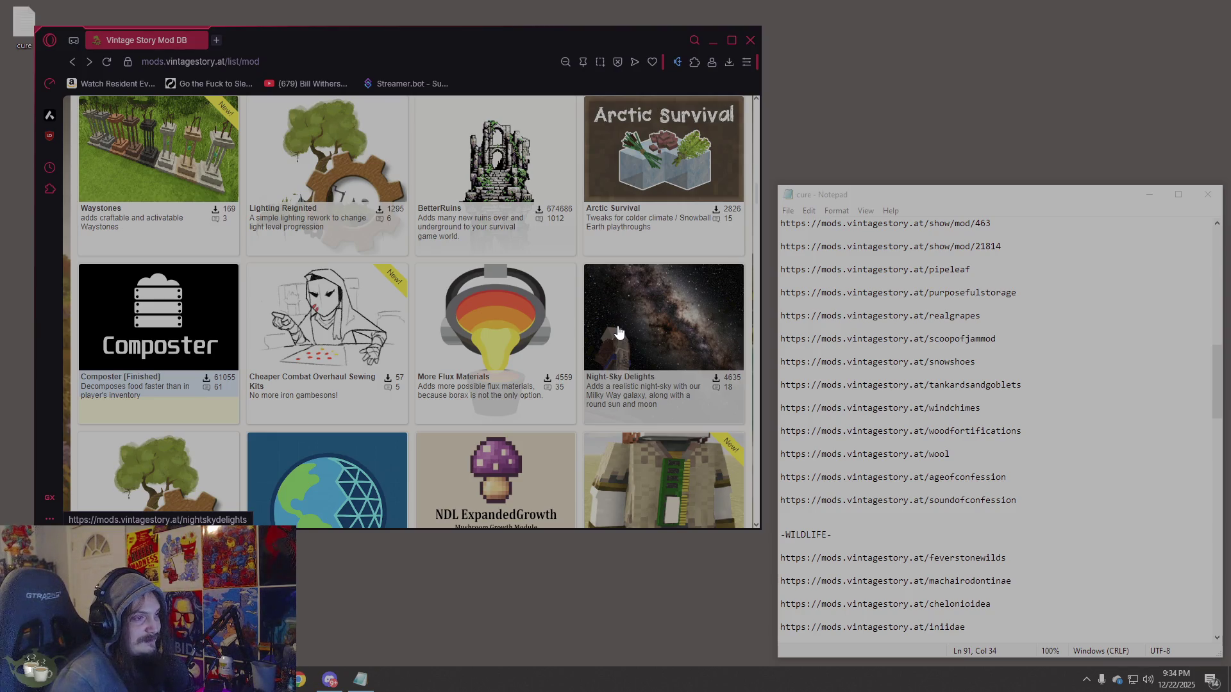
click(681, 348)
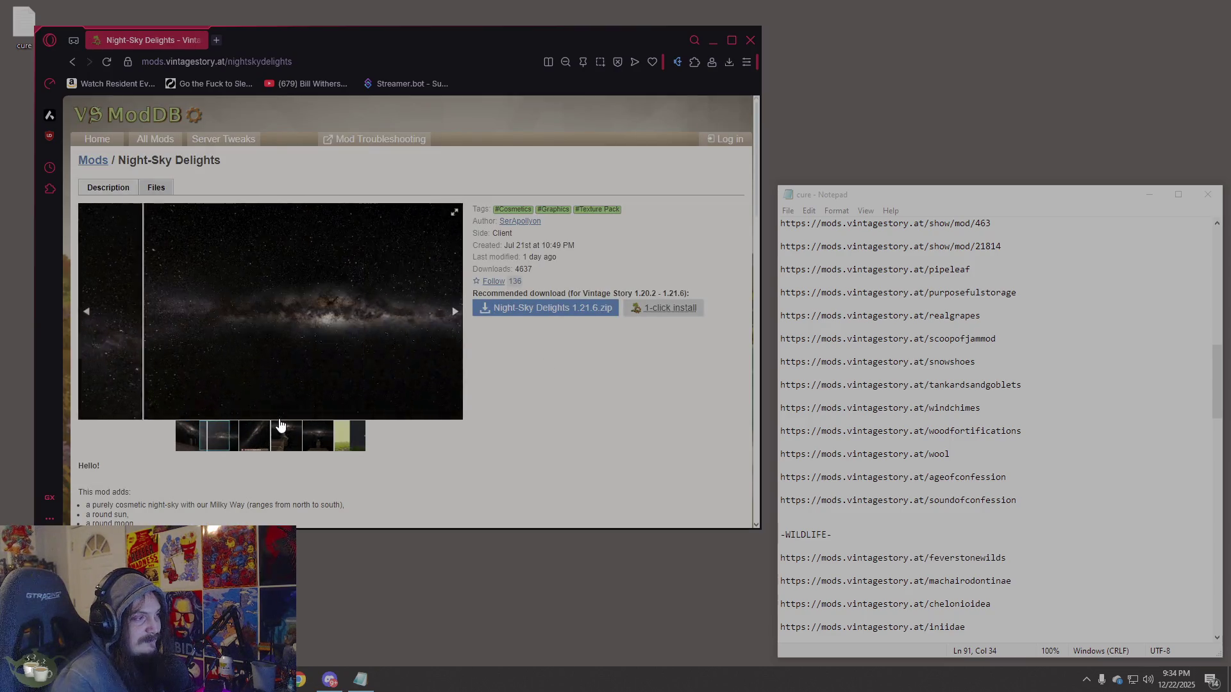
click(324, 433)
click(353, 433)
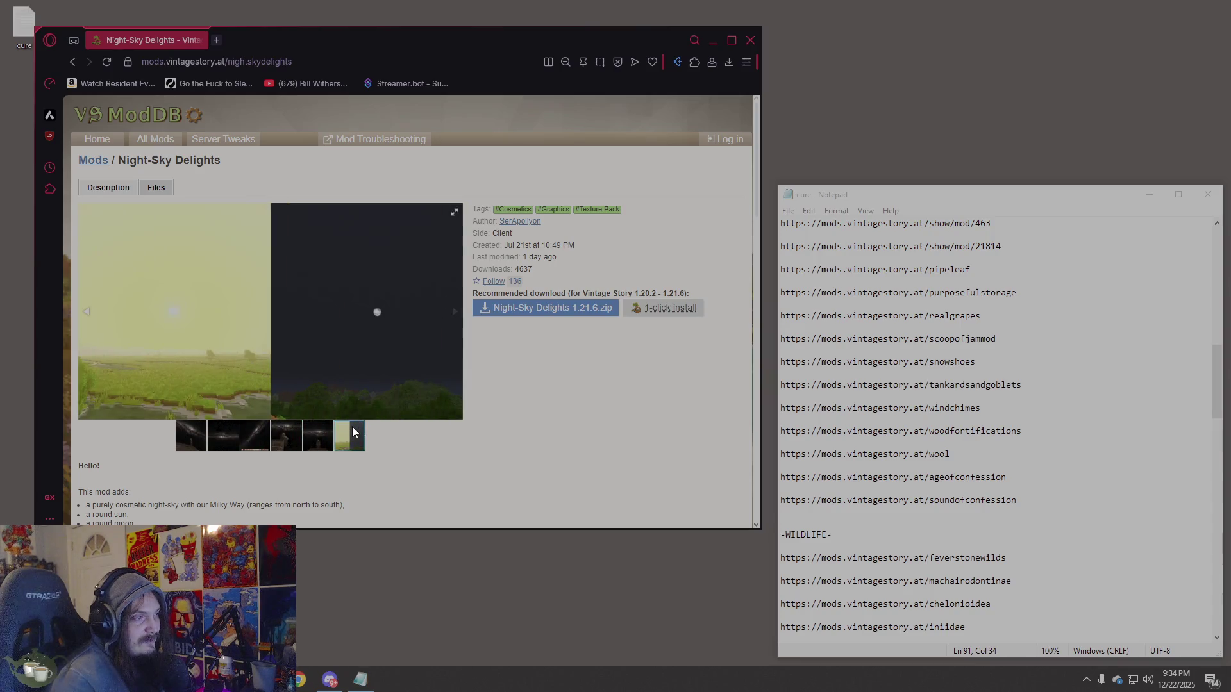
click(68, 65)
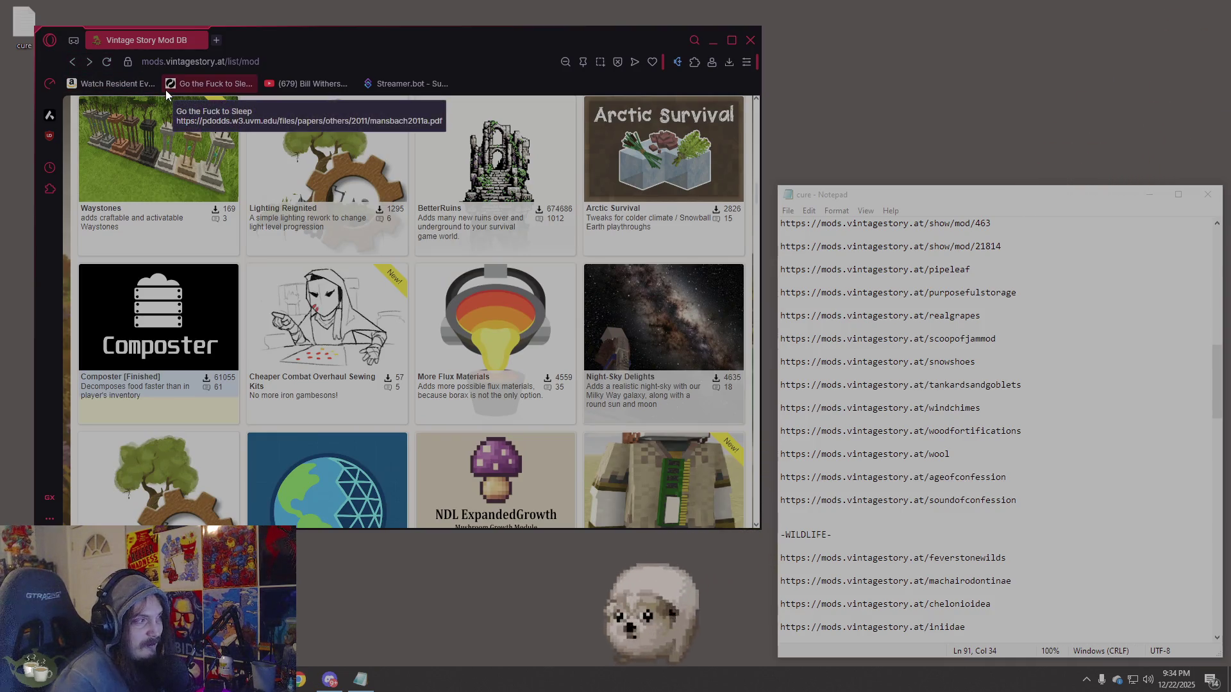
click(254, 62)
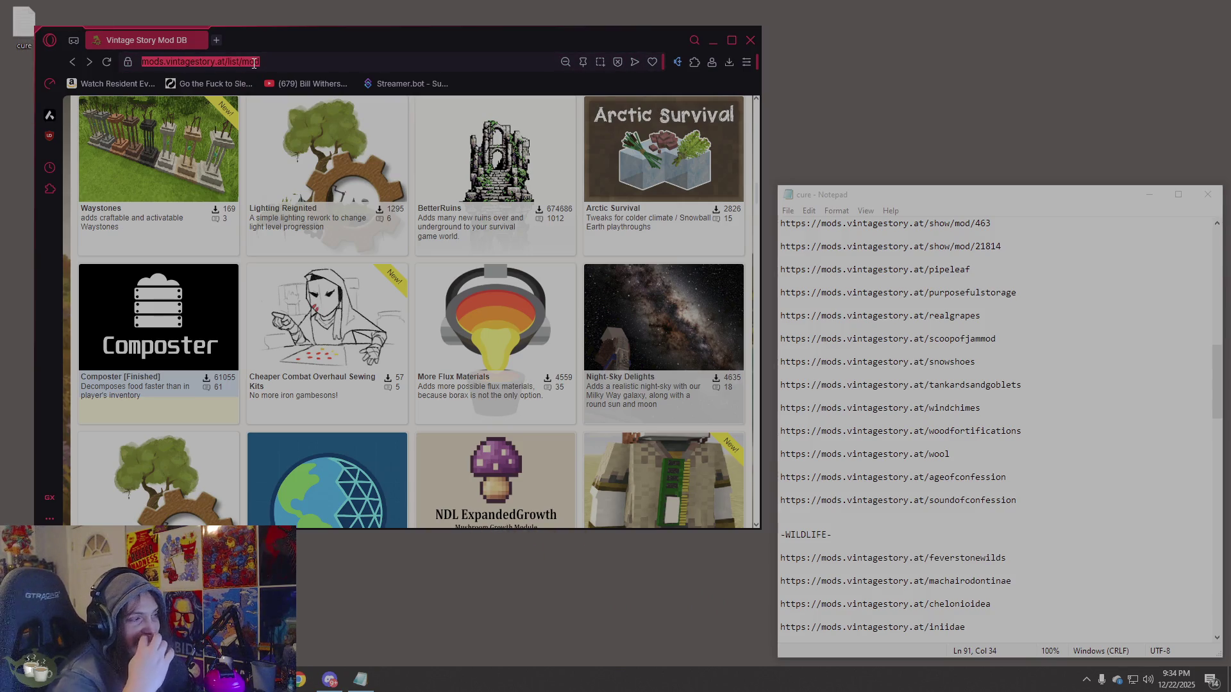
Replace the old dismember search term with 'rail' and run the mod search.
text(r)
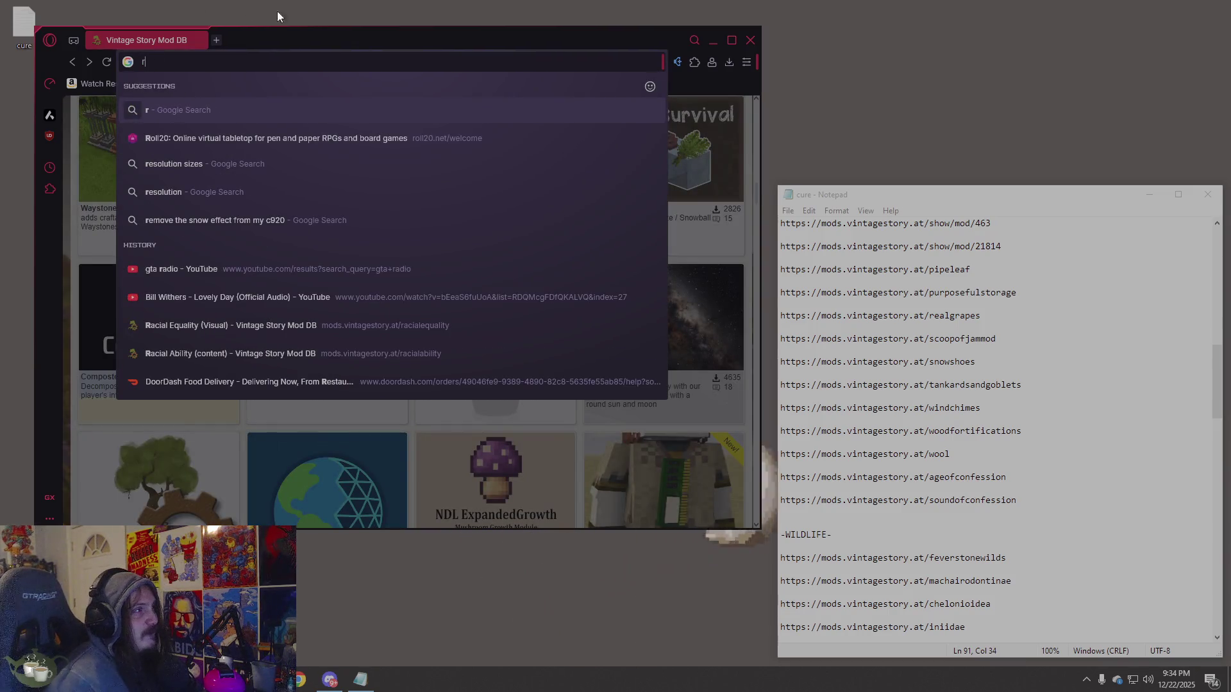
click(89, 116)
scroll(547, 178, up, 10)
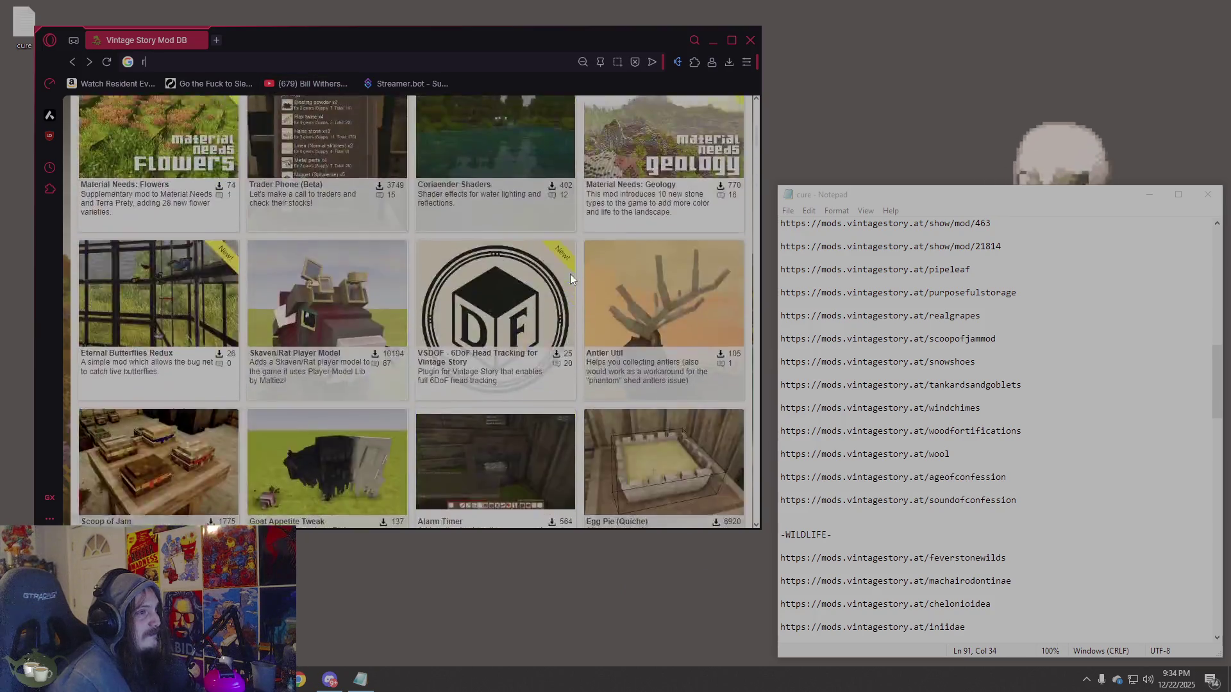
double_click(125, 171)
text(rat)
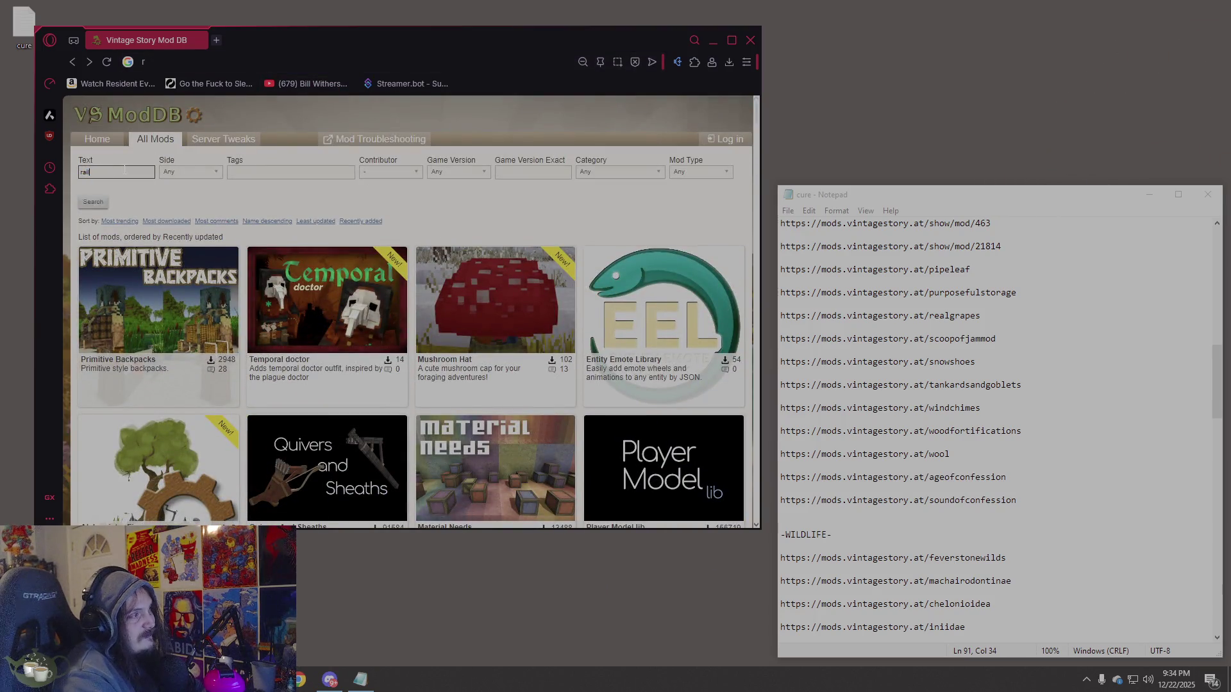
key(Return)
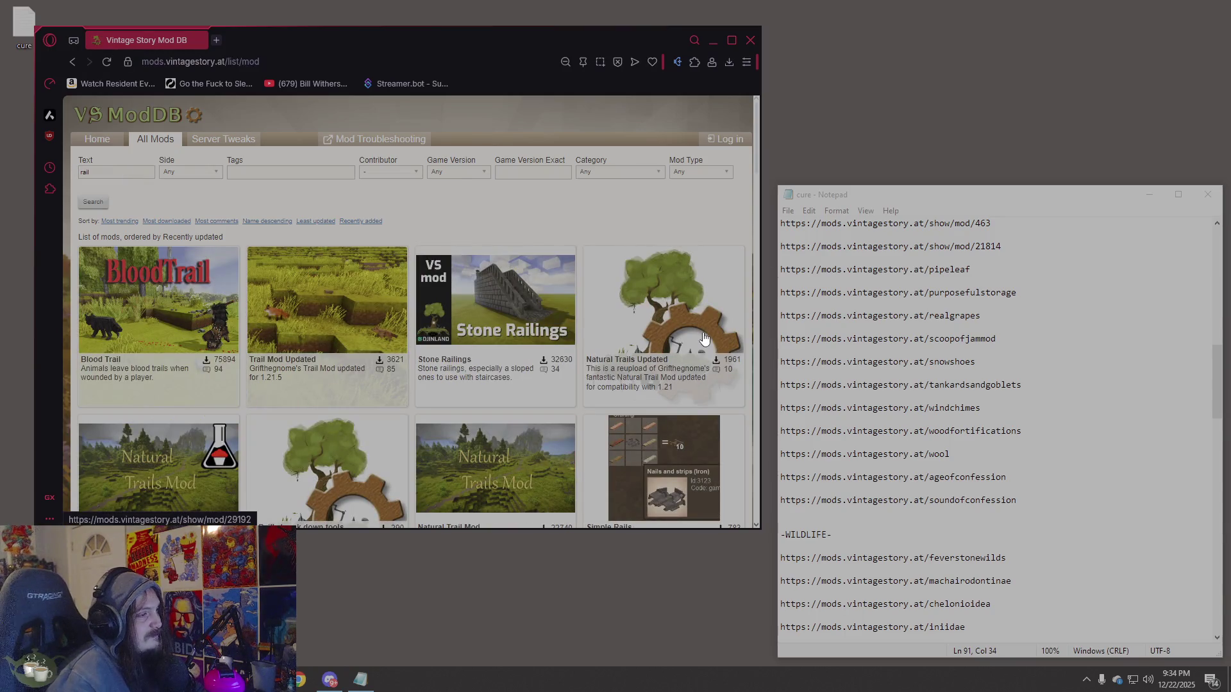
Refine the search to 'railroad' and open the Rust and Railroads Reborn! mod page.
scroll(704, 338, down, 5)
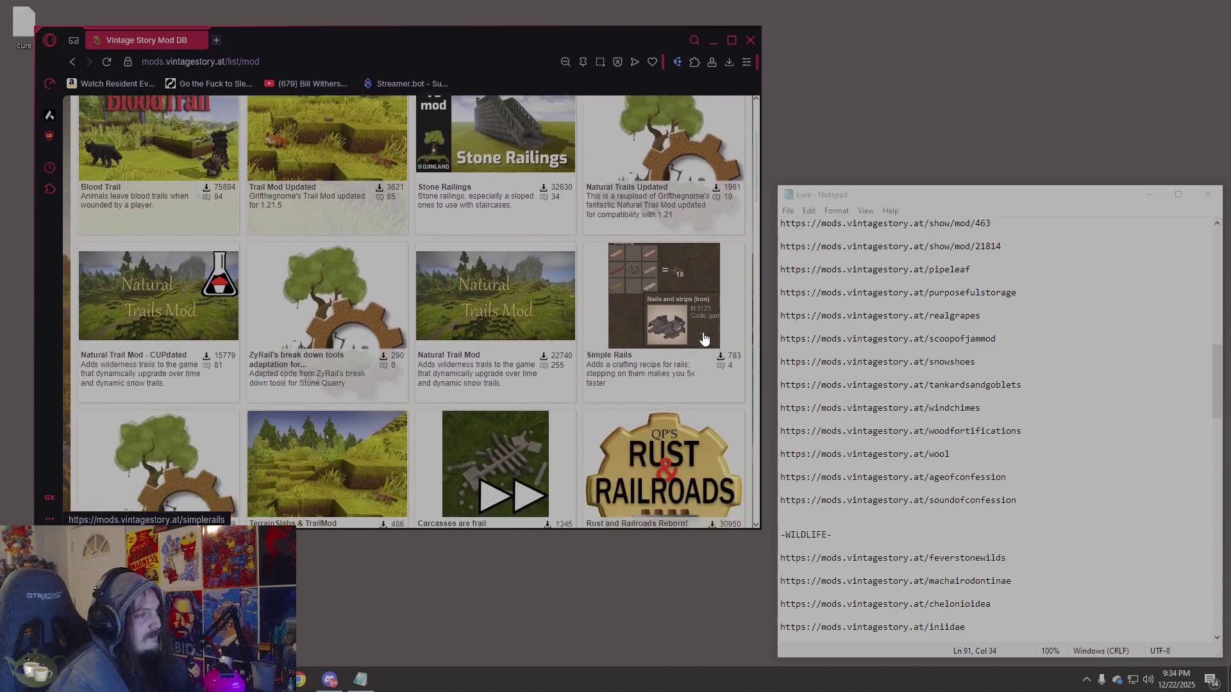
scroll(704, 338, up, 5)
text(railroad)
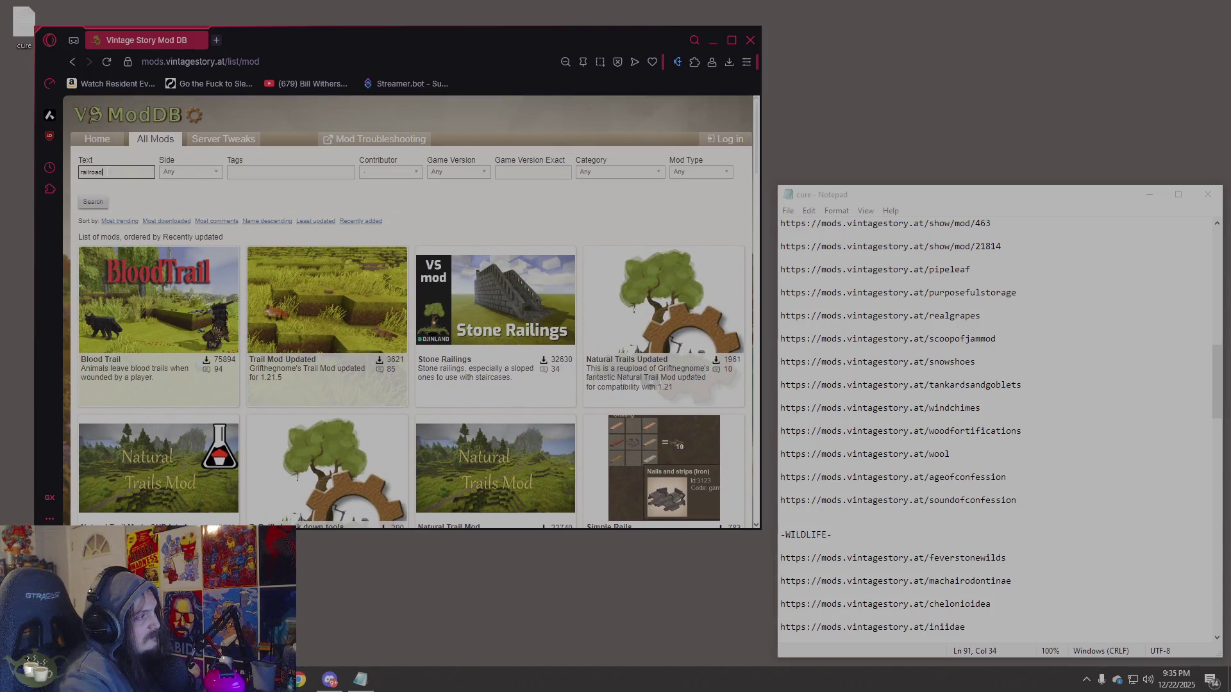
key(Return)
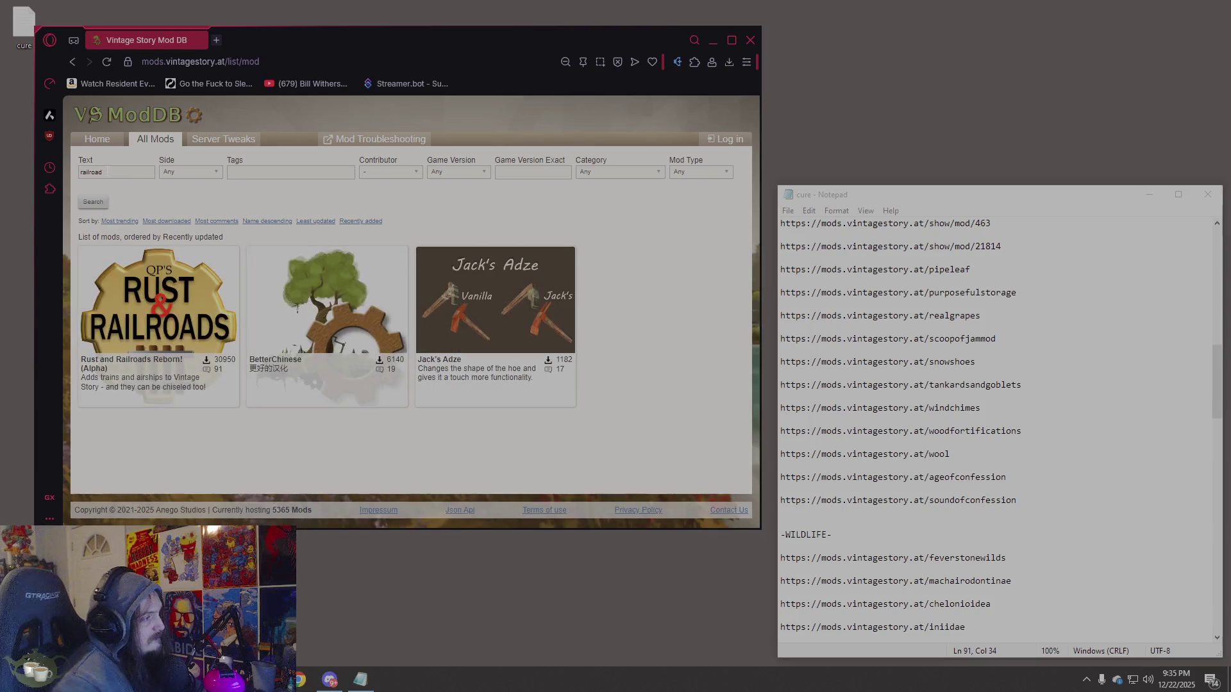
click(111, 299)
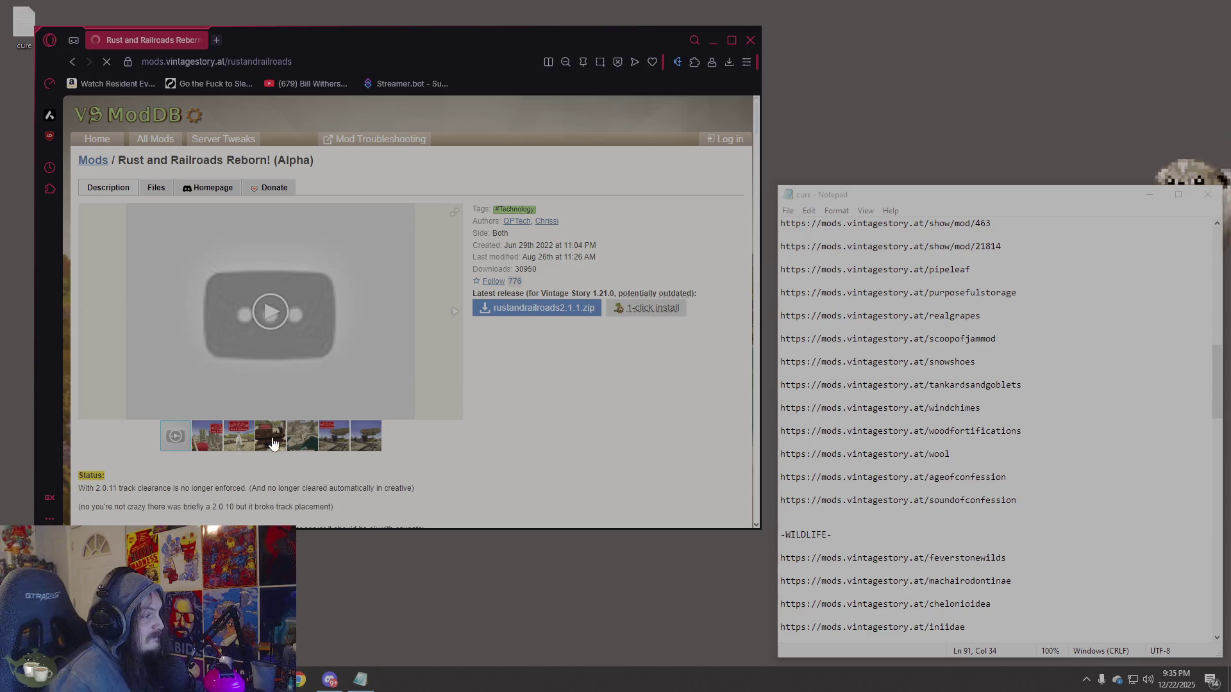
Browse the Rust and Railroads gallery screenshots, including the title and logo images.
click(208, 447)
click(244, 442)
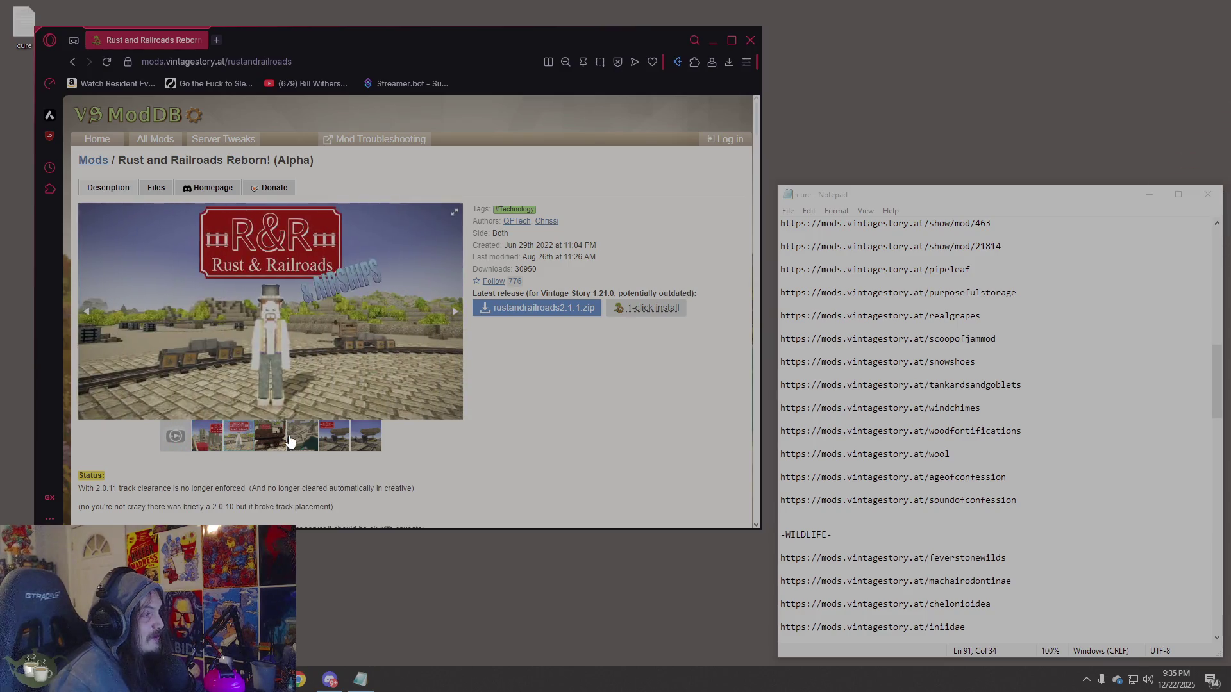
click(334, 439)
click(377, 441)
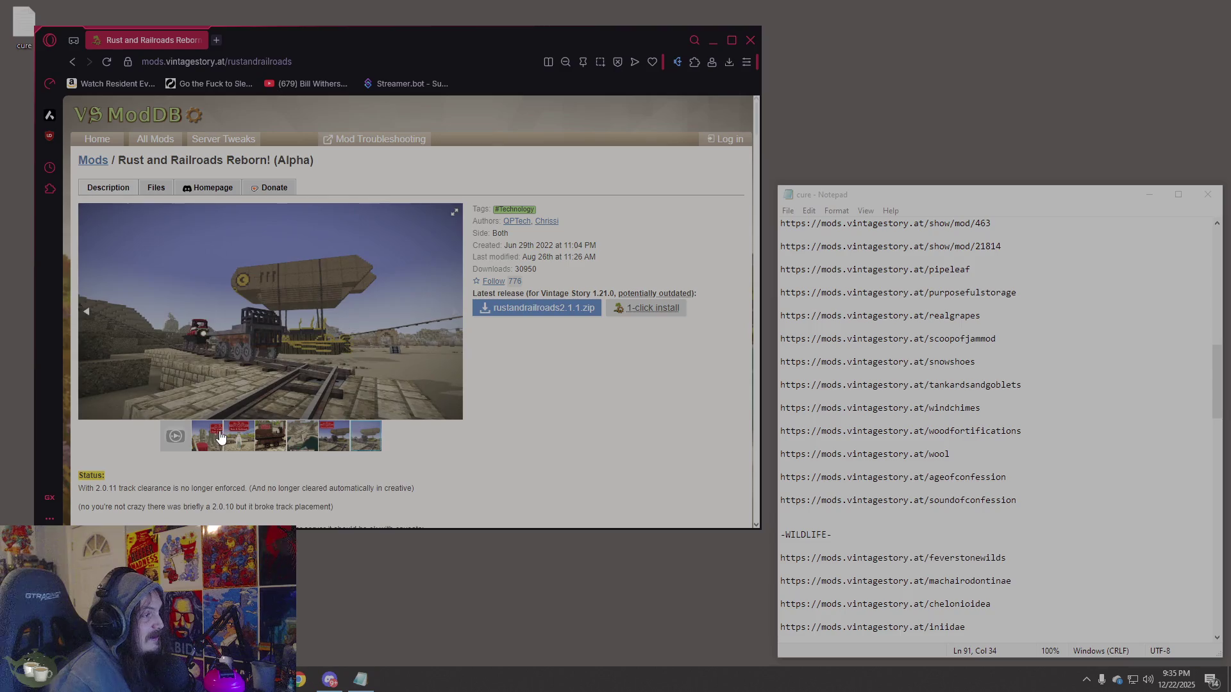
click(238, 435)
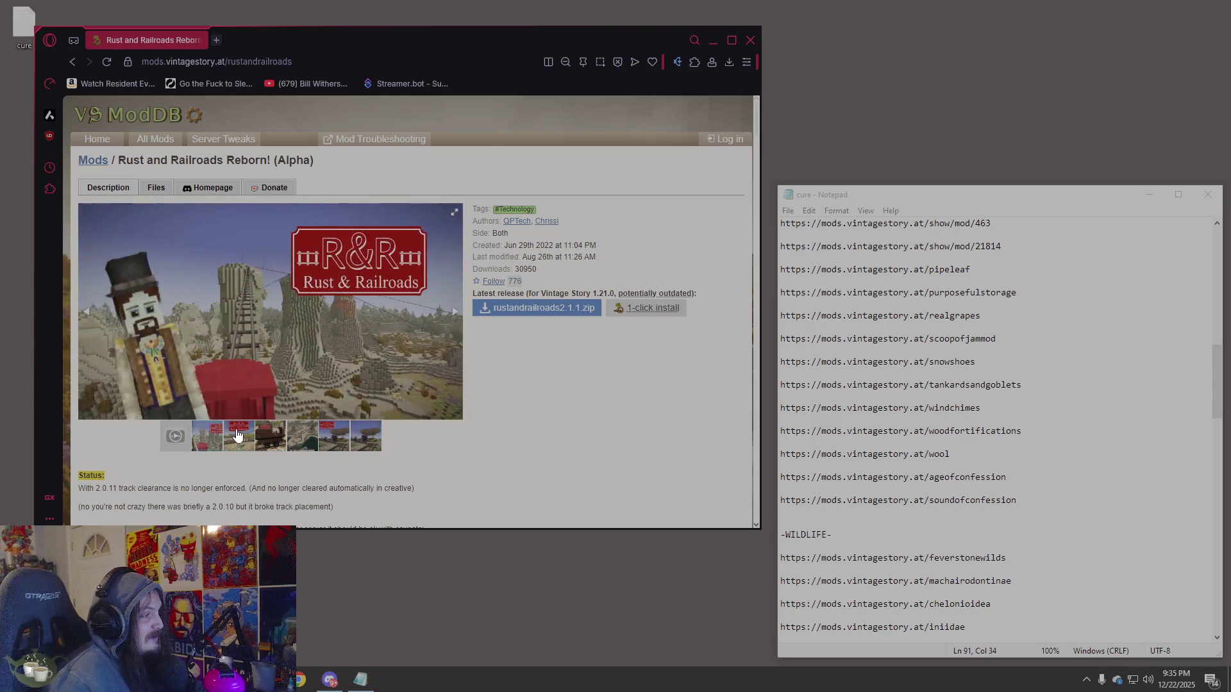
Play the Rust and Railroads showcase video full screen, then exit full screen.
click(174, 444)
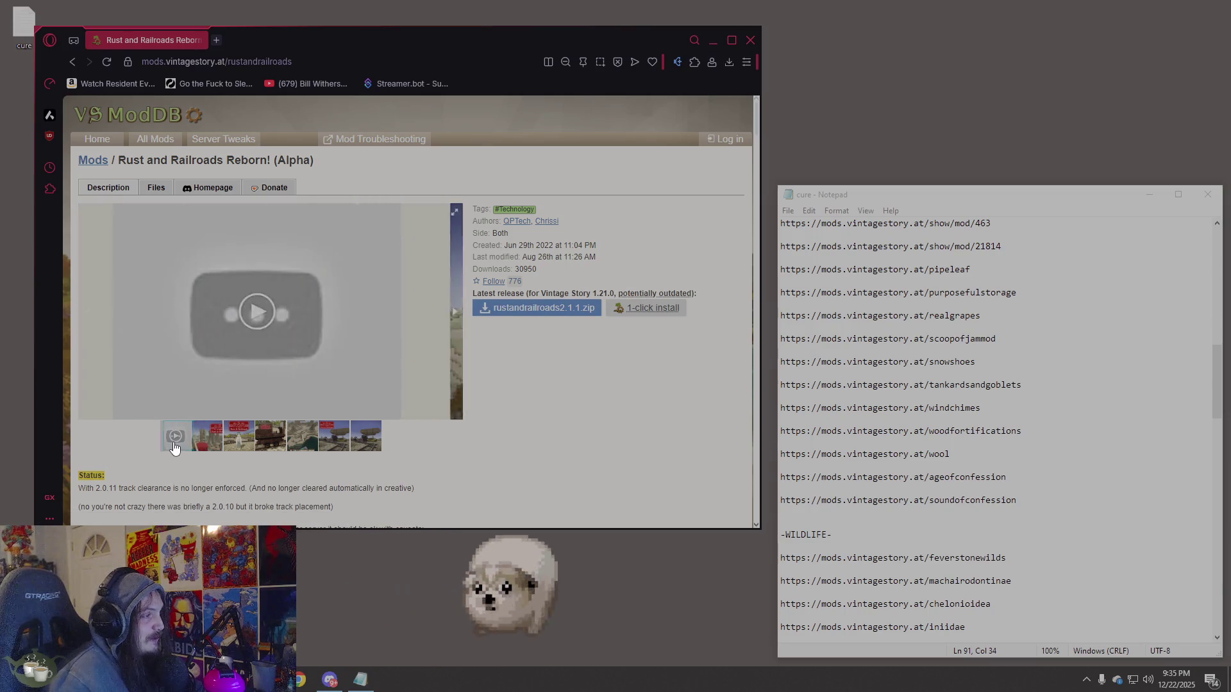
click(250, 312)
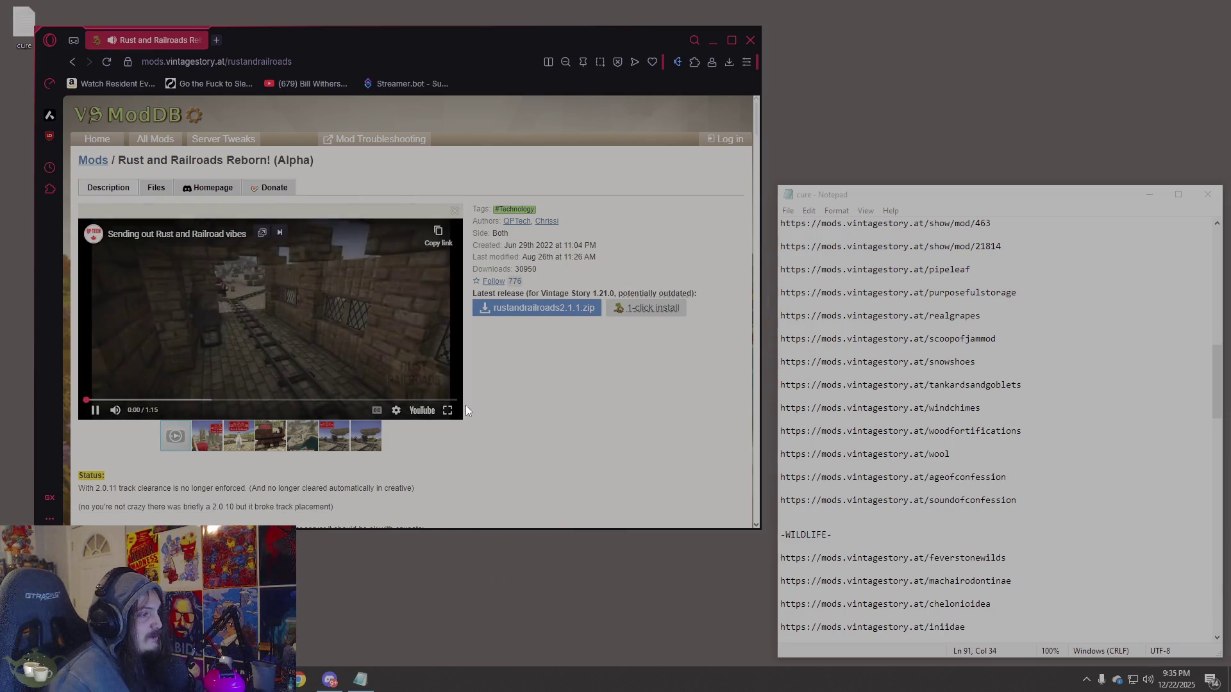
click(448, 411)
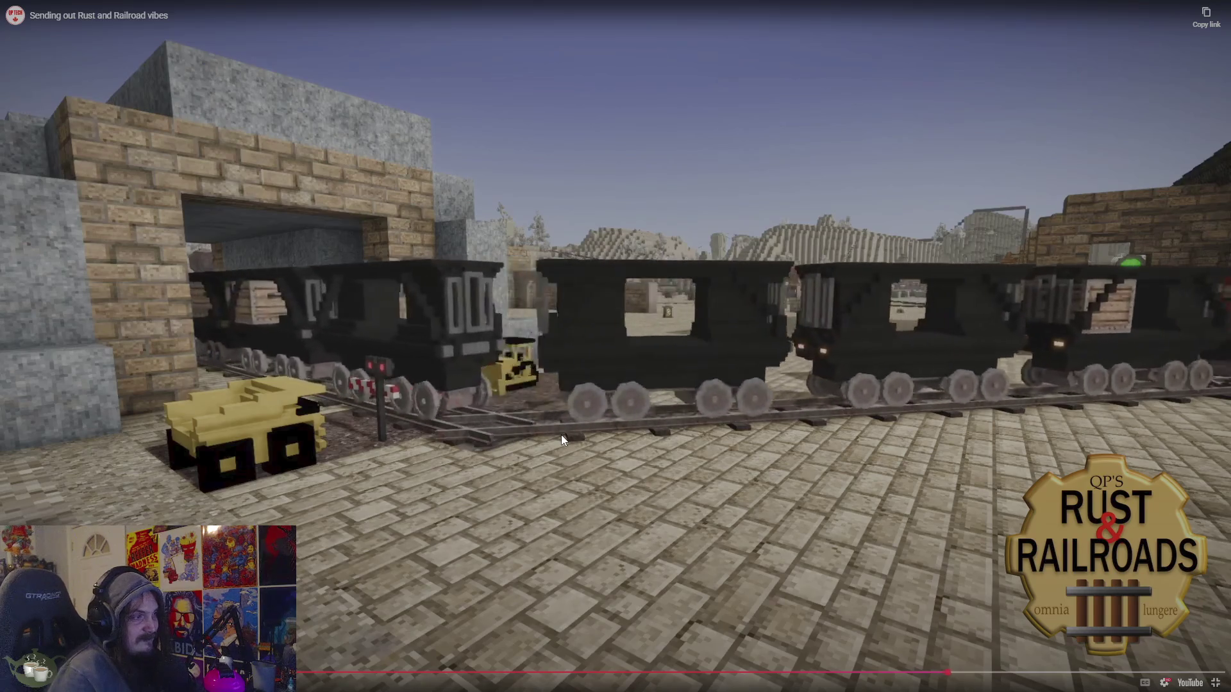
key(Escape)
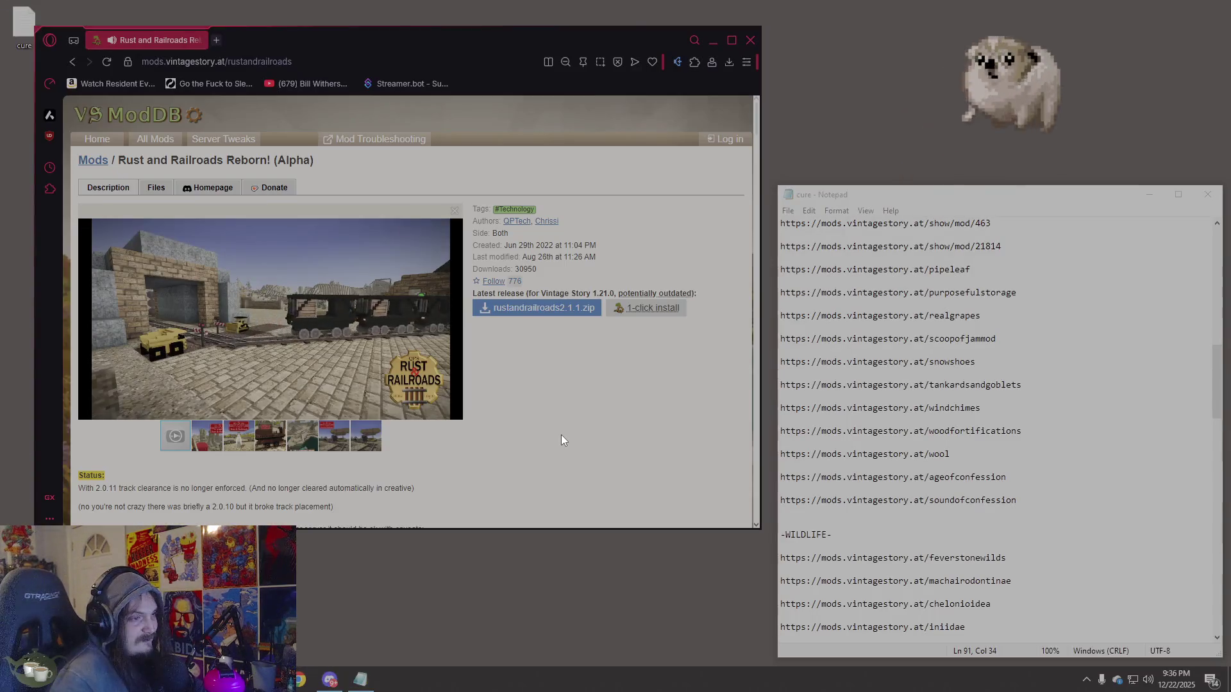
Pause the showcase video, move Notepad to the upper middle, and scroll to the list's end.
click(277, 298)
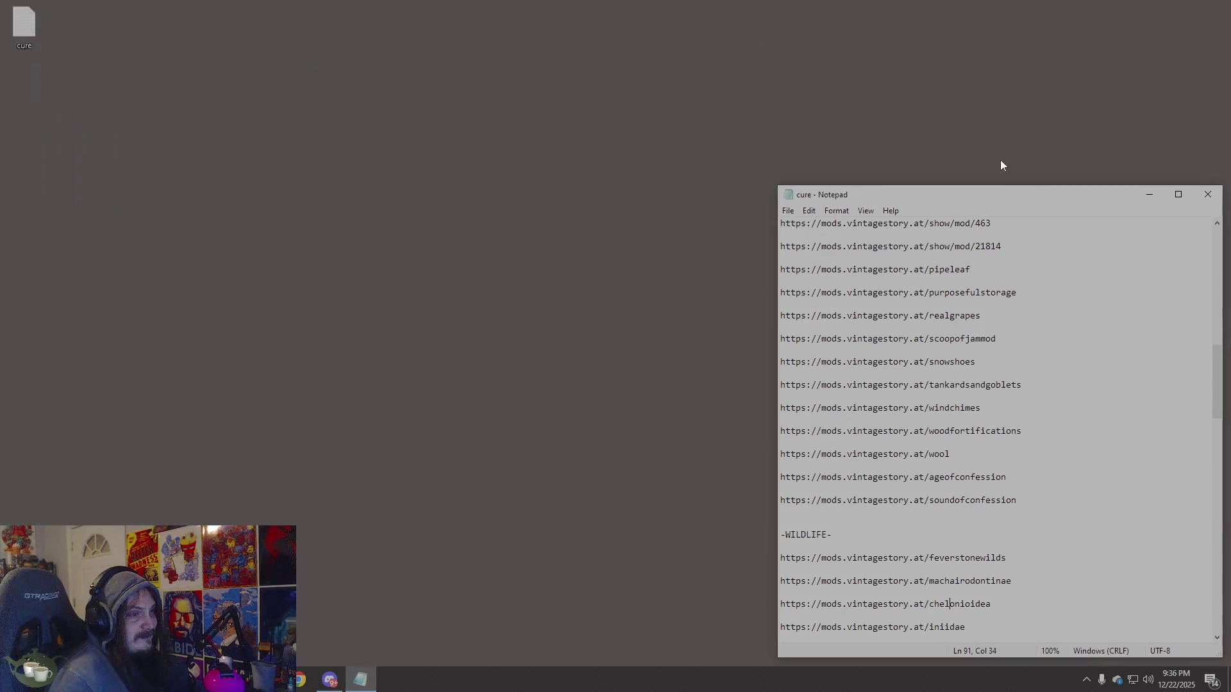
mouse_move(994, 194)
mouse_down()
mouse_move(699, 91)
mouse_move(545, 114)
mouse_move(532, 65)
mouse_up()
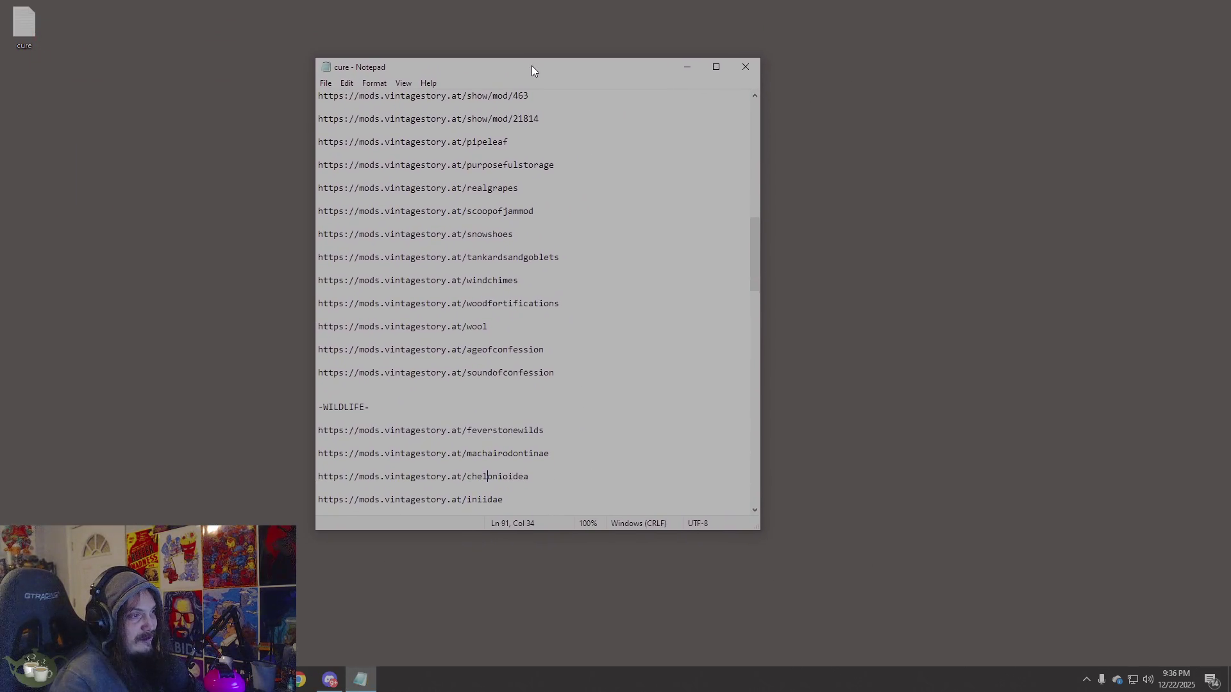
scroll(633, 237, up, 20)
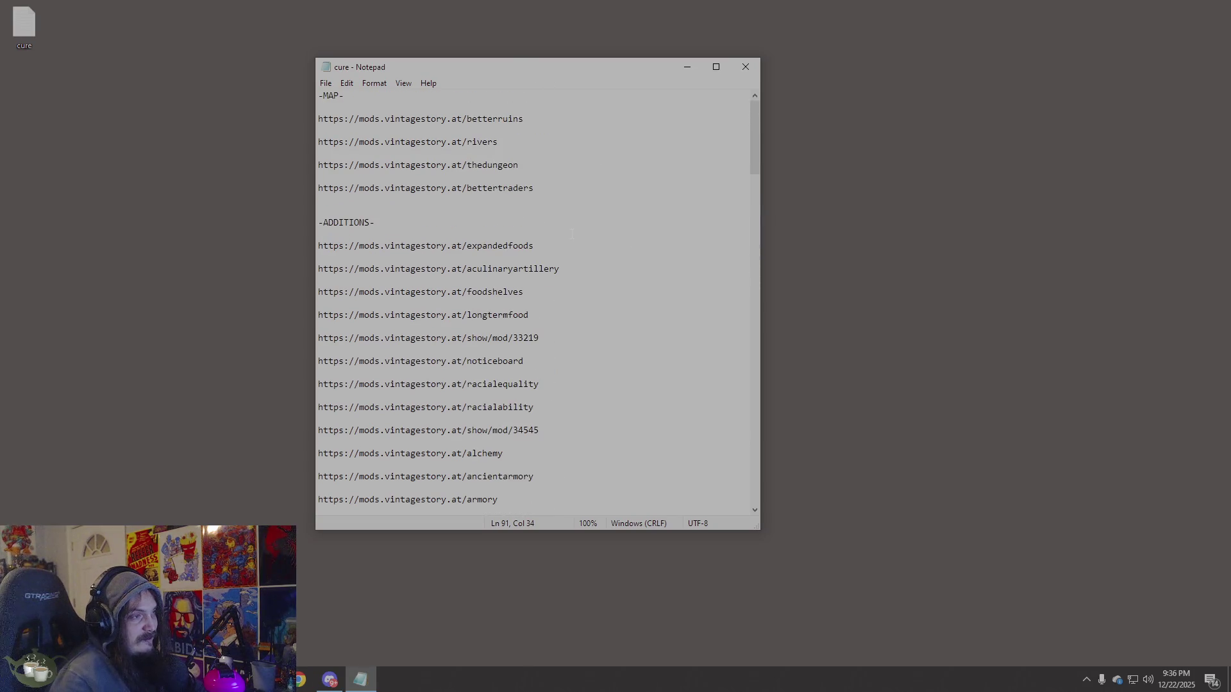
scroll(572, 234, down, 20)
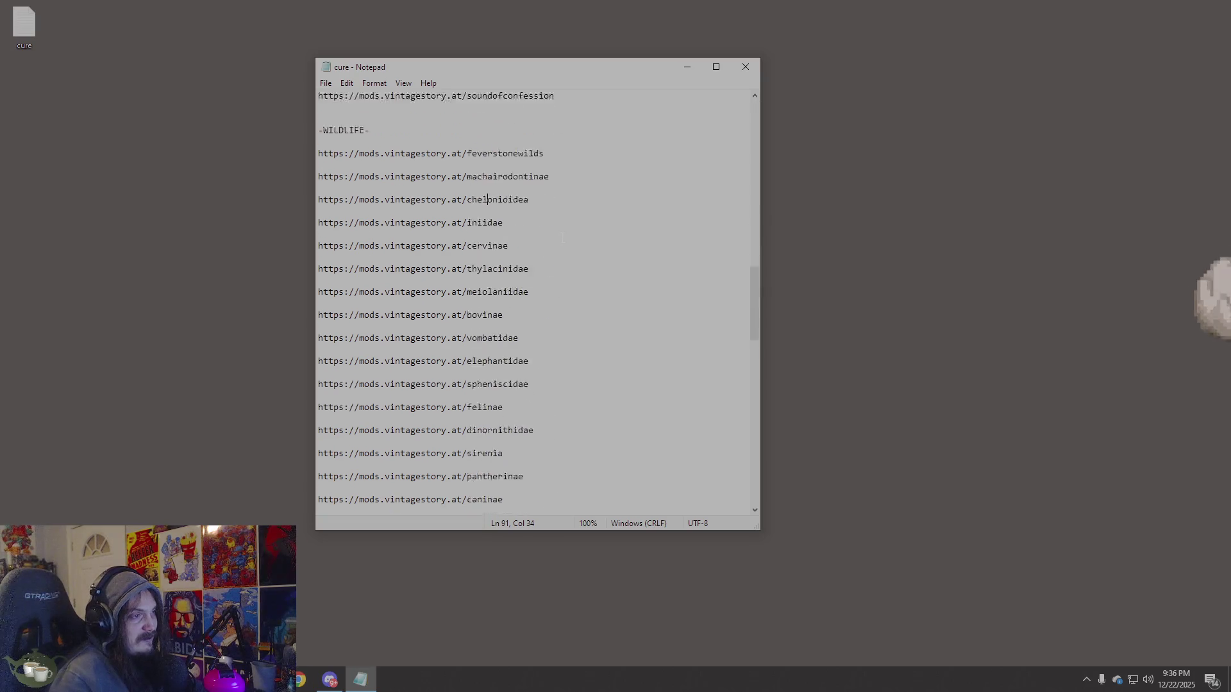
scroll(533, 326, down, 8)
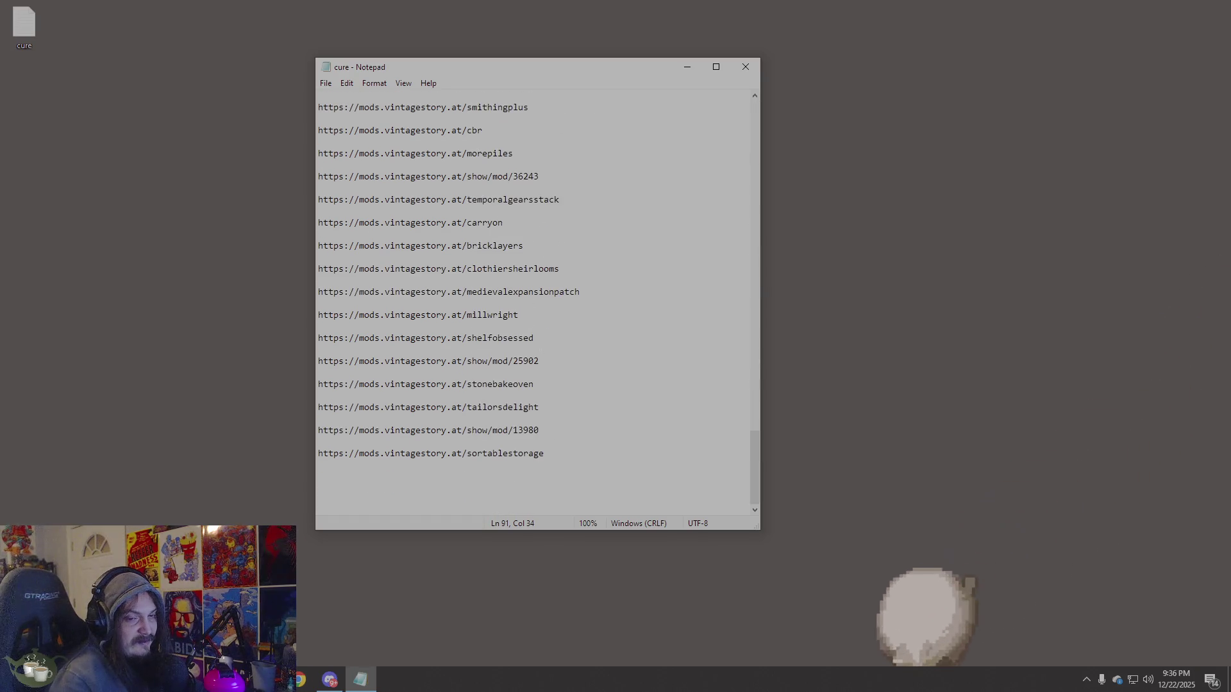
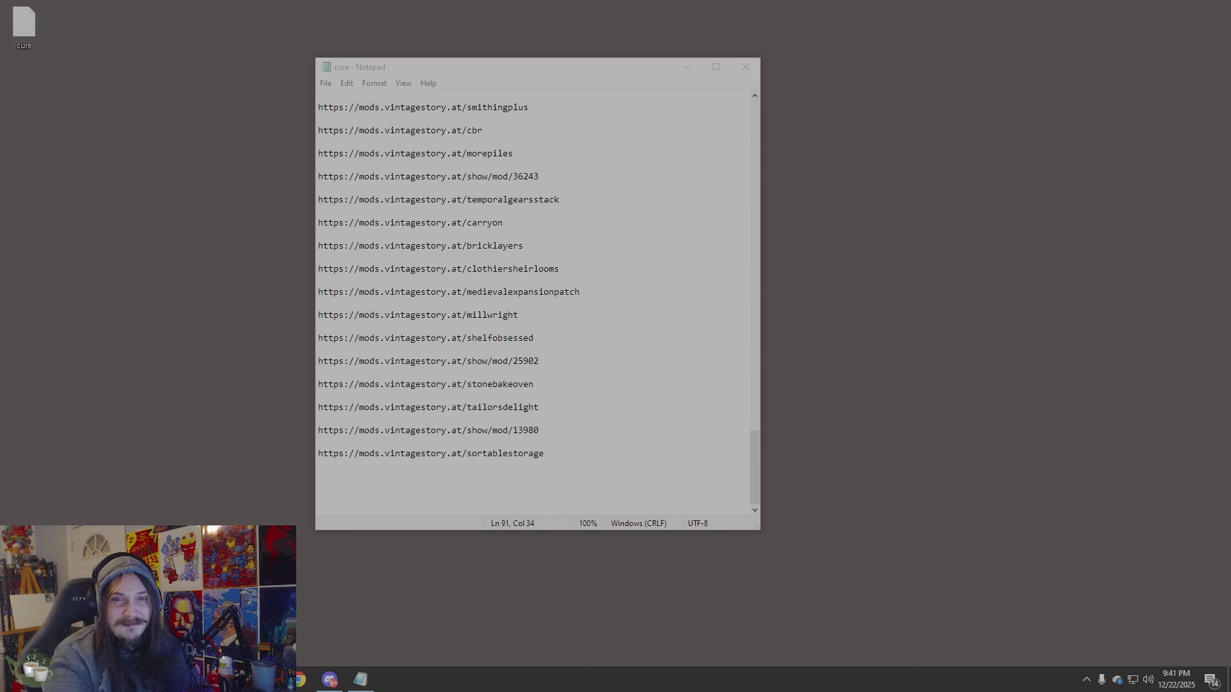
Move the browser with the wiki Dedicated Server guide over Notepad and maximize it.
drag(1230, 157, 883, 109)
double_click(882, 109)
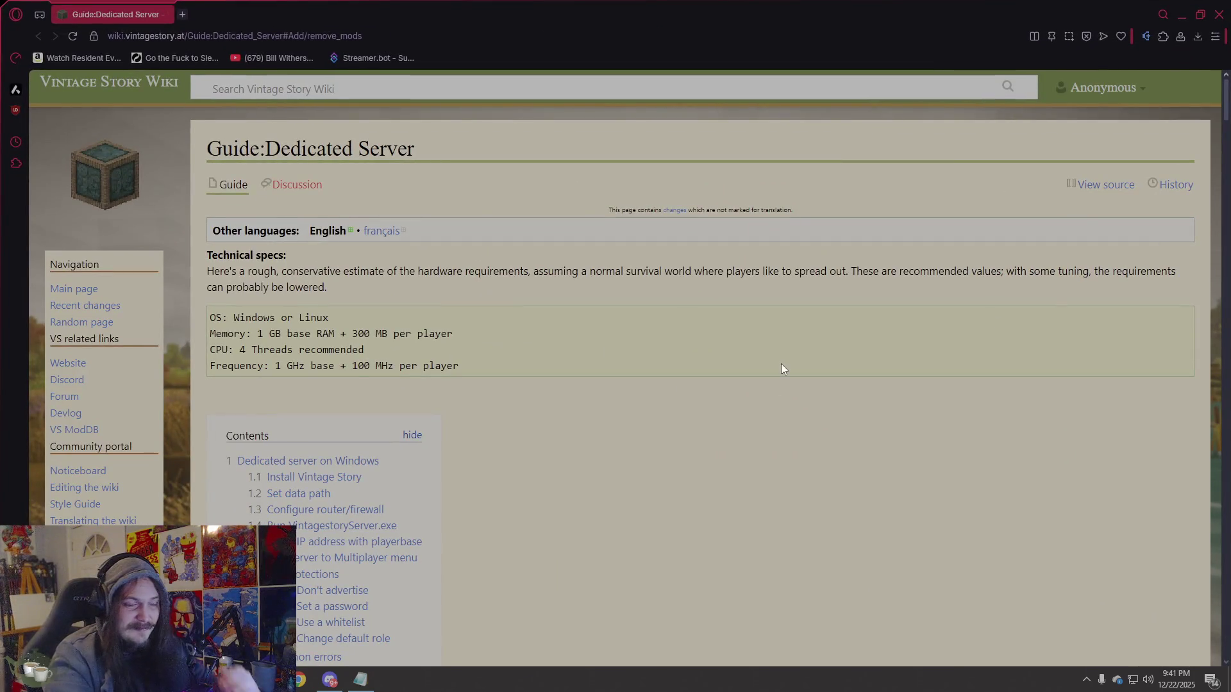
Scroll the guide to the Add/remove mods section and read the custom data path sentence.
scroll(760, 365, down, 15)
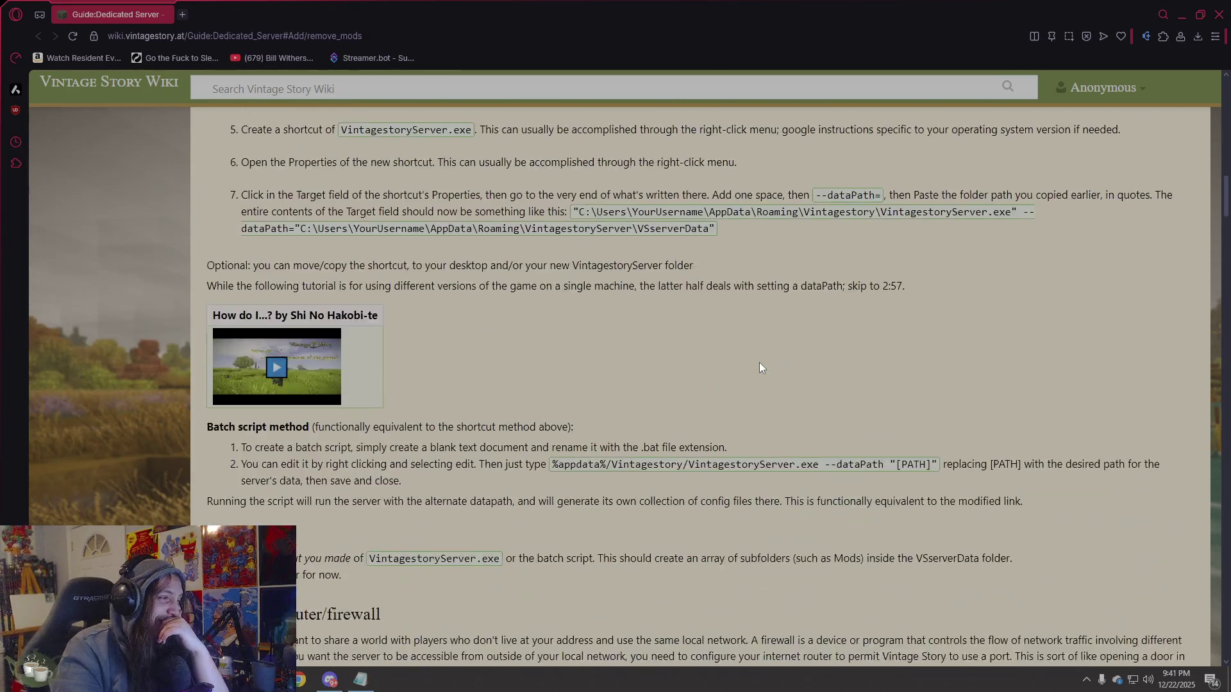
scroll(761, 363, down, 20)
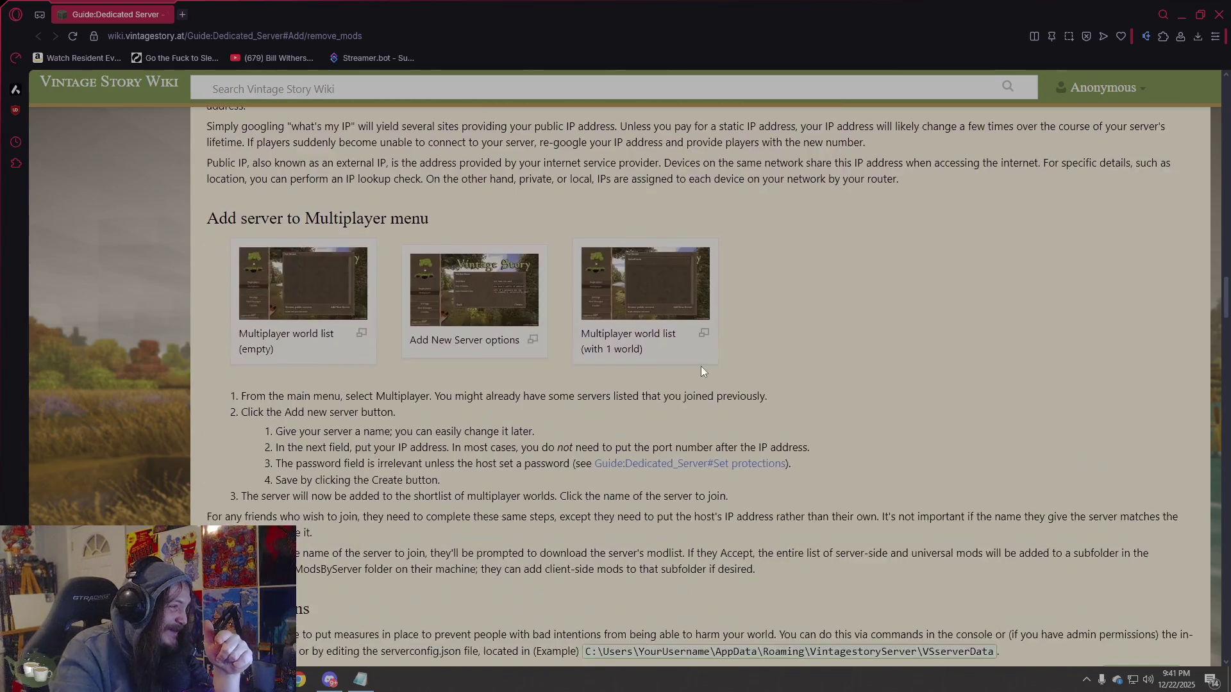
scroll(702, 371, down, 3)
scroll(669, 378, down, 5)
scroll(667, 379, down, 15)
scroll(664, 376, down, 2)
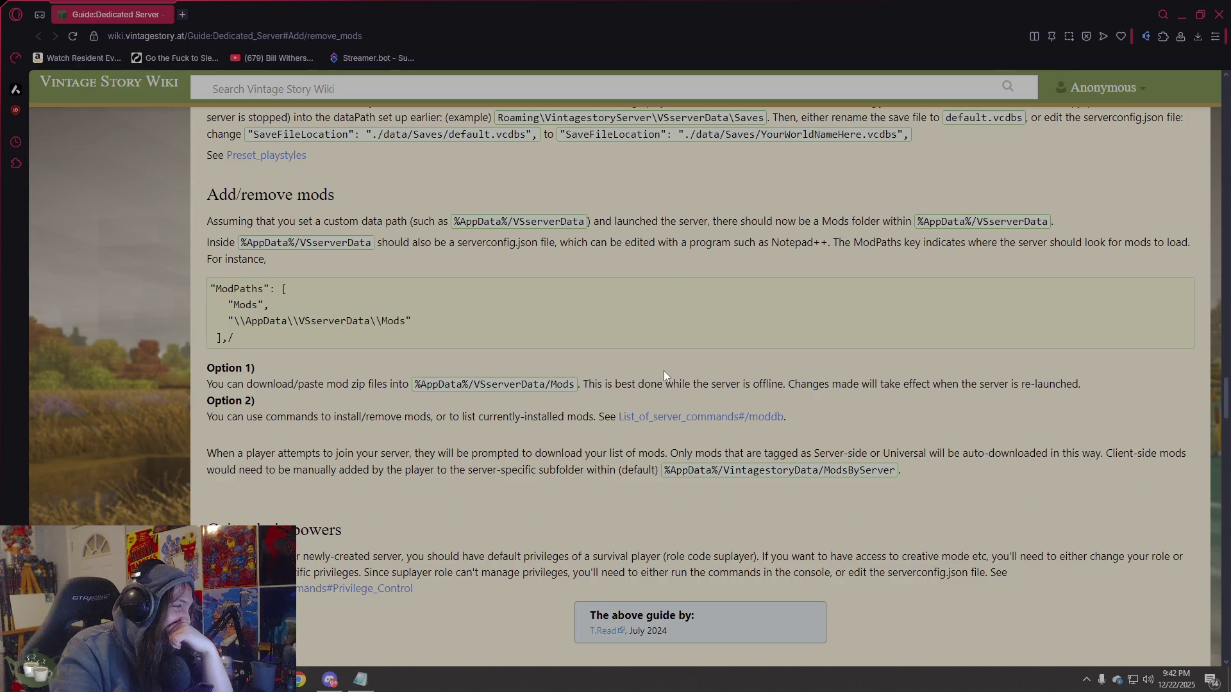
mouse_move(961, 476)
mouse_down()
mouse_move(410, 324)
mouse_move(195, 201)
mouse_up()
click(420, 203)
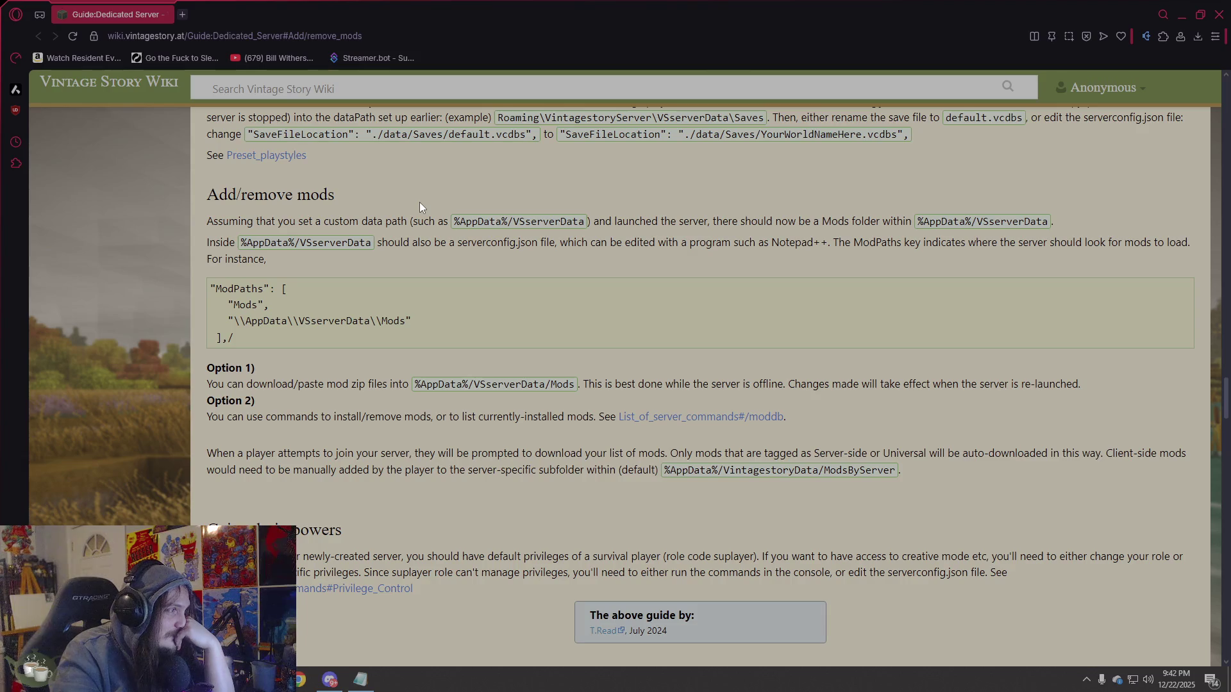
mouse_move(247, 221)
mouse_down()
mouse_move(606, 243)
mouse_move(628, 222)
mouse_move(1075, 225)
mouse_up()
click(1074, 222)
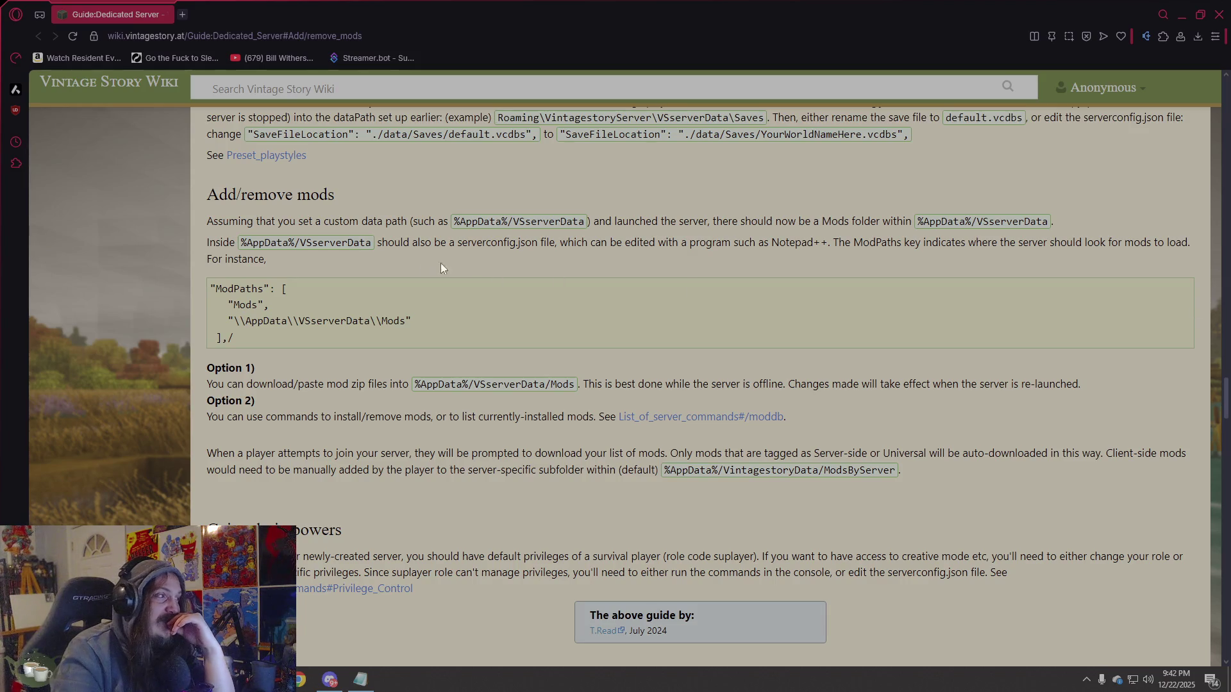
Read the Option 1 and Option 2 instructions and follow the List_of_server_commands#/moddb link.
double_click(437, 242)
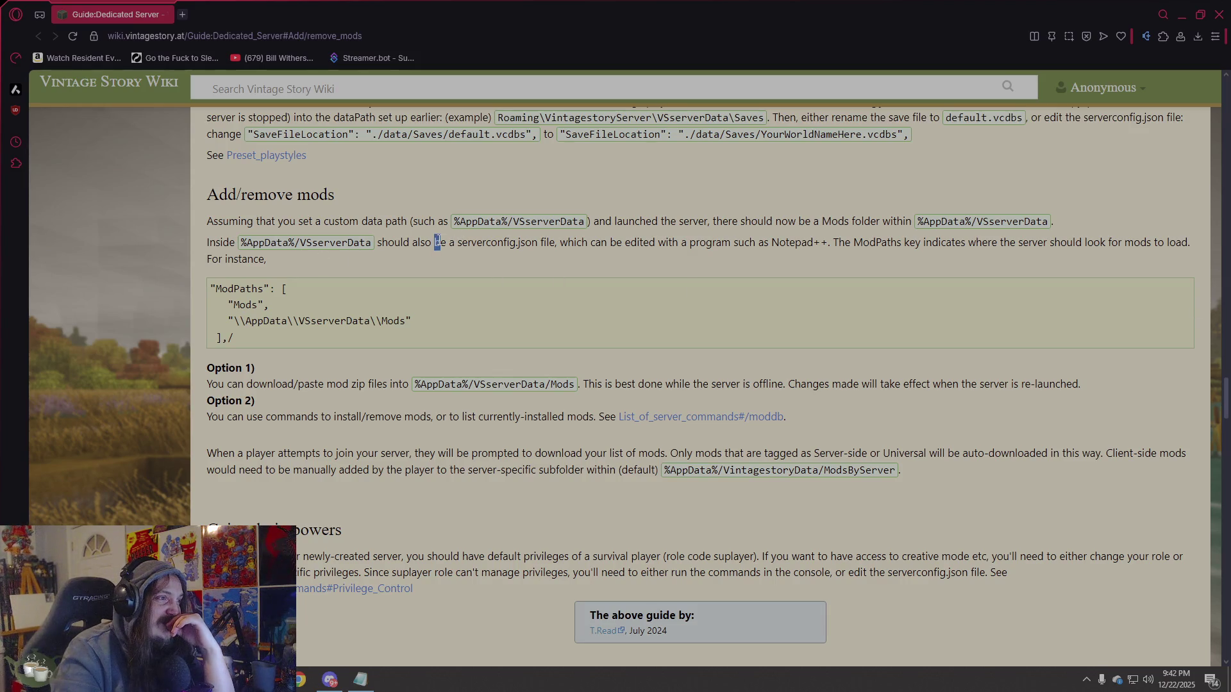
click(463, 248)
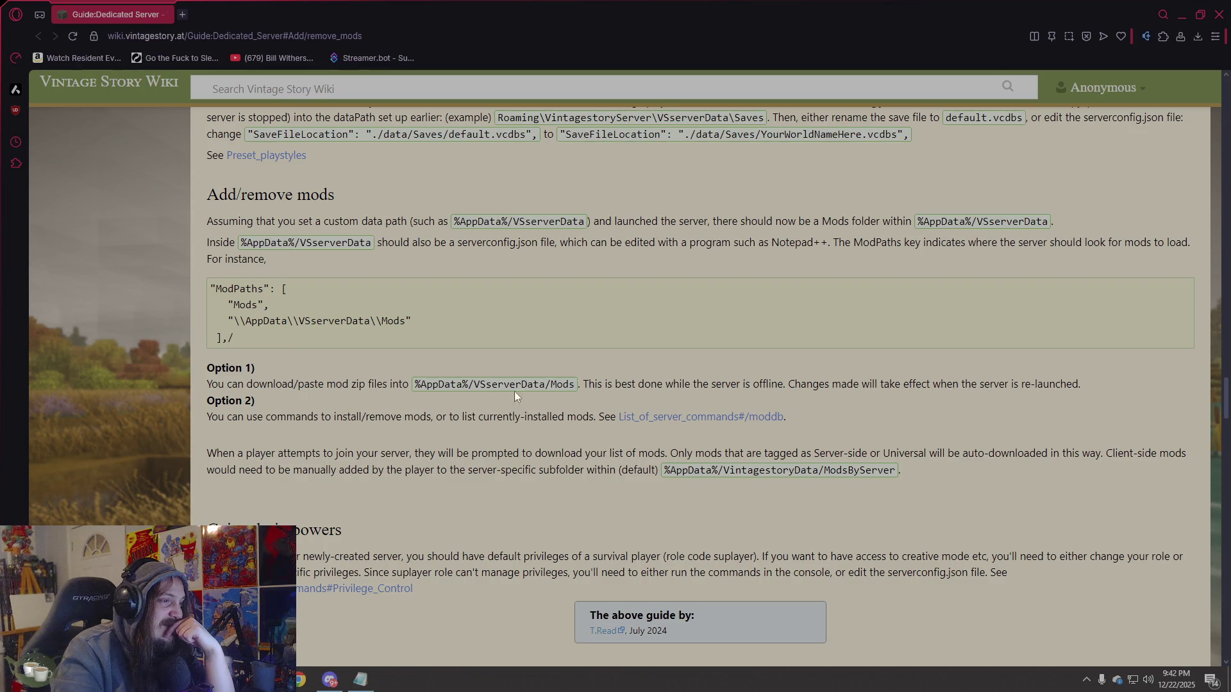
mouse_move(218, 384)
mouse_down()
mouse_move(352, 383)
mouse_move(385, 401)
mouse_move(404, 384)
mouse_move(1069, 396)
mouse_up()
click(1055, 418)
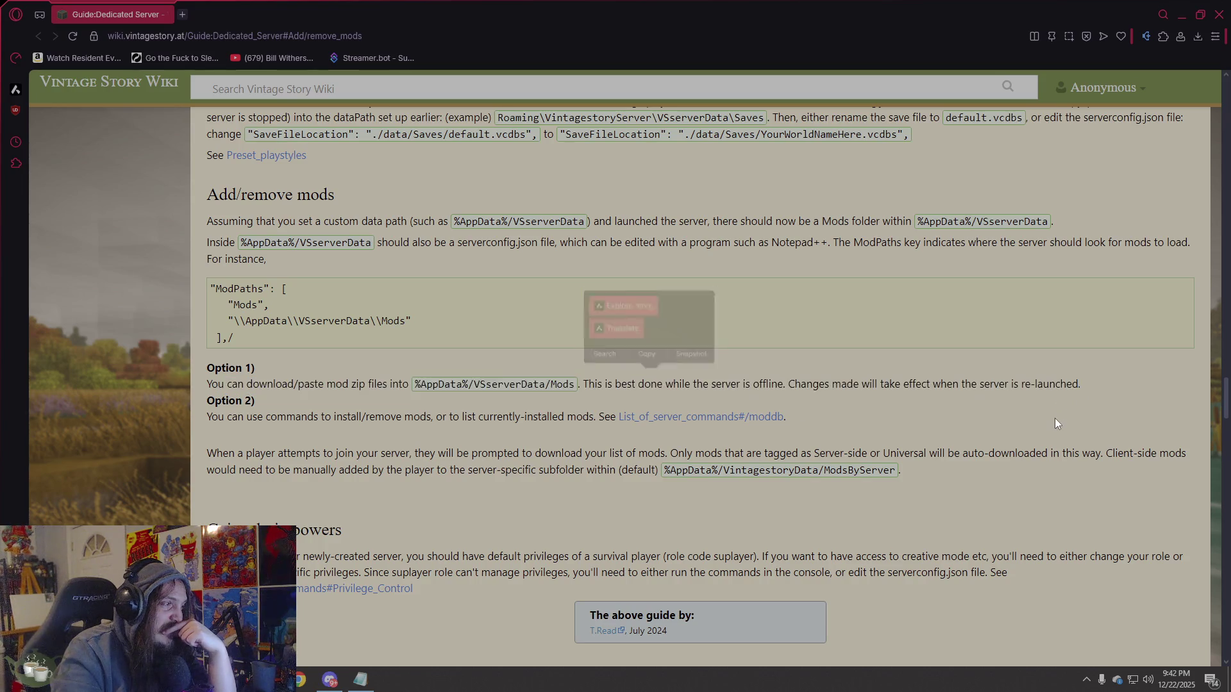
mouse_move(277, 417)
mouse_down()
mouse_move(479, 431)
mouse_move(610, 424)
mouse_up()
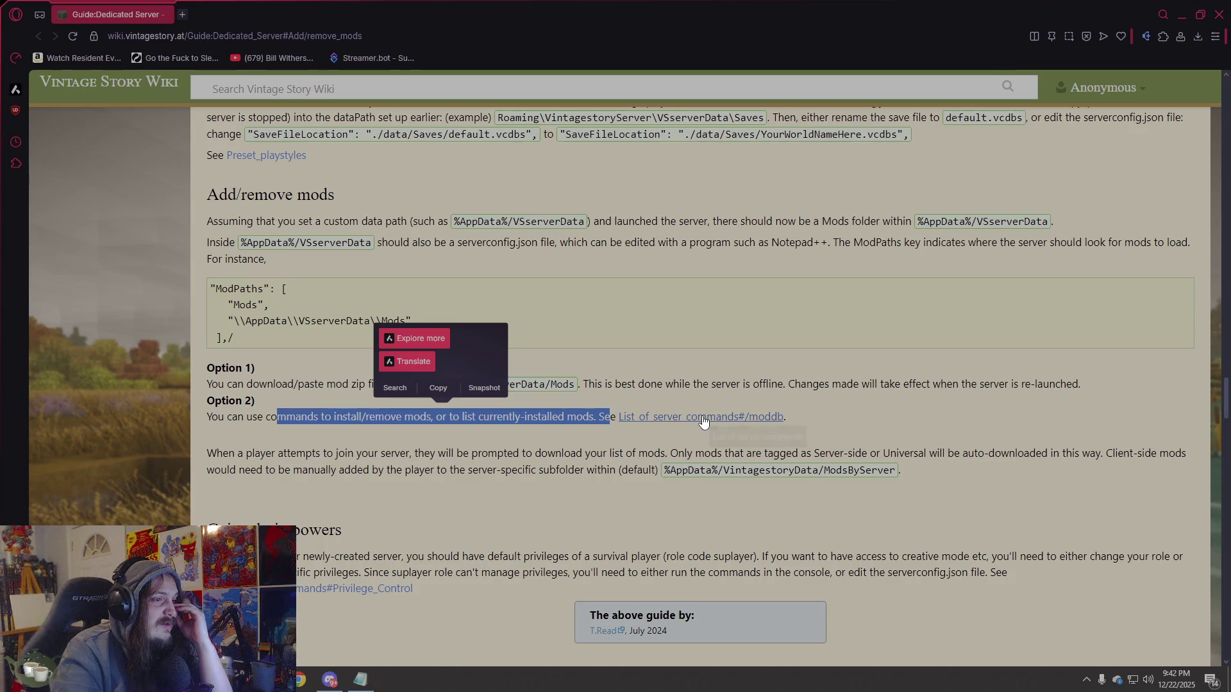
click(704, 421)
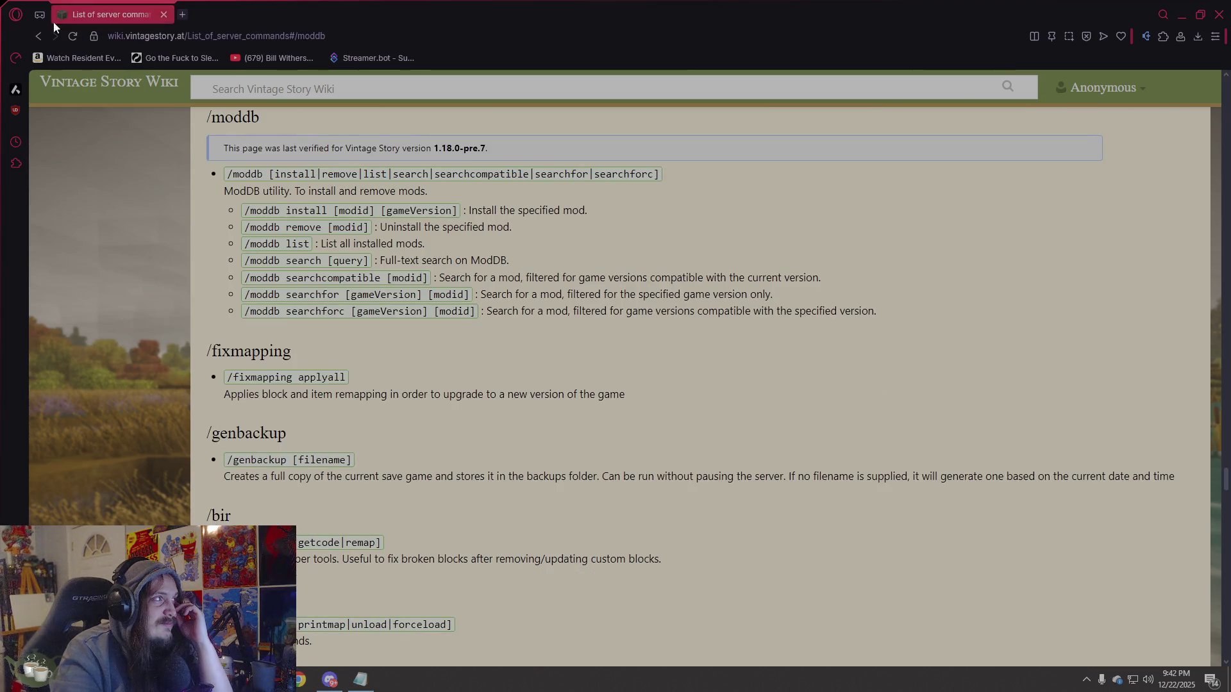
Return to the Dedicated Server guide and open the List of server commands link in a new tab.
click(41, 43)
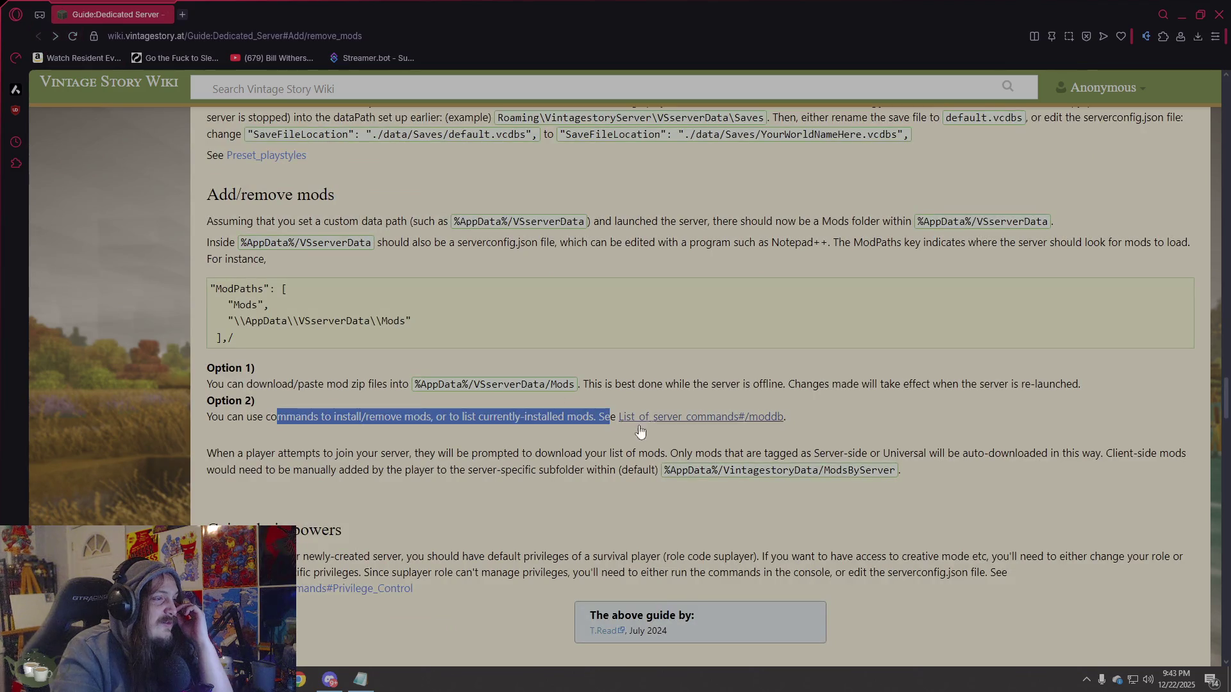
right_click(709, 417)
click(780, 149)
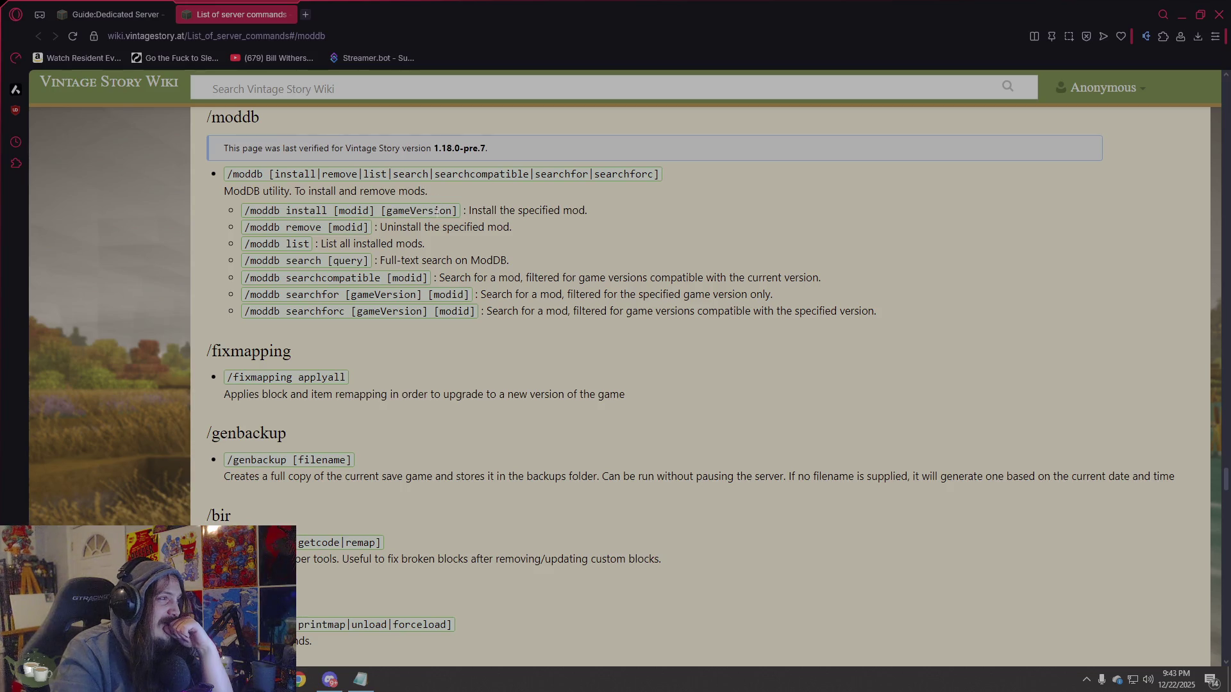
Read through the /moddb install, search and searchcompatible command descriptions.
mouse_move(338, 210)
mouse_down()
mouse_move(463, 210)
mouse_move(452, 210)
mouse_up()
click(372, 212)
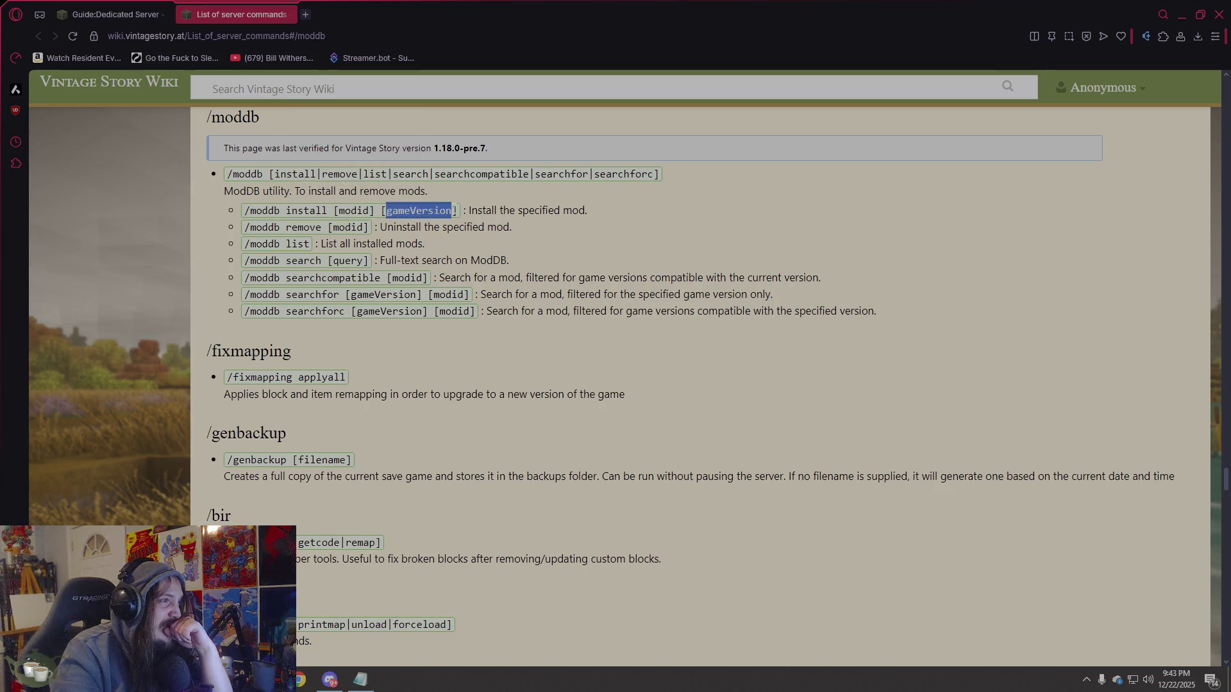
click(484, 260)
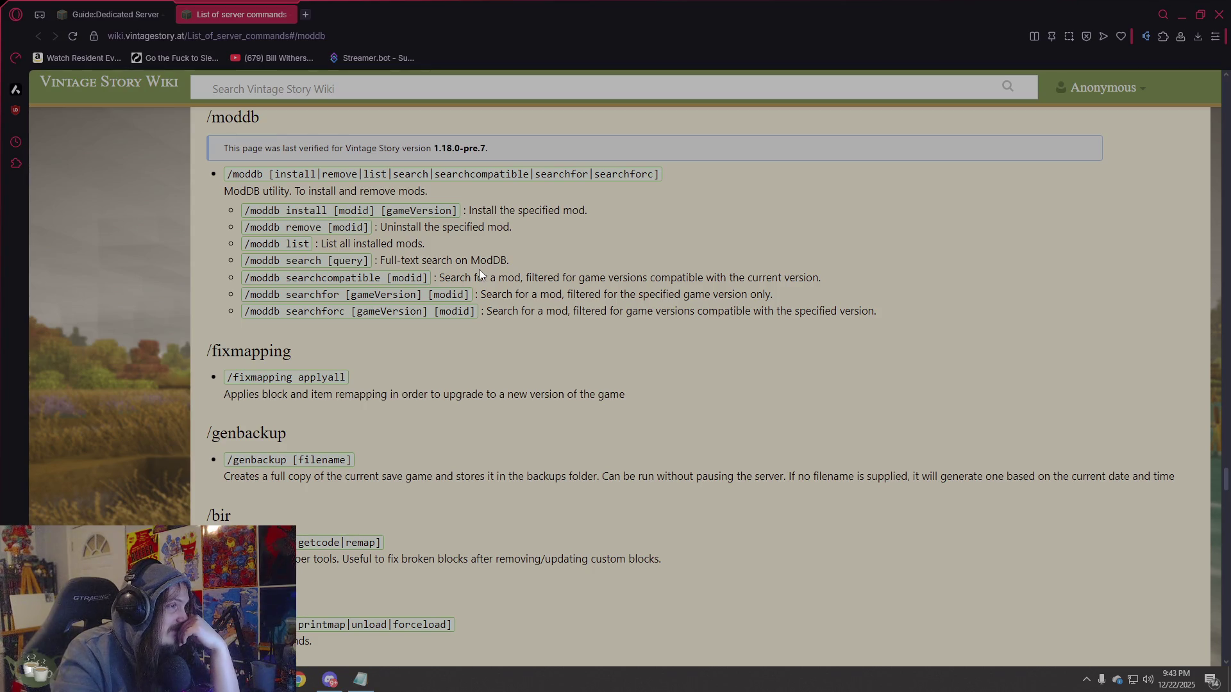
drag(505, 267, 447, 263)
click(586, 269)
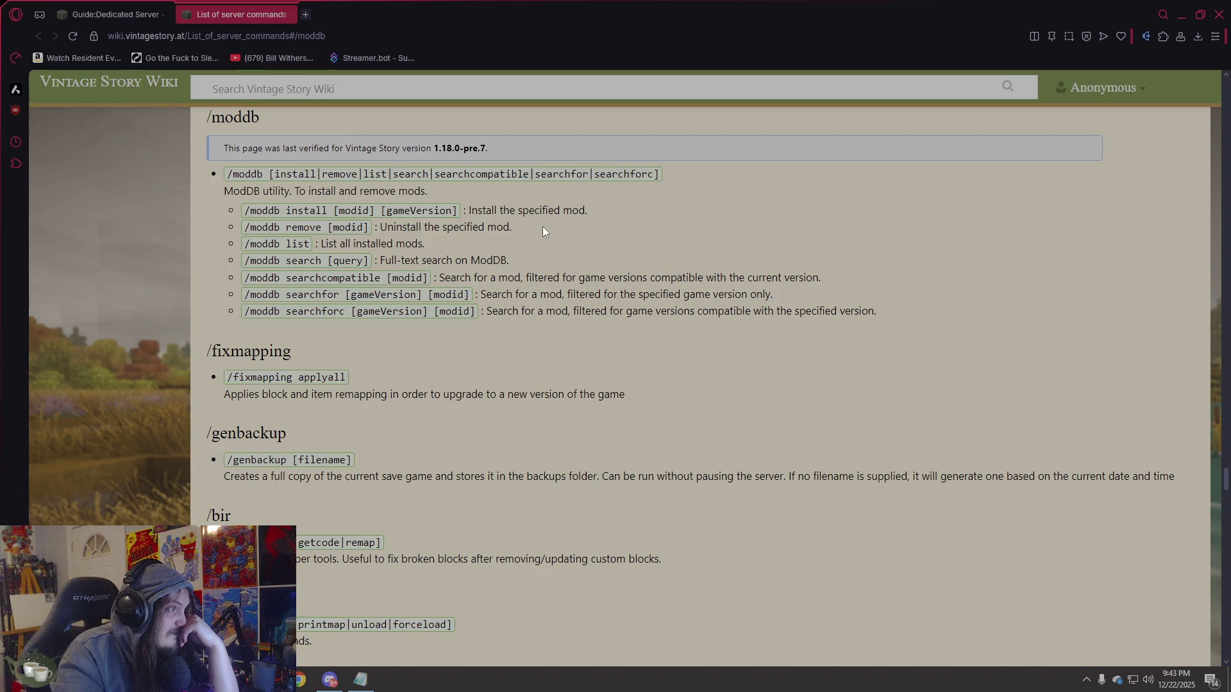
mouse_move(357, 174)
mouse_down()
mouse_move(482, 185)
mouse_move(552, 174)
mouse_move(227, 174)
mouse_up()
drag(591, 186, 595, 189)
click(614, 218)
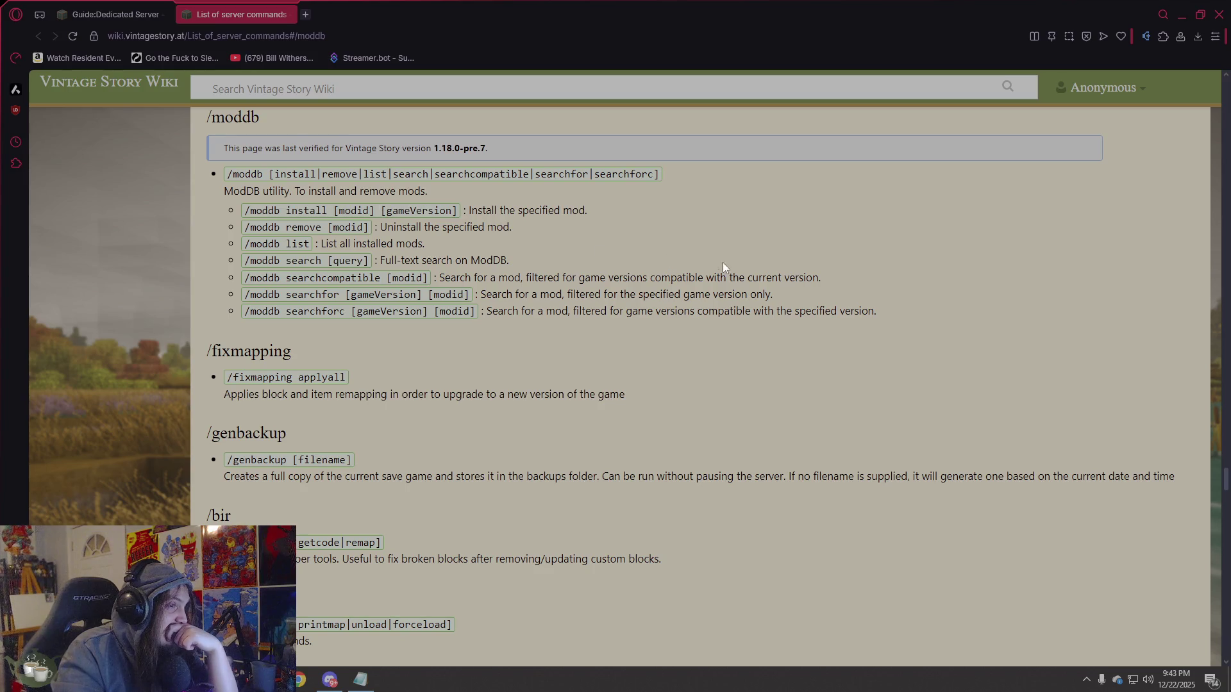
mouse_move(827, 278)
mouse_down()
mouse_move(449, 260)
mouse_move(430, 273)
mouse_up()
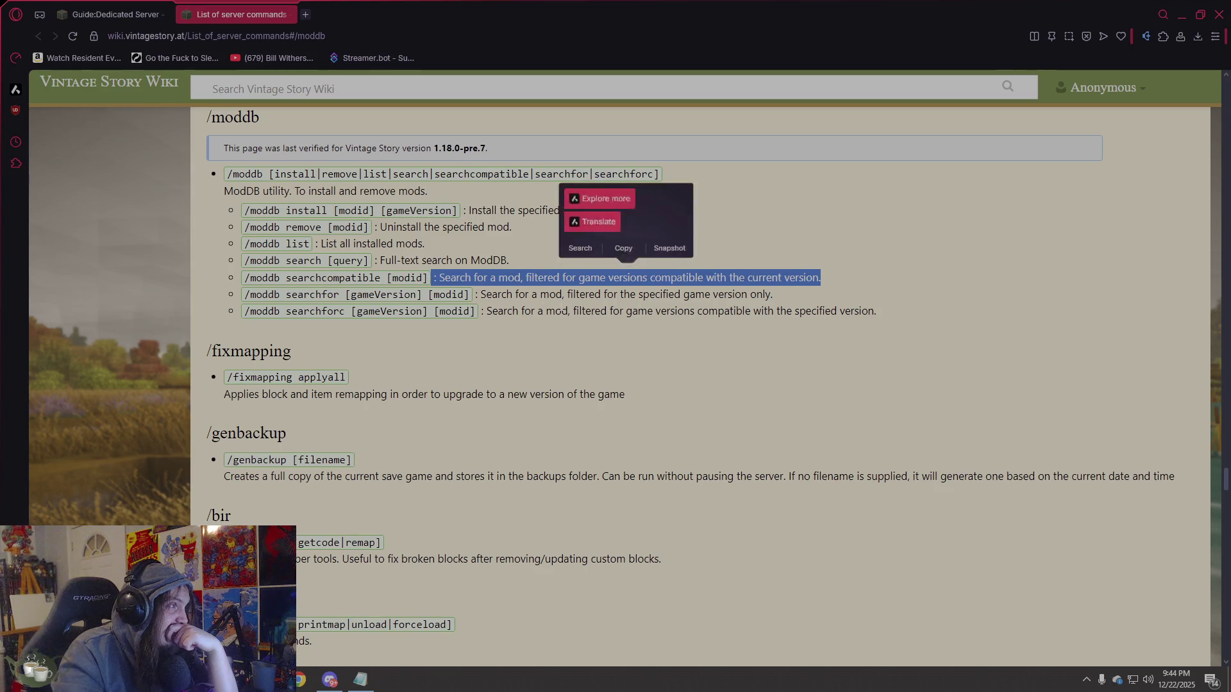
scroll(559, 307, up, 2)
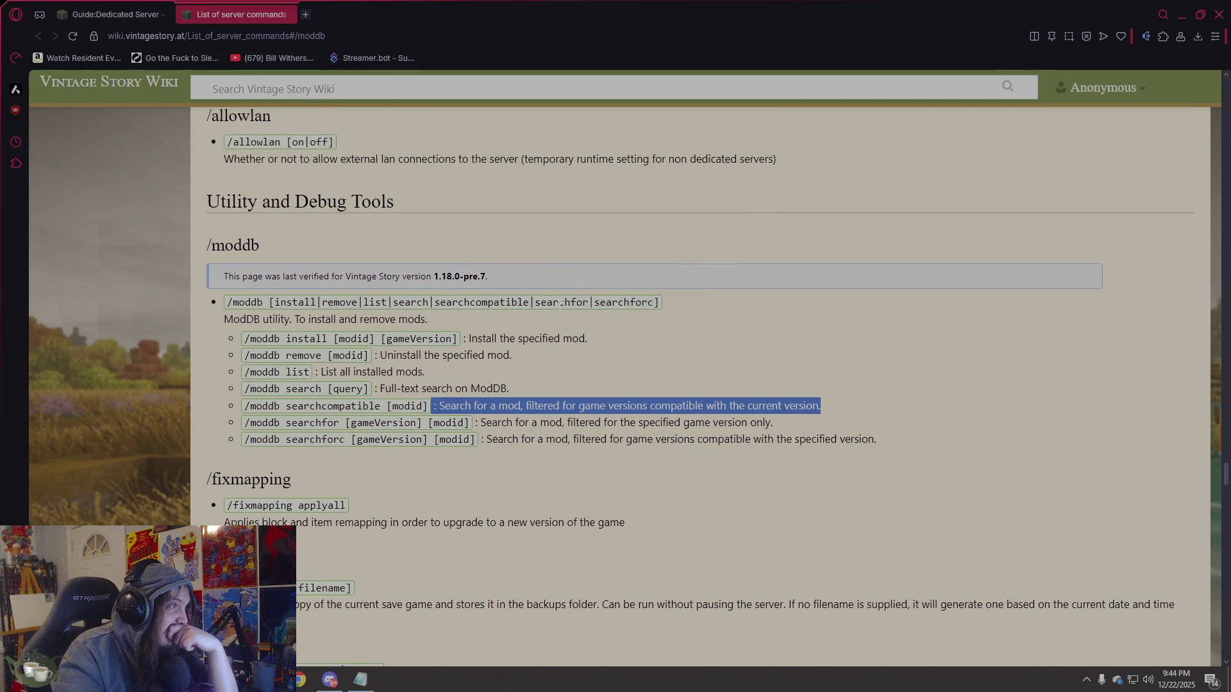
scroll(560, 303, down, 1)
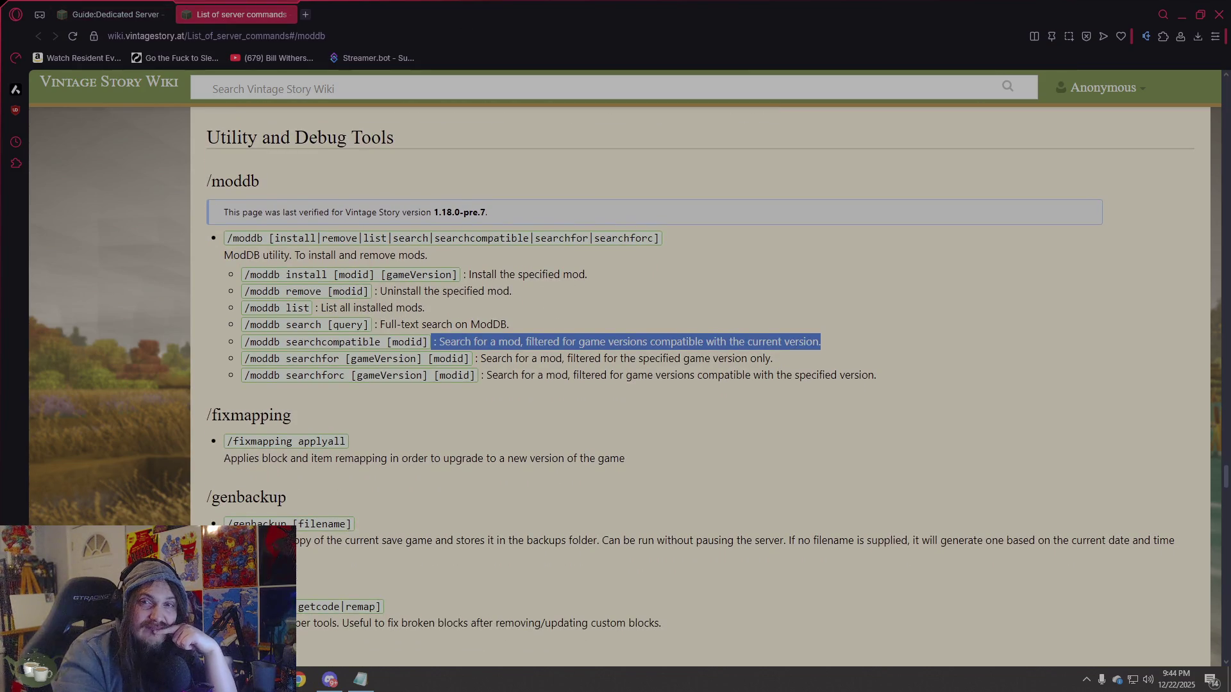
key(alt+Tab)
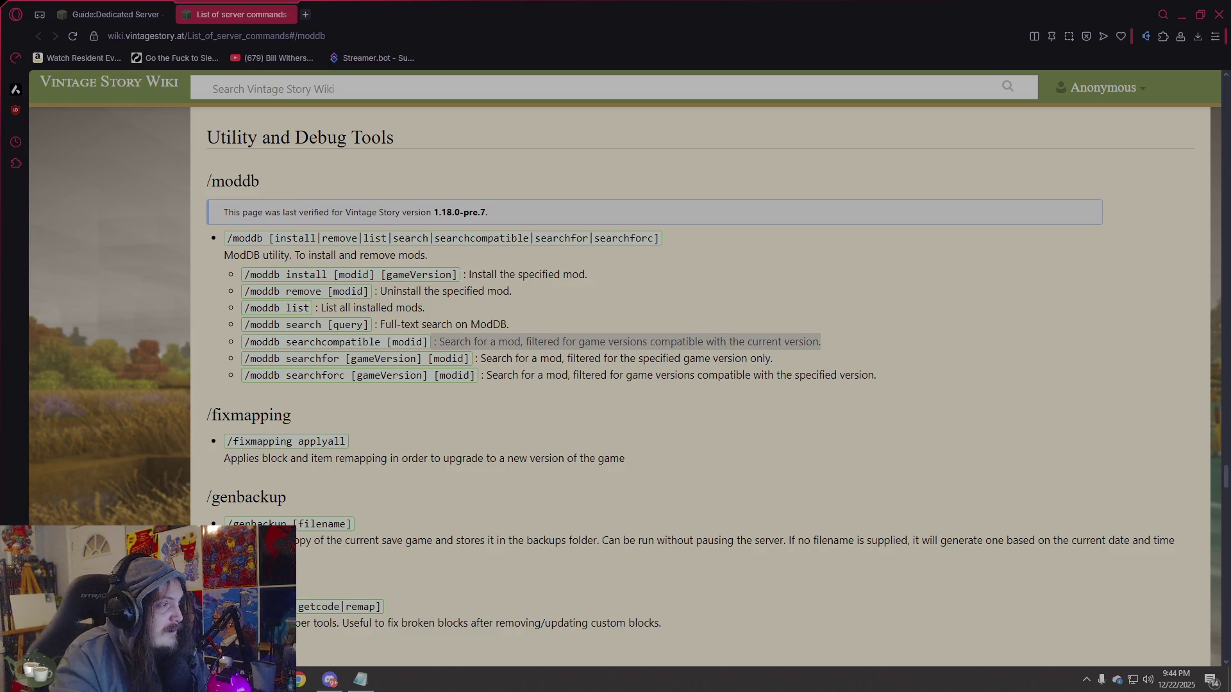
mouse_move(314, 308)
mouse_down()
mouse_move(276, 308)
mouse_move(308, 309)
mouse_up()
click(255, 312)
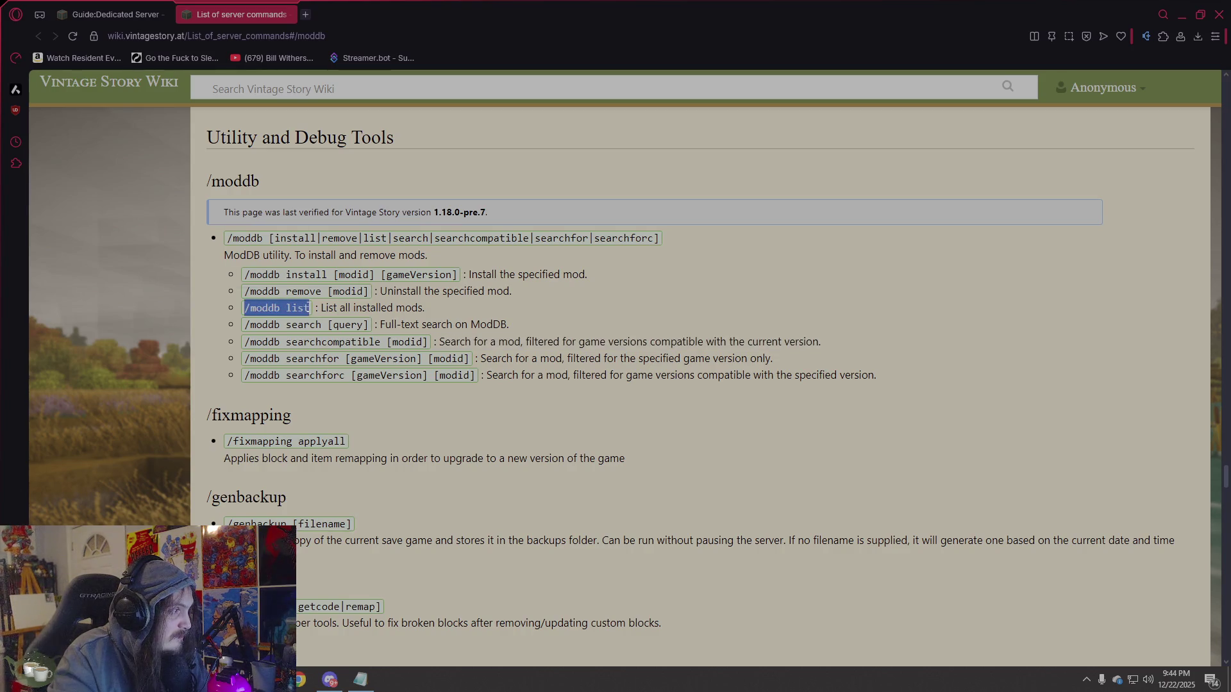
key(alt+Tab)
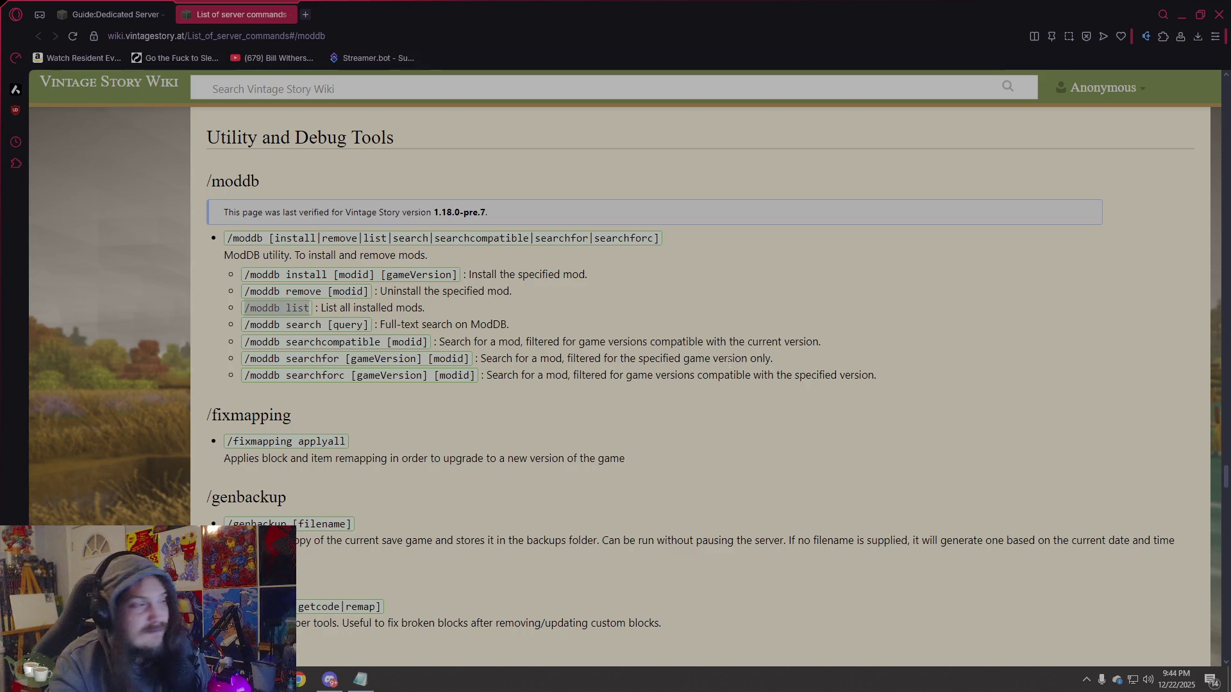
click(447, 316)
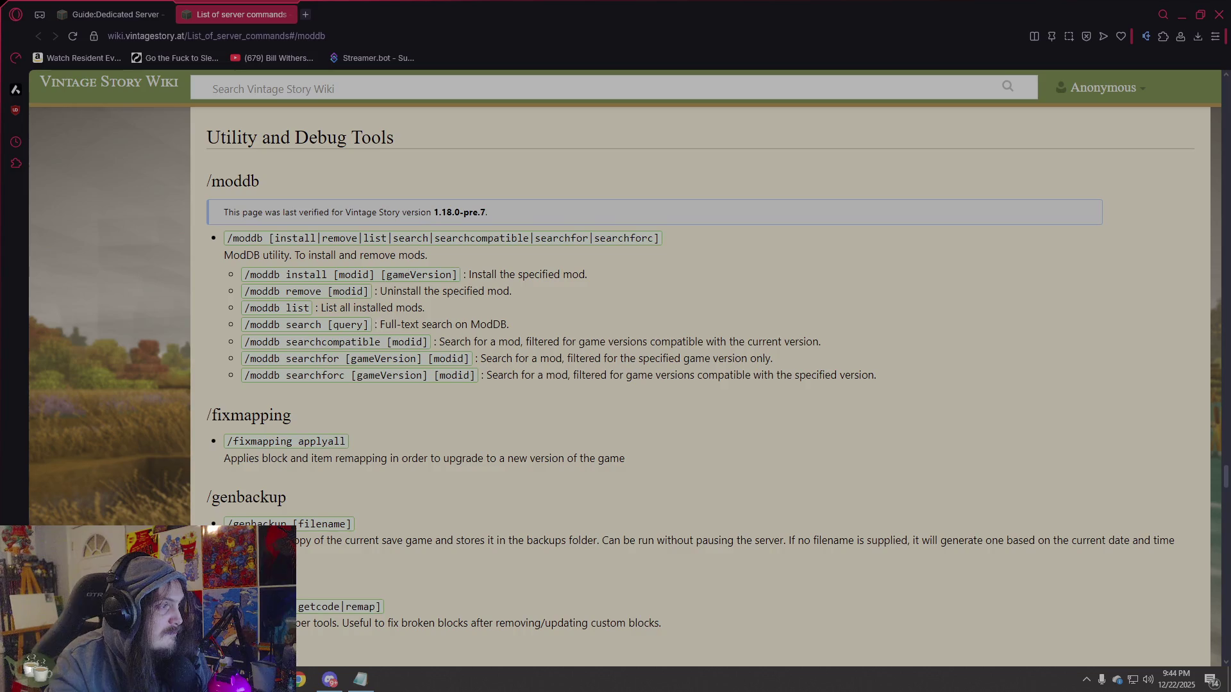
drag(367, 324, 239, 329)
click(368, 335)
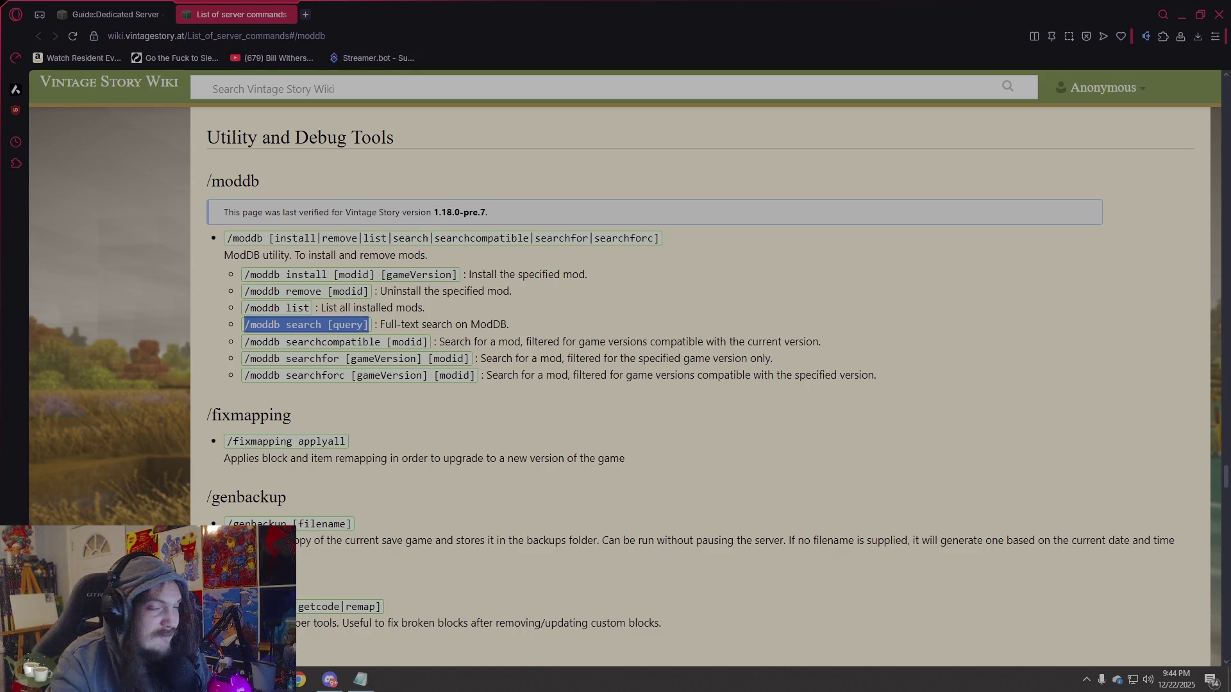
key(alt+Tab)
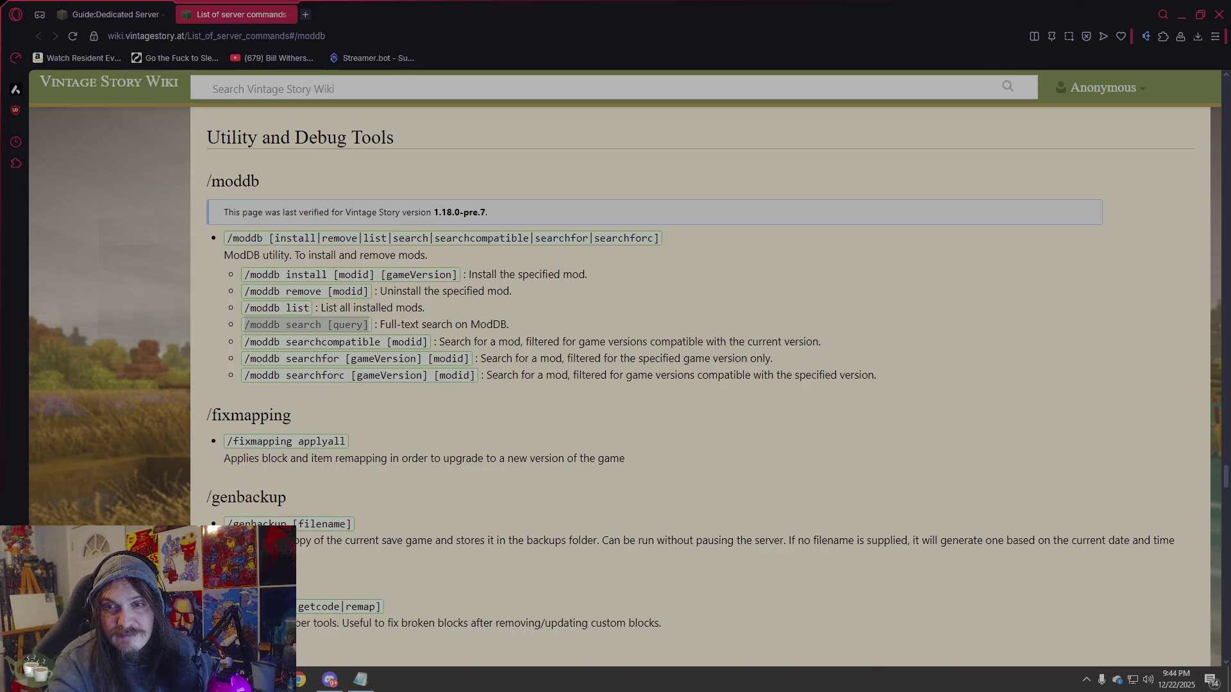
scroll(662, 331, up, 10)
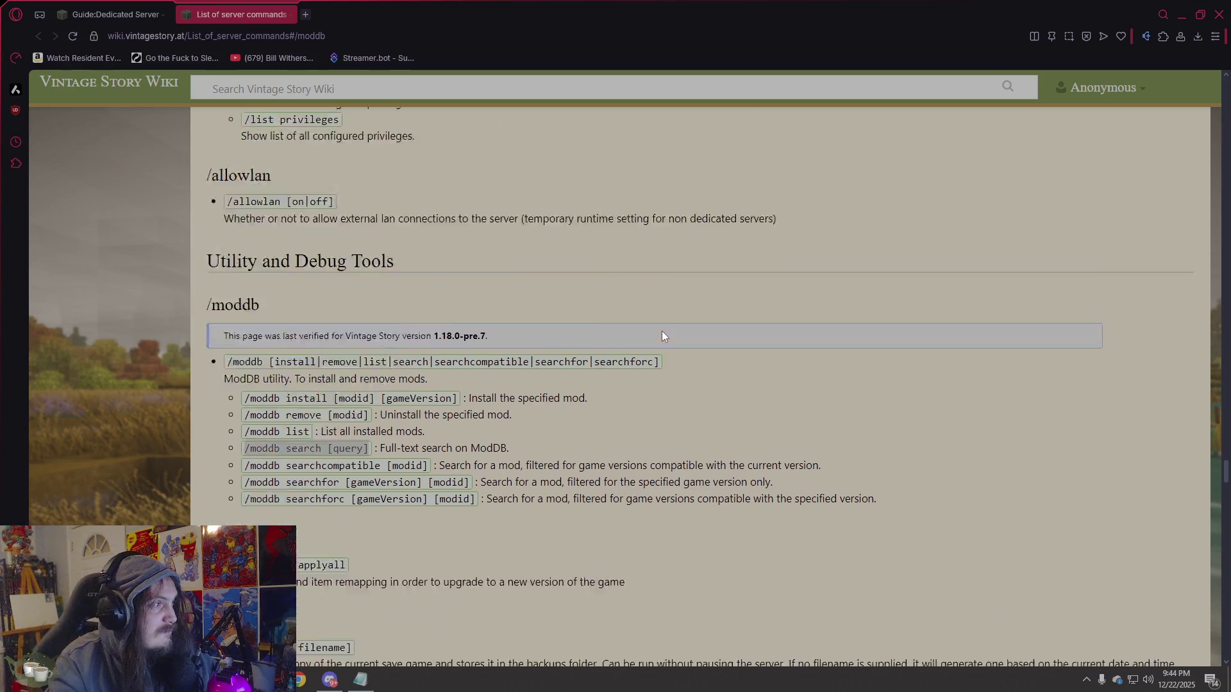
Scroll the List of server commands page from its title down to the /moddb entry.
scroll(667, 336, up, 20)
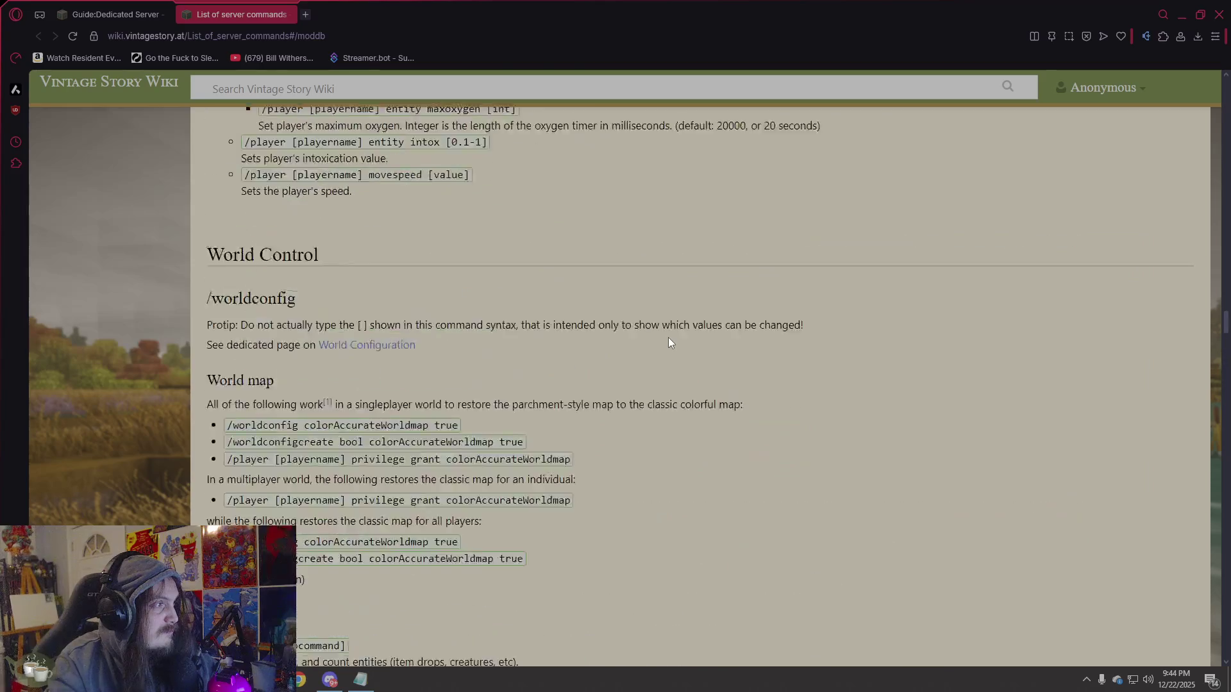
scroll(668, 343, up, 10)
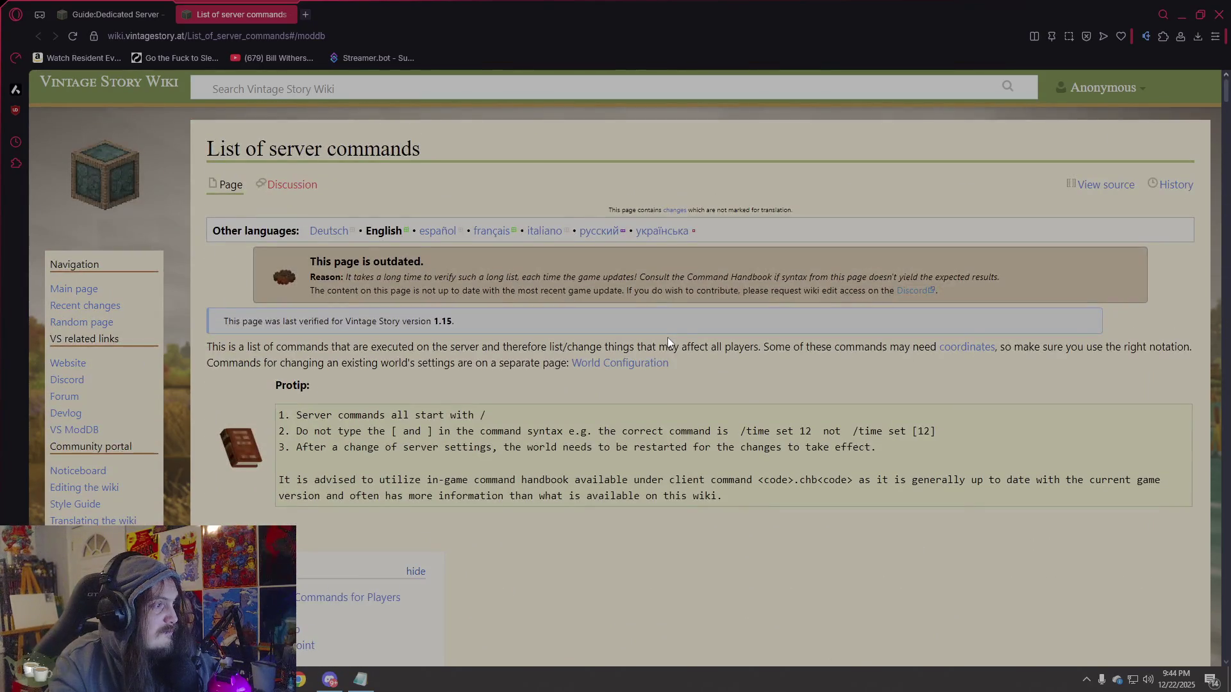
scroll(690, 337, down, 2)
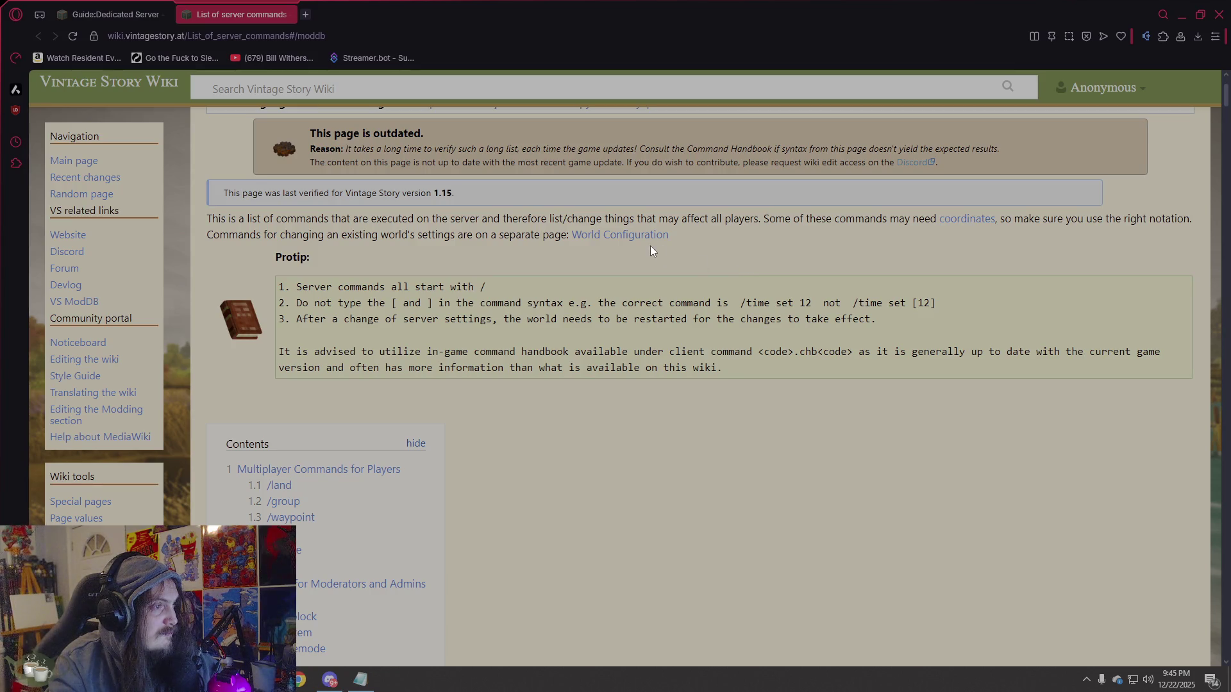
scroll(722, 391, down, 10)
scroll(720, 410, down, 6)
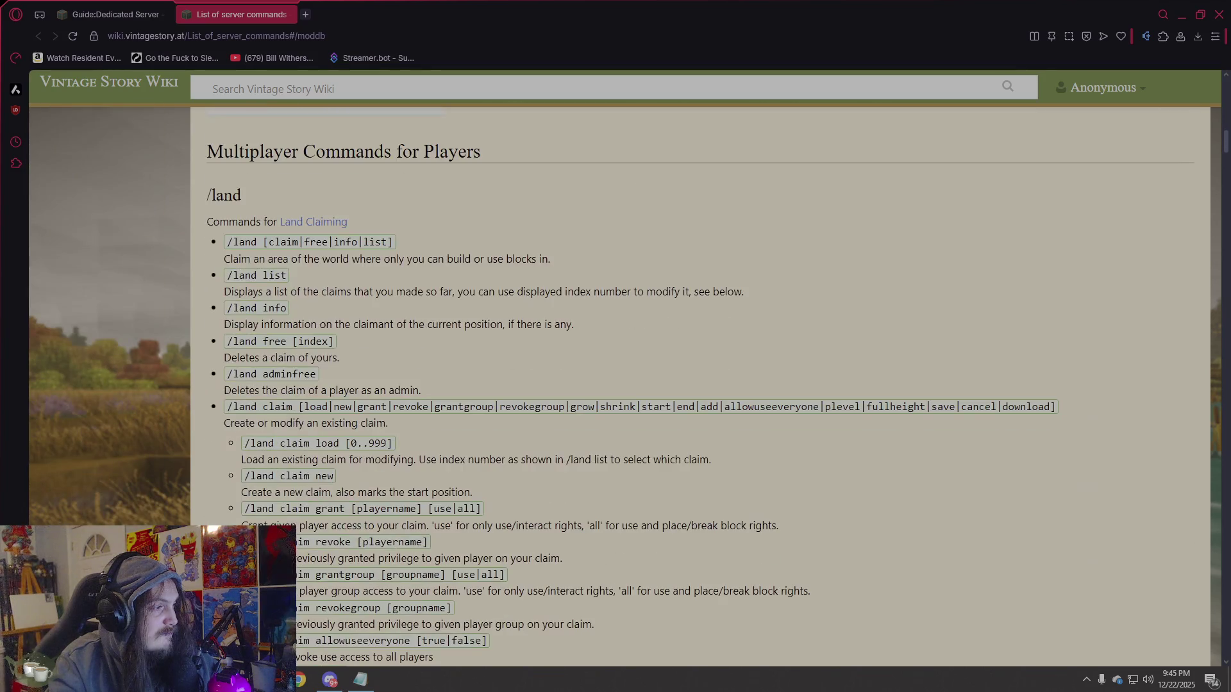
scroll(697, 406, down, 20)
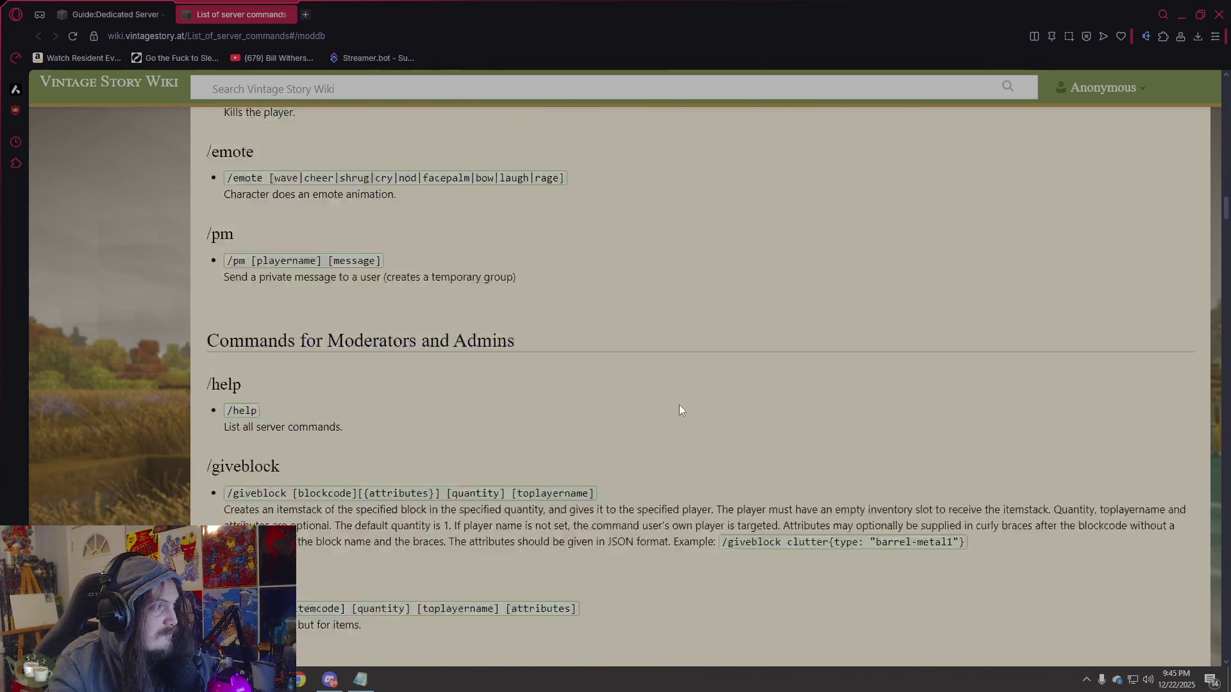
scroll(661, 406, down, 20)
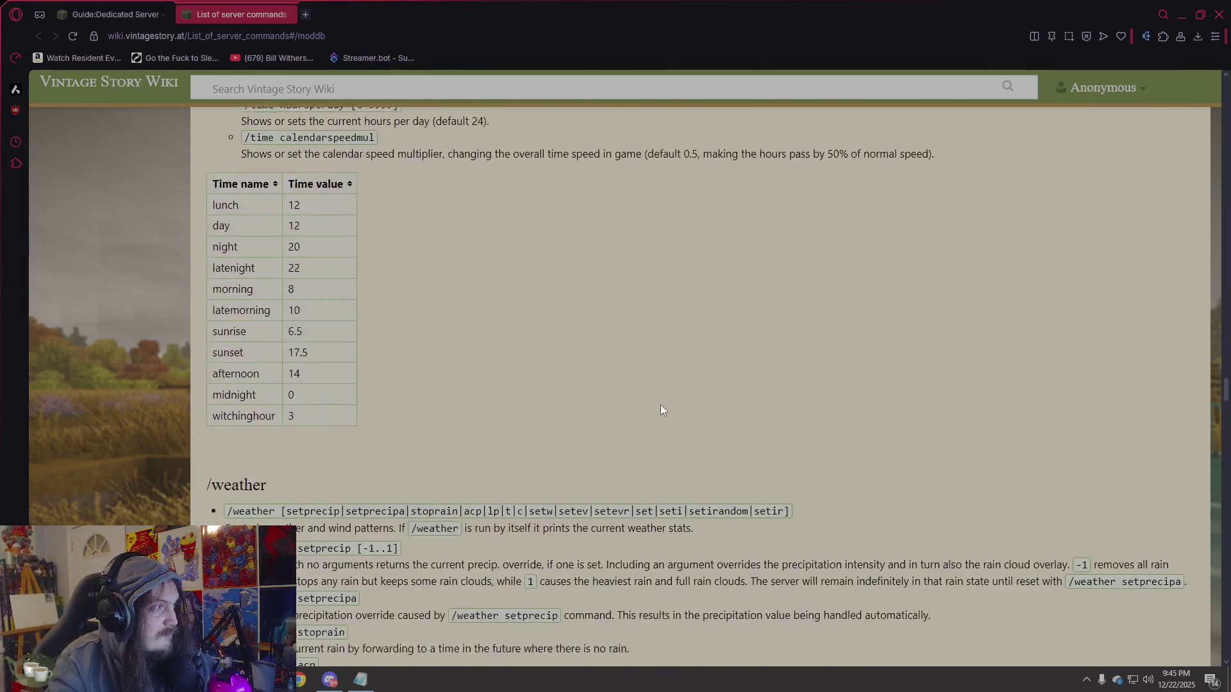
scroll(663, 411, down, 7)
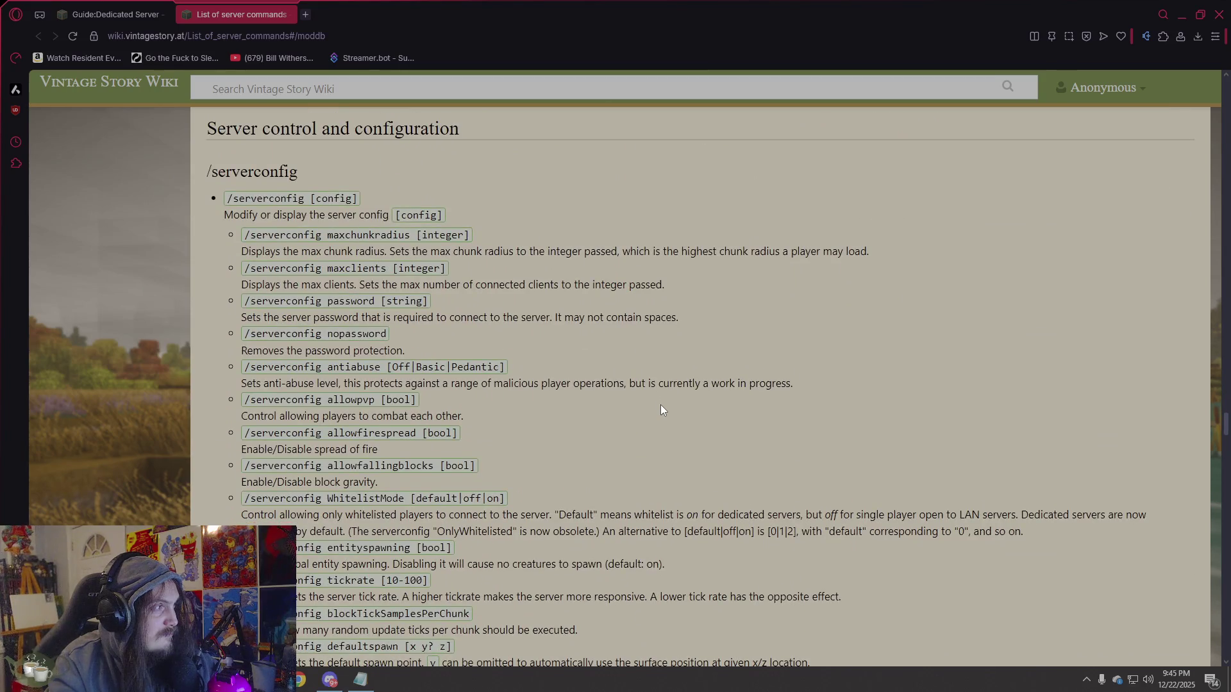
scroll(663, 410, down, 12)
scroll(662, 407, down, 10)
scroll(661, 407, up, 4)
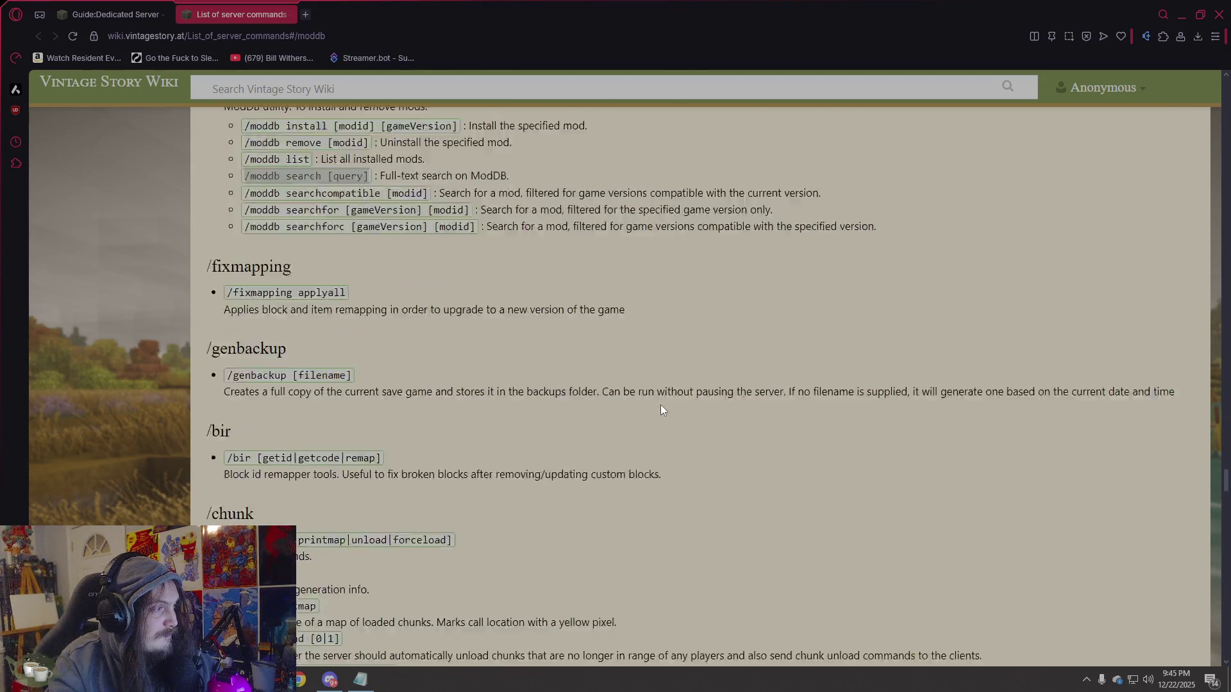
scroll(704, 381, down, 1)
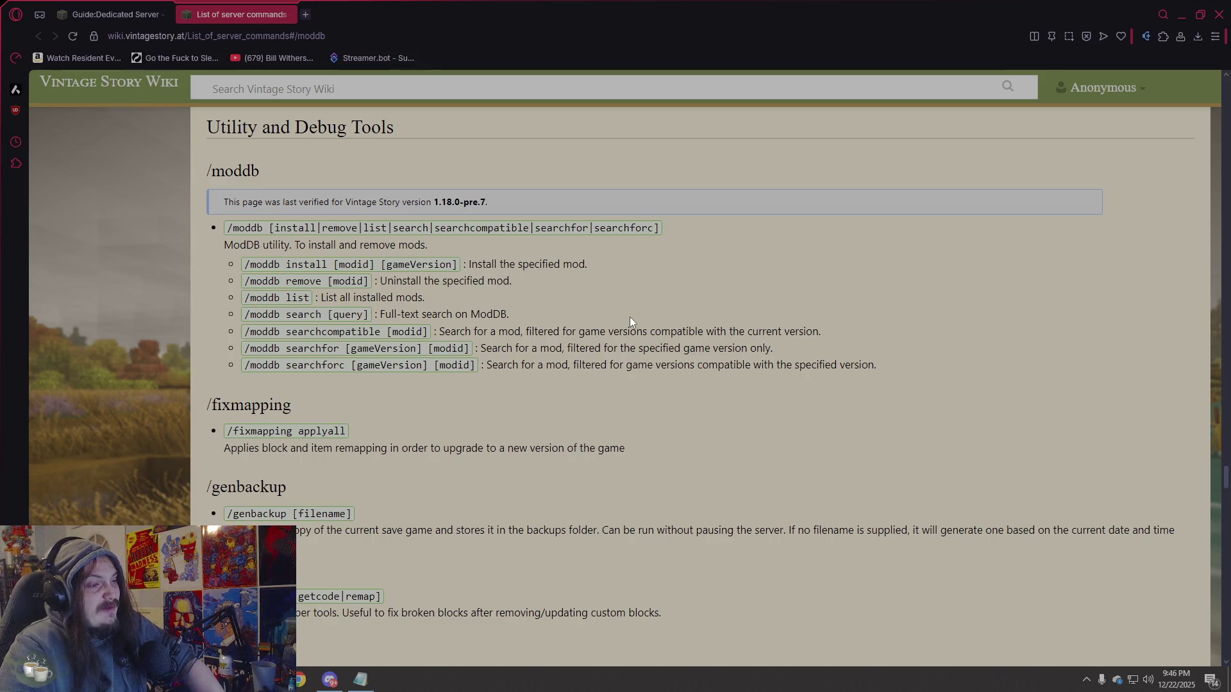
scroll(574, 363, up, 6)
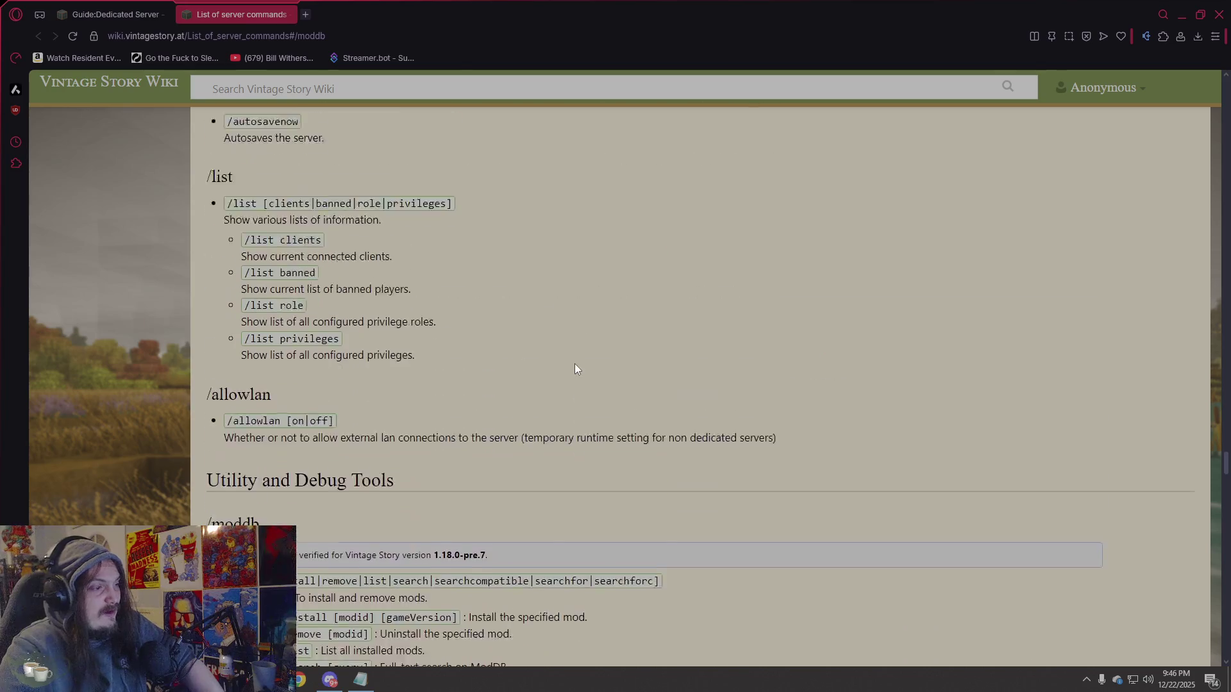
scroll(574, 364, down, 4)
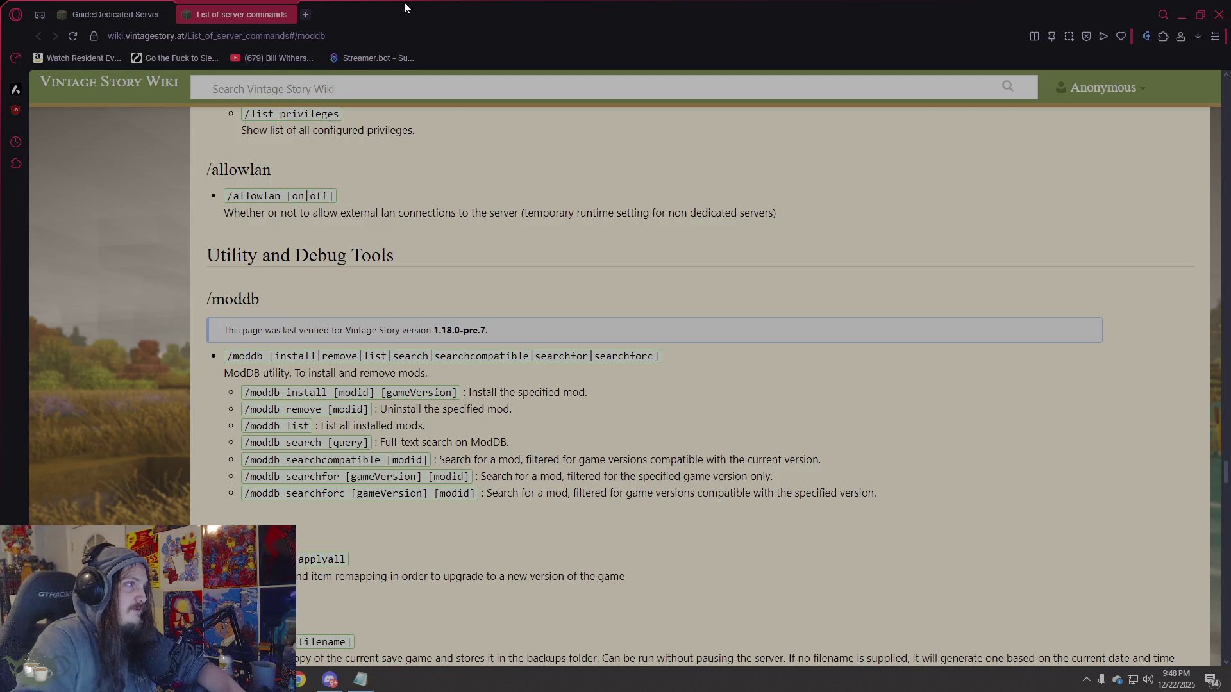
Open YouTube in a new tab and search for 'instal mods on my server vintage story'.
click(308, 17)
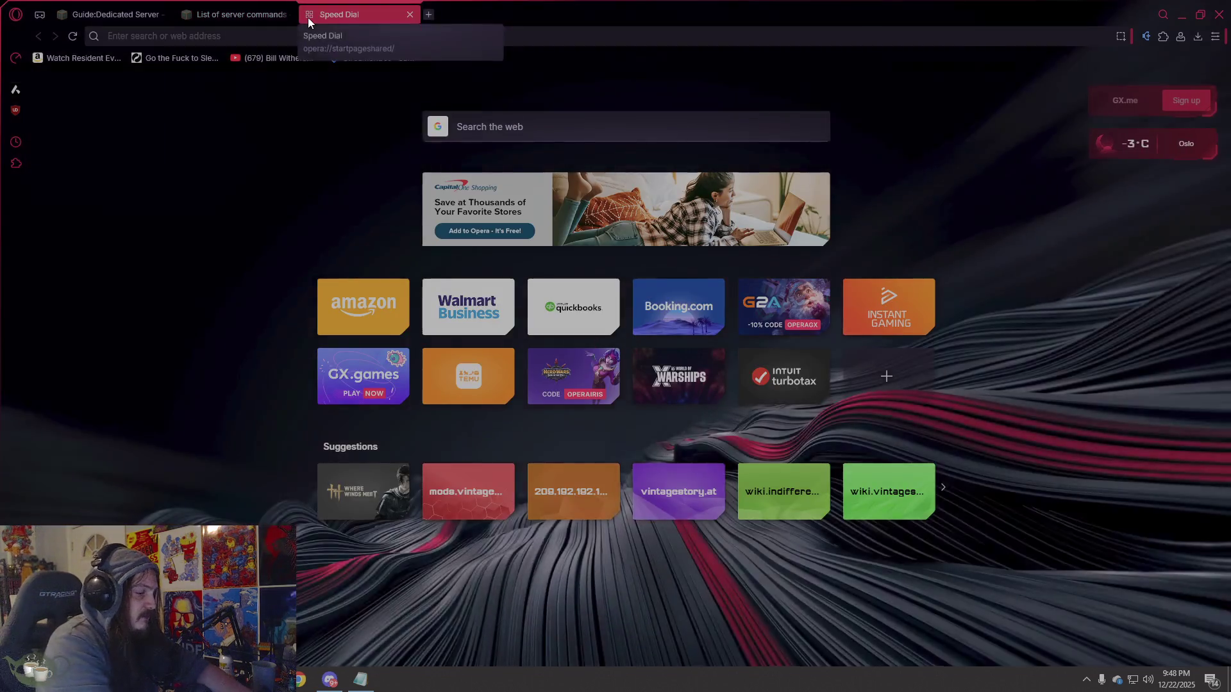
text(youtube.)
key(Return)
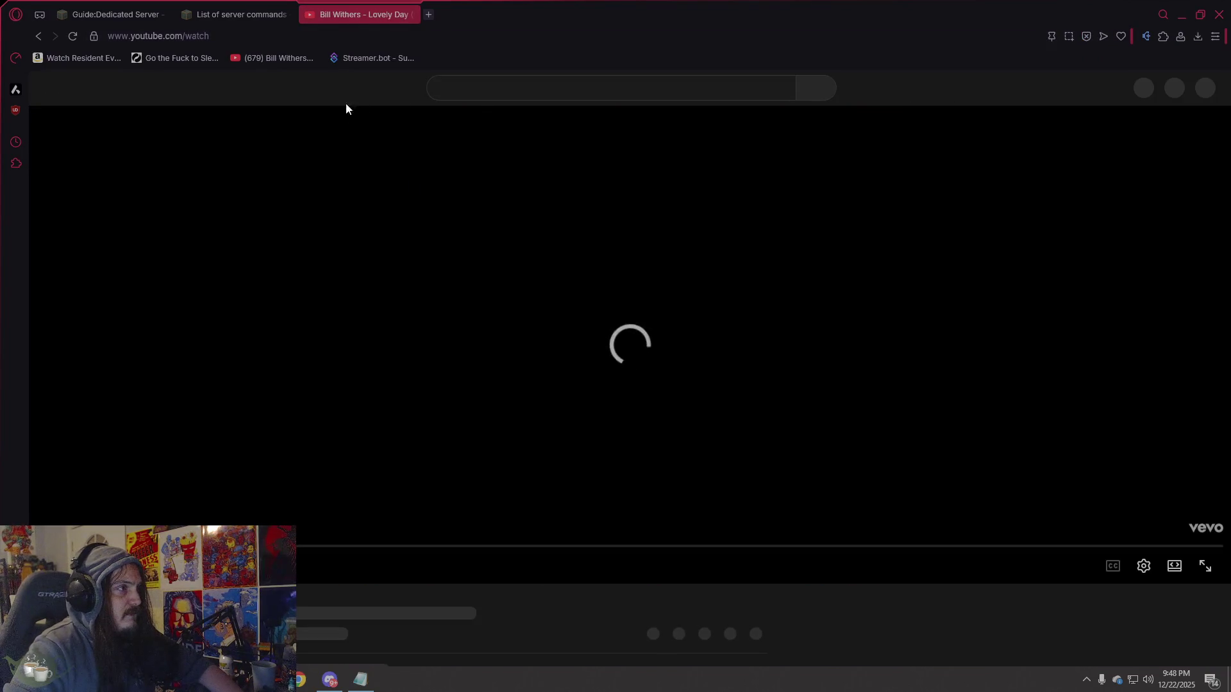
click(487, 94)
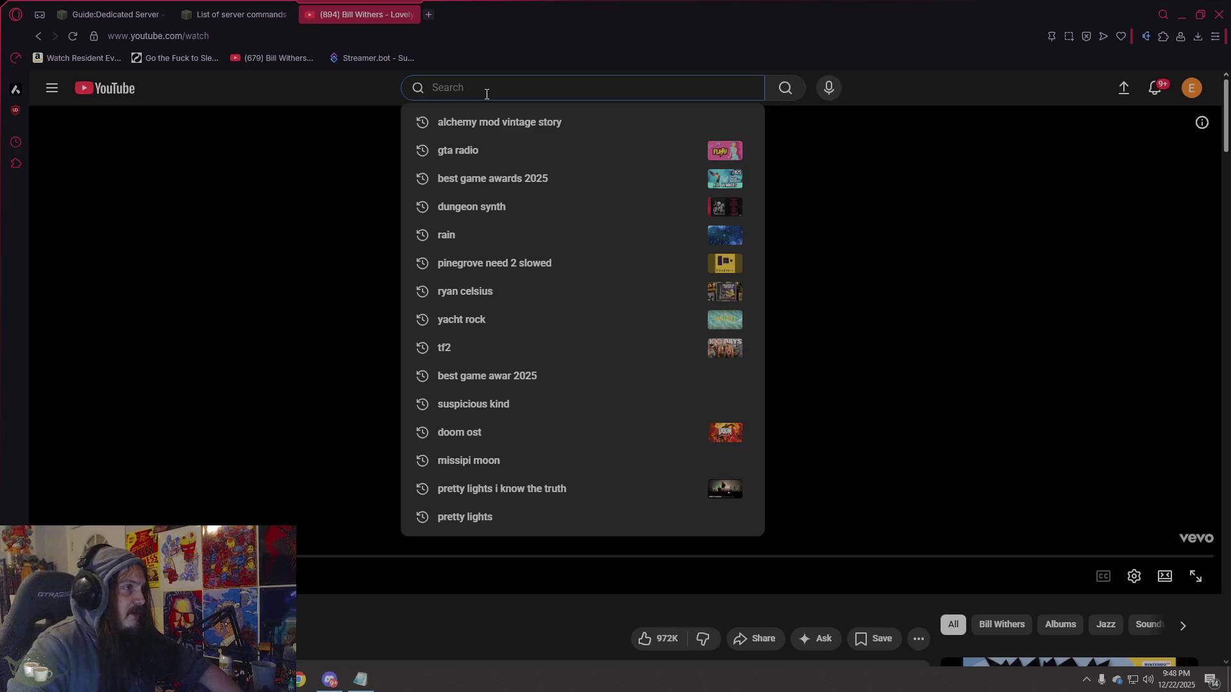
text(instal mo)
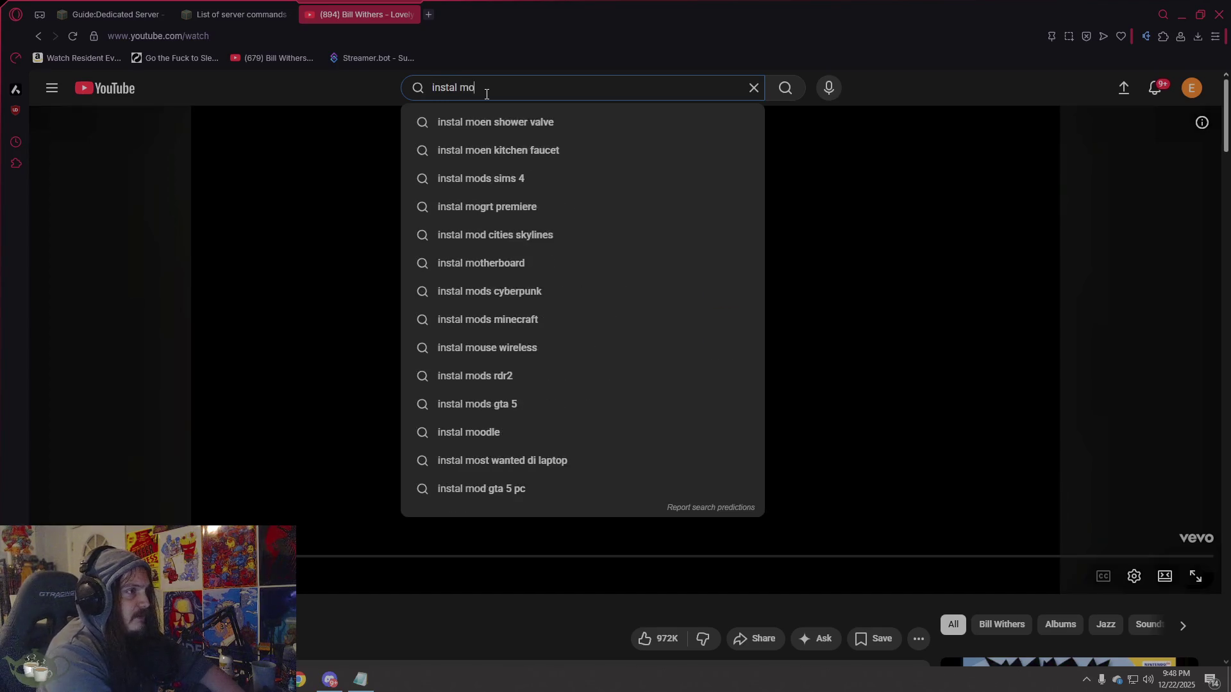
text(ds on )
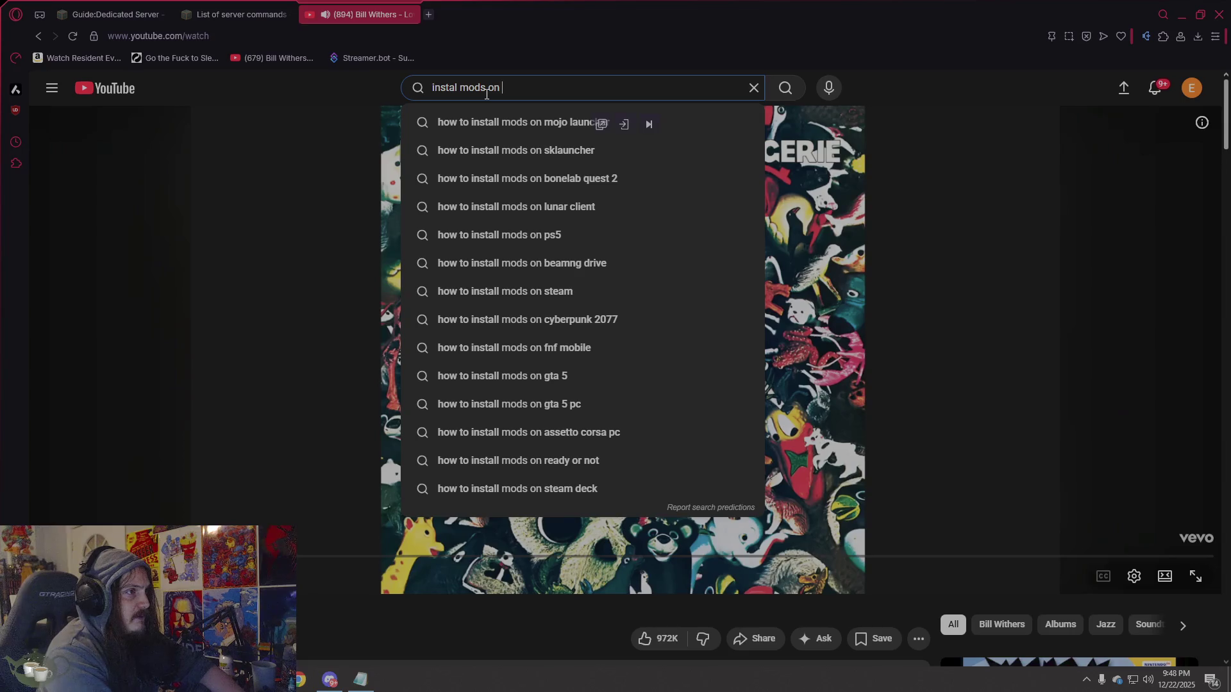
text(my server vinta)
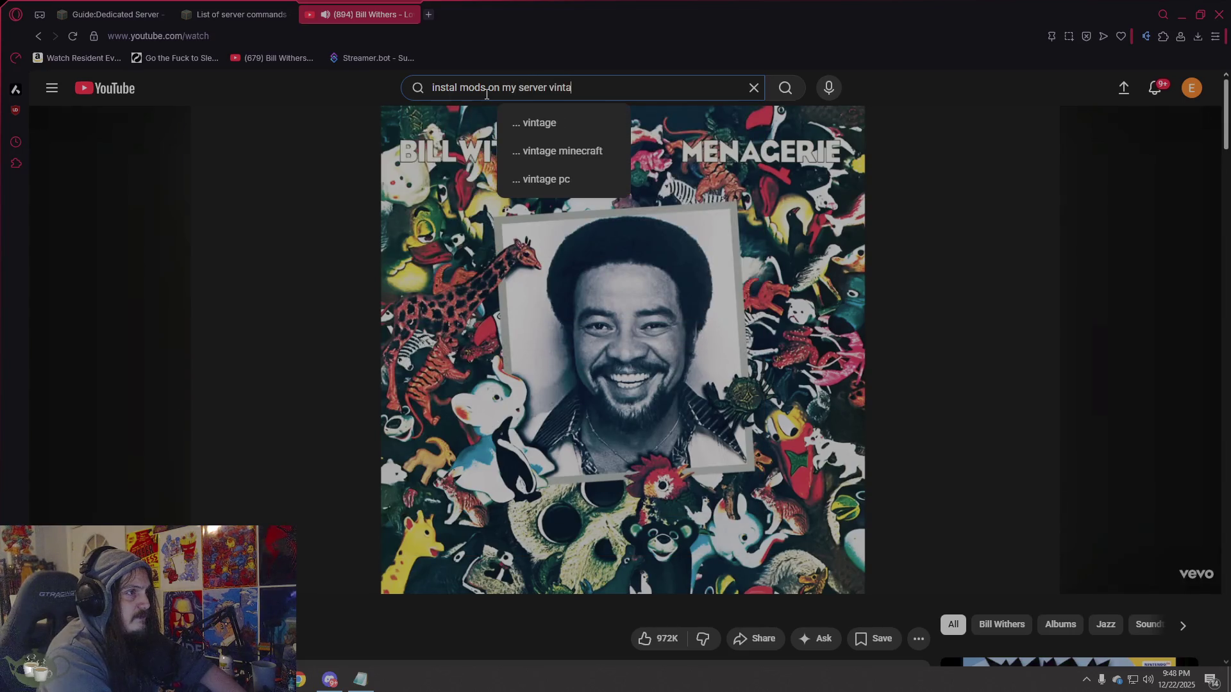
text(ge story)
key(Return)
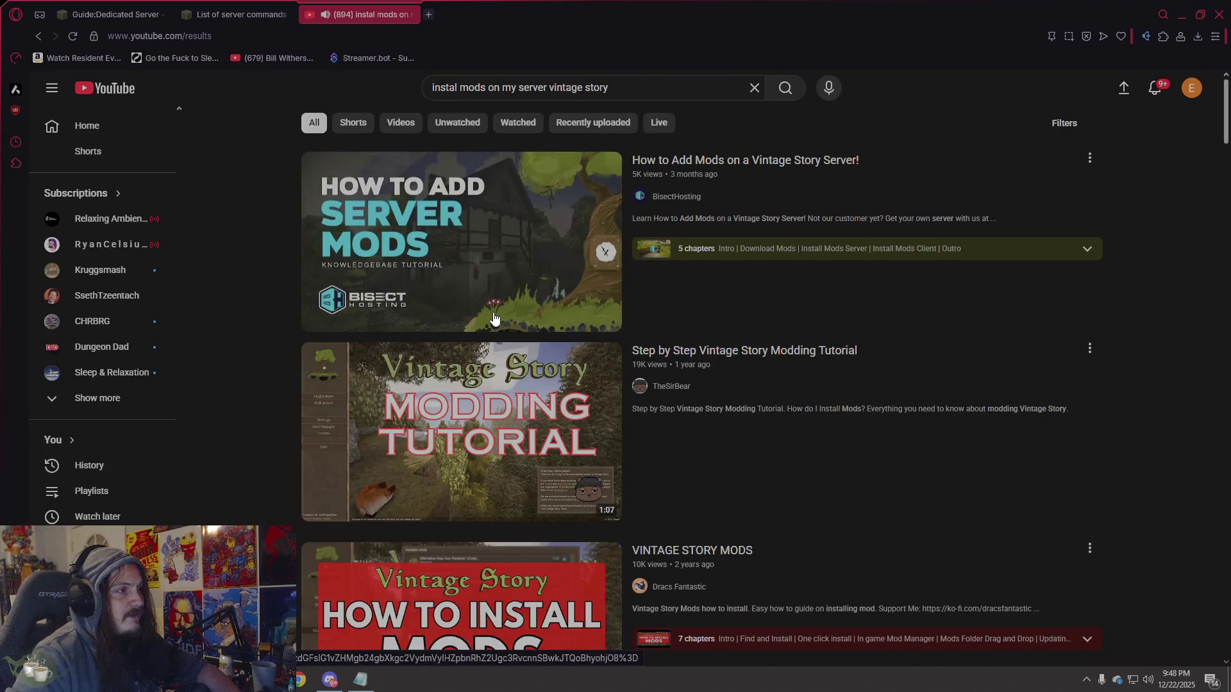
Open the 'How to Add Mods on a Vintage Story Server!' result and toggle its playback.
mouse_move(495, 319)
click(507, 240)
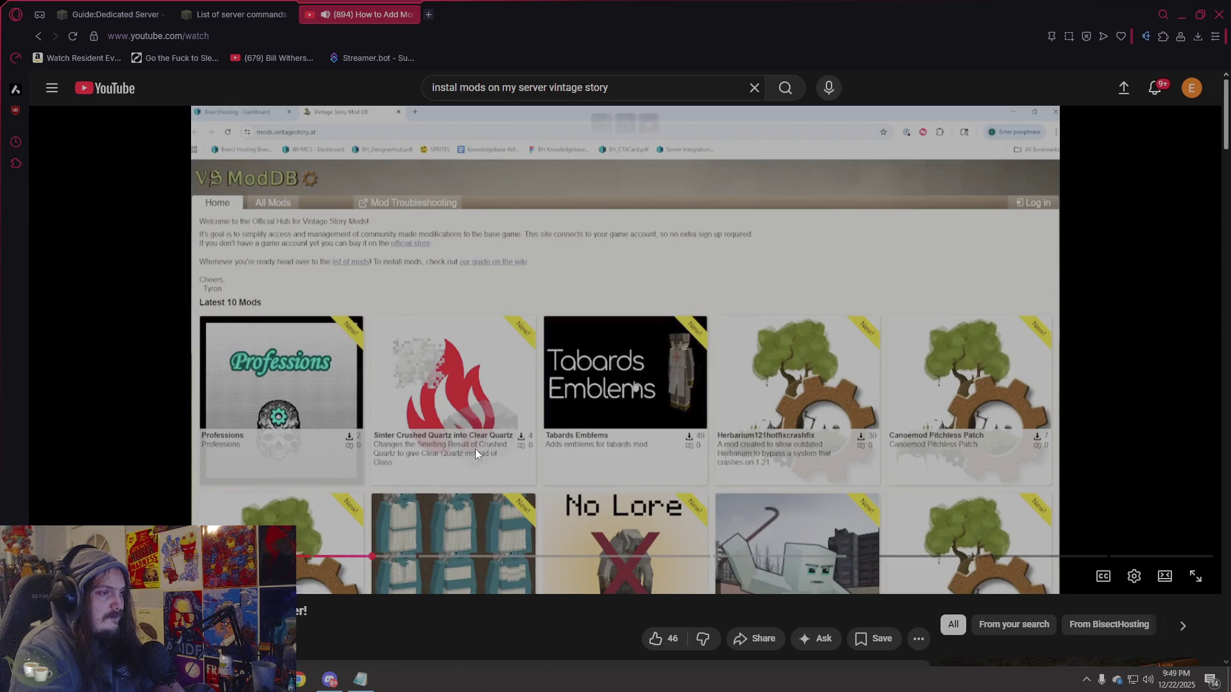
click(479, 379)
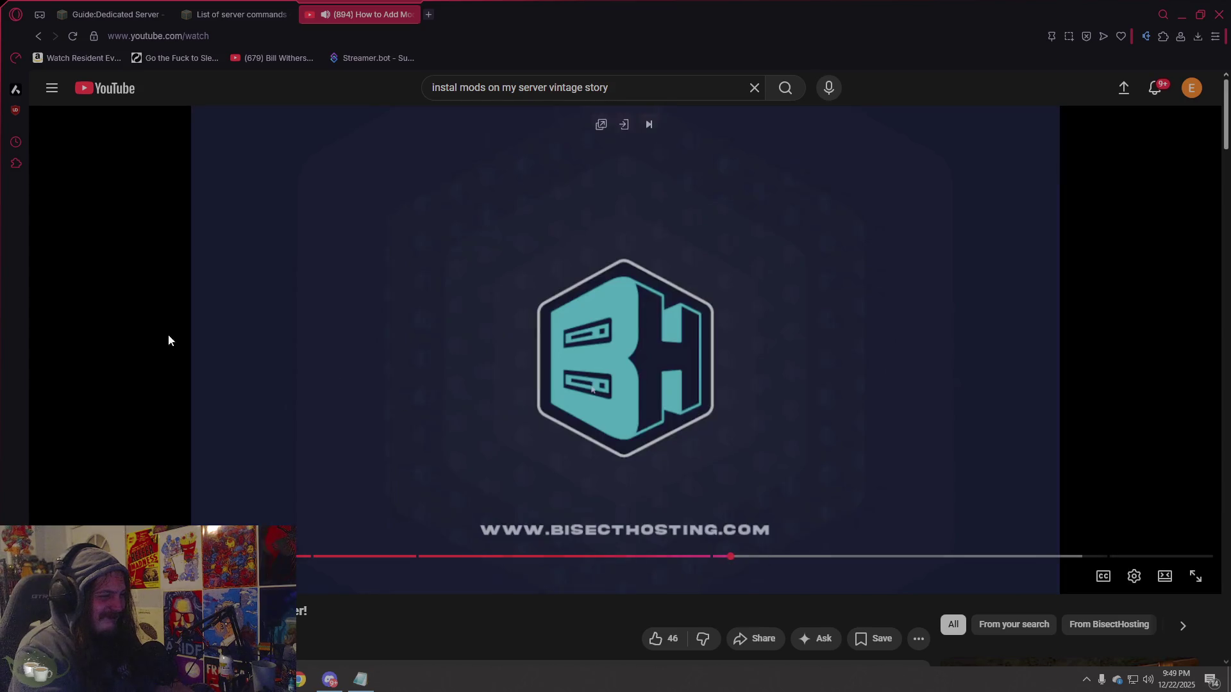
Seek the tutorial ahead to the in-game mod manager scene, pause it, and close the YouTube tab.
drag(804, 556, 860, 556)
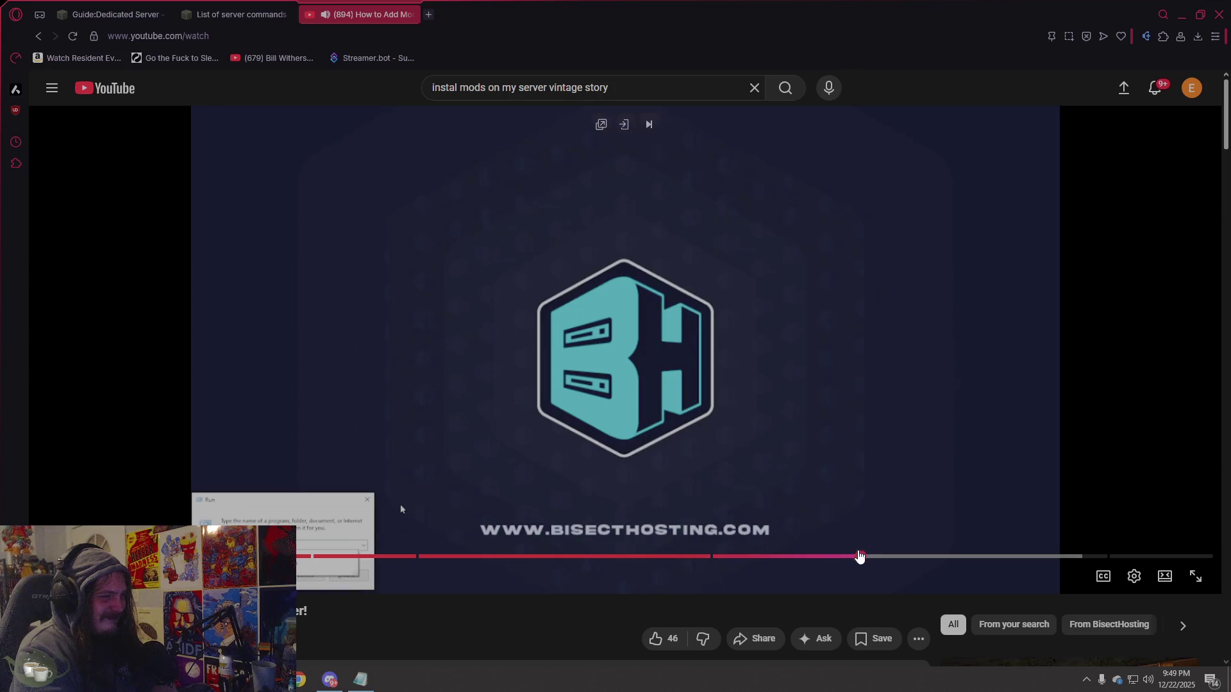
click(908, 555)
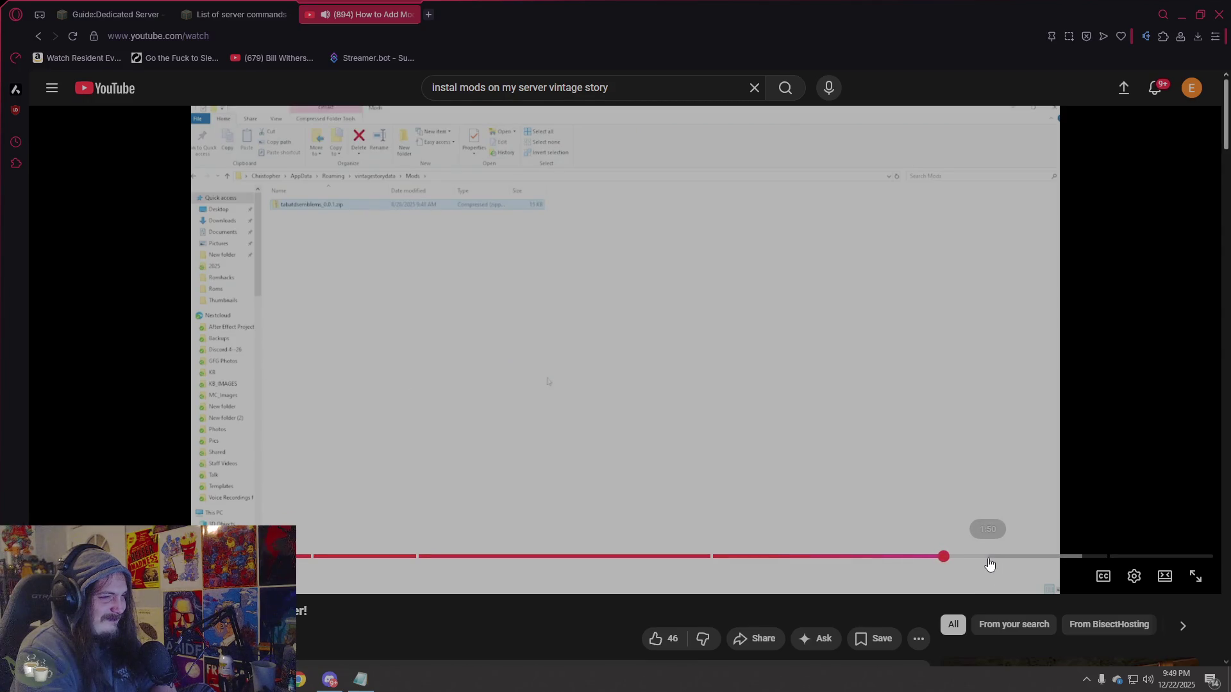
click(1093, 558)
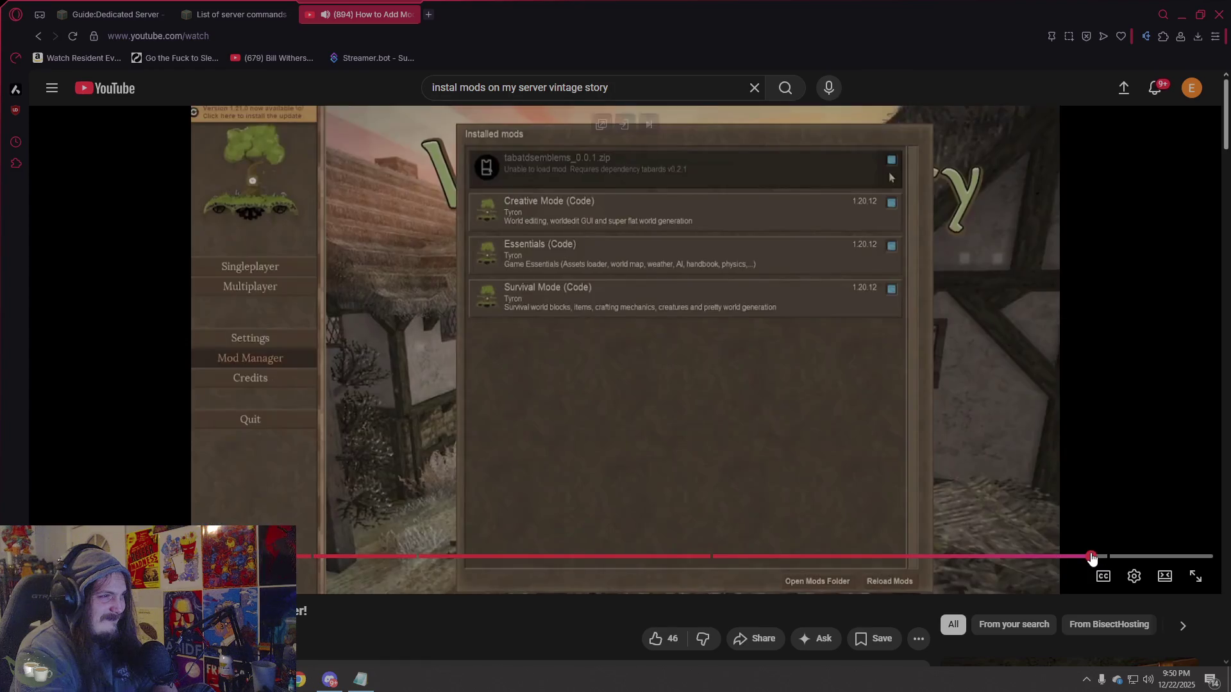
click(865, 447)
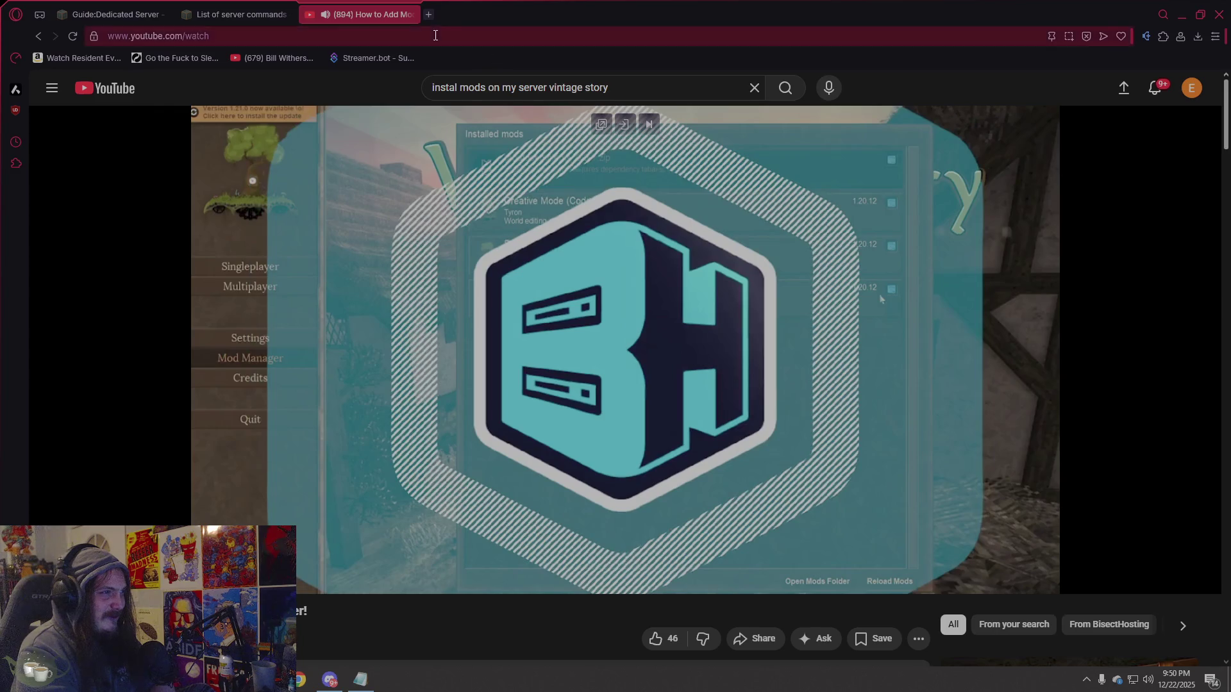
click(410, 14)
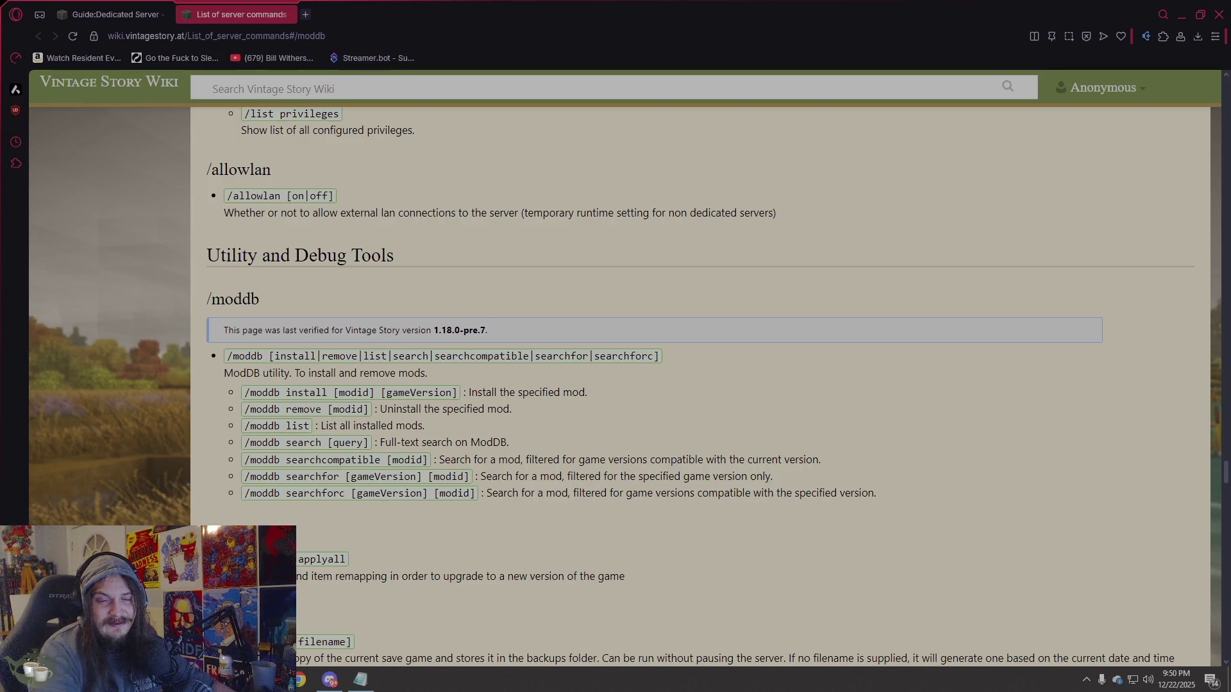
key(alt+Tab)
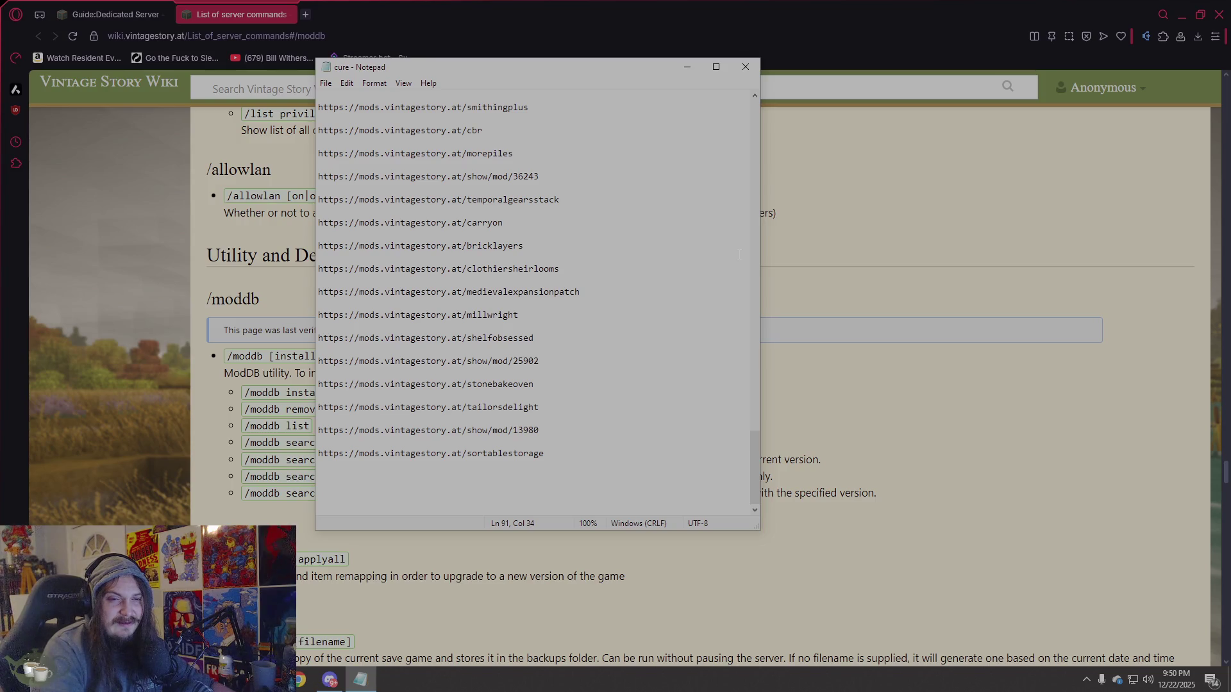
mouse_move(456, 67)
mouse_down()
mouse_move(1016, 218)
mouse_move(1230, 224)
mouse_up()
scroll(520, 263, up, 20)
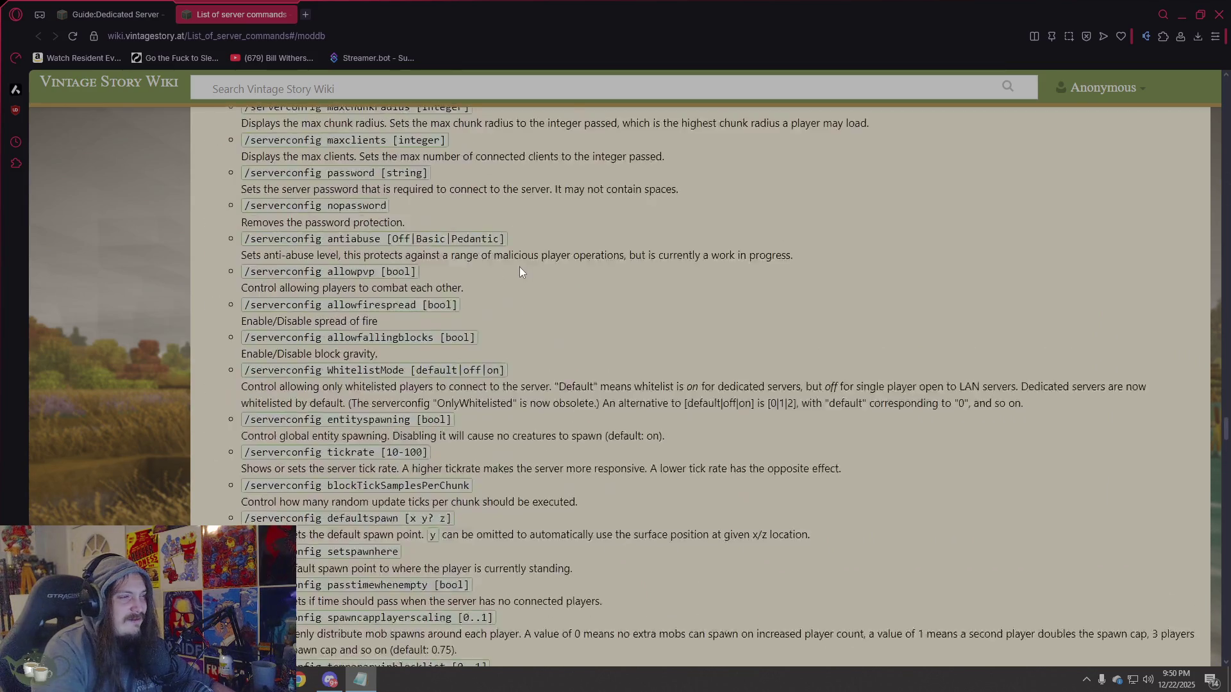
scroll(468, 209, up, 15)
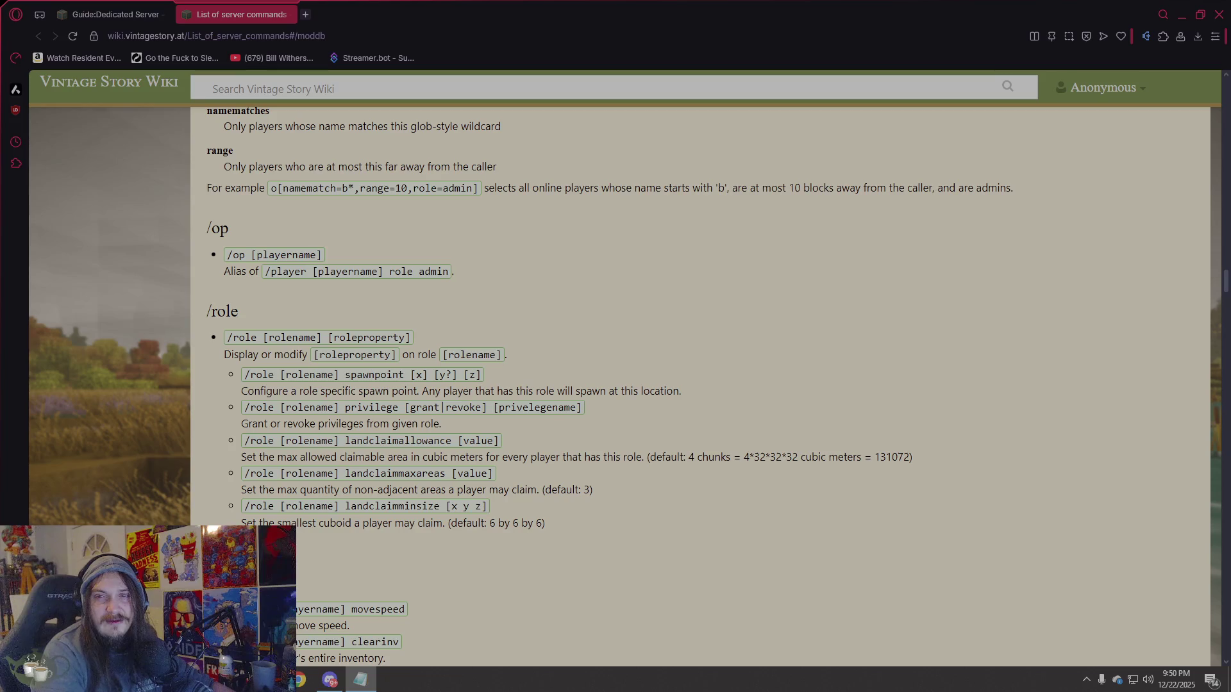
click(347, 34)
text(https://mods.vintagestory.at/betterruins)
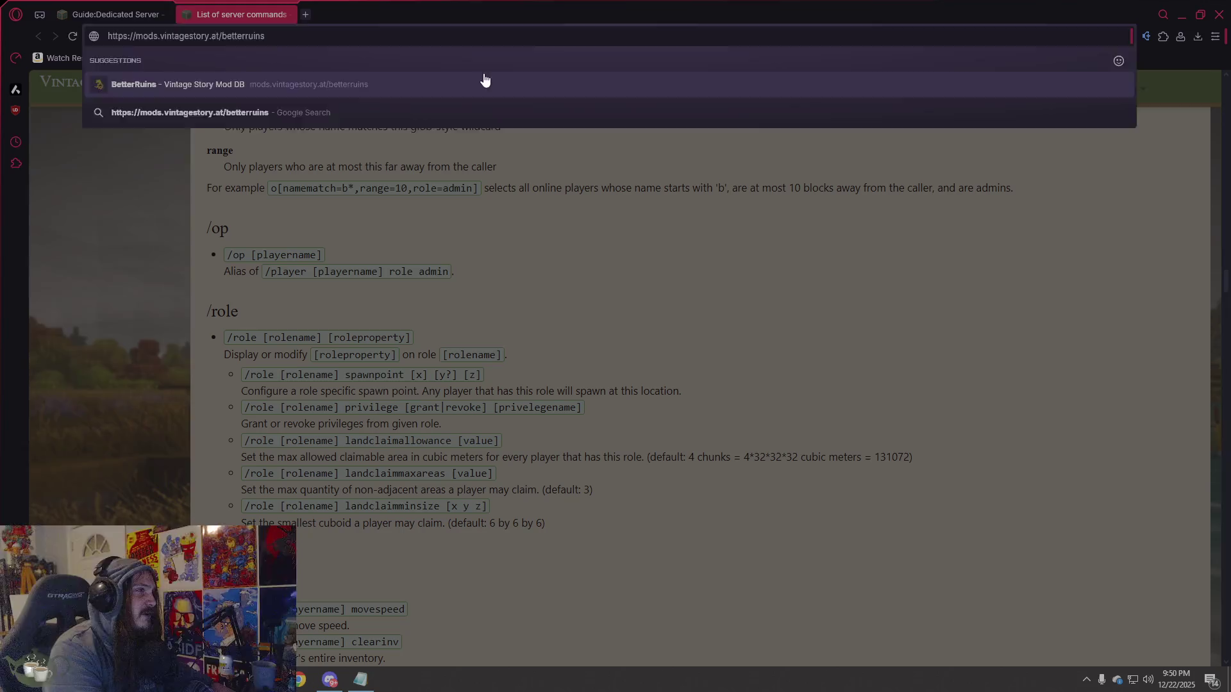
Open the BetterRuins mod page, close the guide tab, and download the Rivers mod zip.
click(485, 79)
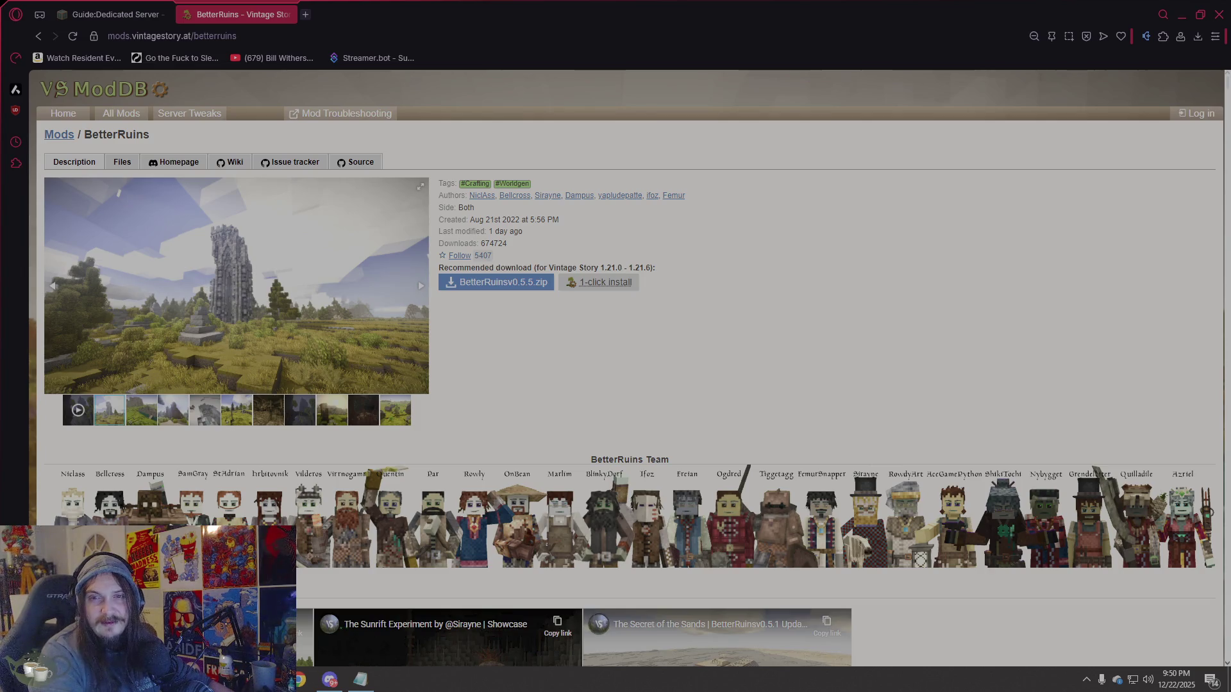
click(163, 14)
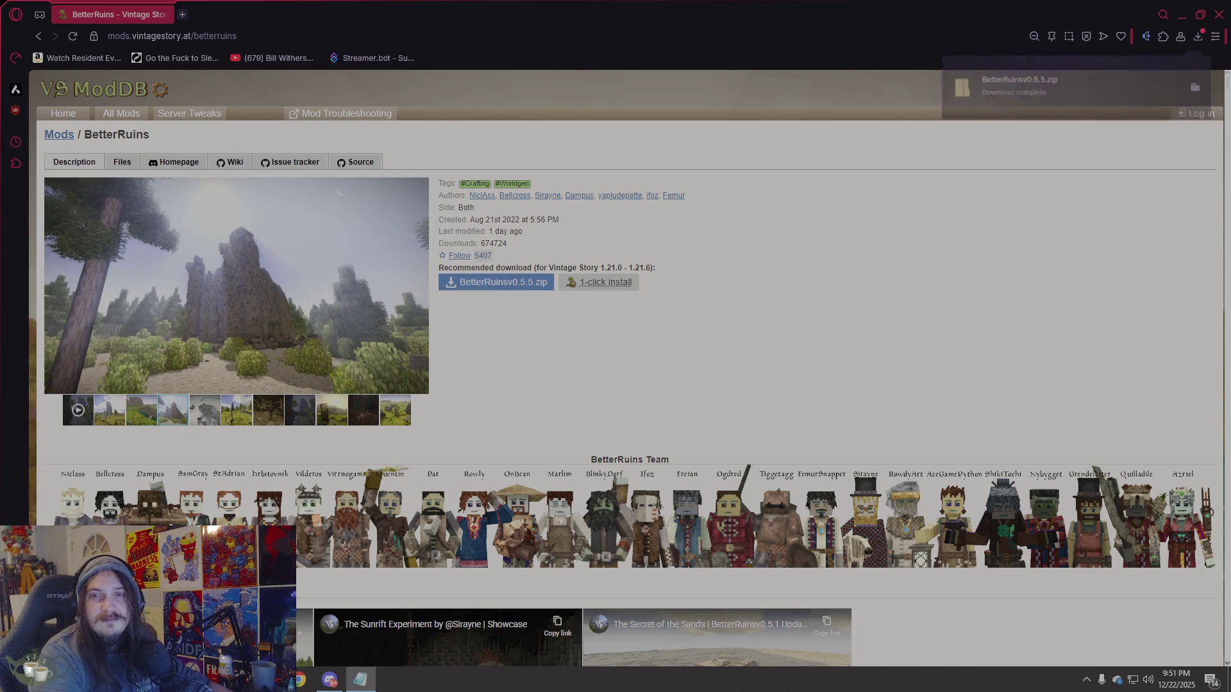
click(457, 36)
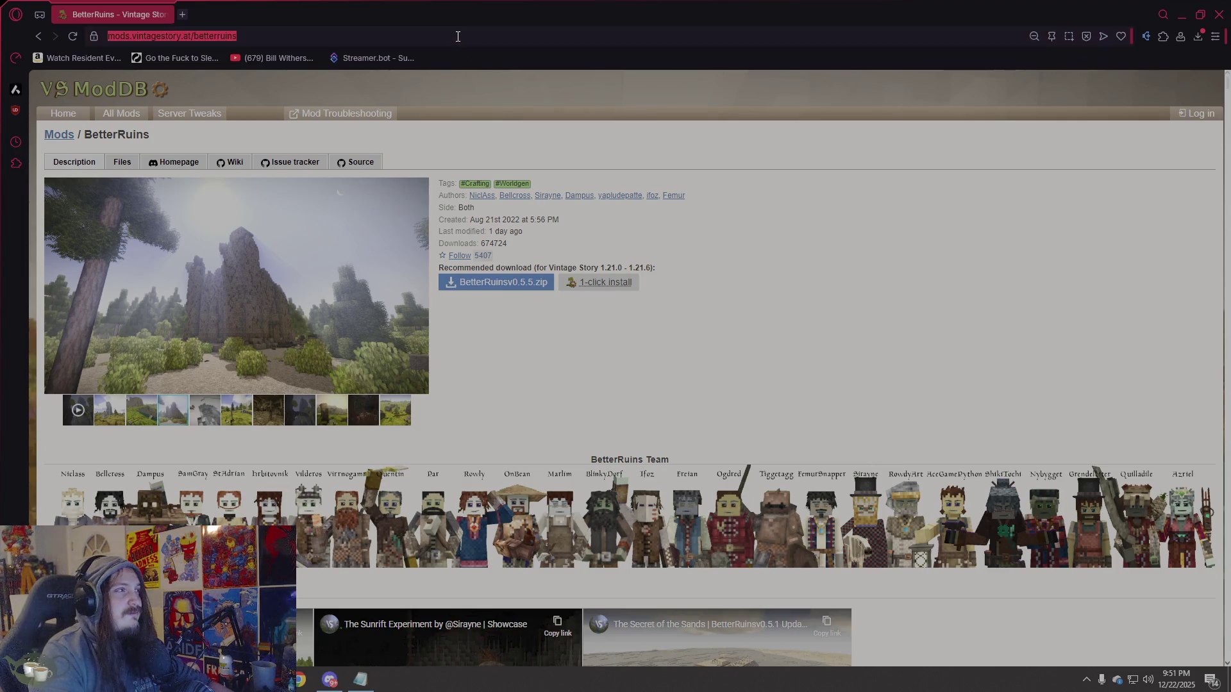
text(https://mods.vintagestory.at/rivers)
key(Return)
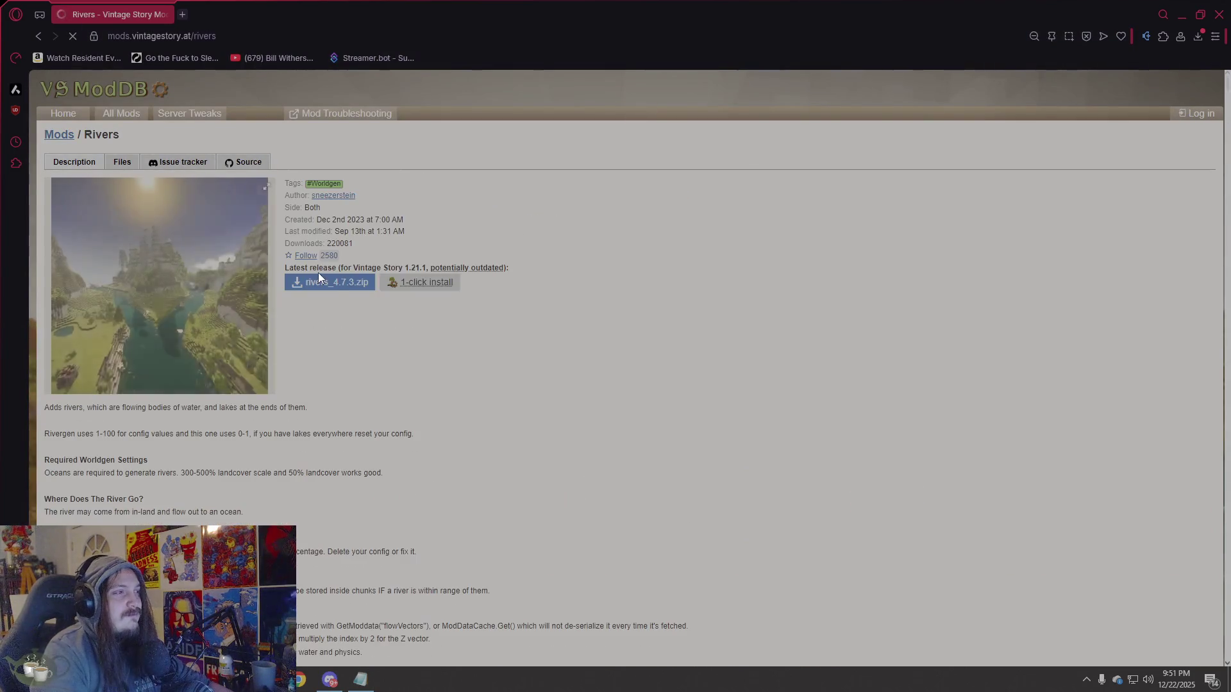
click(334, 283)
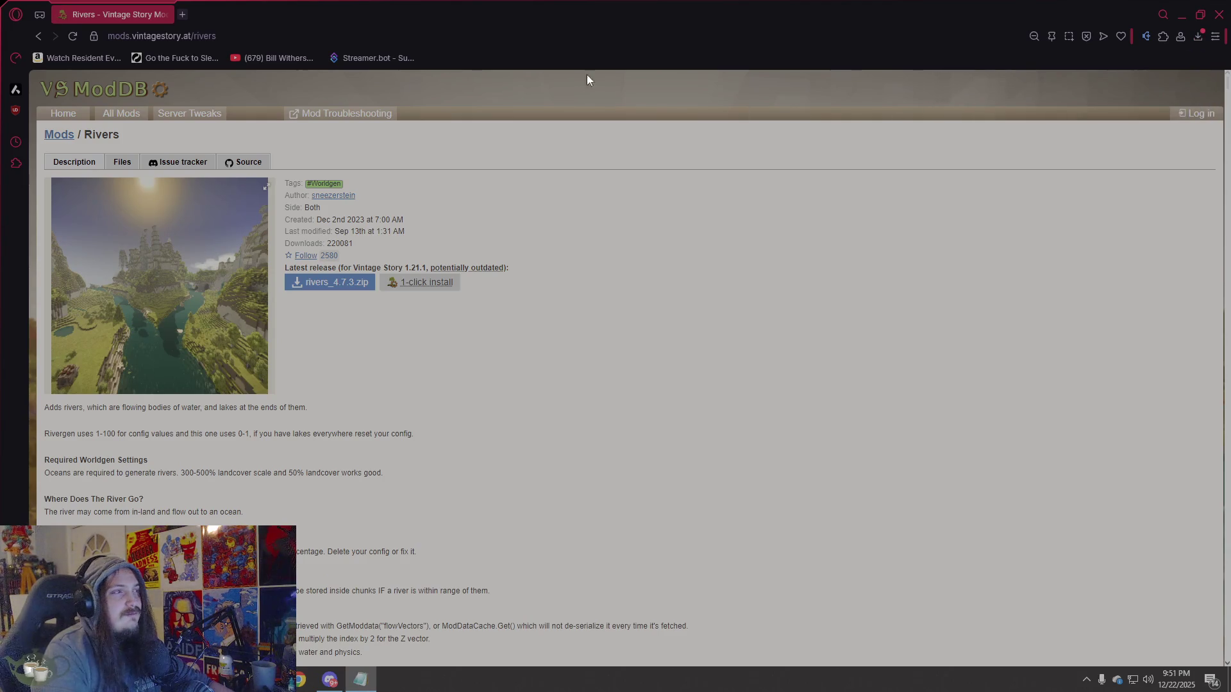
Download the Ancient Dungeons mod zip, then select the mod name in the address.
click(550, 30)
text(https://mods.vintagestory.at/thedungeon)
key(Return)
click(513, 283)
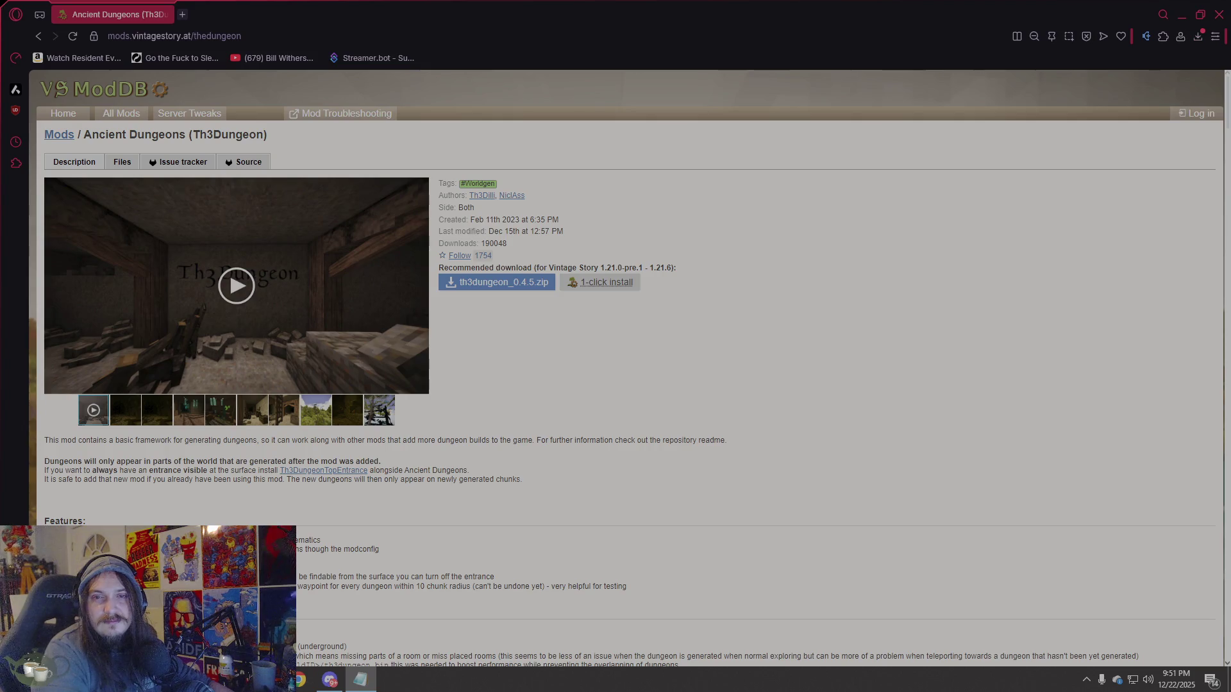
double_click(464, 32)
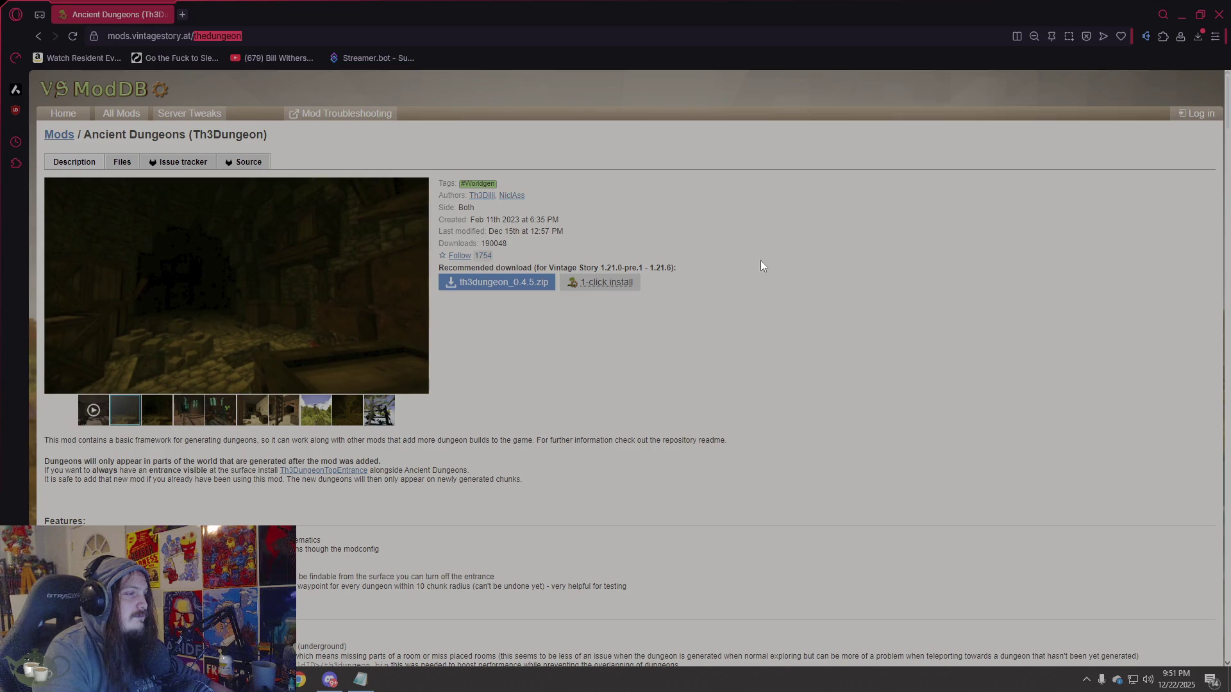
key(alt+Tab)
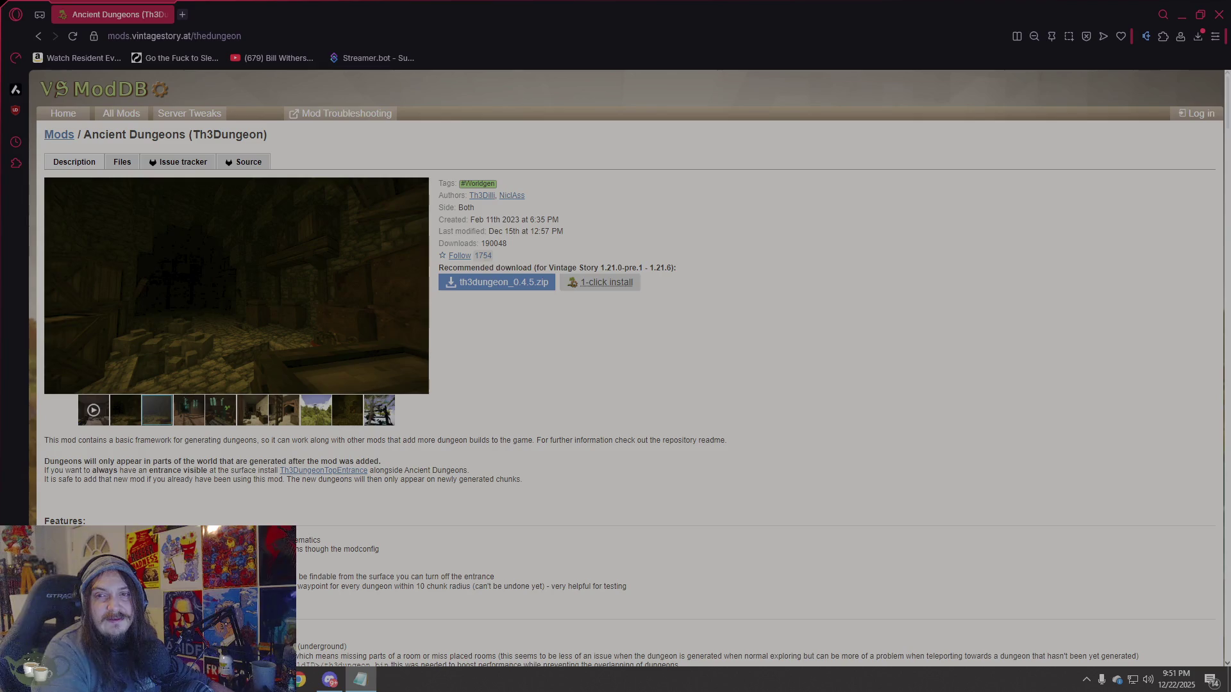
key(alt+Tab)
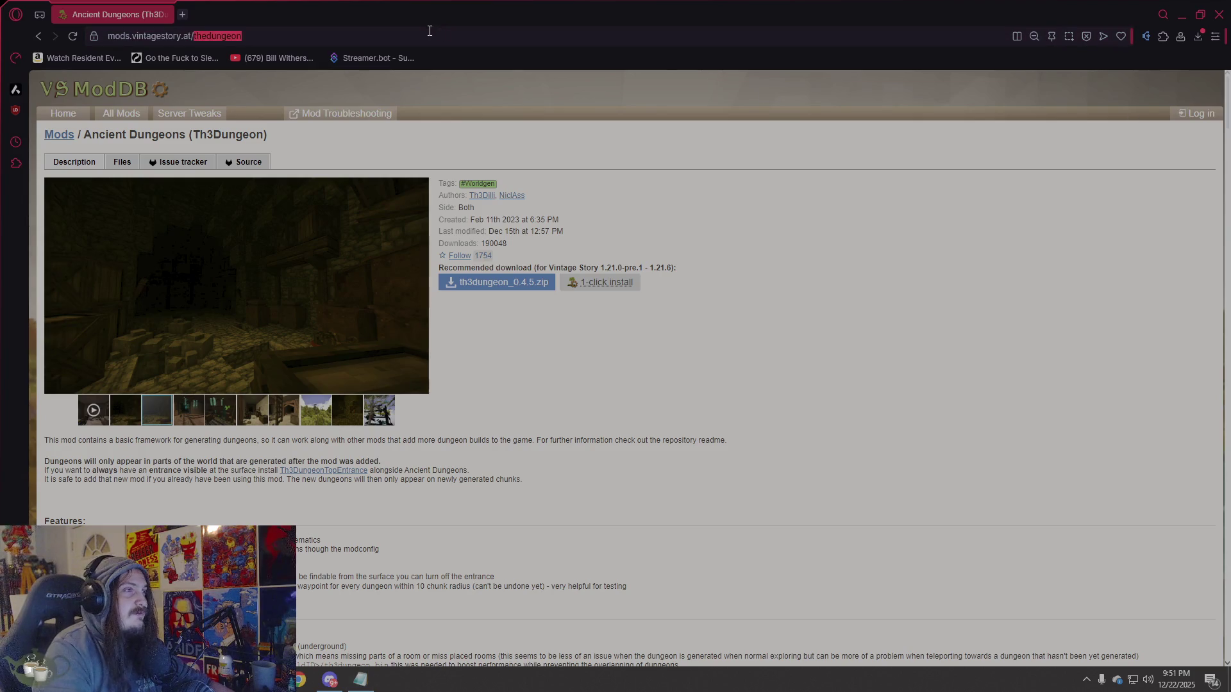
Load the 'betterruins' page and read the note about needing config mods.
text(betterruins)
key(Return)
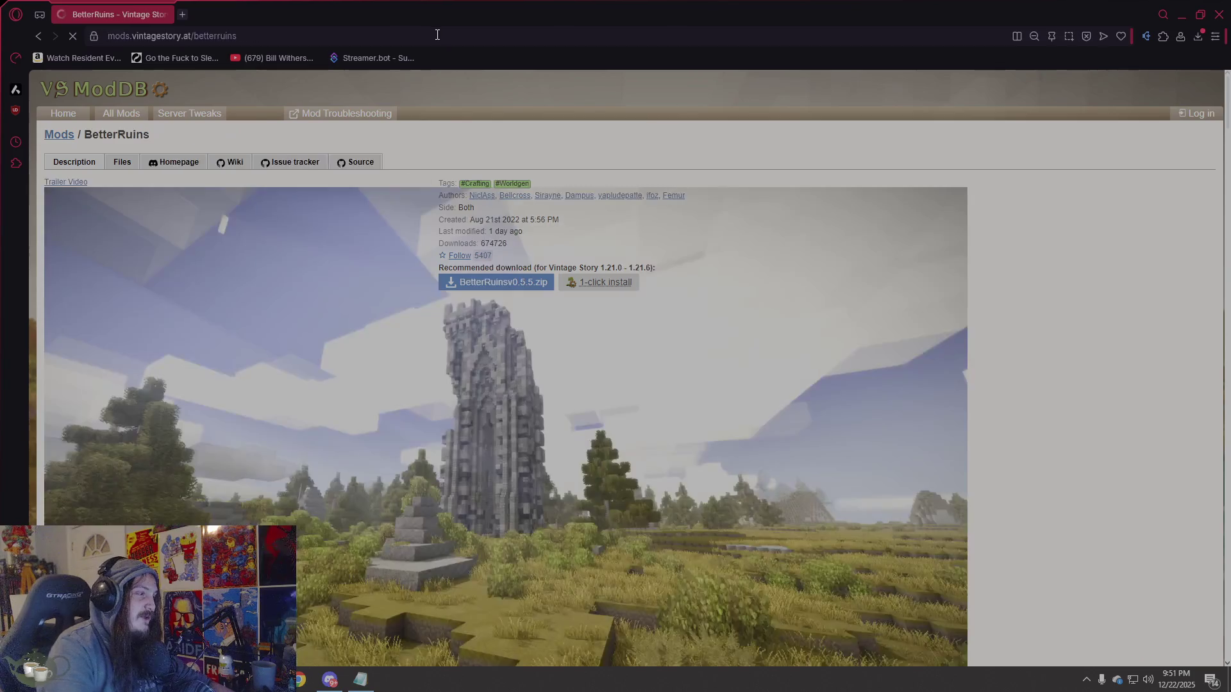
scroll(541, 289, down, 10)
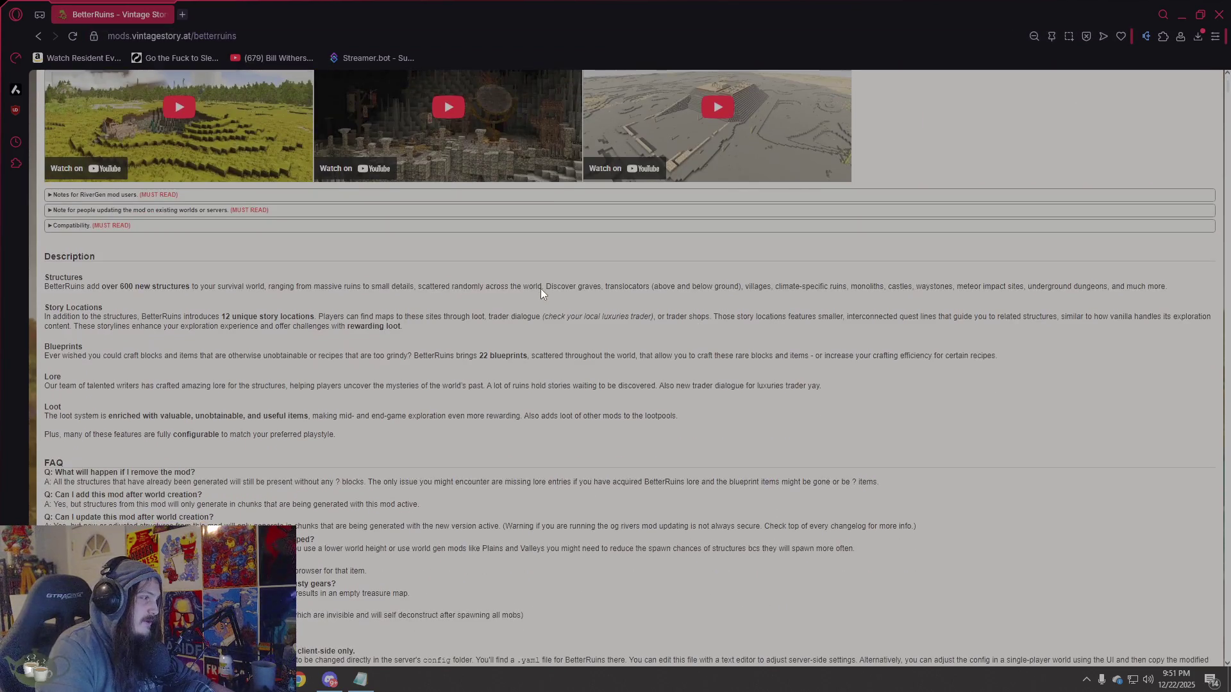
scroll(542, 288, down, 8)
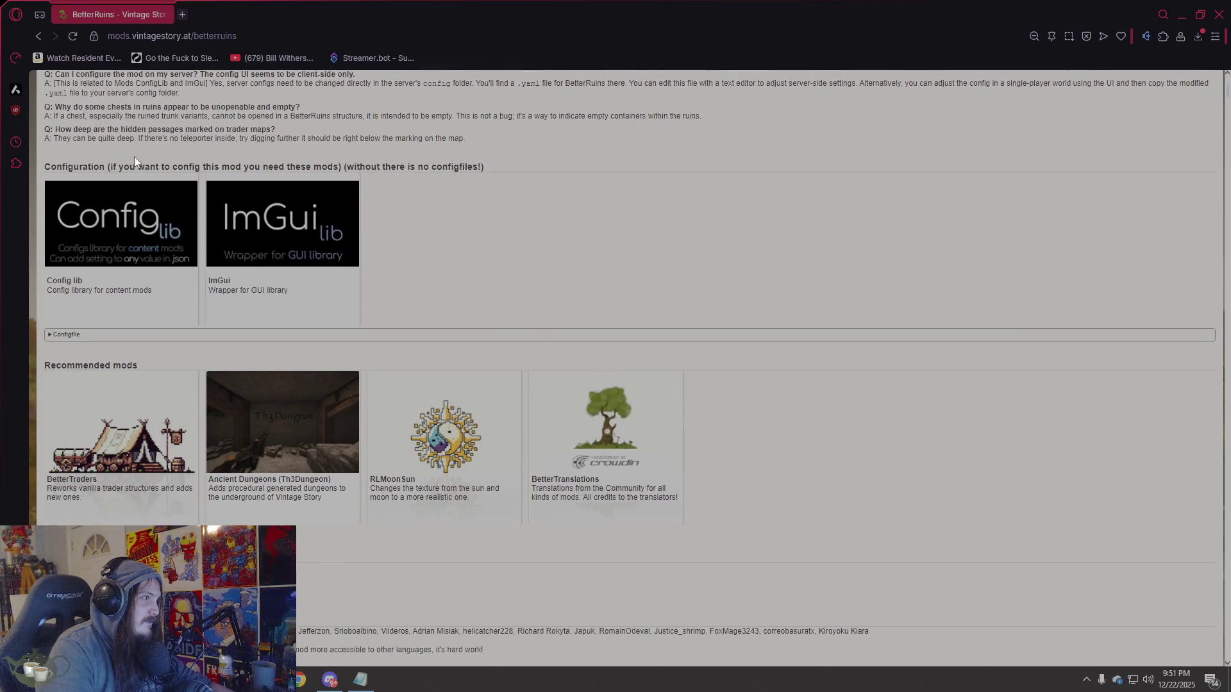
drag(110, 166, 359, 167)
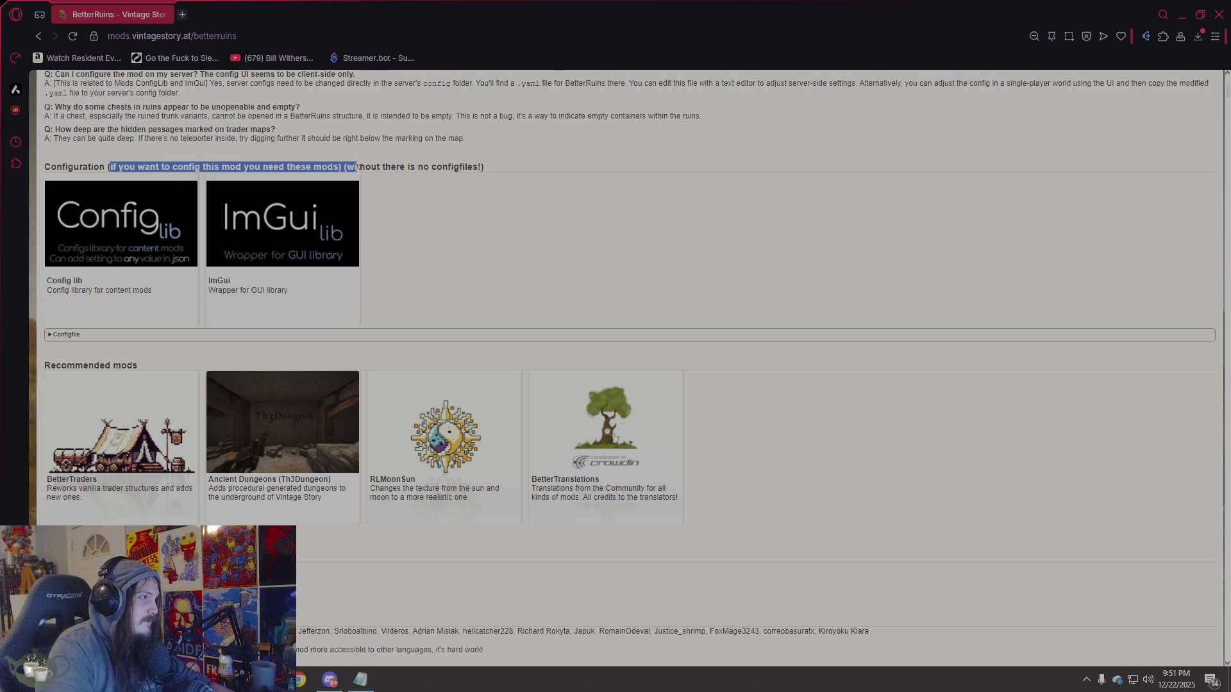
click(545, 213)
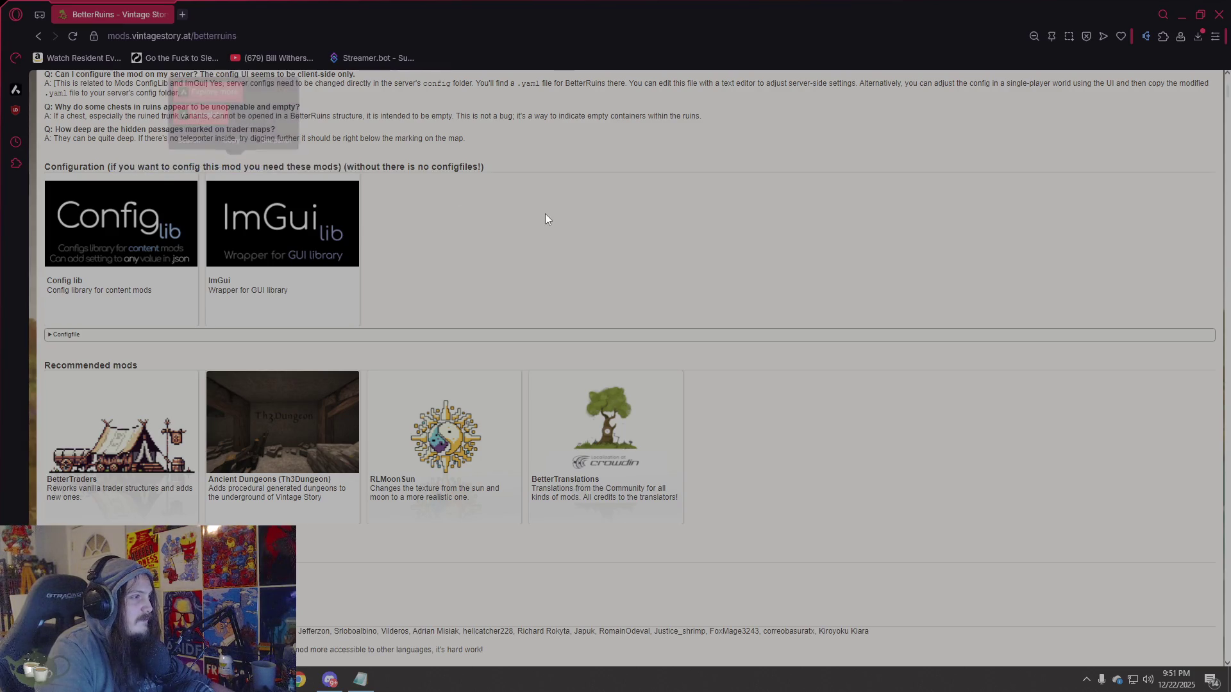
Scroll to the Configuration section and open the Config lib mod page.
scroll(545, 214, up, 15)
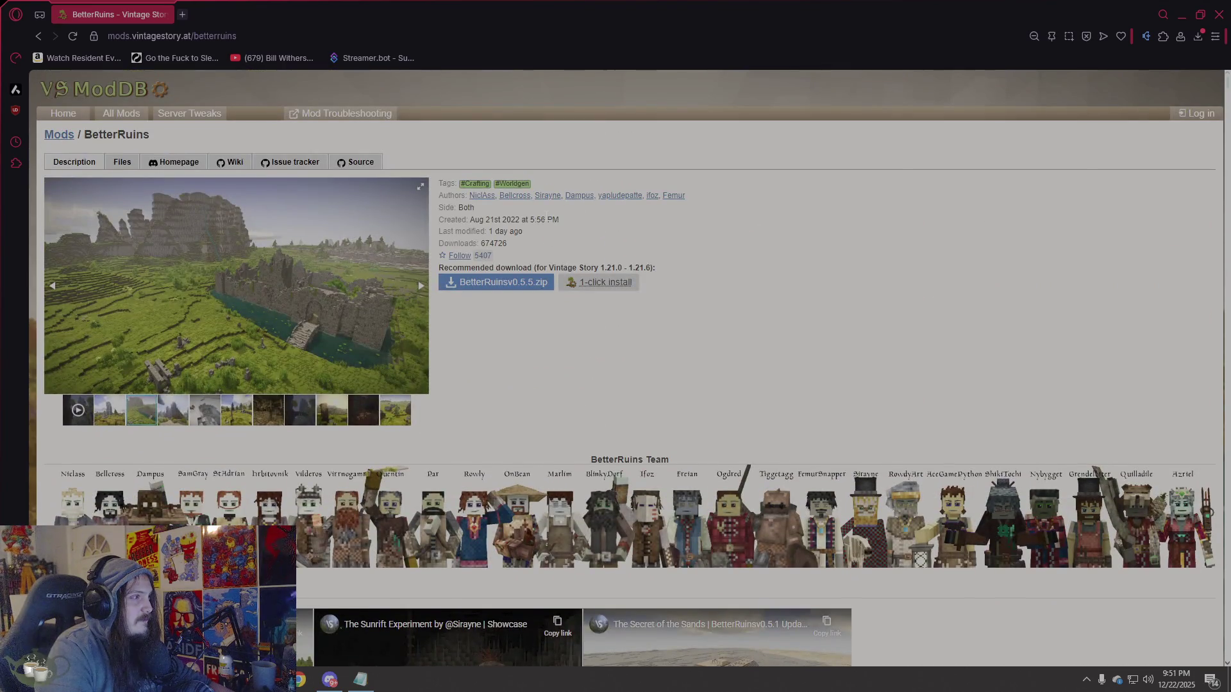
scroll(545, 218, down, 12)
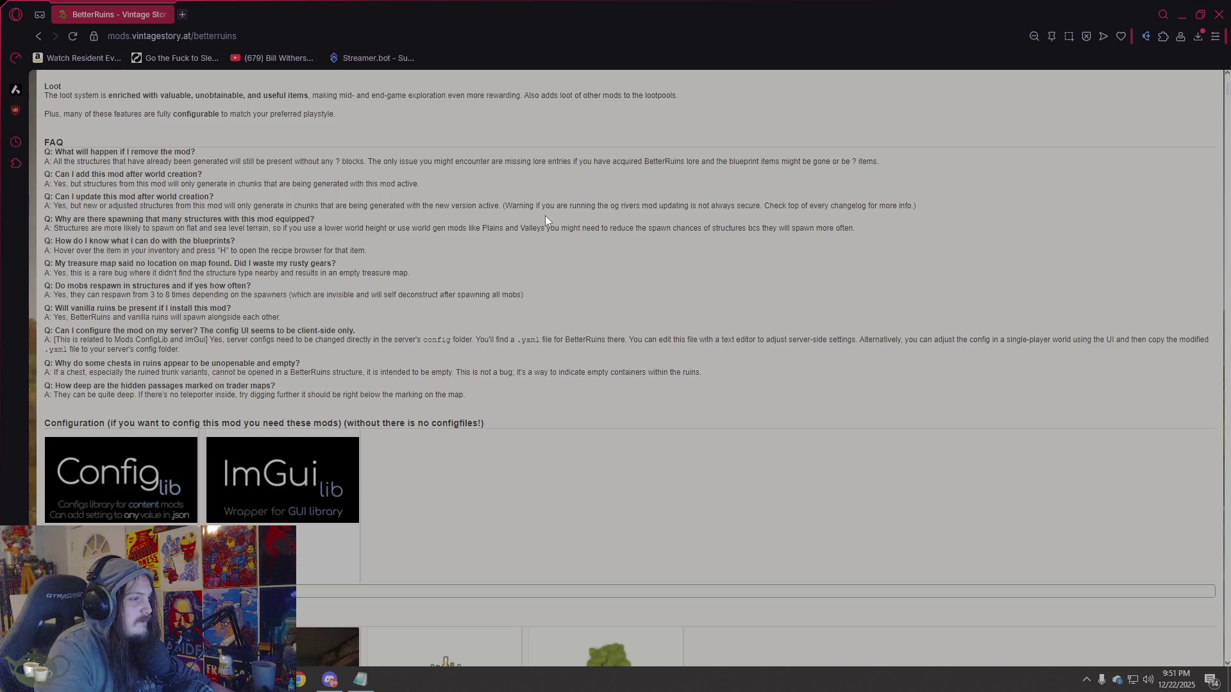
scroll(546, 220, down, 5)
scroll(545, 220, up, 10)
scroll(545, 216, up, 5)
scroll(545, 215, down, 15)
click(147, 228)
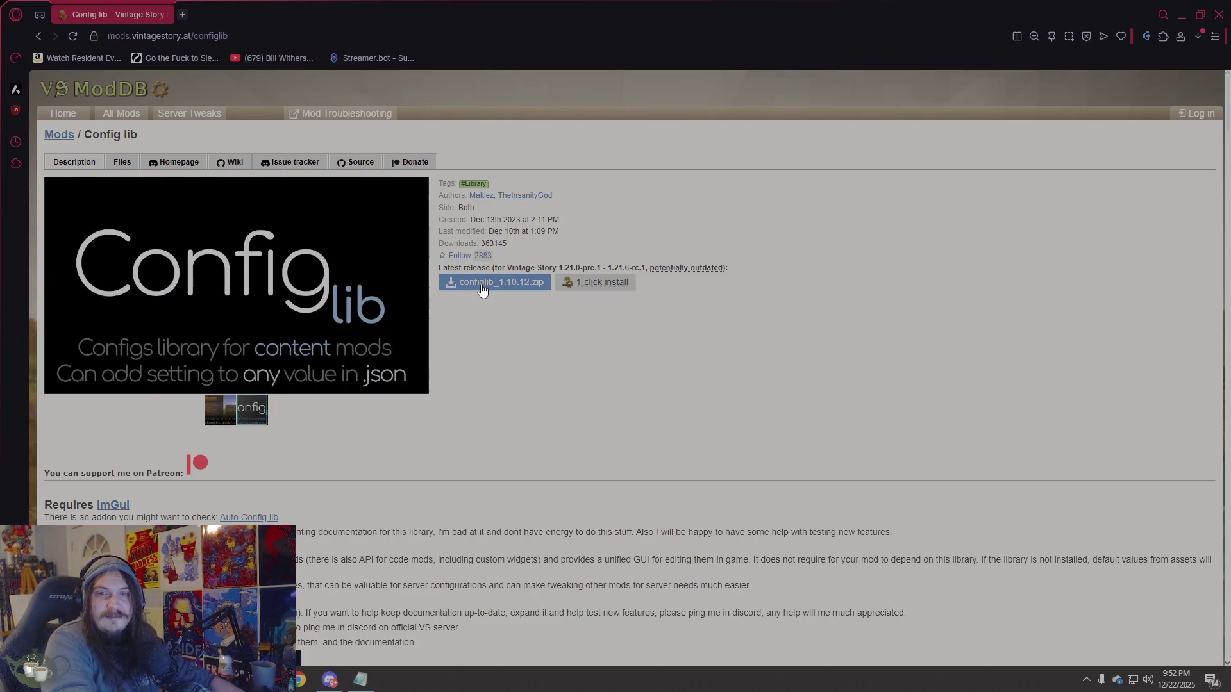
Download the ImGui mod zip, vsimgui_1.1.16.zip, via the BetterRuins page's ImGui link.
click(295, 36)
key(alt+Tab)
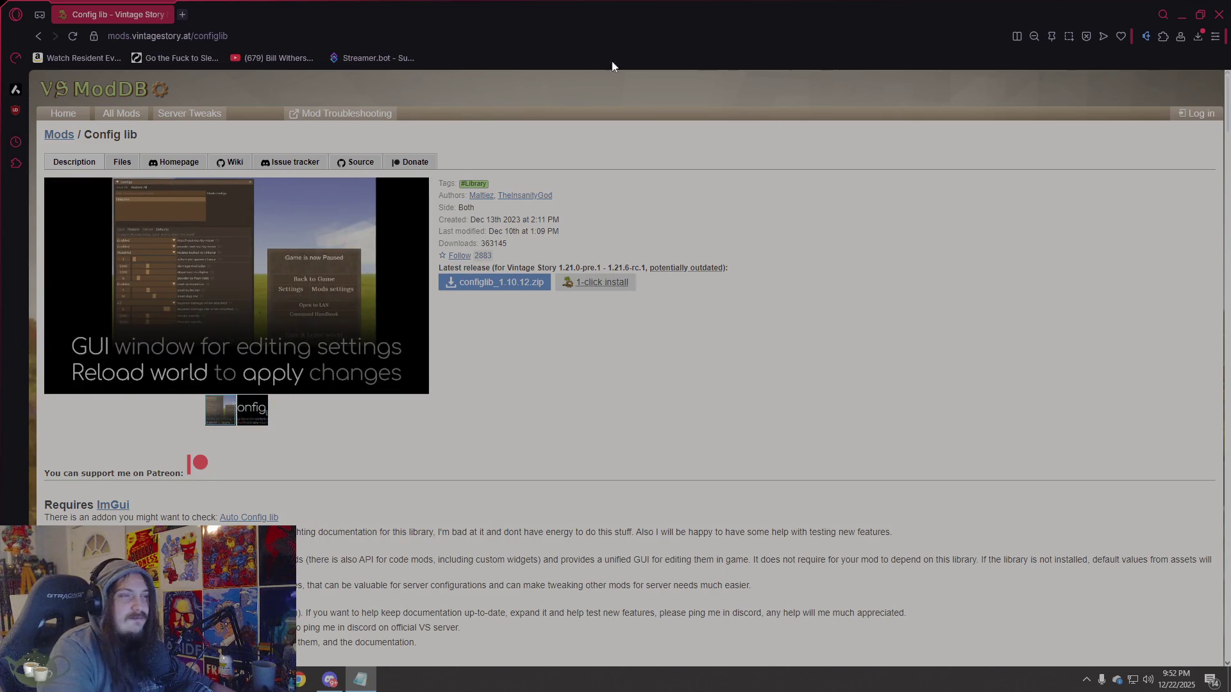
click(38, 35)
scroll(456, 325, down, 6)
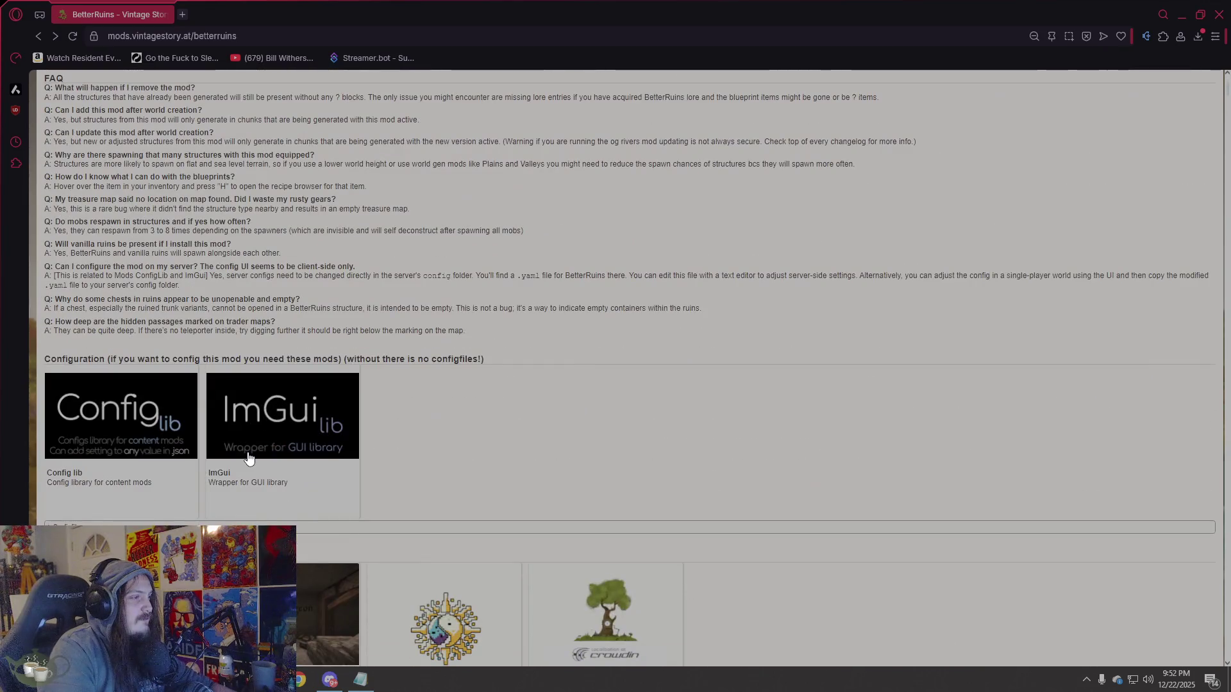
click(256, 465)
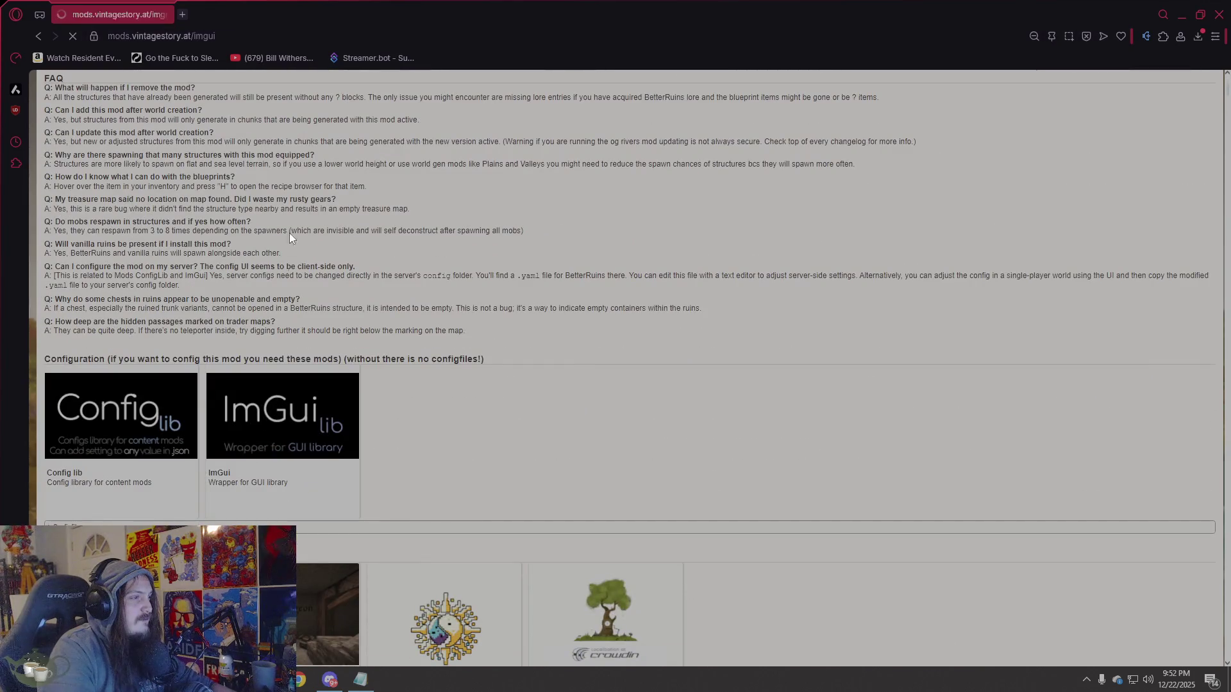
click(270, 28)
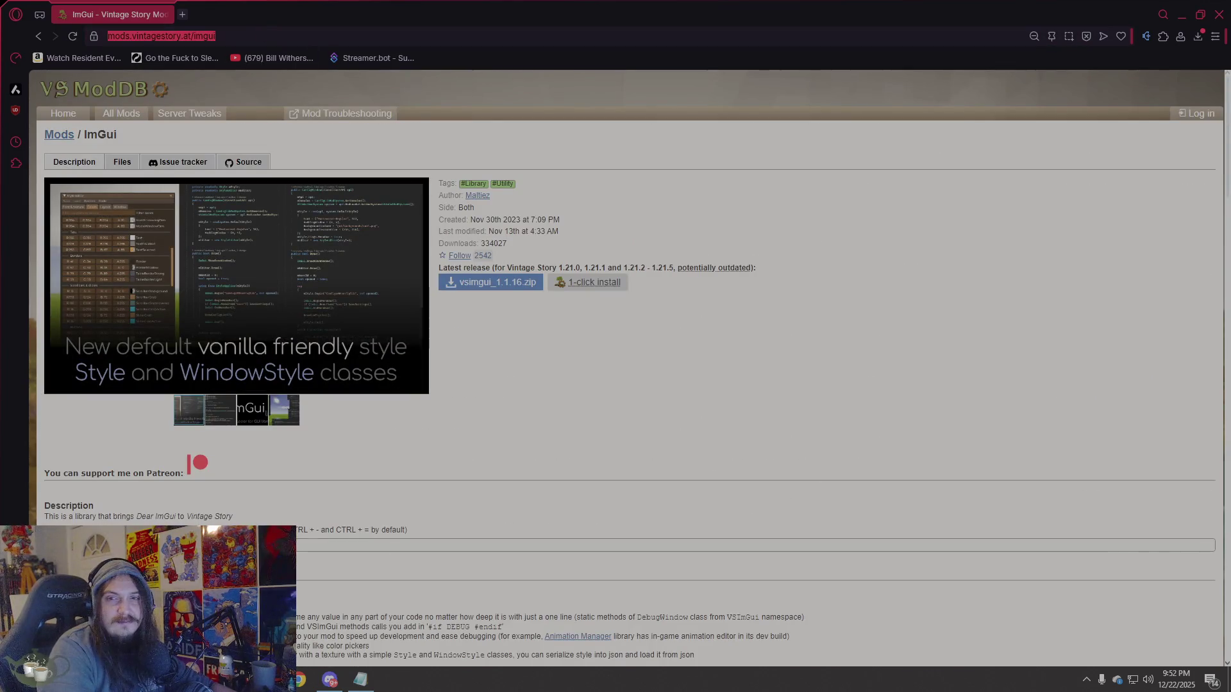
click(360, 680)
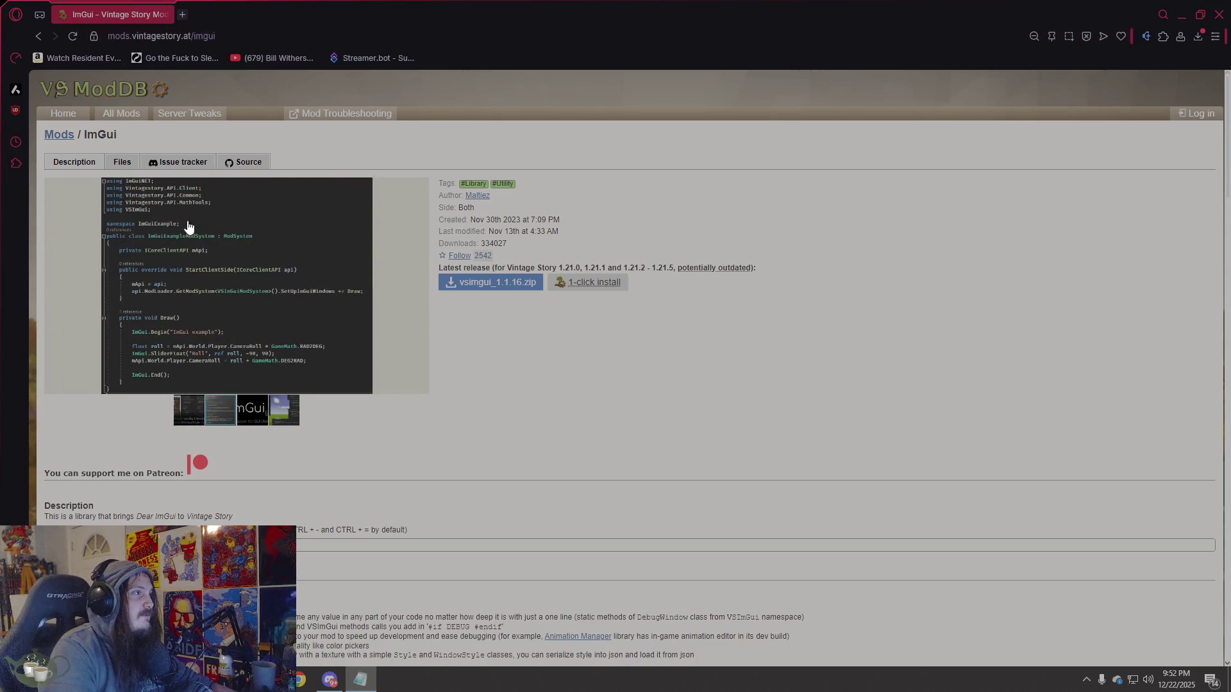
click(468, 284)
Download configlib_1.10.12.zip from the Config lib page and return to BetterRuins.
click(32, 38)
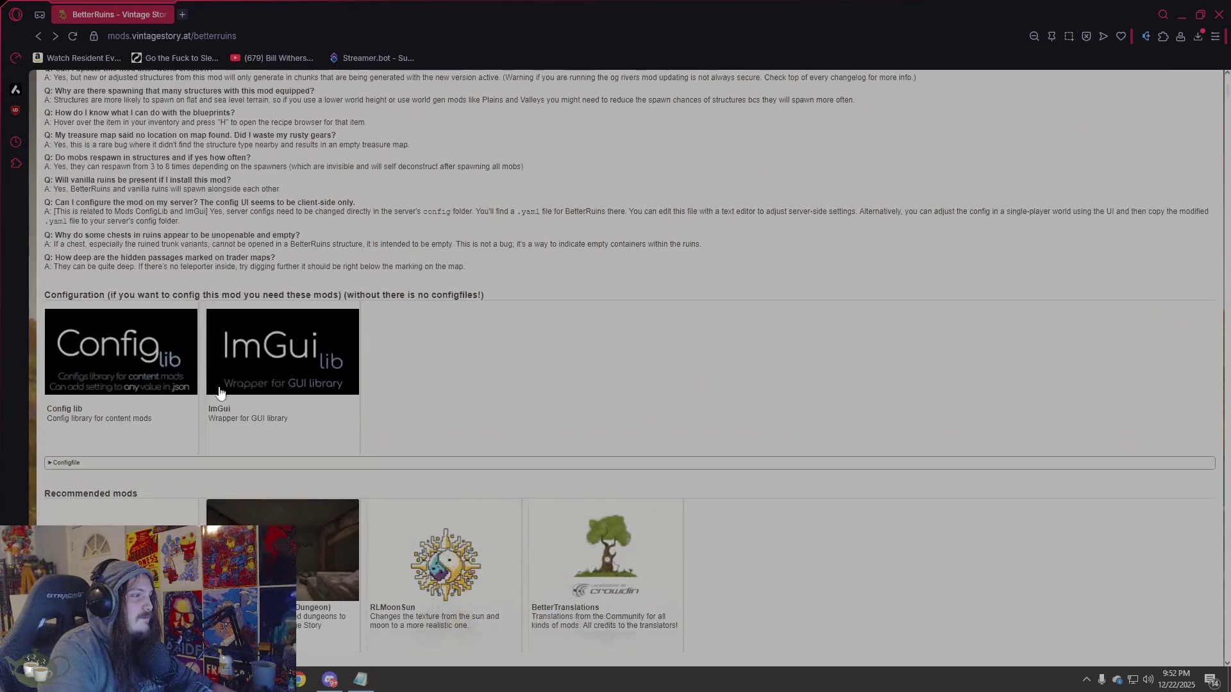
click(138, 381)
click(491, 283)
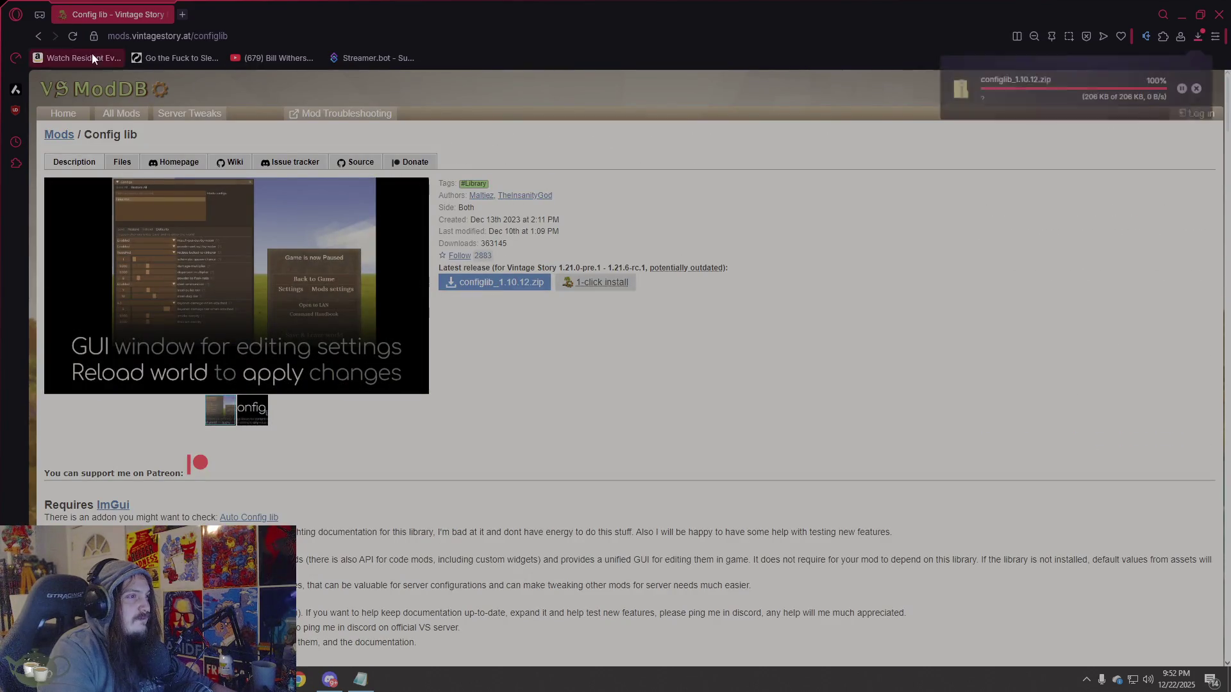
click(38, 36)
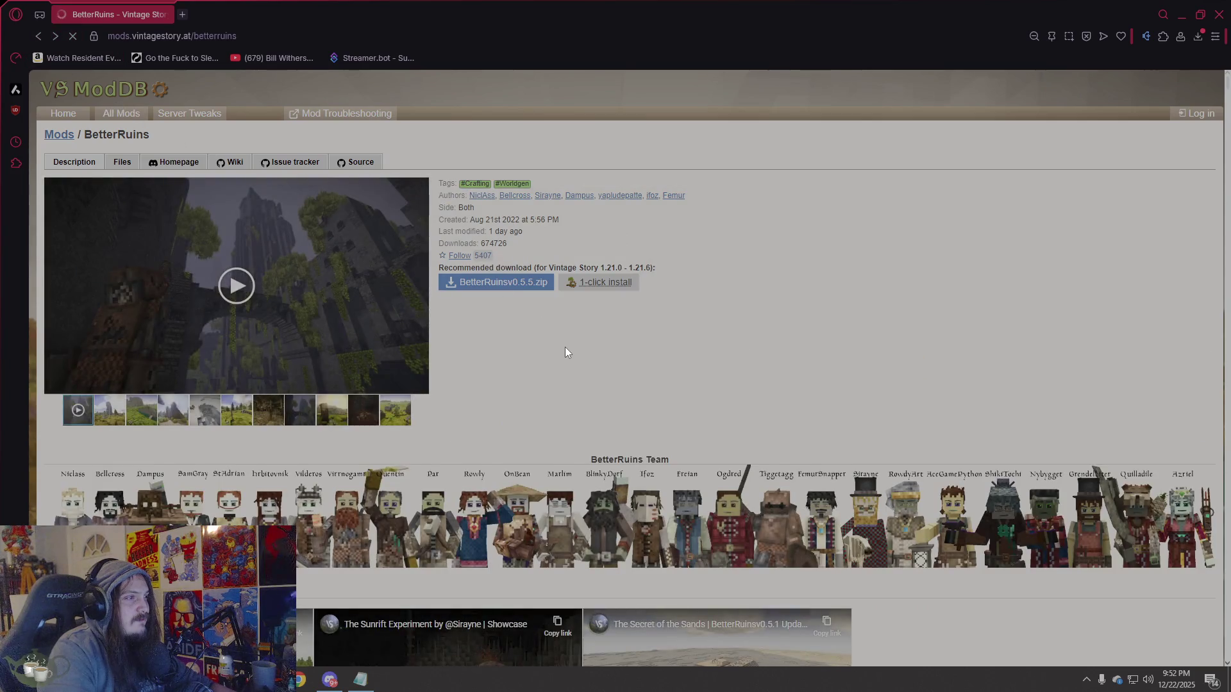
Return to the BetterRuins mod page and confirm BetterRuinsv0.5.5.zip appears among completed downloads.
click(1196, 40)
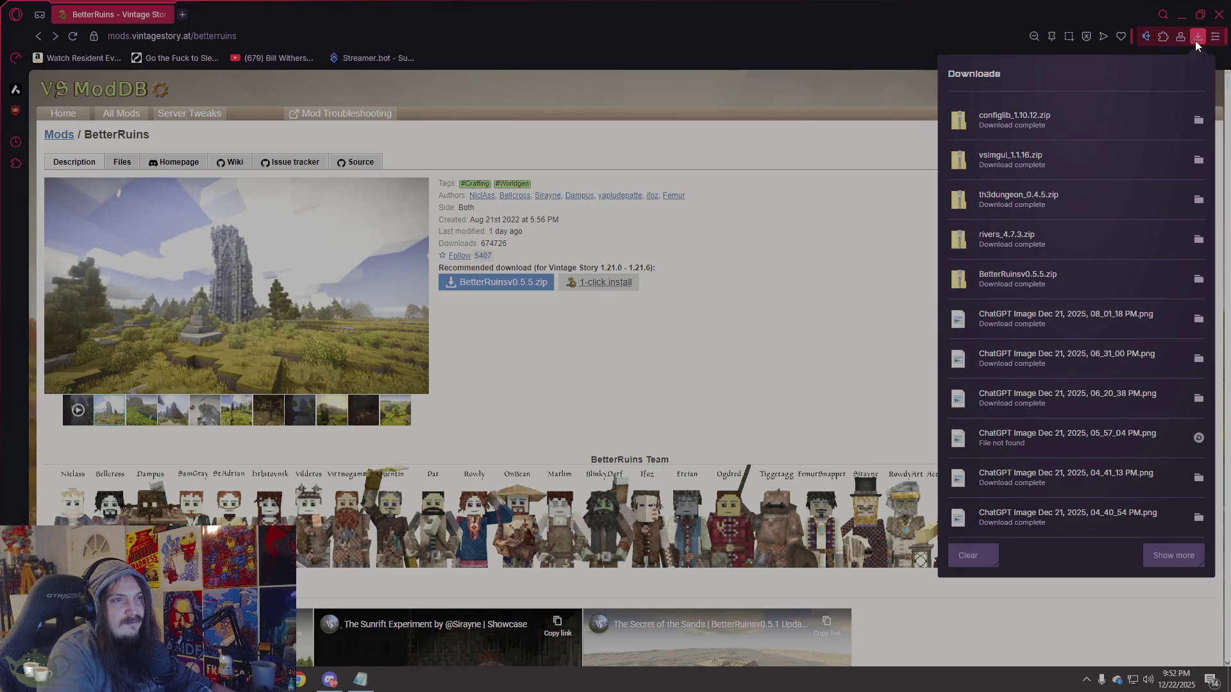
click(1195, 40)
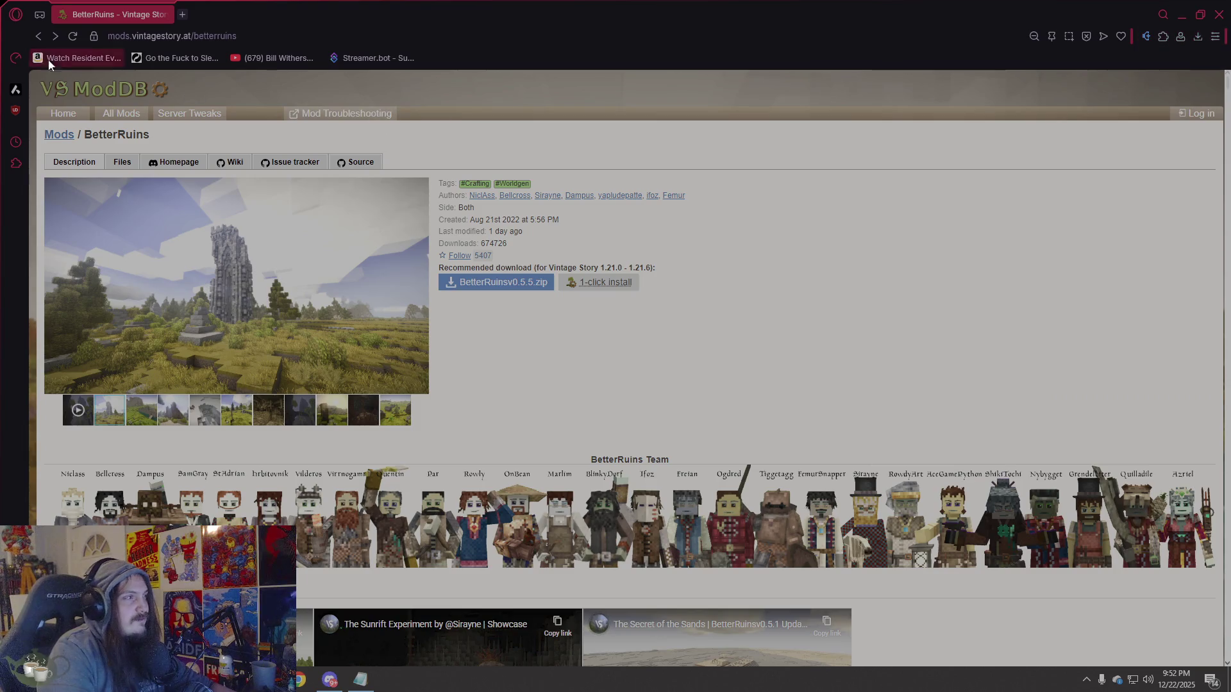
click(39, 38)
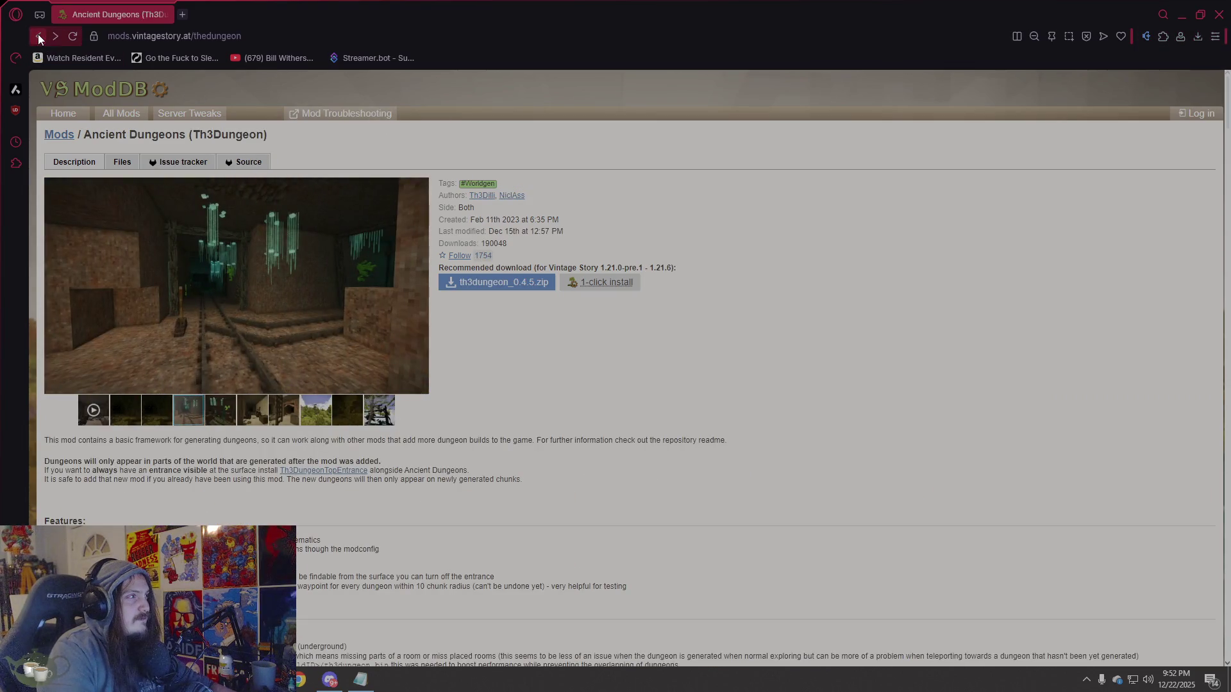
click(53, 36)
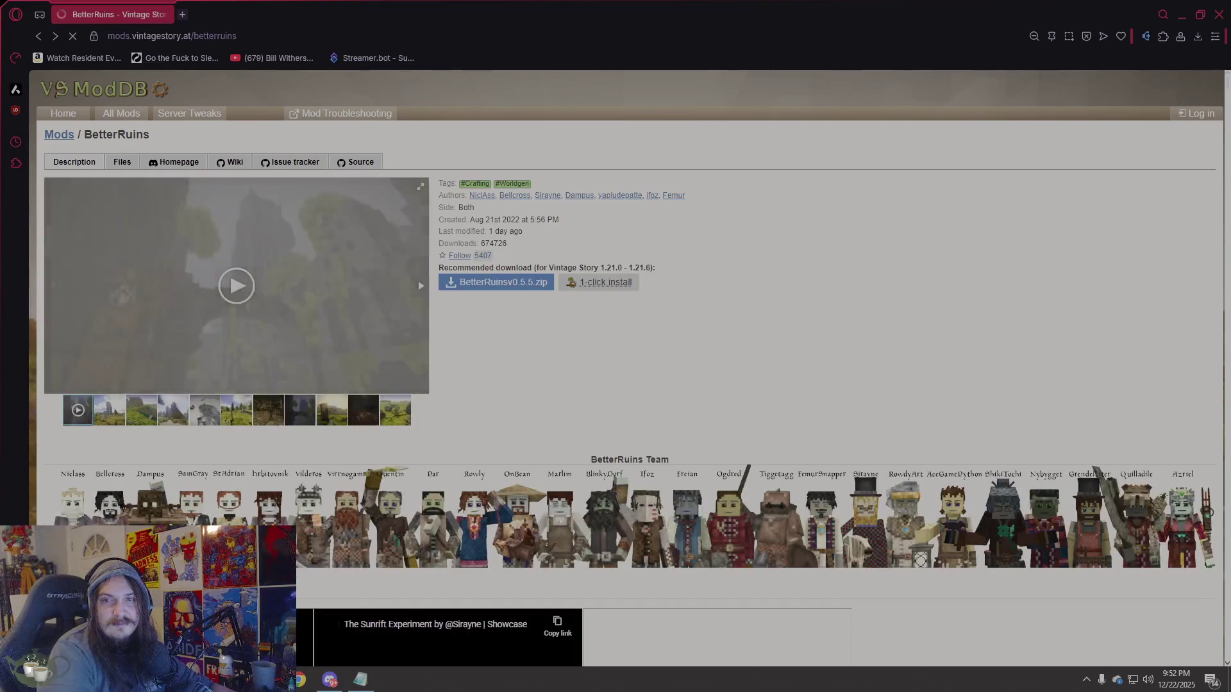
click(1197, 38)
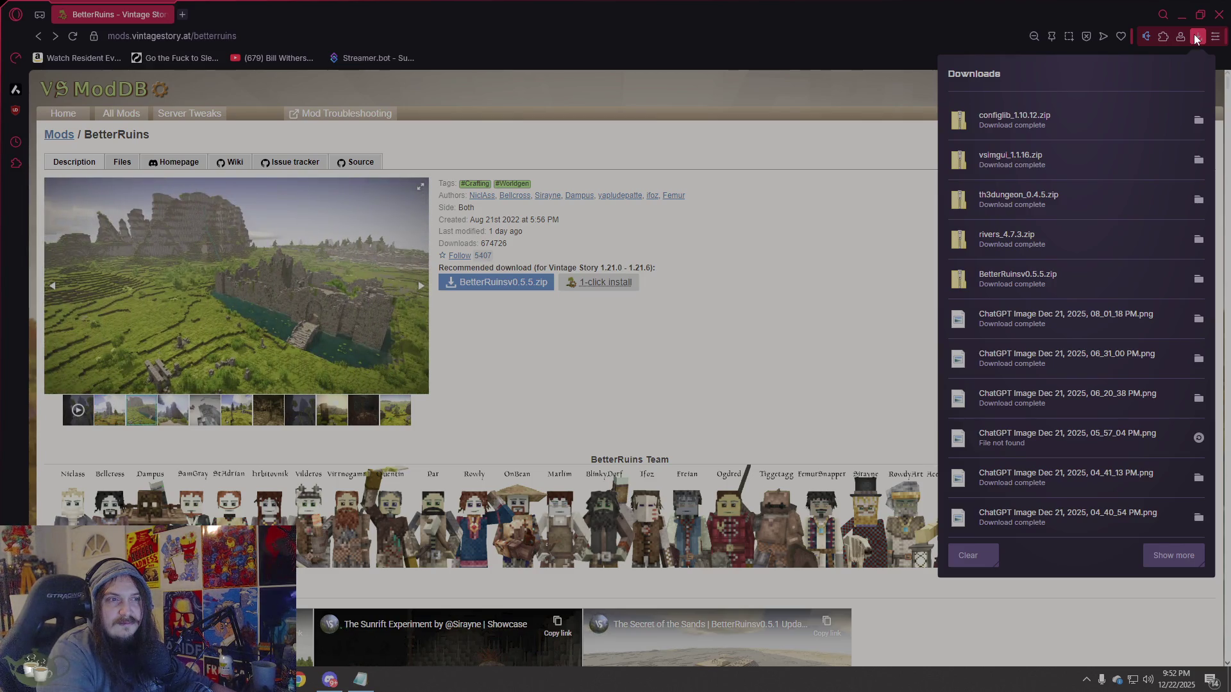
click(1197, 39)
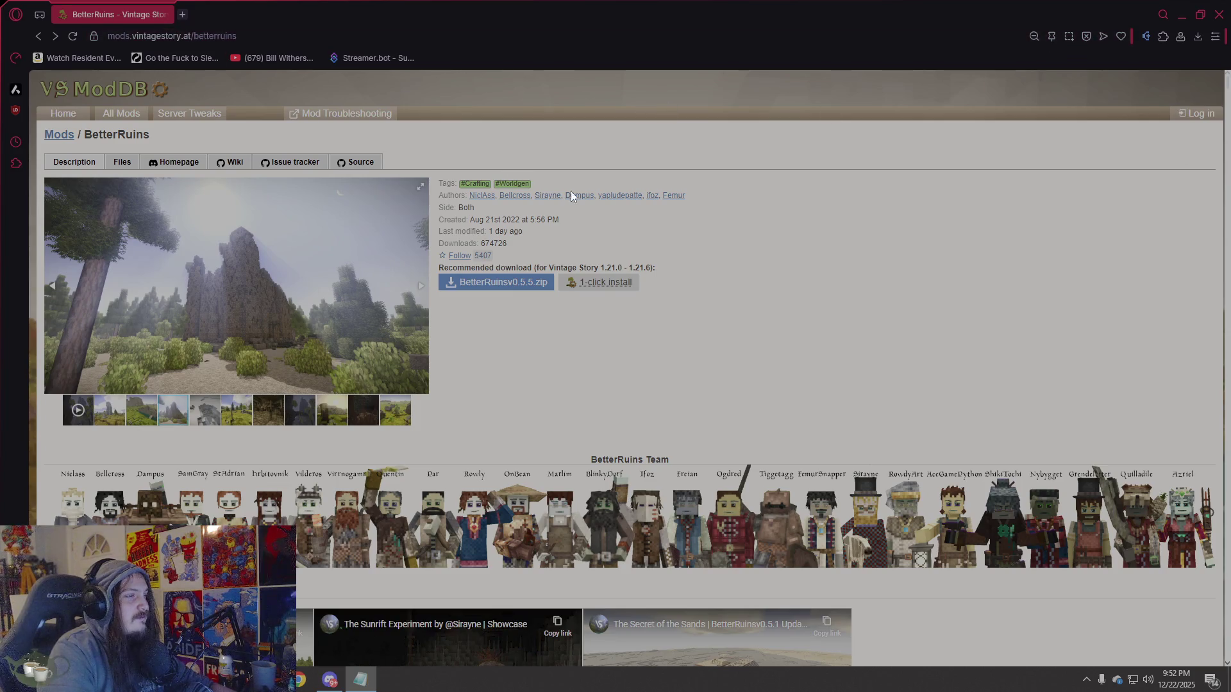
scroll(621, 213, down, 20)
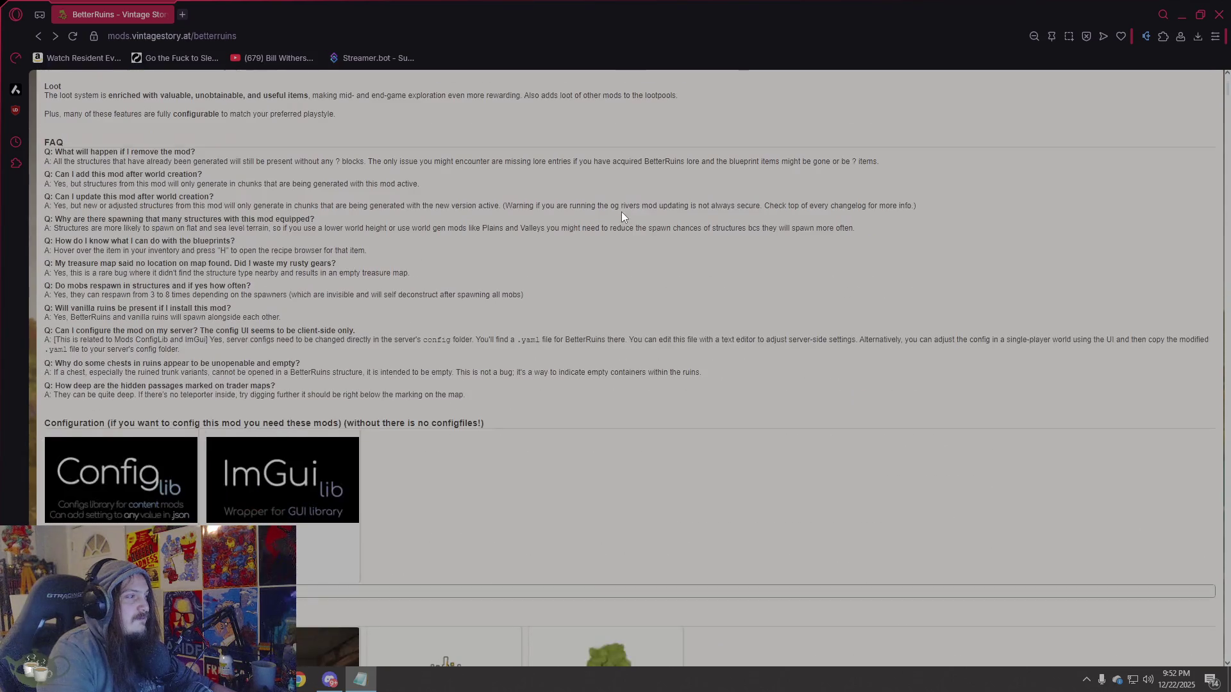
Reload the BetterRuins page, then paste the BetterTraders mod page address and open it.
click(186, 36)
key(Return)
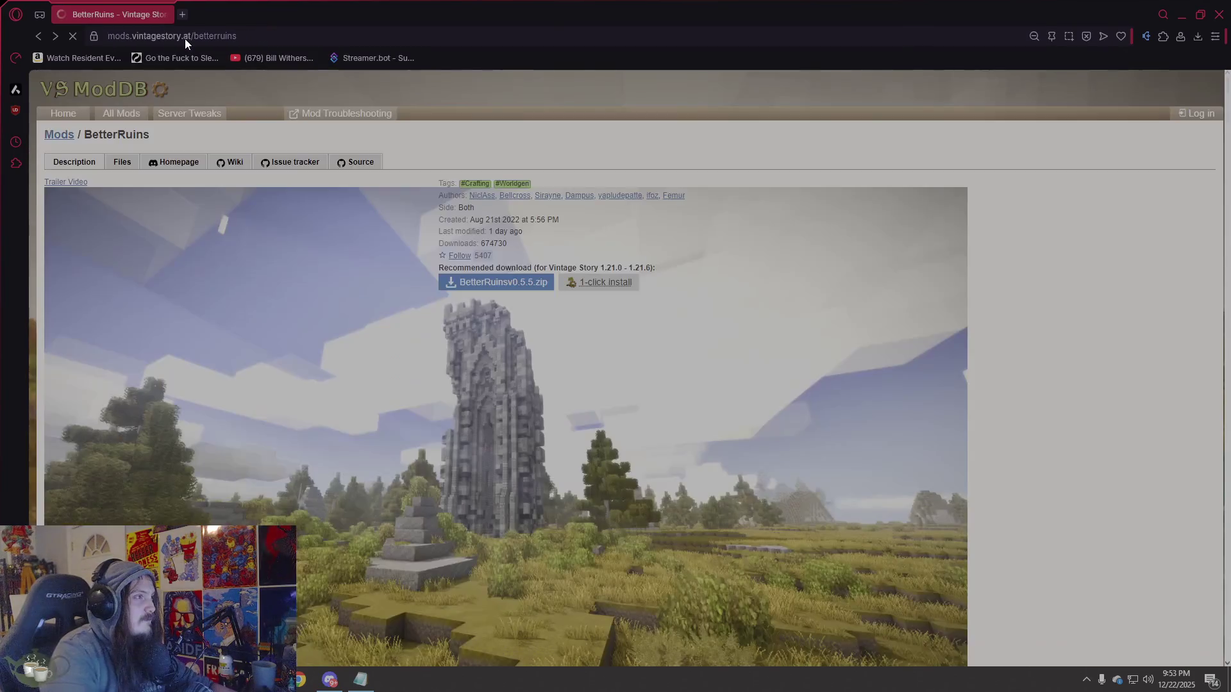
scroll(361, 228, up, 10)
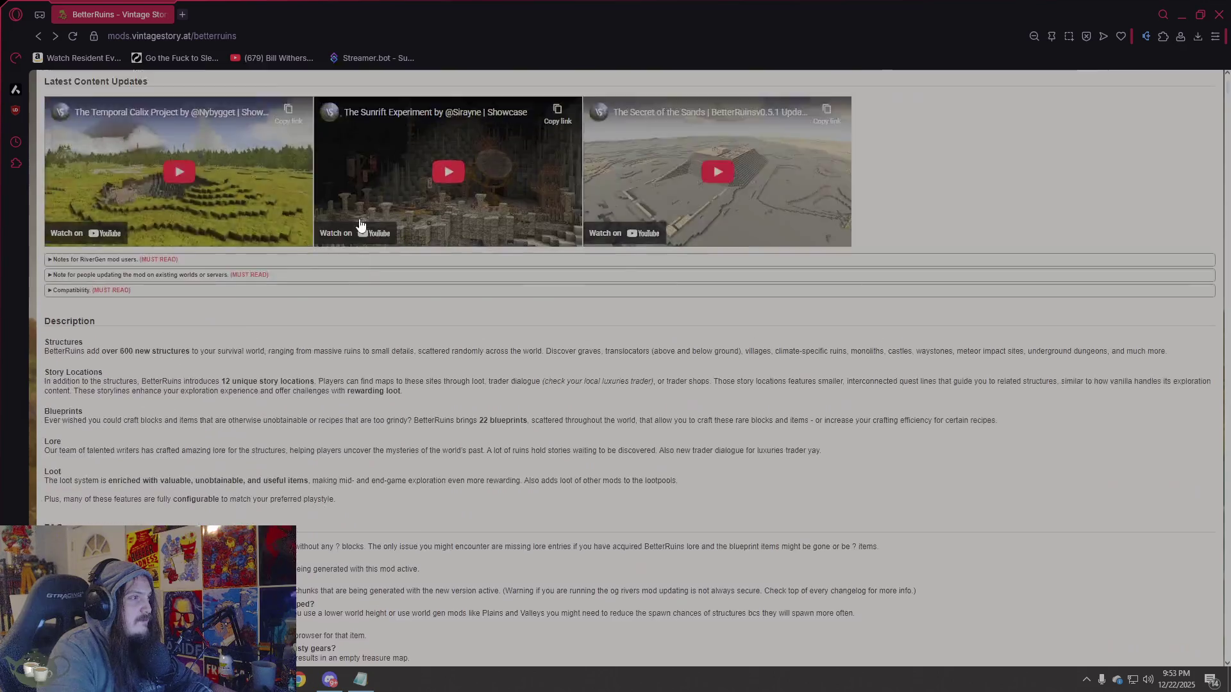
click(227, 36)
text(https://mods.vintagestory.at/bettertraders)
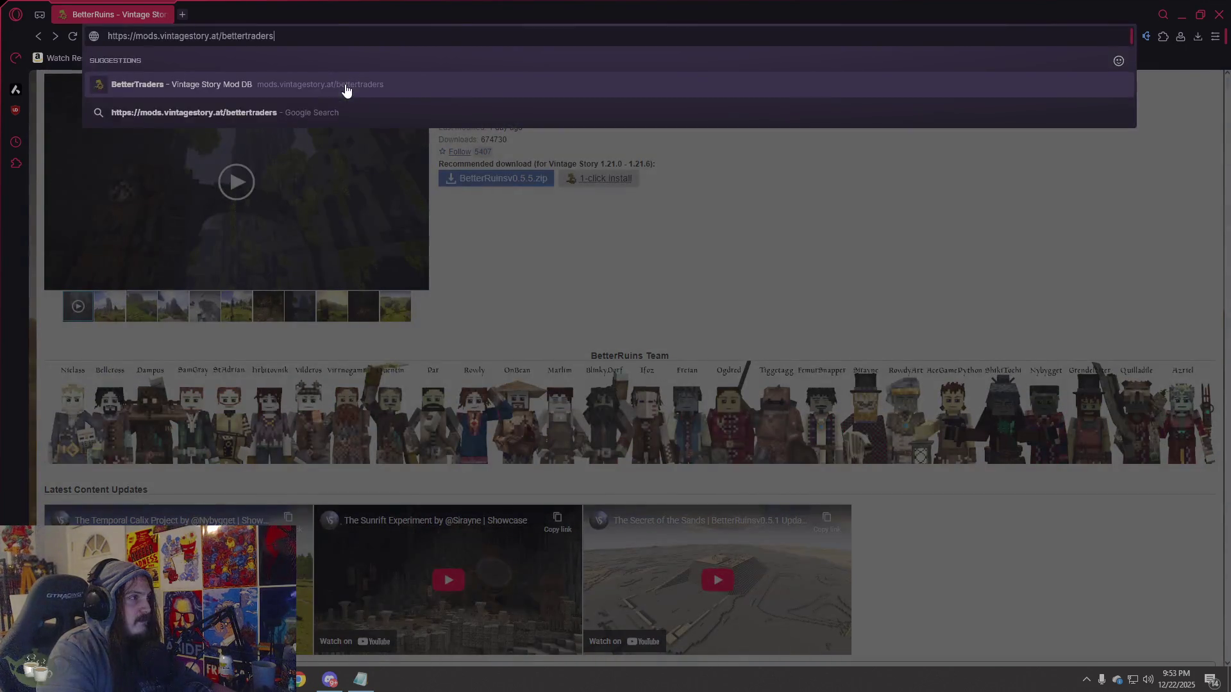
click(346, 90)
scroll(337, 143, down, 8)
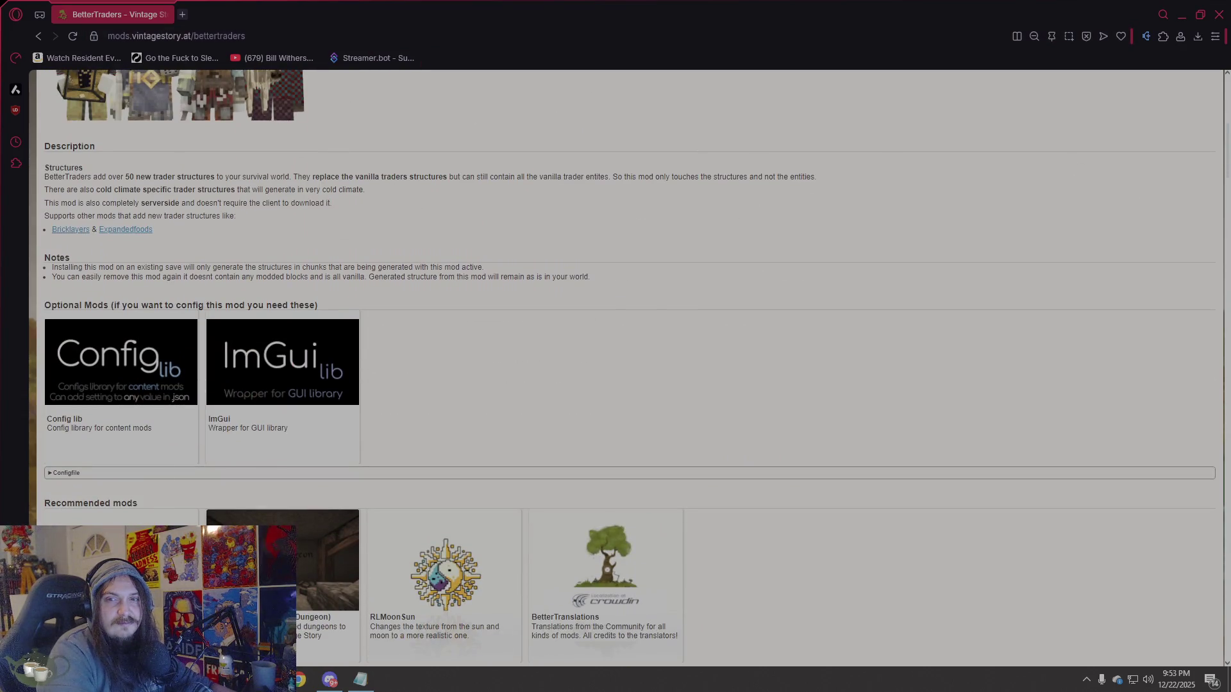
Load the Rivers mod page and check the downloads list for rivers_4.7.3.zip.
click(333, 35)
text(https://mods.vintagestory.at/rivers)
key(Return)
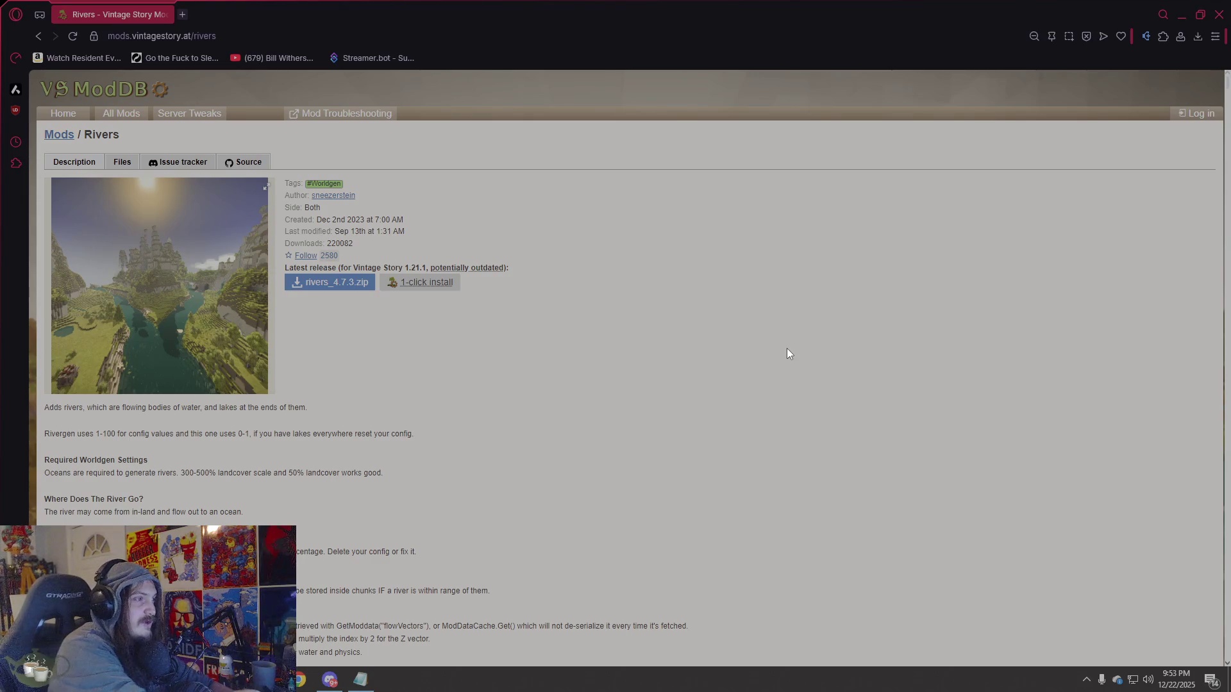
scroll(324, 444, down, 15)
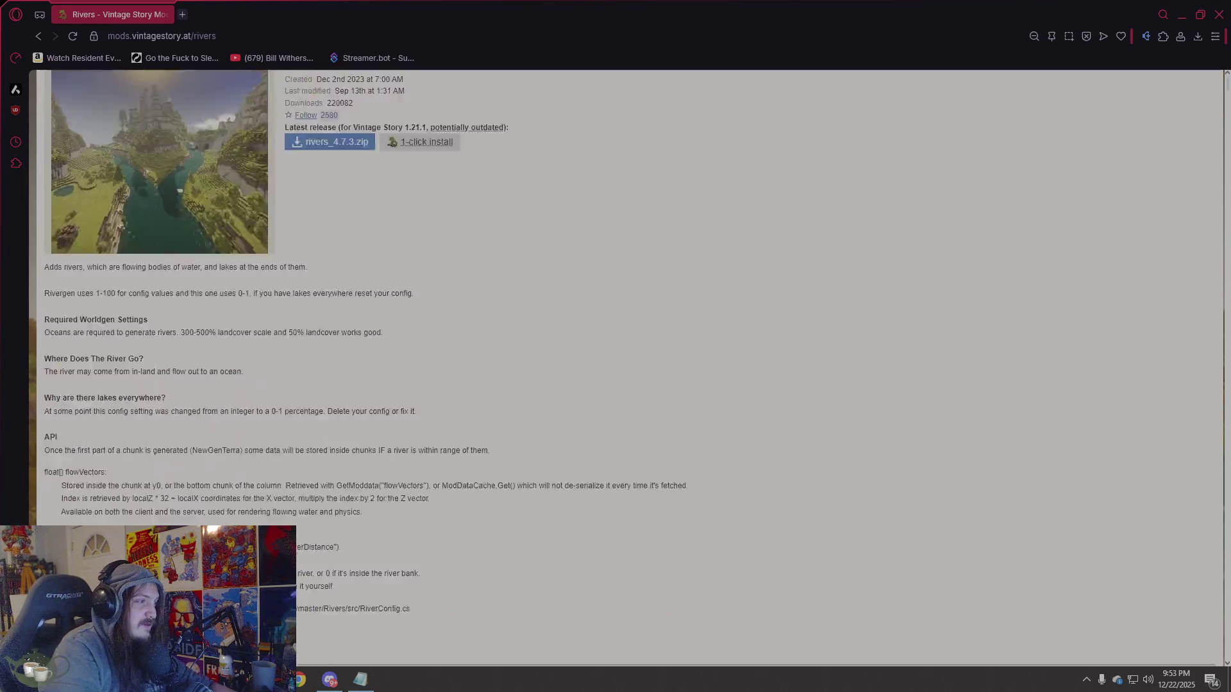
scroll(327, 438, up, 15)
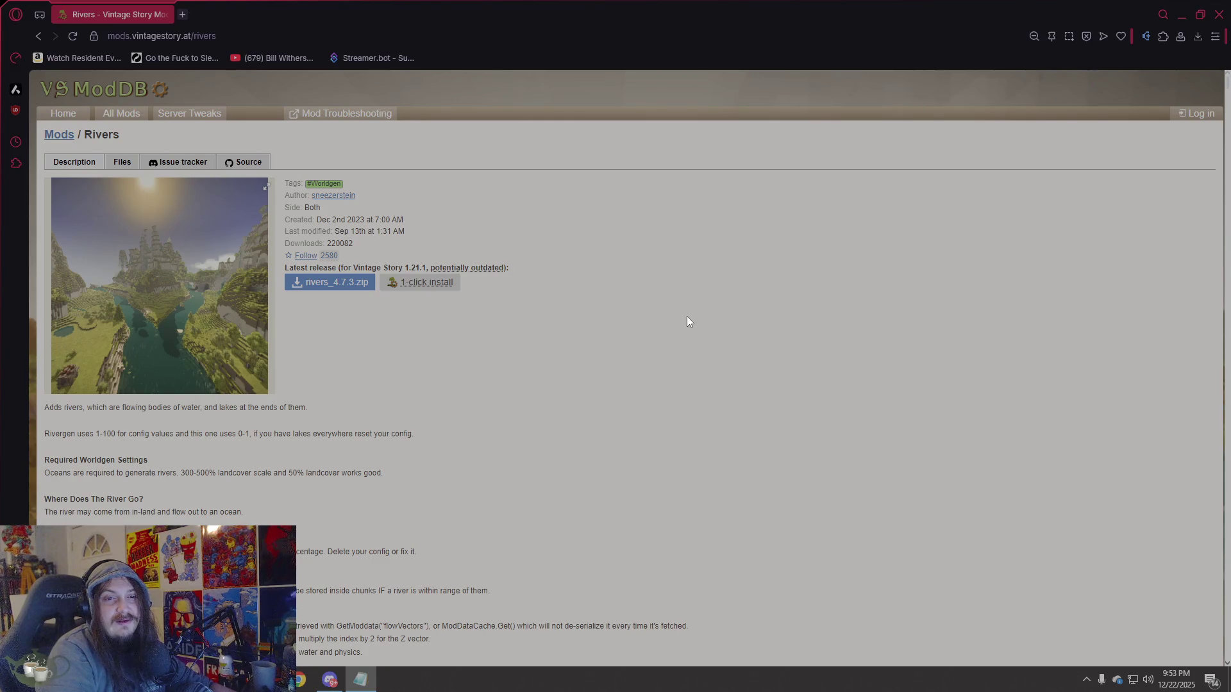
scroll(687, 318, down, 4)
scroll(551, 318, up, 4)
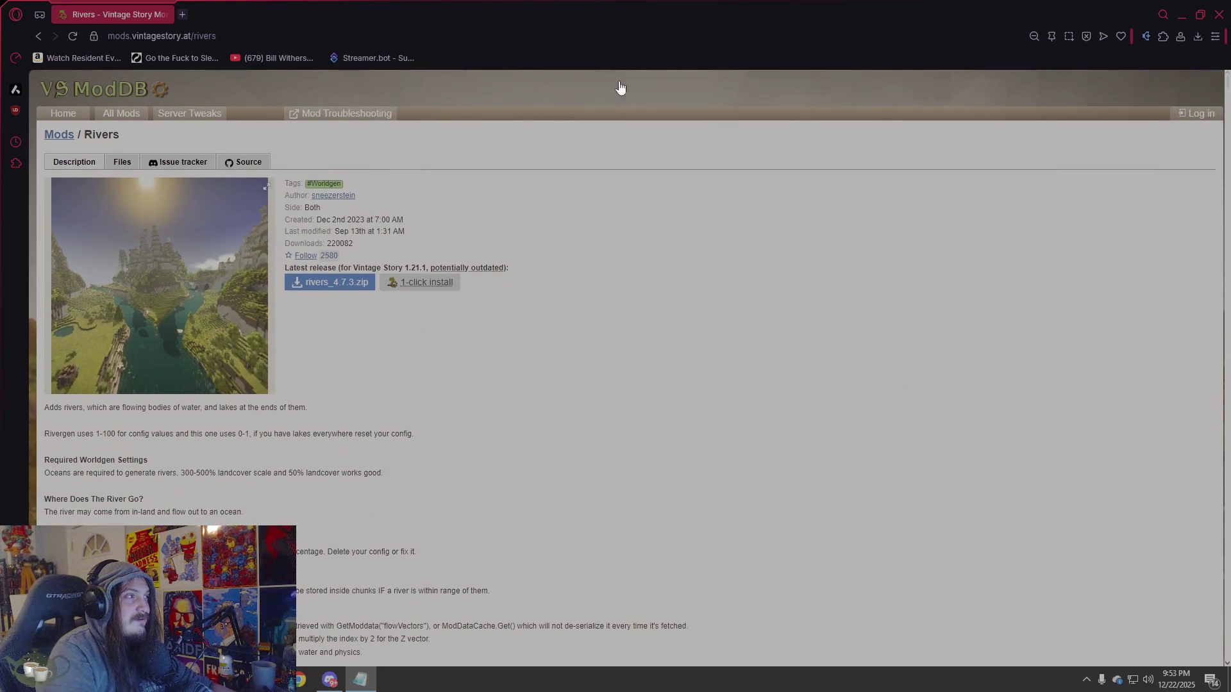
click(1198, 36)
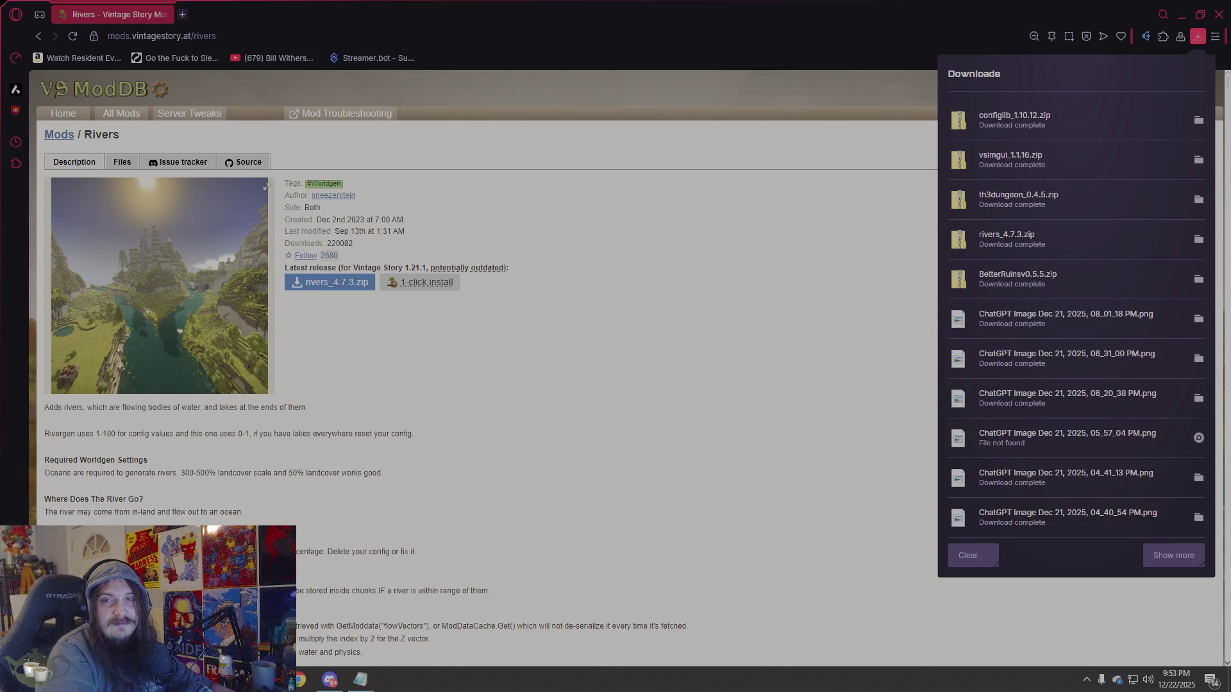
Load the BetterTraders mod page and download BetterTradersv0.1.0.zip.
click(360, 680)
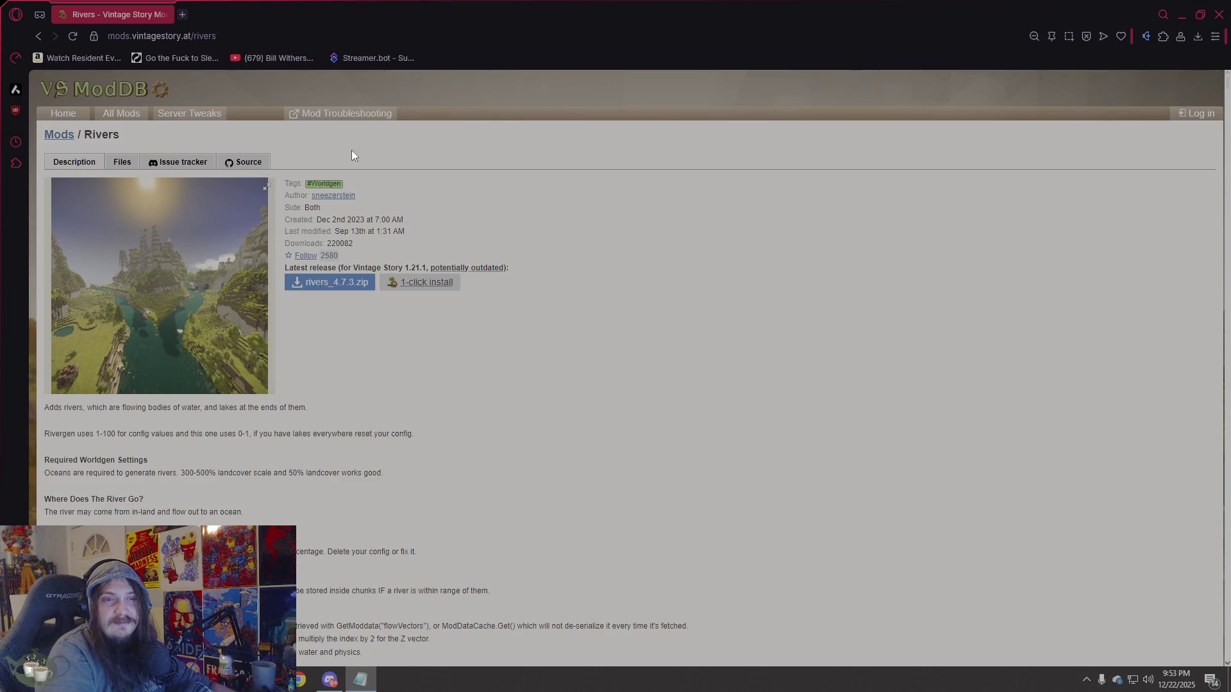
click(264, 38)
text(https://mods.vintagestory.at/bettertraders)
key(Return)
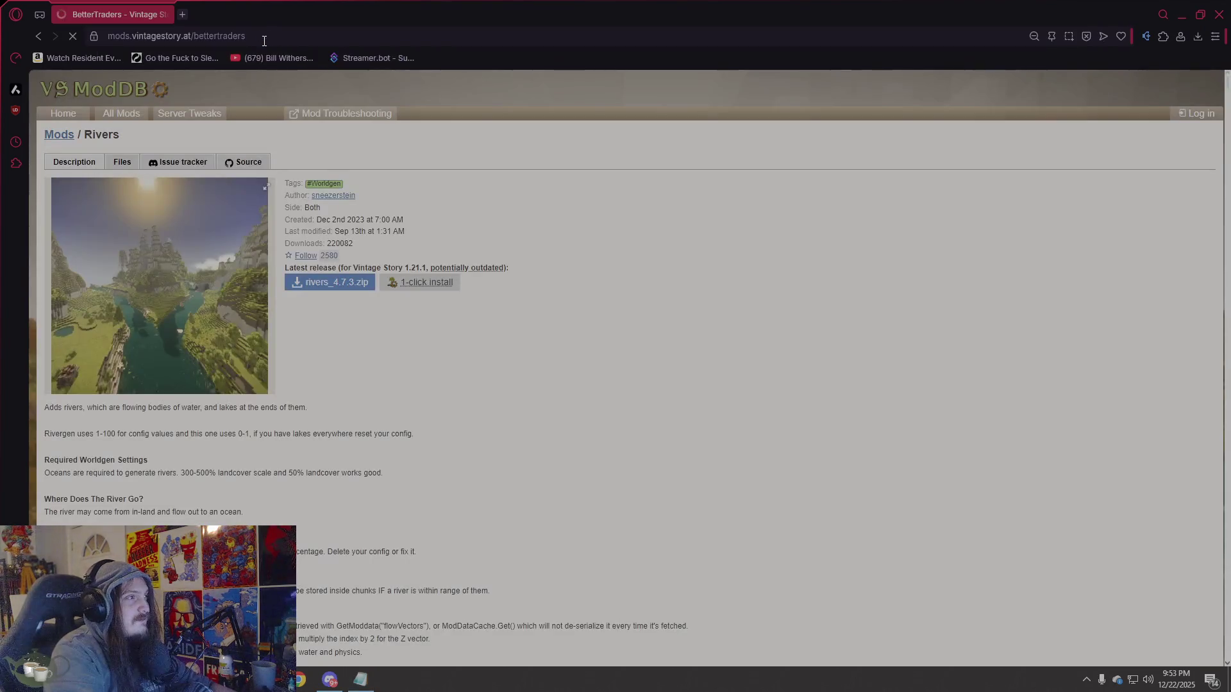
click(540, 283)
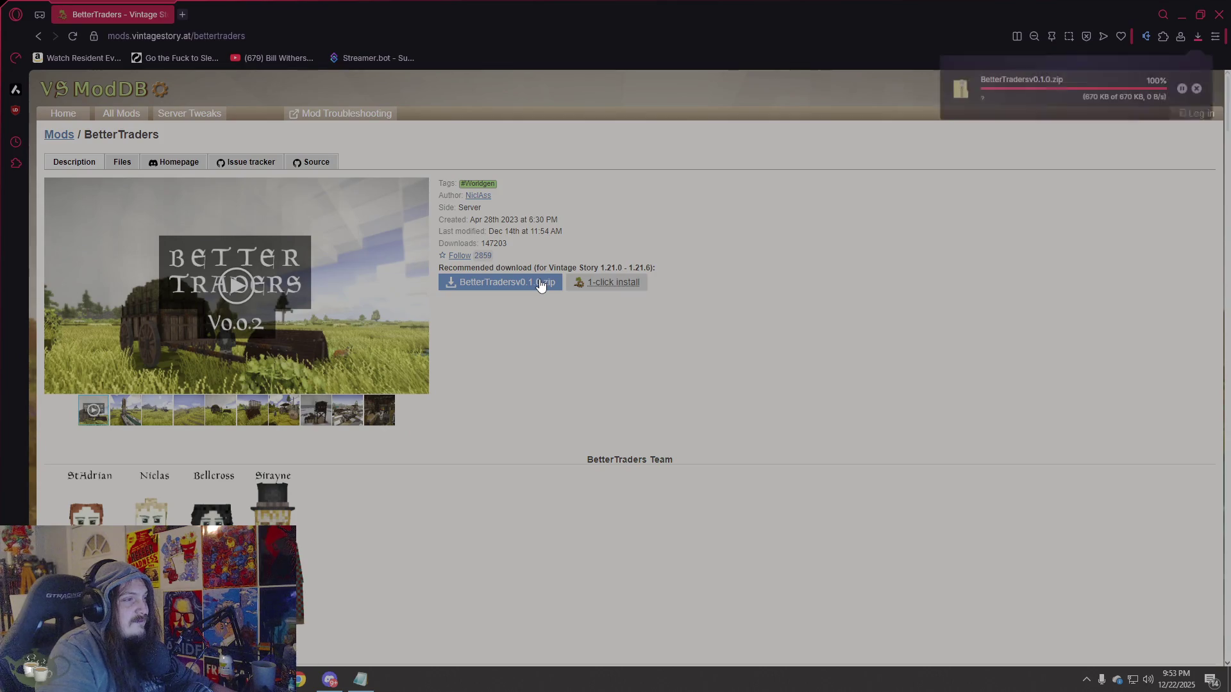
scroll(759, 333, down, 10)
scroll(716, 365, up, 5)
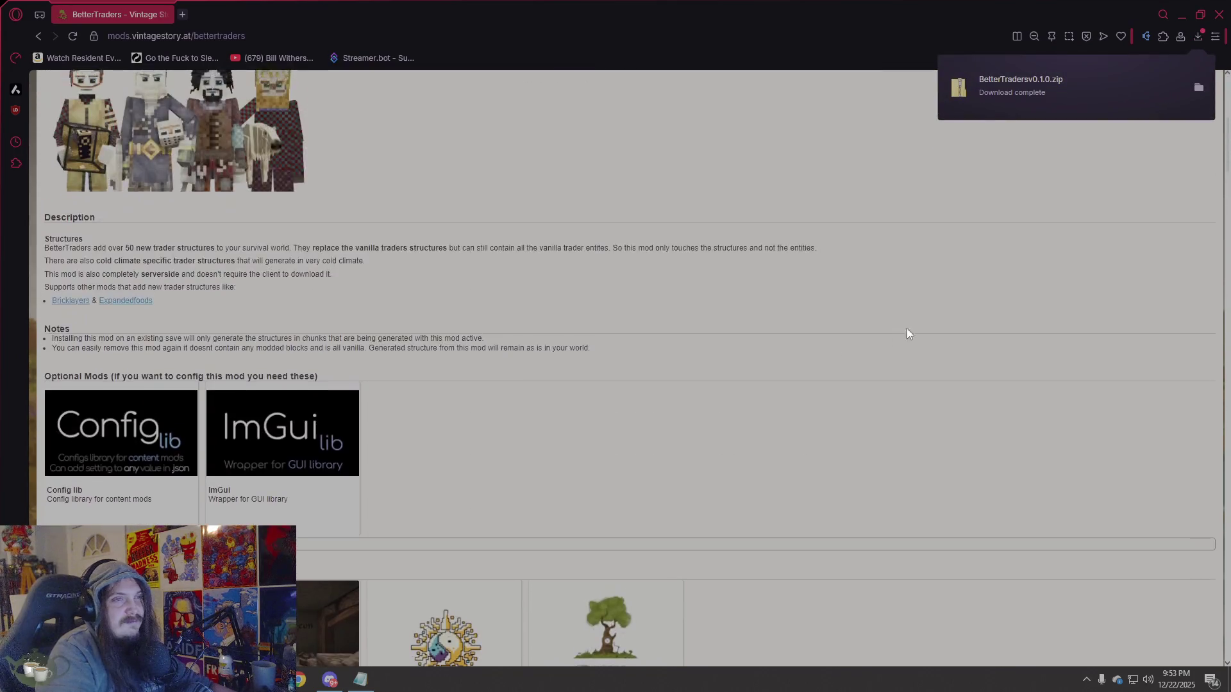
scroll(896, 333, up, 6)
Confirm in the downloads list that BetterTradersv0.1.0.zip and the BetterRuins zip are complete.
click(1196, 37)
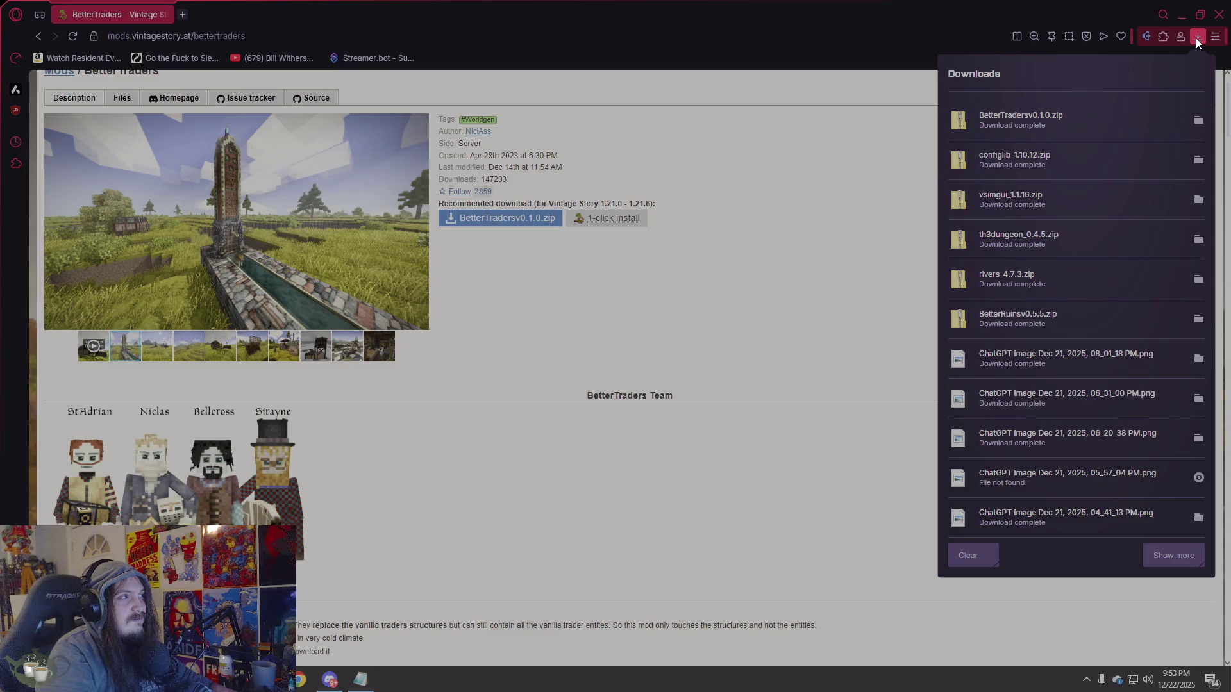
key(Escape)
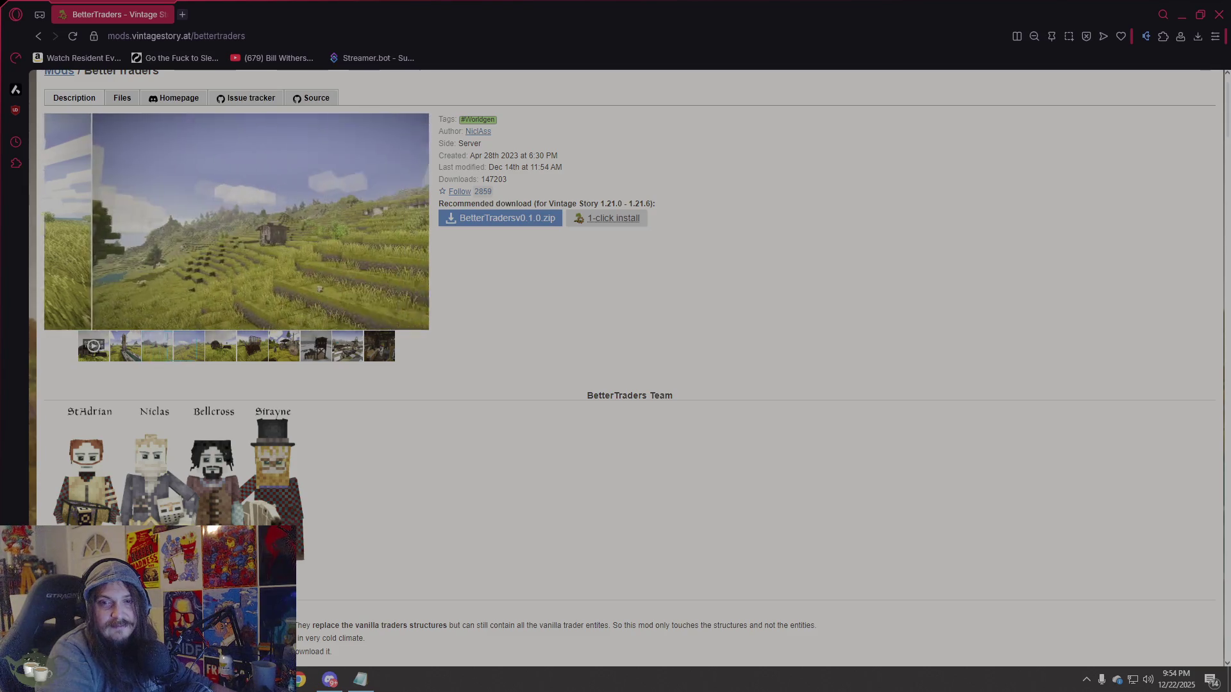
click(1197, 36)
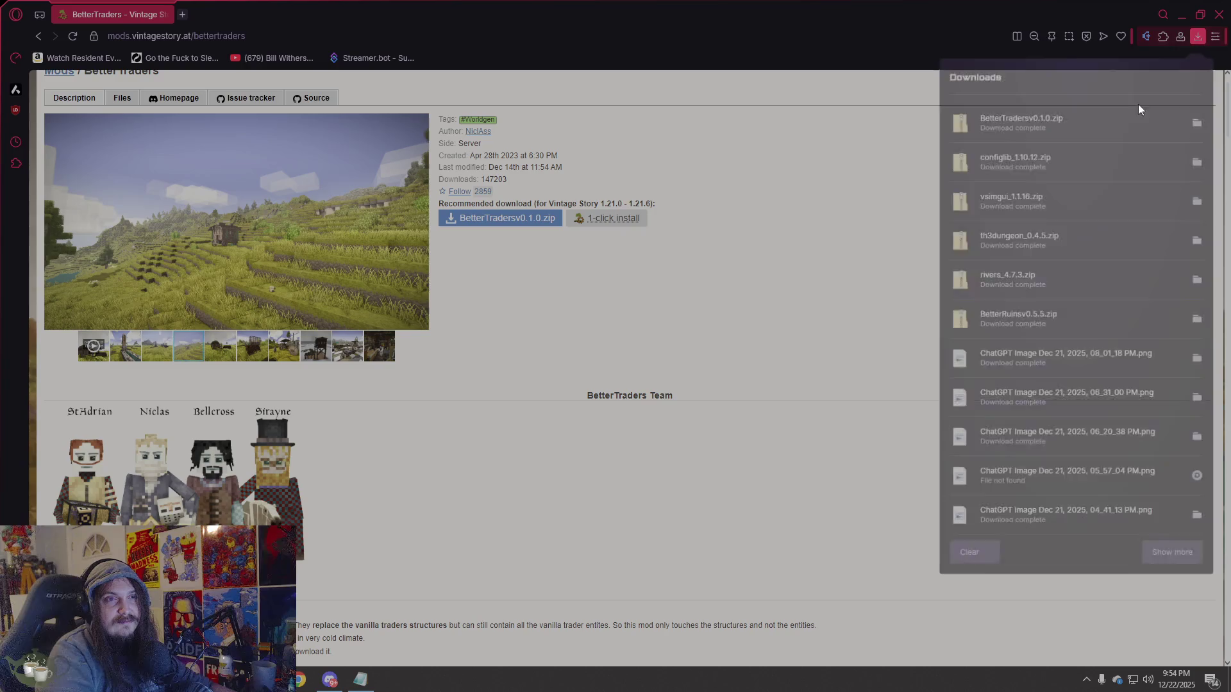
click(1017, 323)
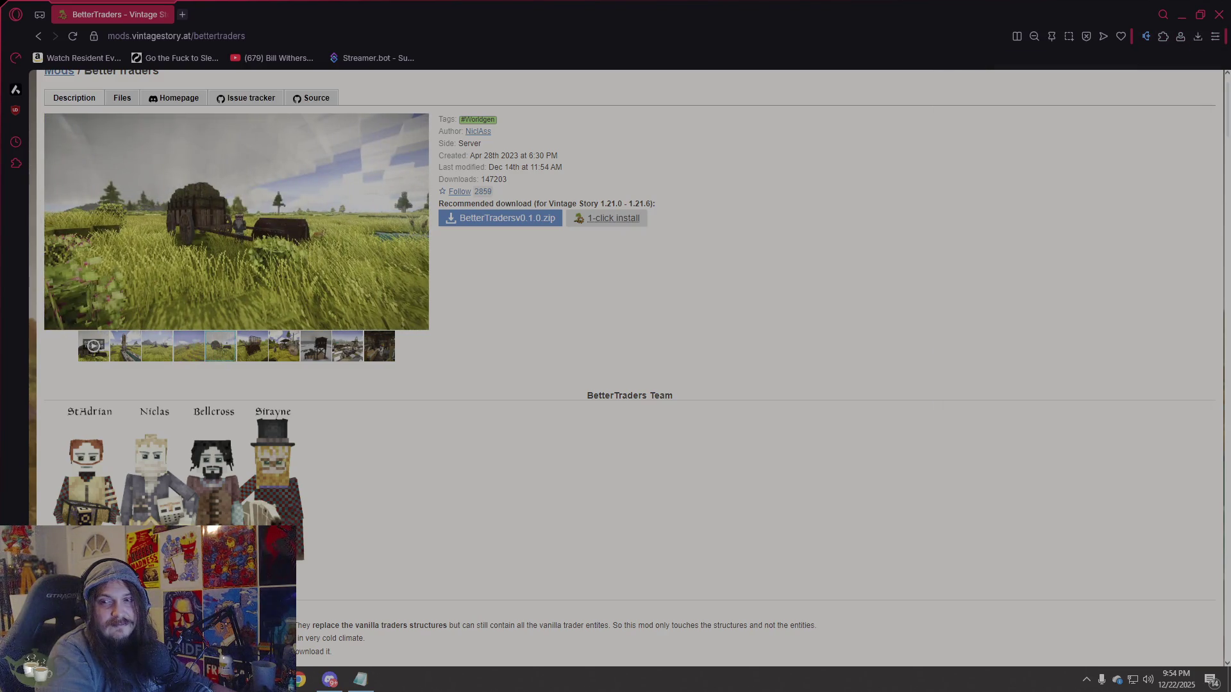
click(1199, 38)
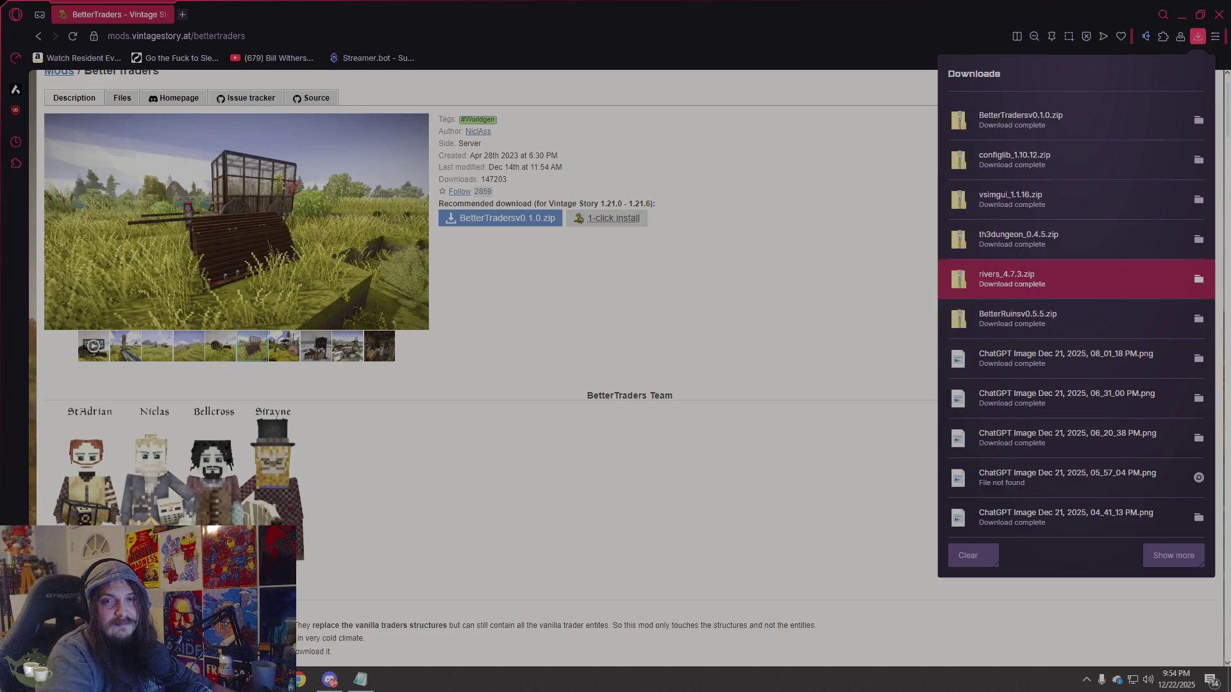
click(1197, 36)
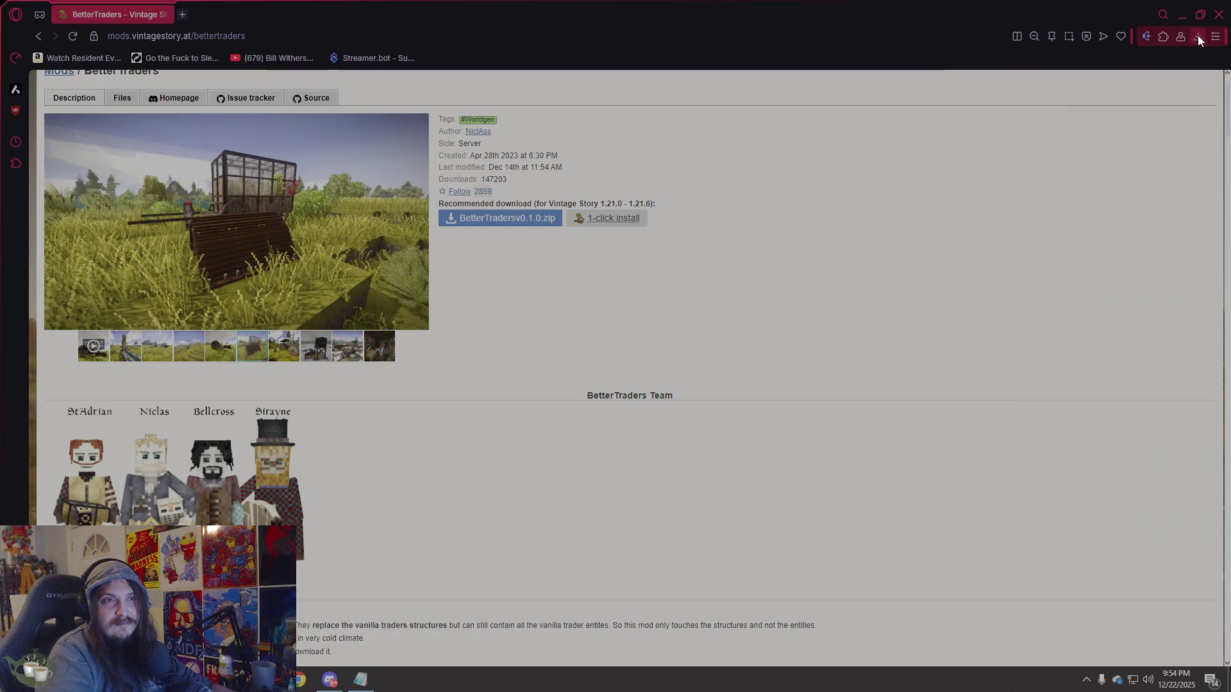
click(1198, 35)
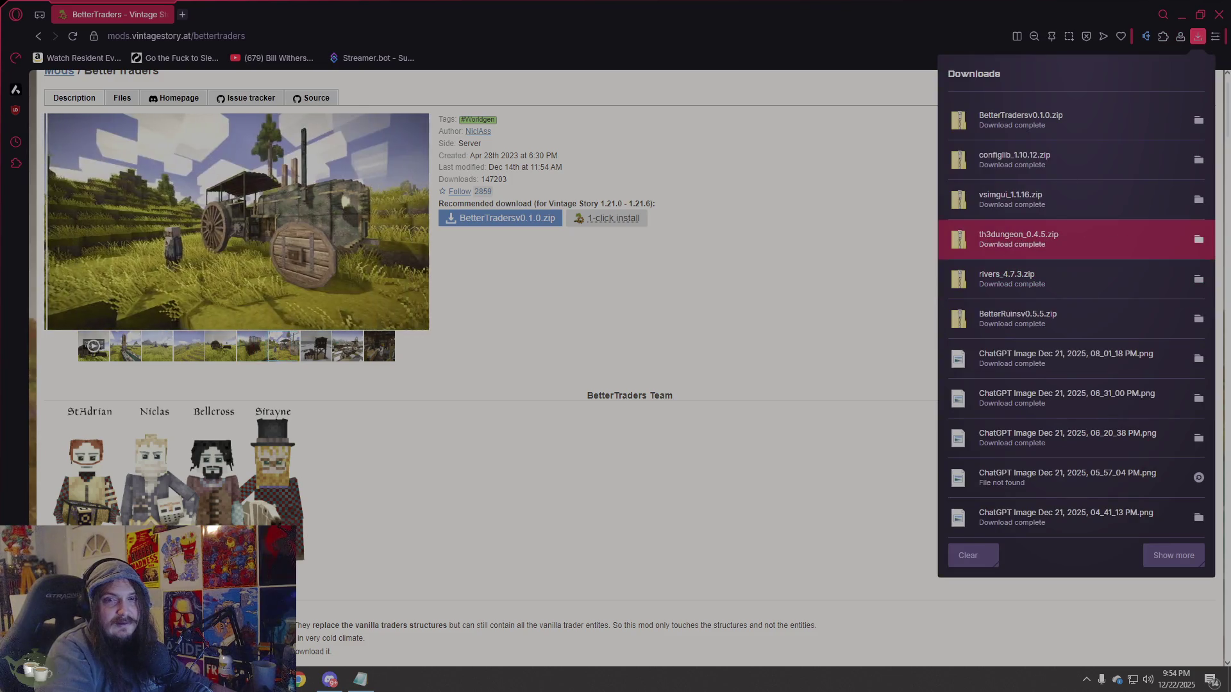
key(Escape)
click(1198, 37)
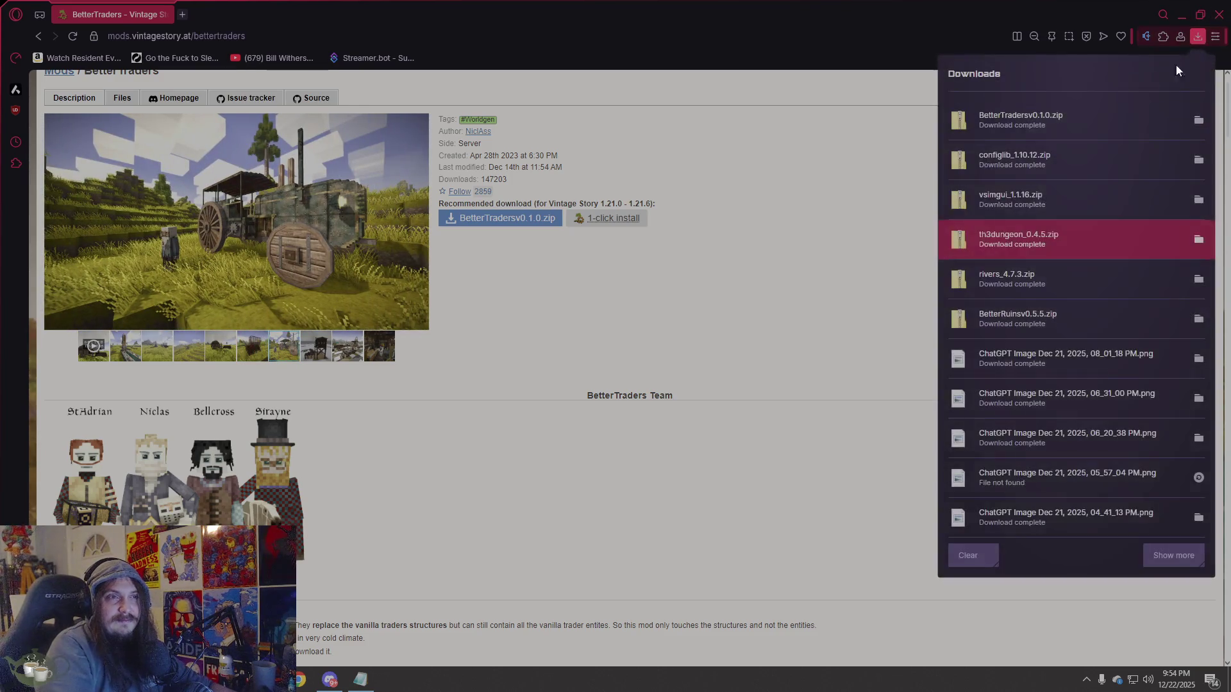
key(Escape)
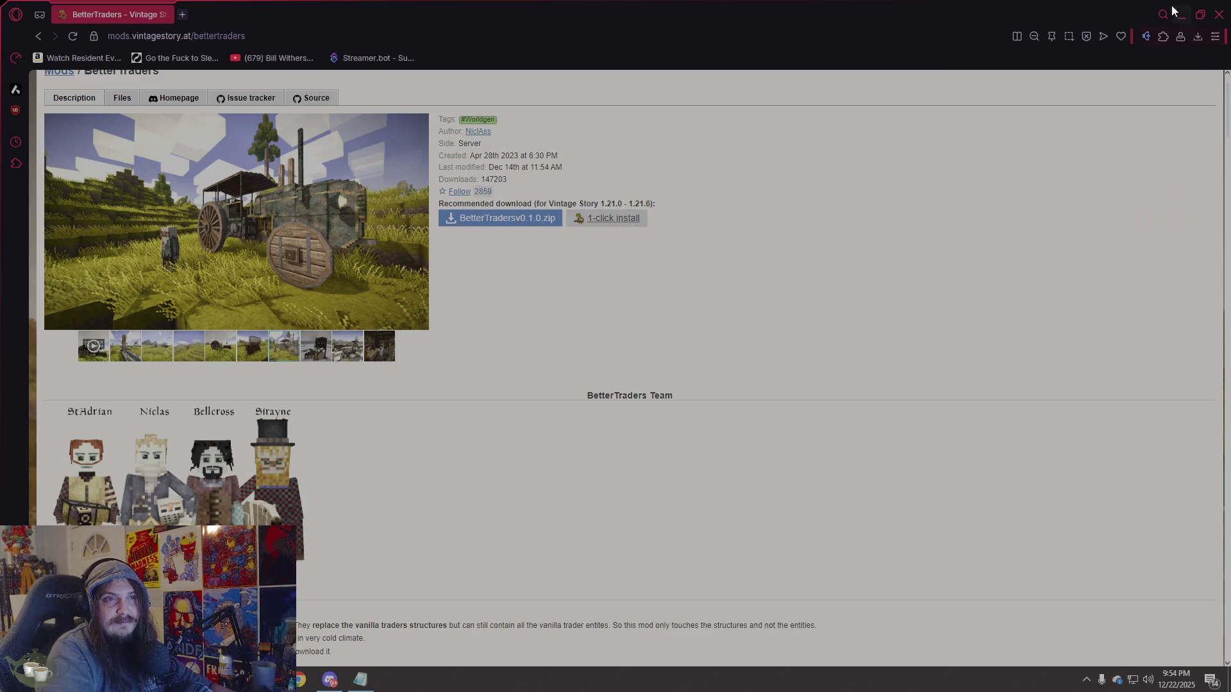
click(1198, 38)
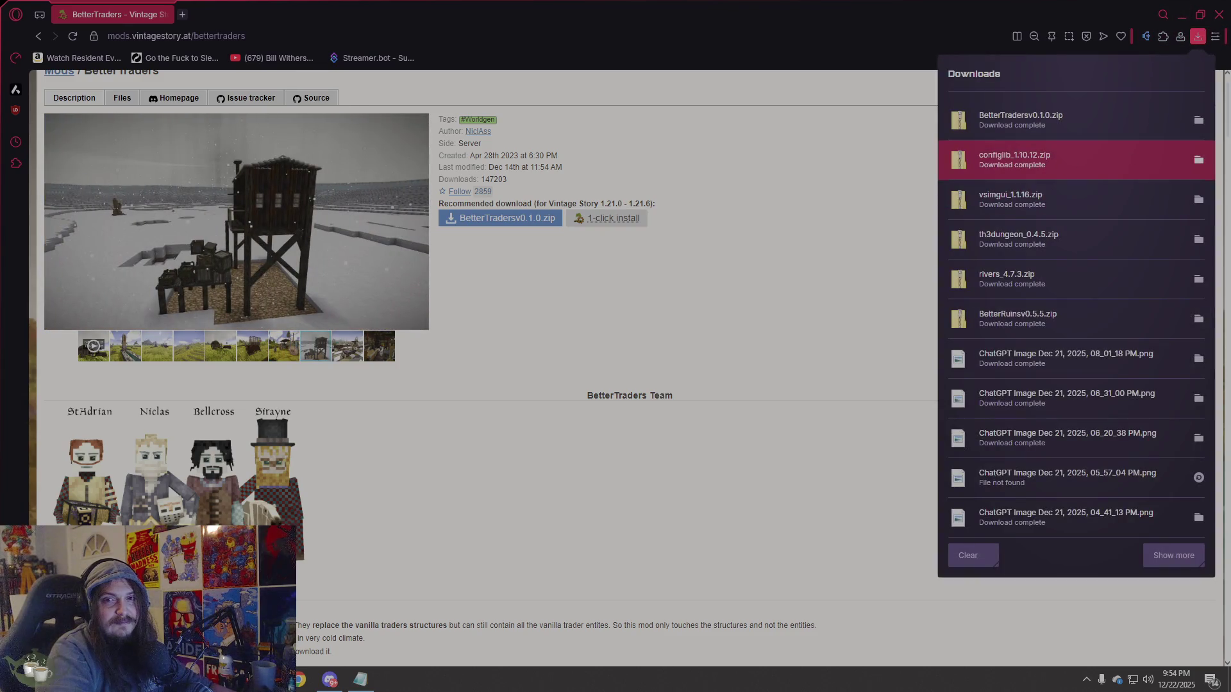
key(Escape)
click(1199, 37)
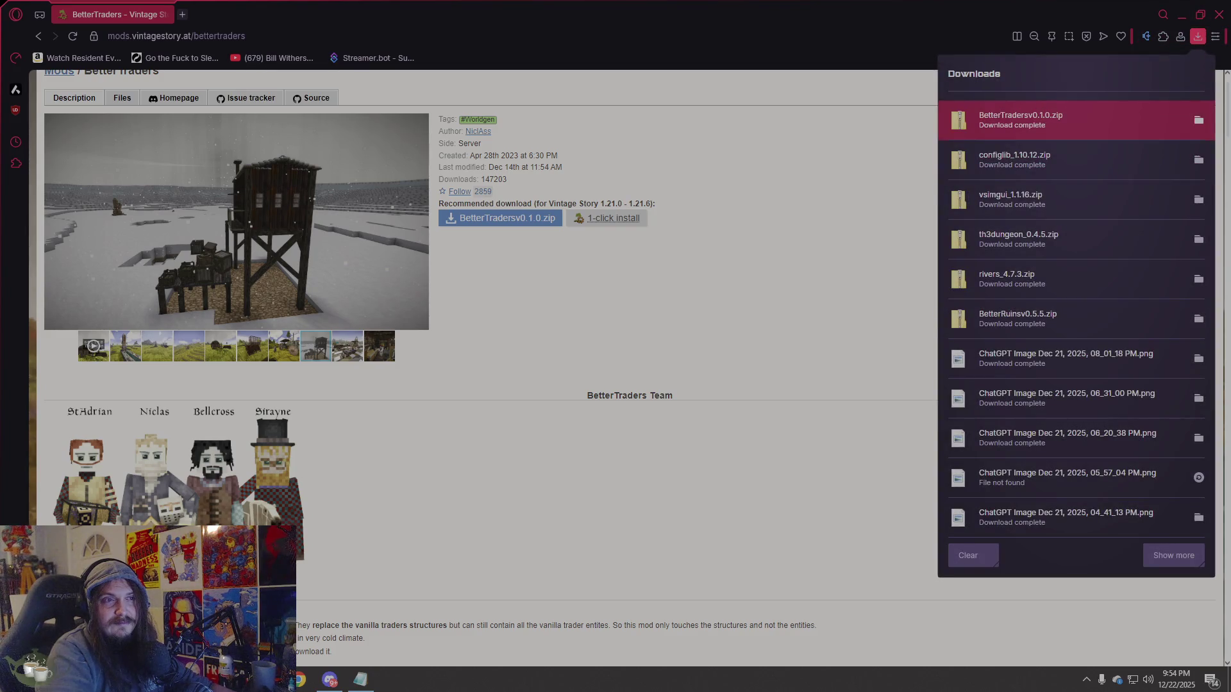
key(Escape)
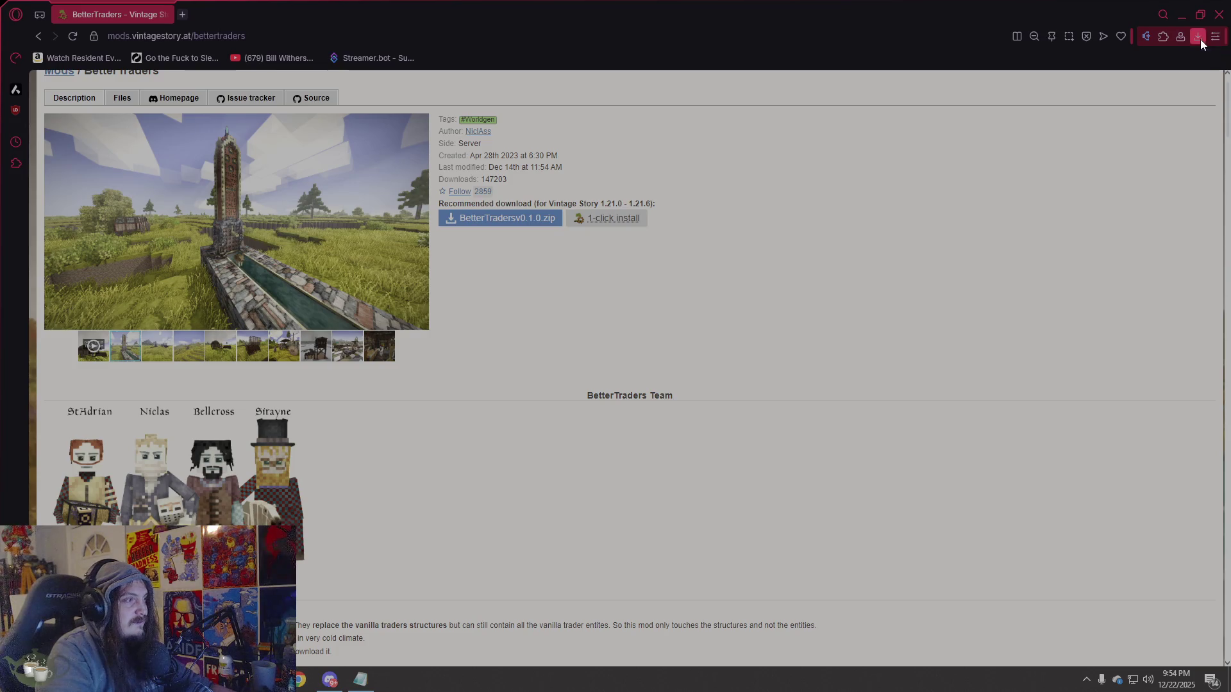
click(1198, 37)
click(1198, 37)
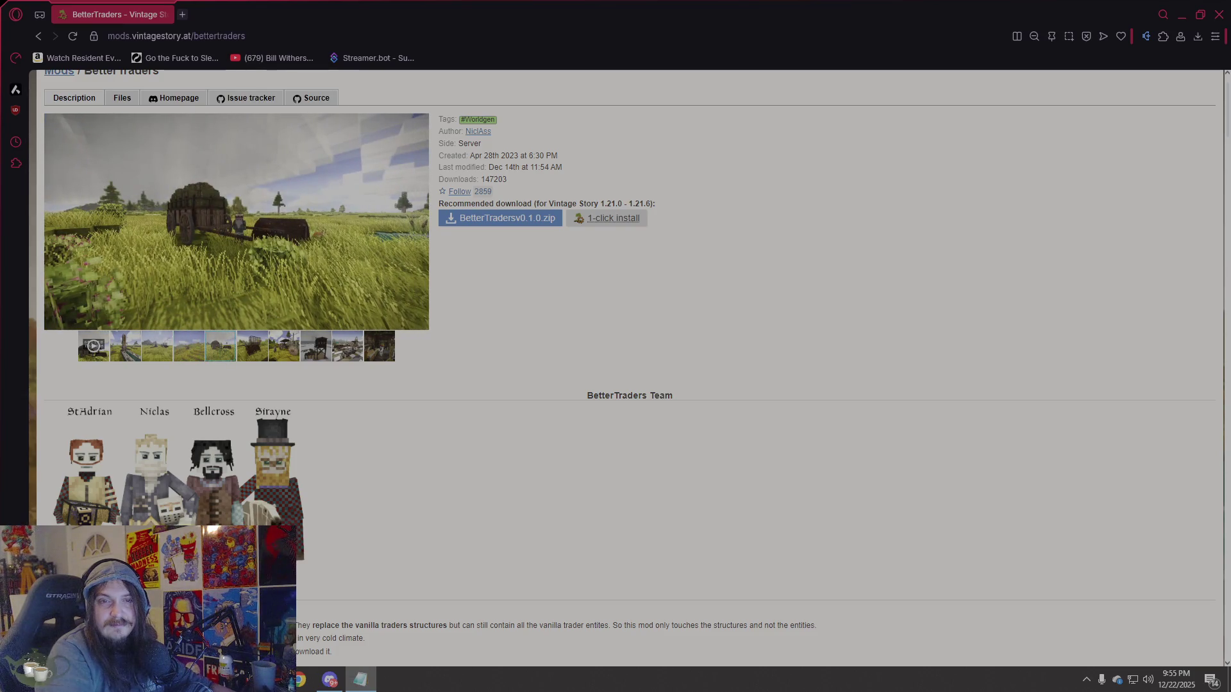
click(326, 37)
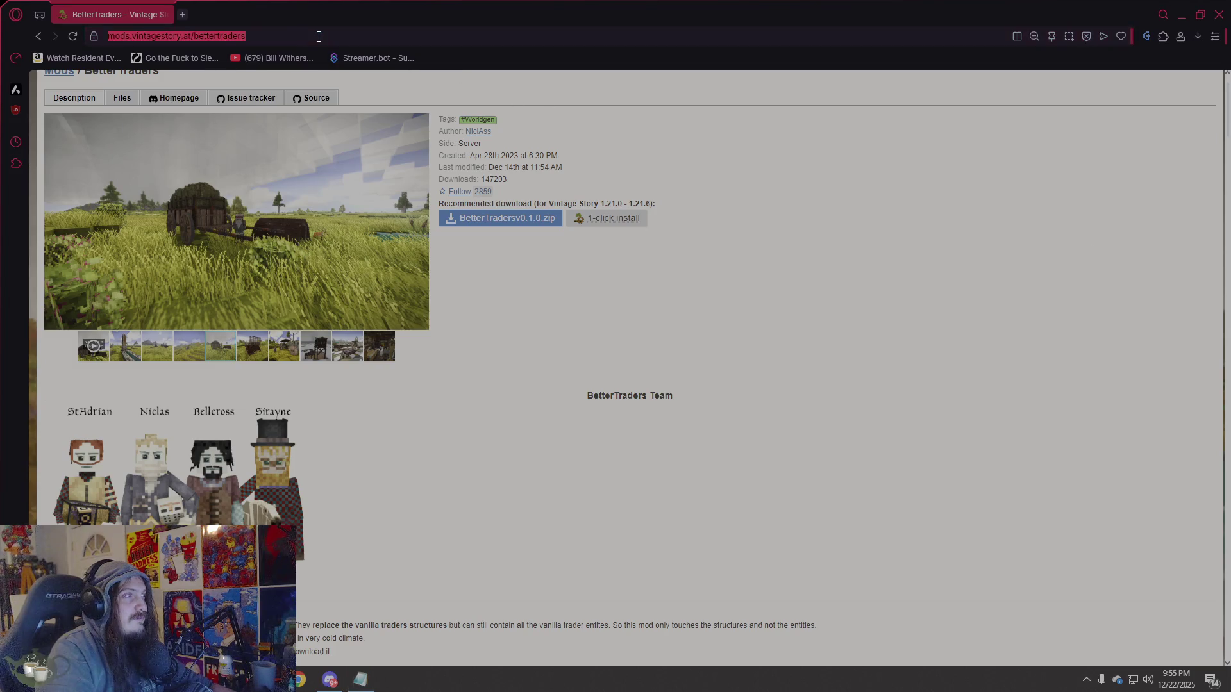
Load the Expanded Foods mod page and follow its required A Culinary Artillery link.
text(https://mods.vintagestory.at/expandedfoods)
key(Return)
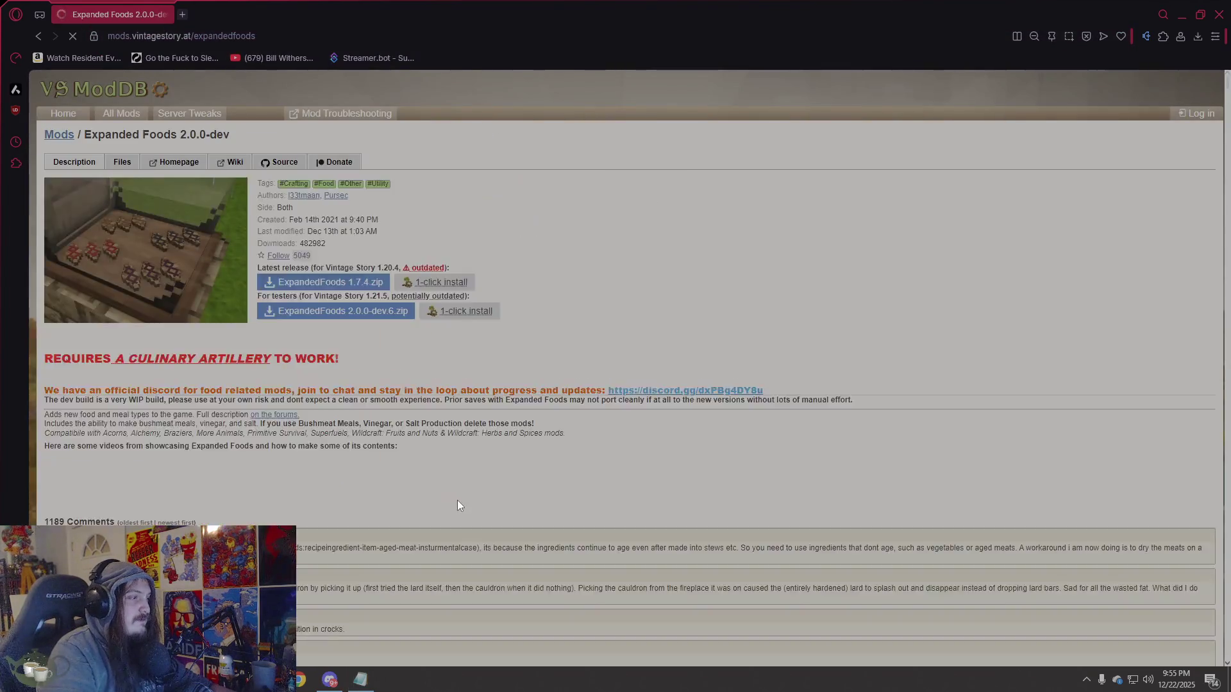
scroll(456, 501, down, 10)
scroll(454, 494, up, 10)
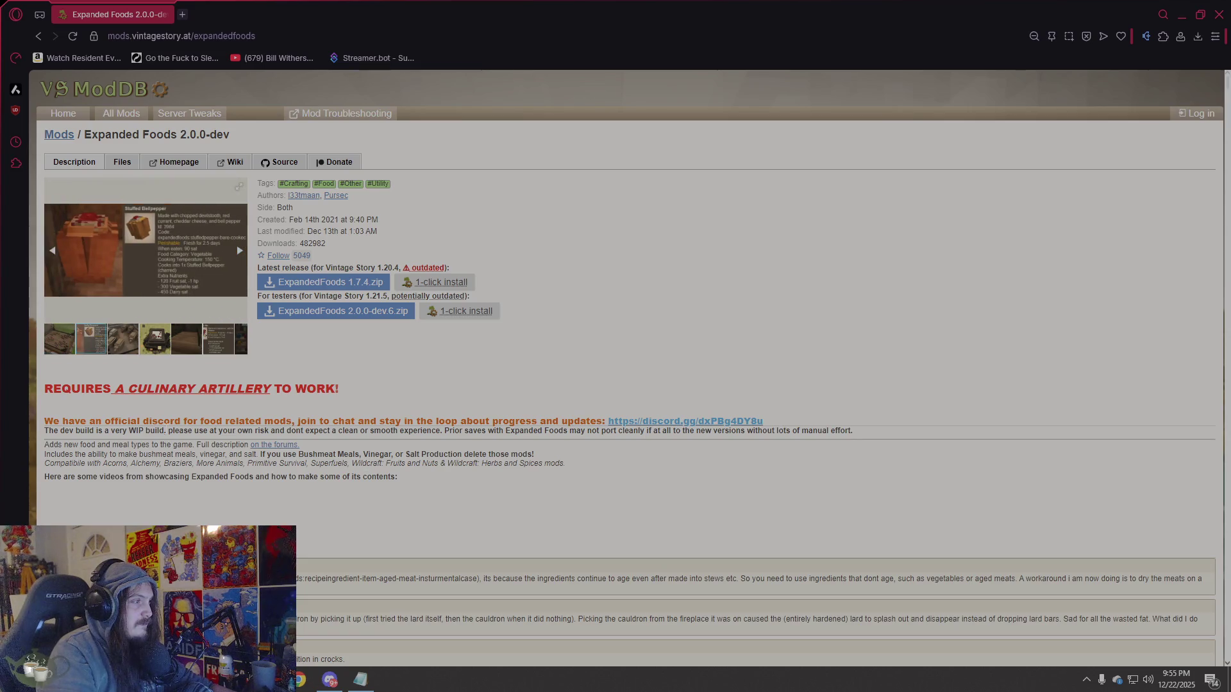
click(172, 394)
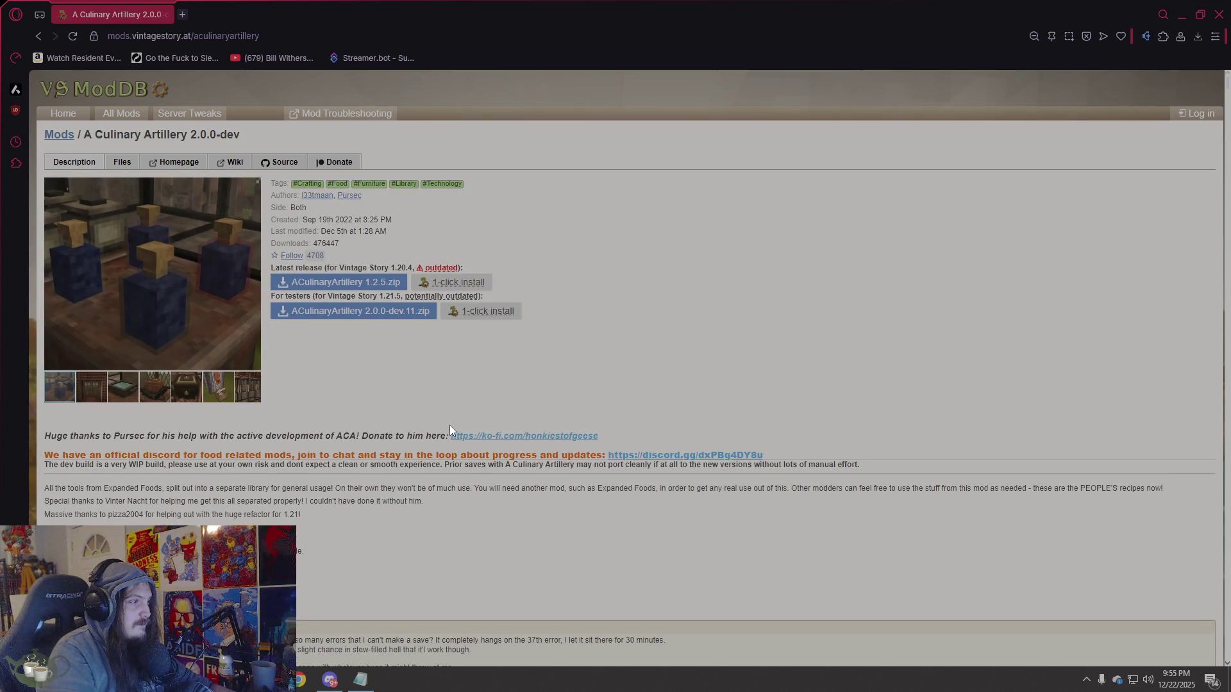
Download ACulinaryArtillery 2.0.0-dev.11.zip and return to the Expanded Foods page.
scroll(448, 429, down, 4)
scroll(449, 429, up, 2)
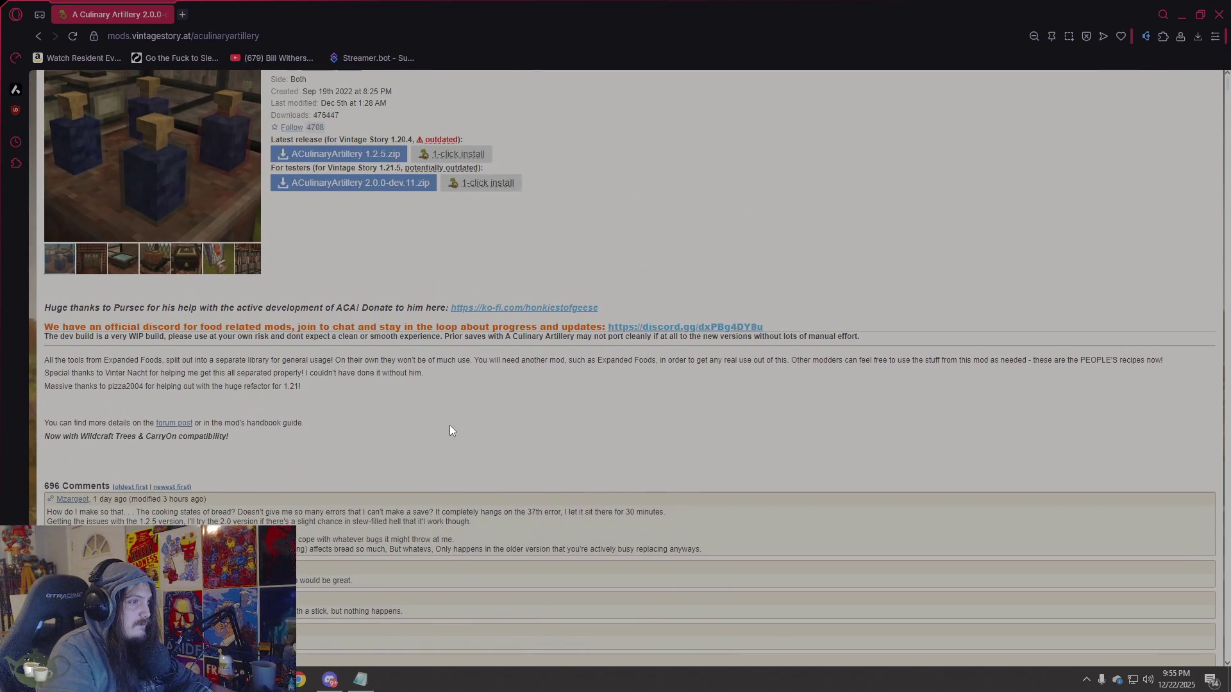
scroll(449, 425, up, 3)
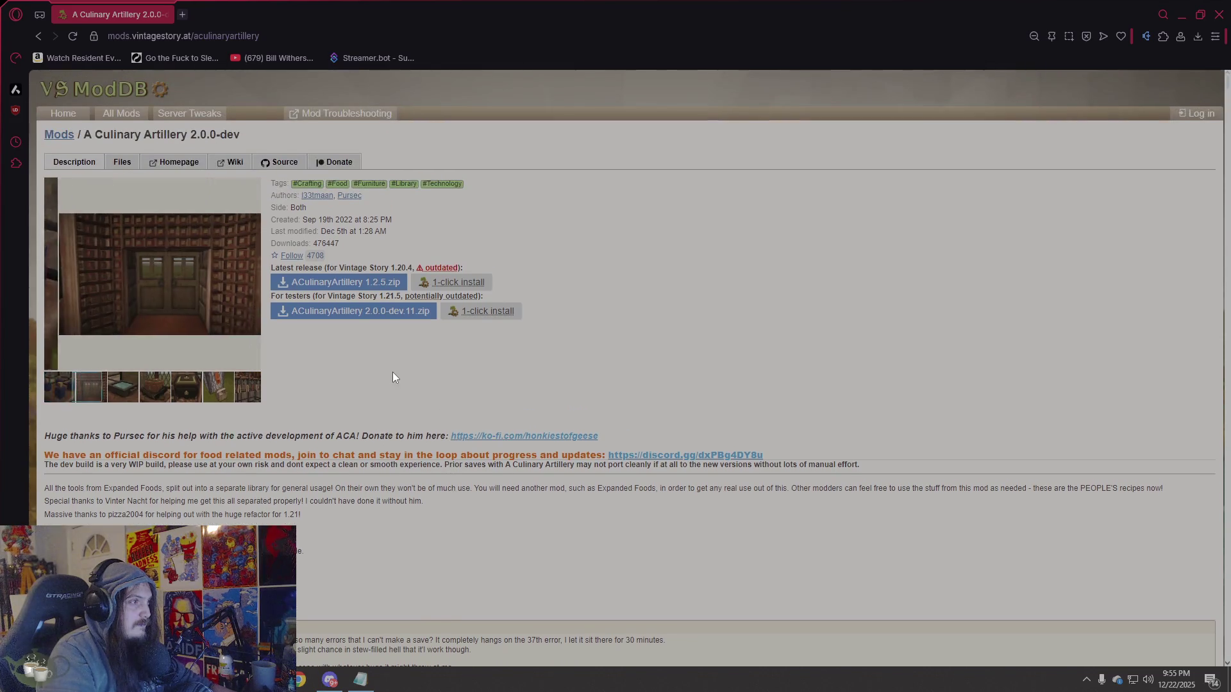
click(372, 311)
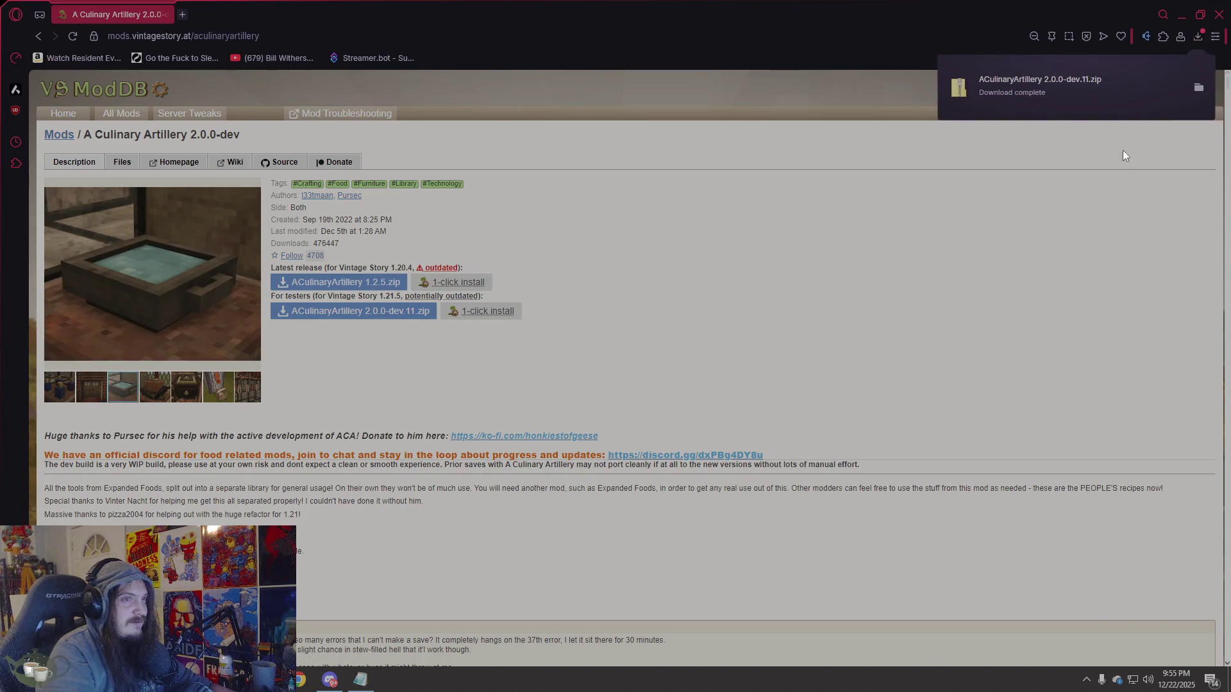
click(37, 36)
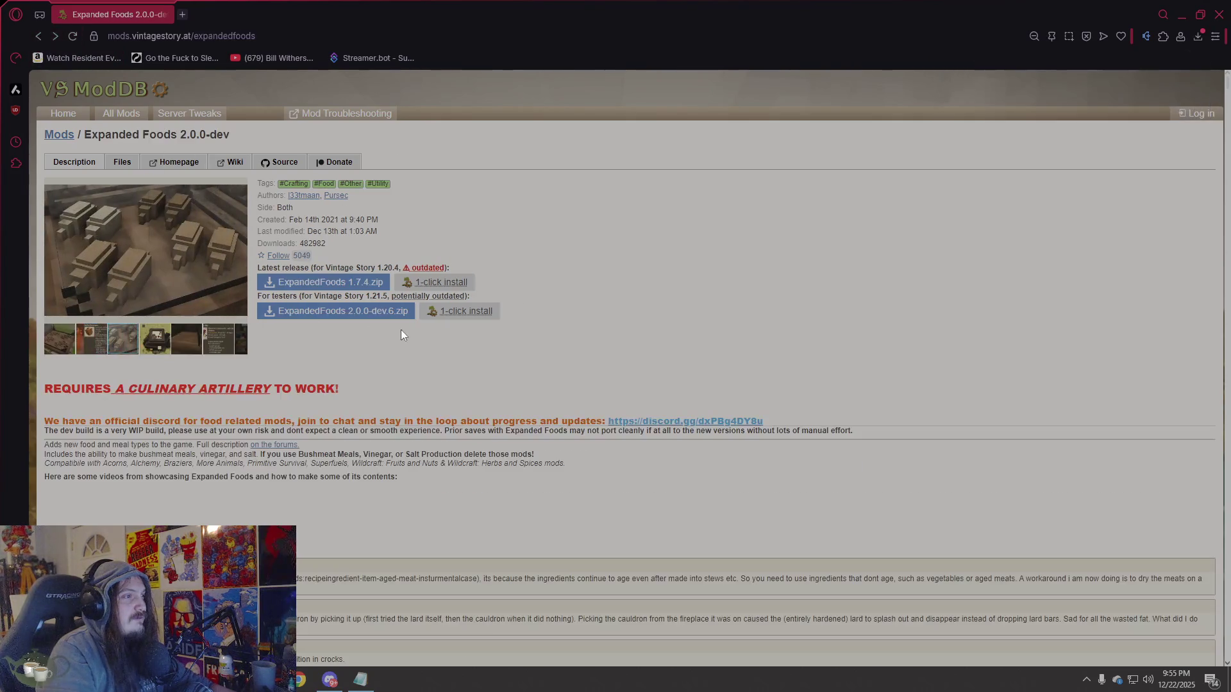
Download ExpandedFoods 2.0.0-dev.6.zip and confirm it completed in the downloads list.
click(385, 311)
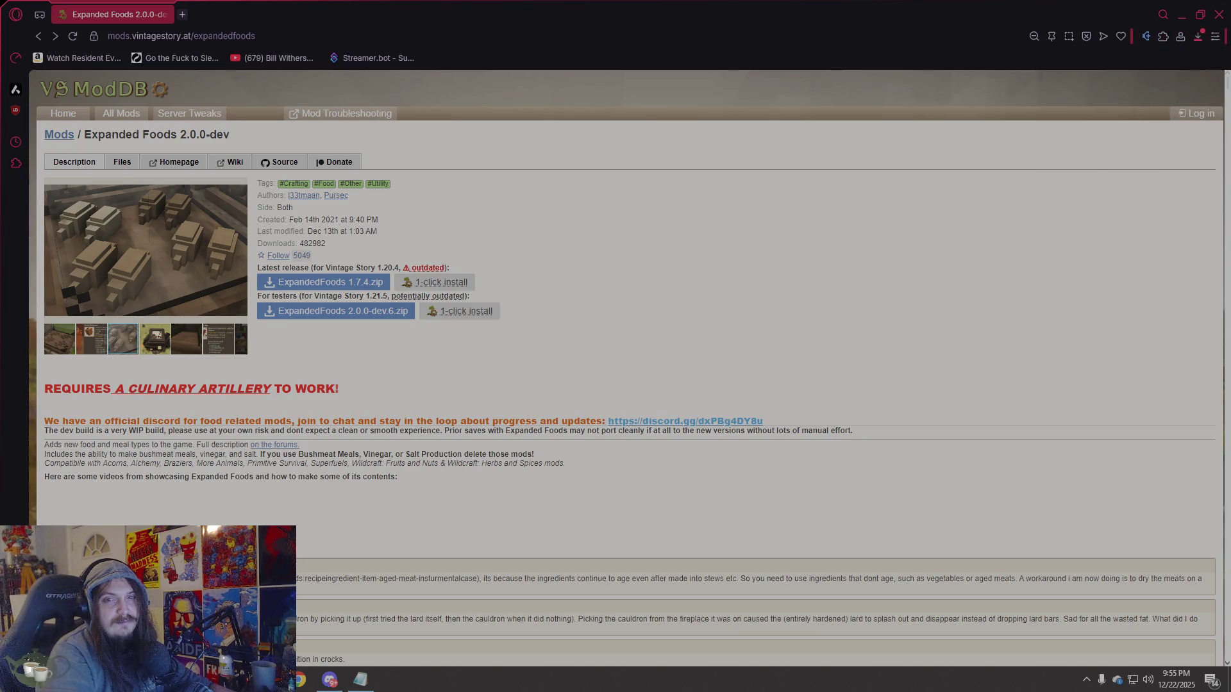
click(1201, 36)
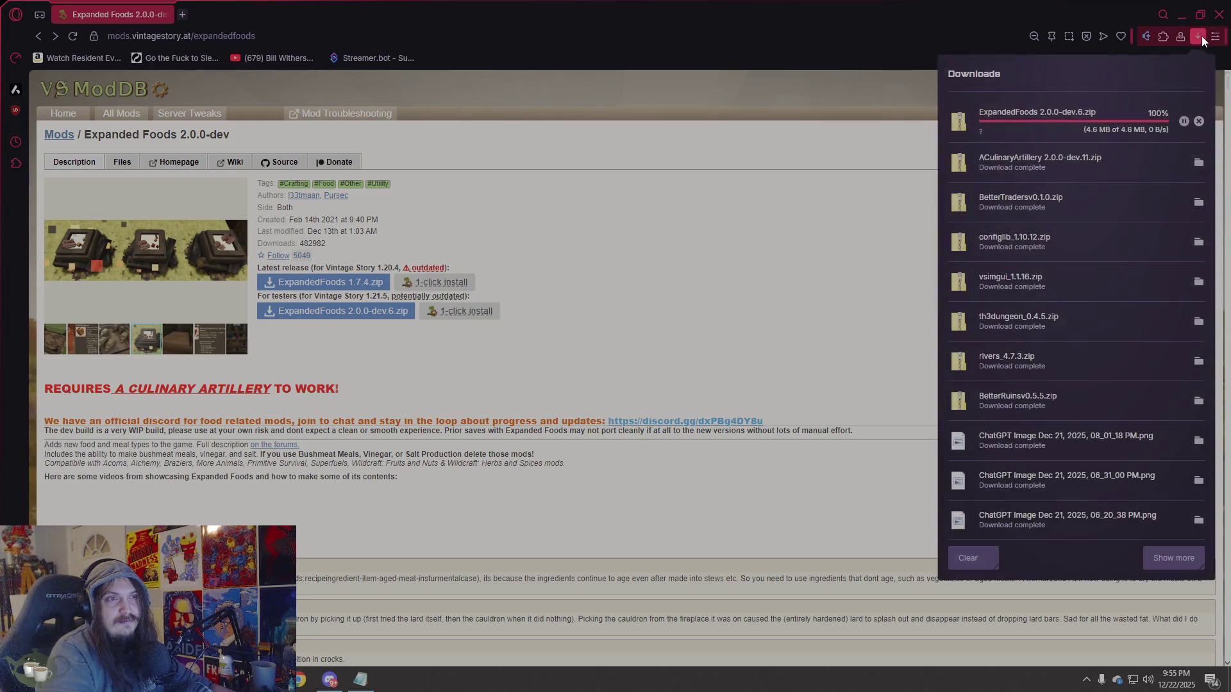
click(1036, 161)
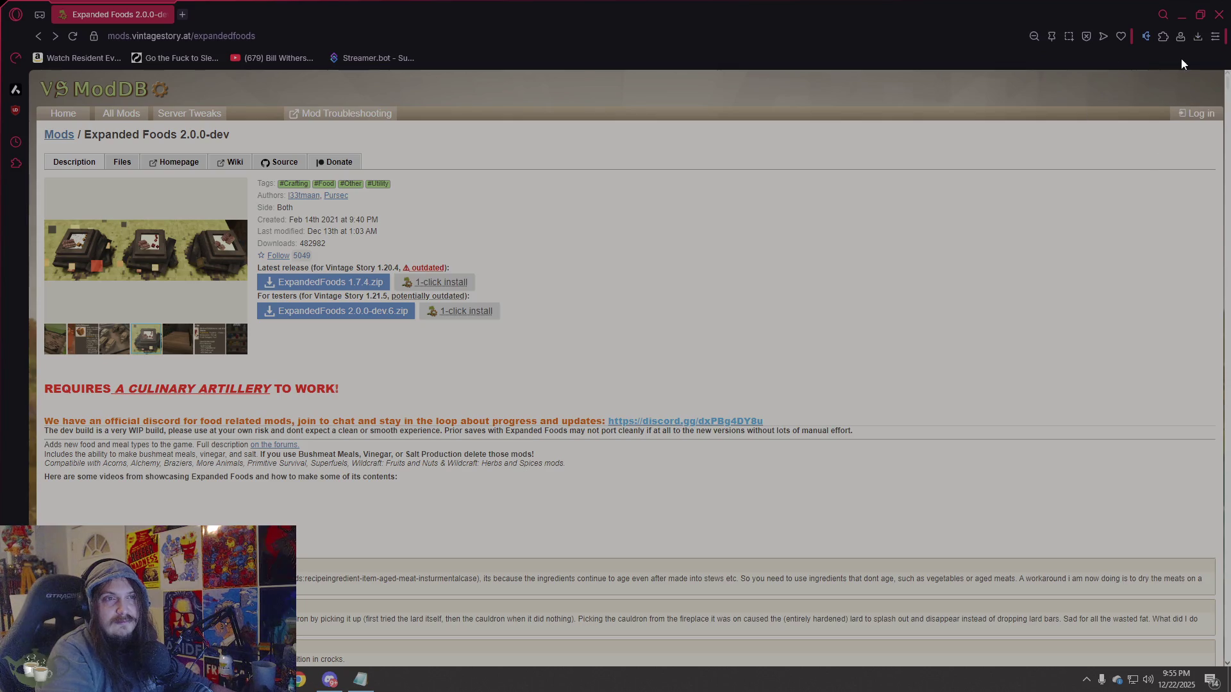
click(1196, 37)
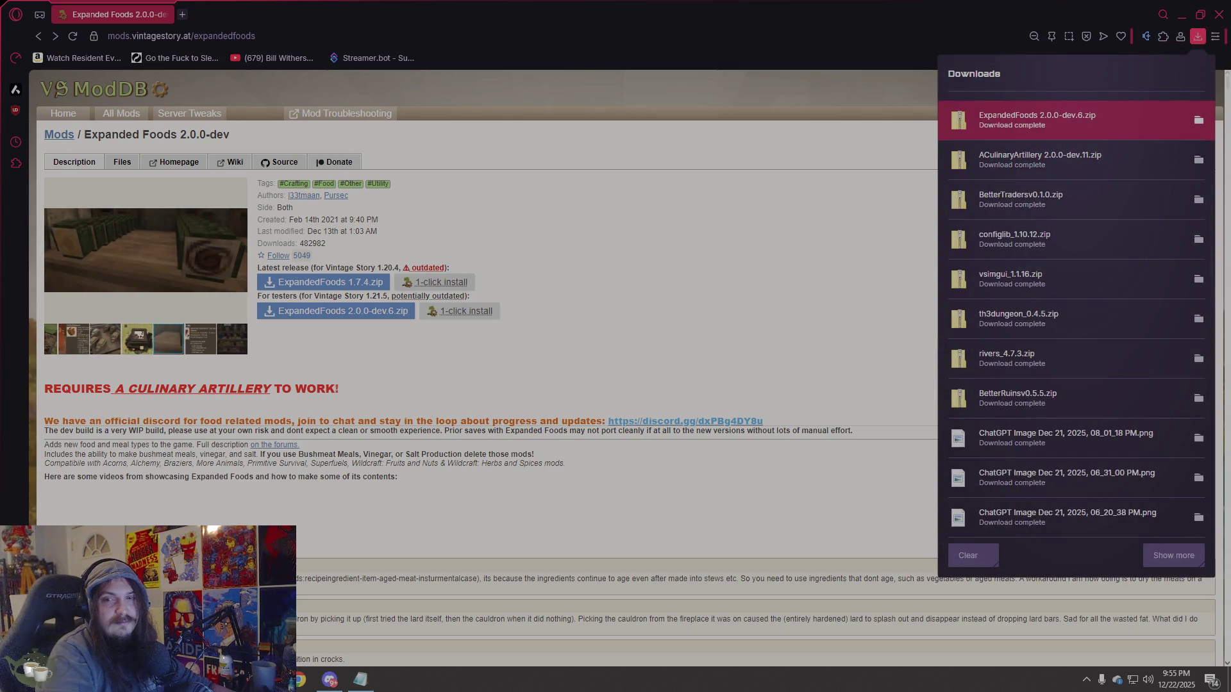
key(Escape)
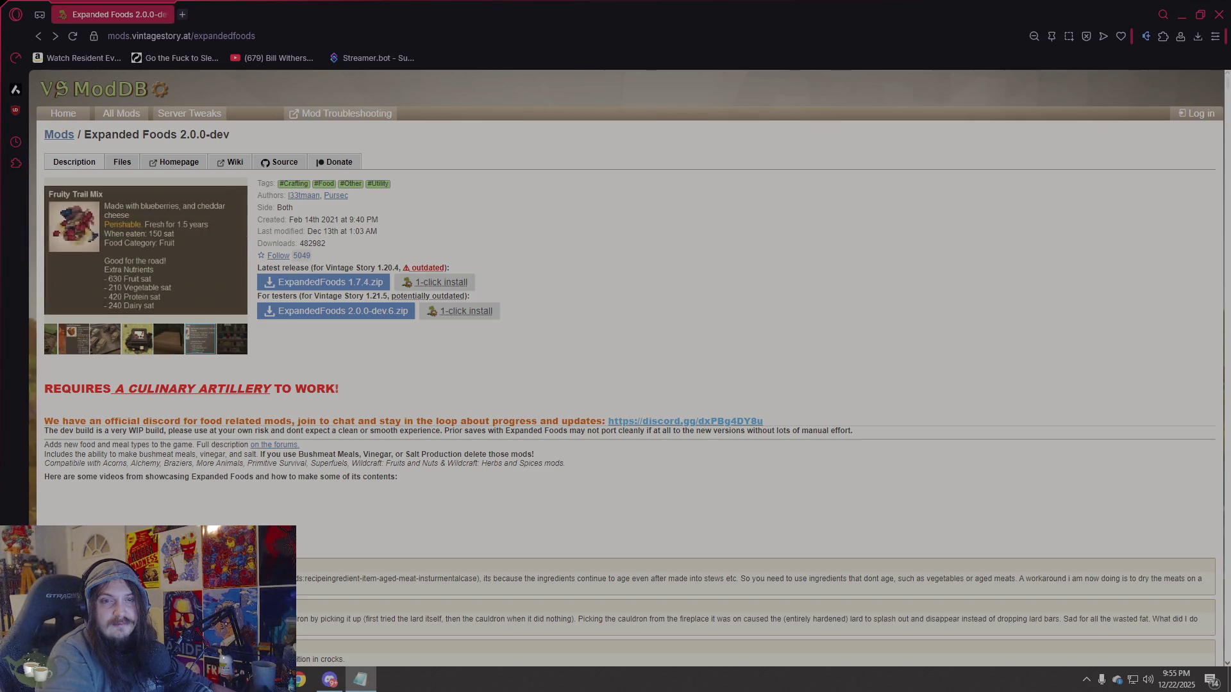
Load the Food Shelves mod page and download foodshelves_2.3.3.zip.
click(321, 37)
text(https://mods.vintagestory.at/foodshelves)
key(Return)
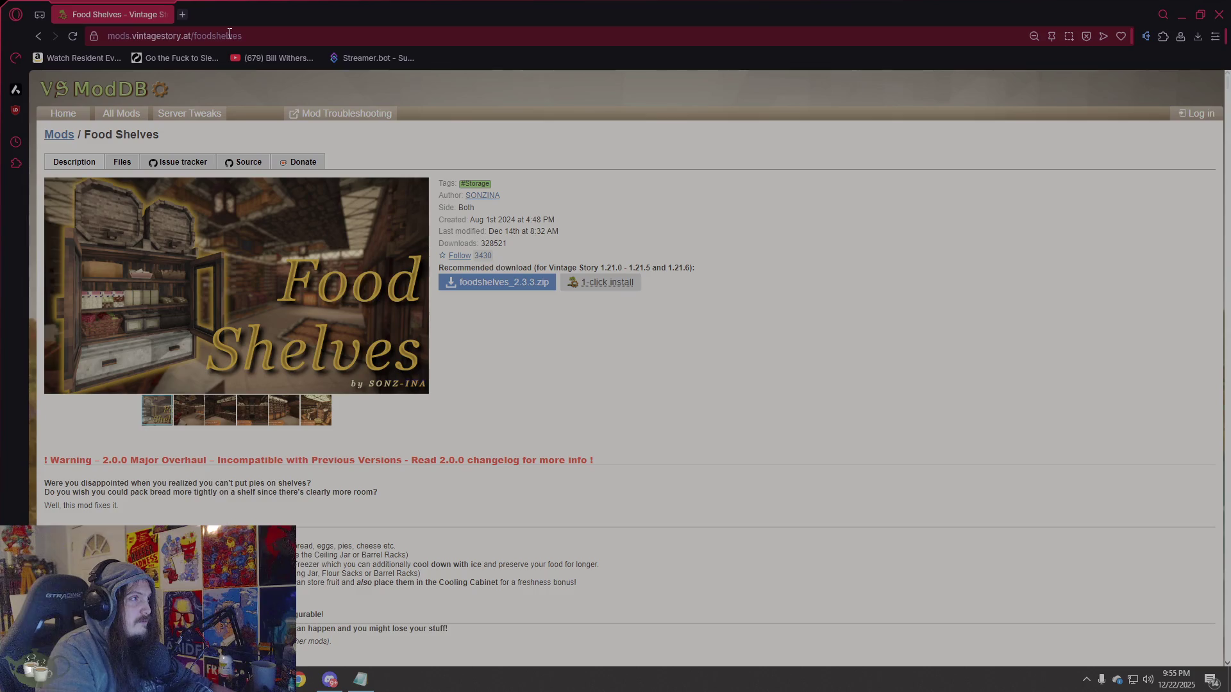
click(503, 282)
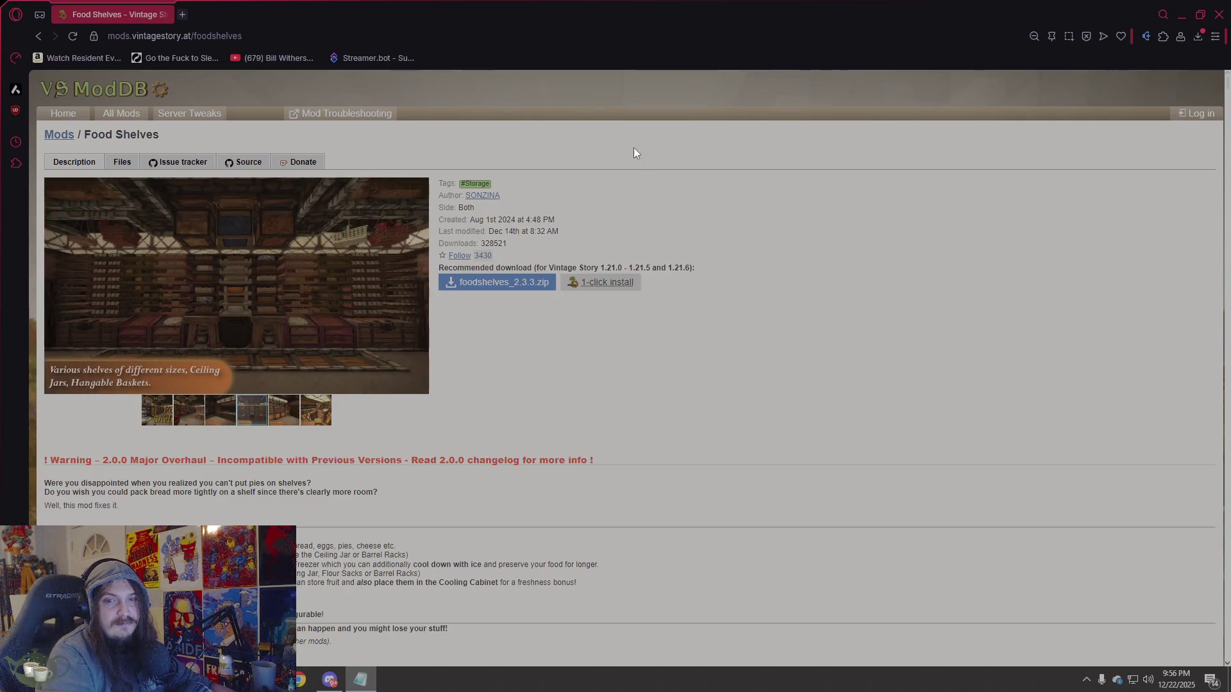
Paste the /longtermfood address to load the Long-term food mod page.
click(398, 38)
text(https://mods.vintagestory.at/longtermfood)
key(Return)
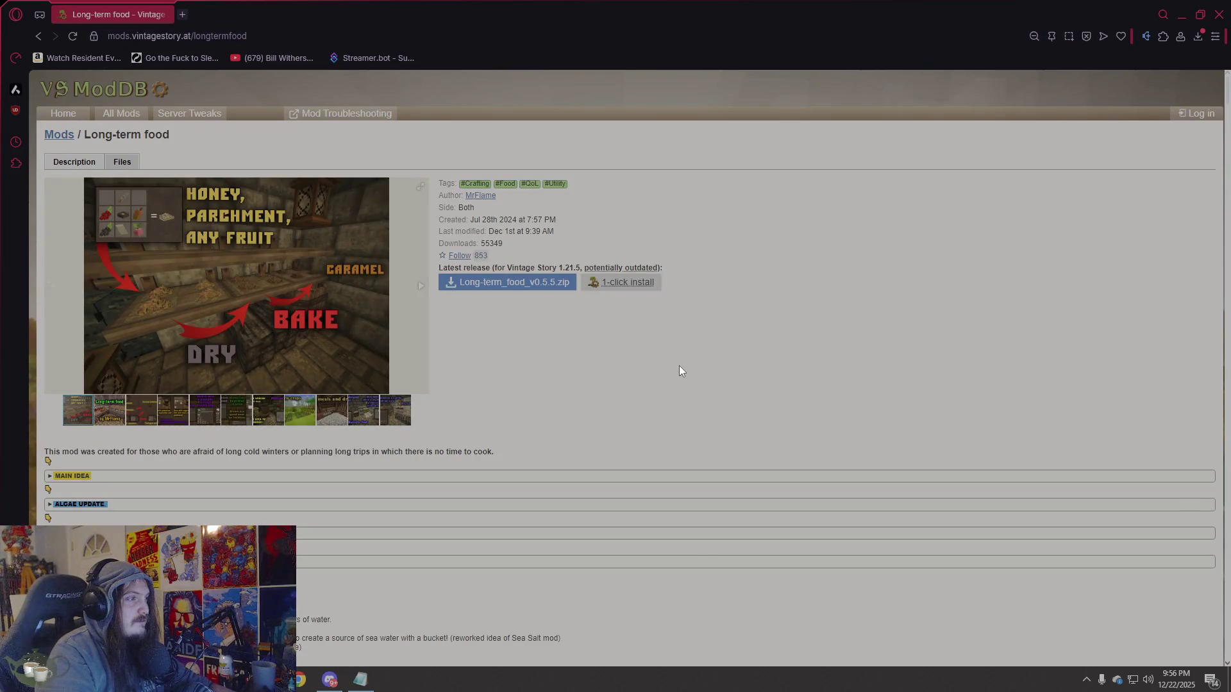
Download Long-term_food_v0.5.5.zip and show it in the Downloads folder window.
click(494, 285)
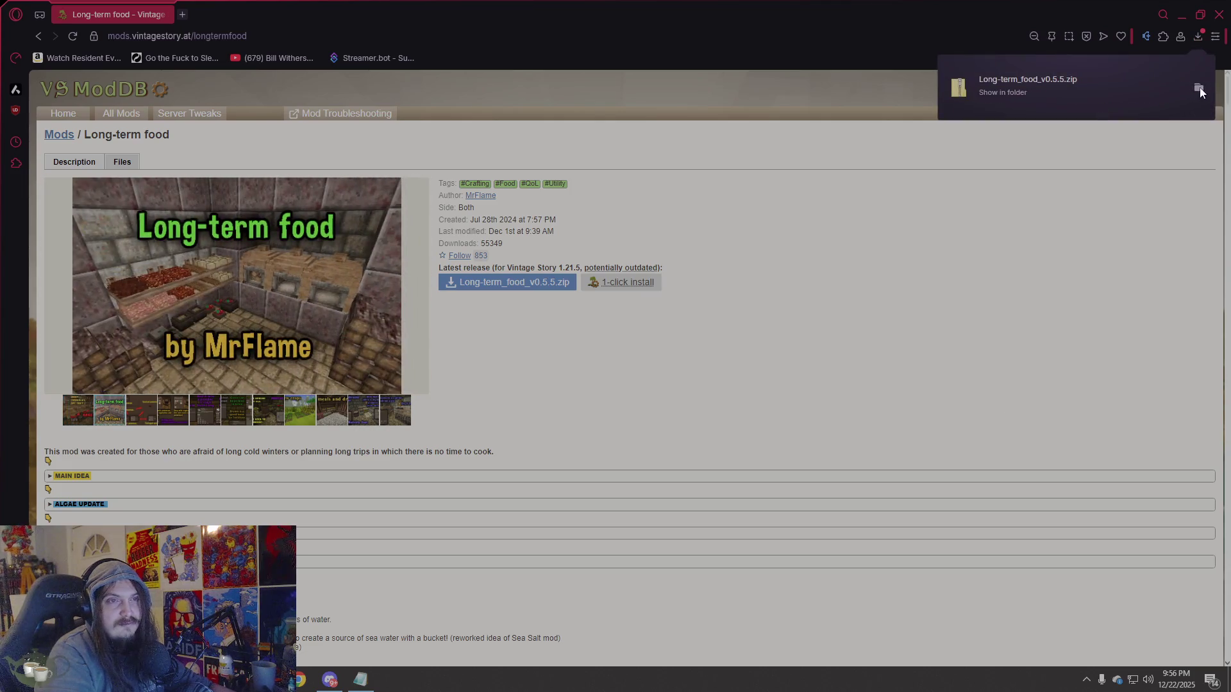
click(1197, 90)
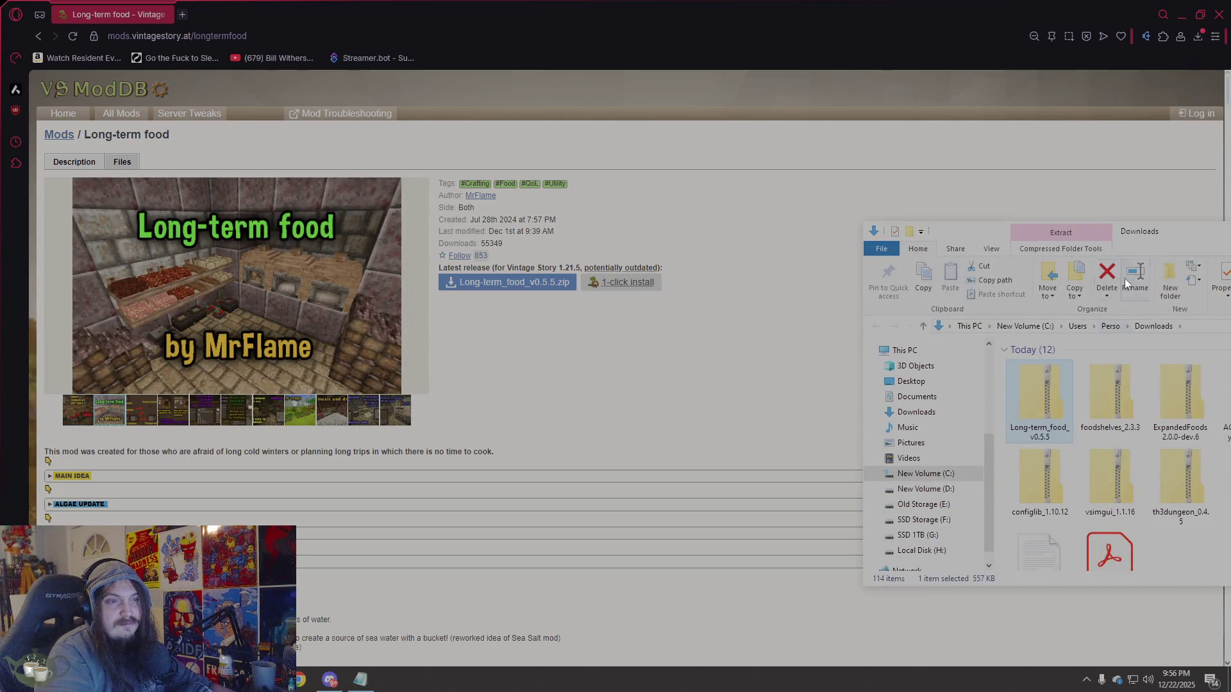
mouse_move(1155, 233)
mouse_down()
mouse_move(921, 113)
mouse_move(839, 115)
mouse_up()
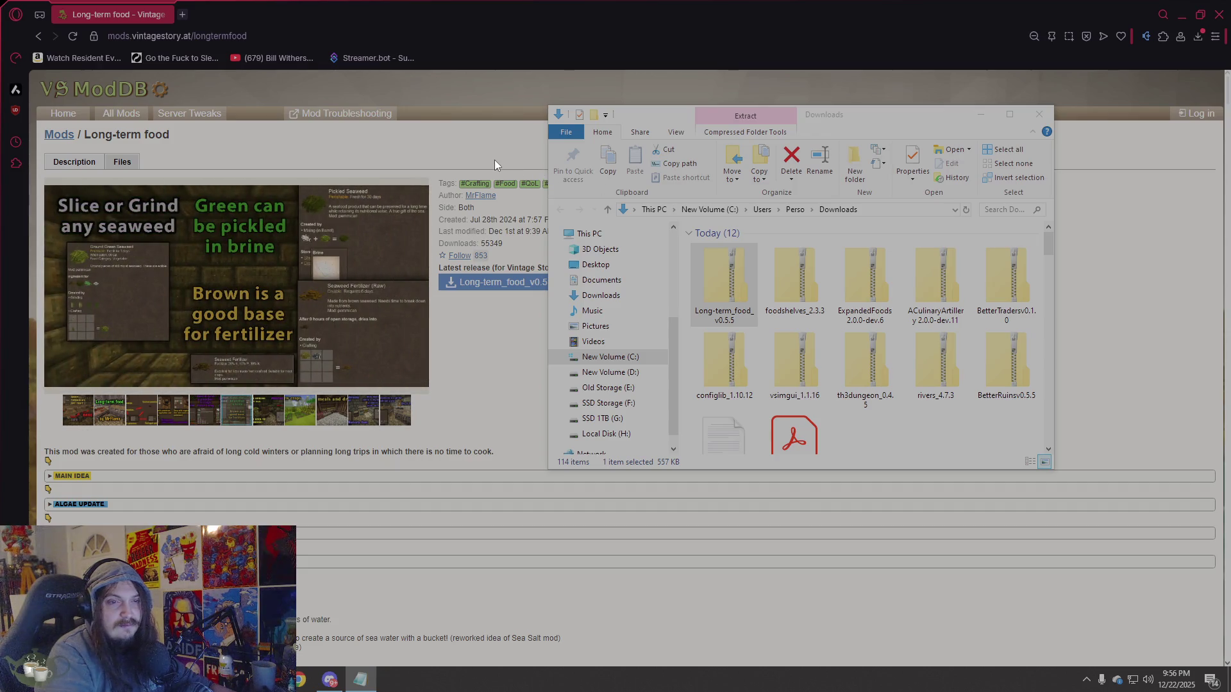
Load the Salt Water Evaporation mod page from the pasted mod/33219 address.
click(404, 106)
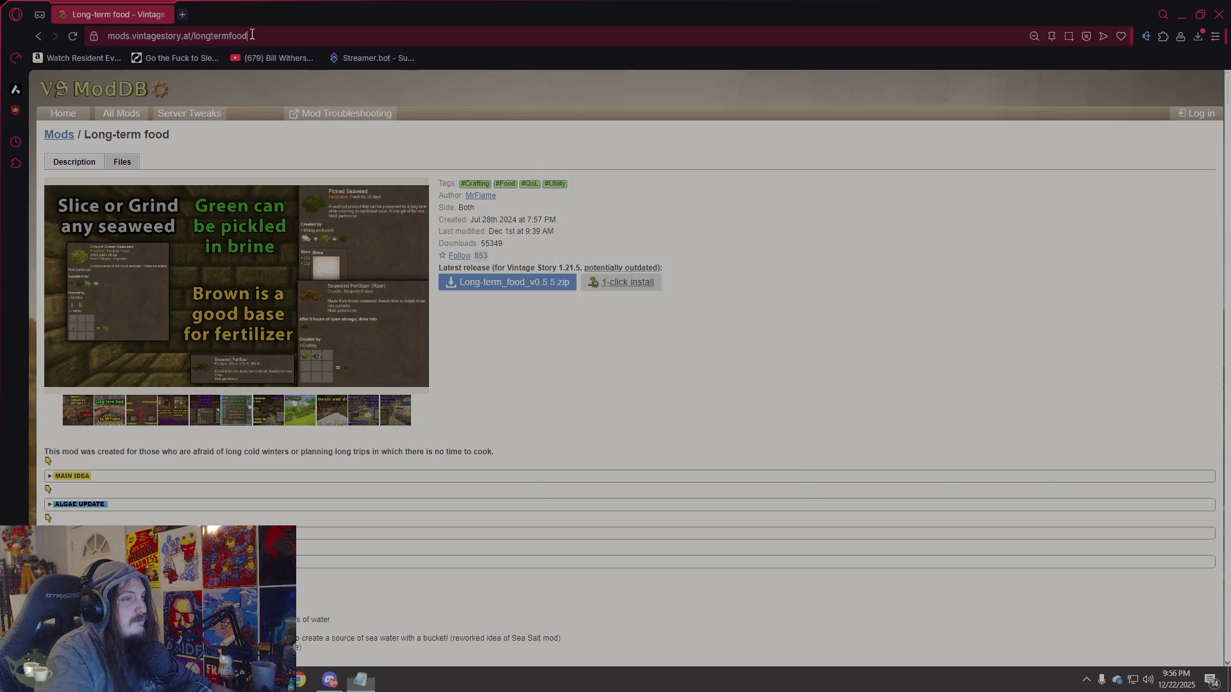
text(https://mods.vintagestory.at/show/mod/33219)
key(Return)
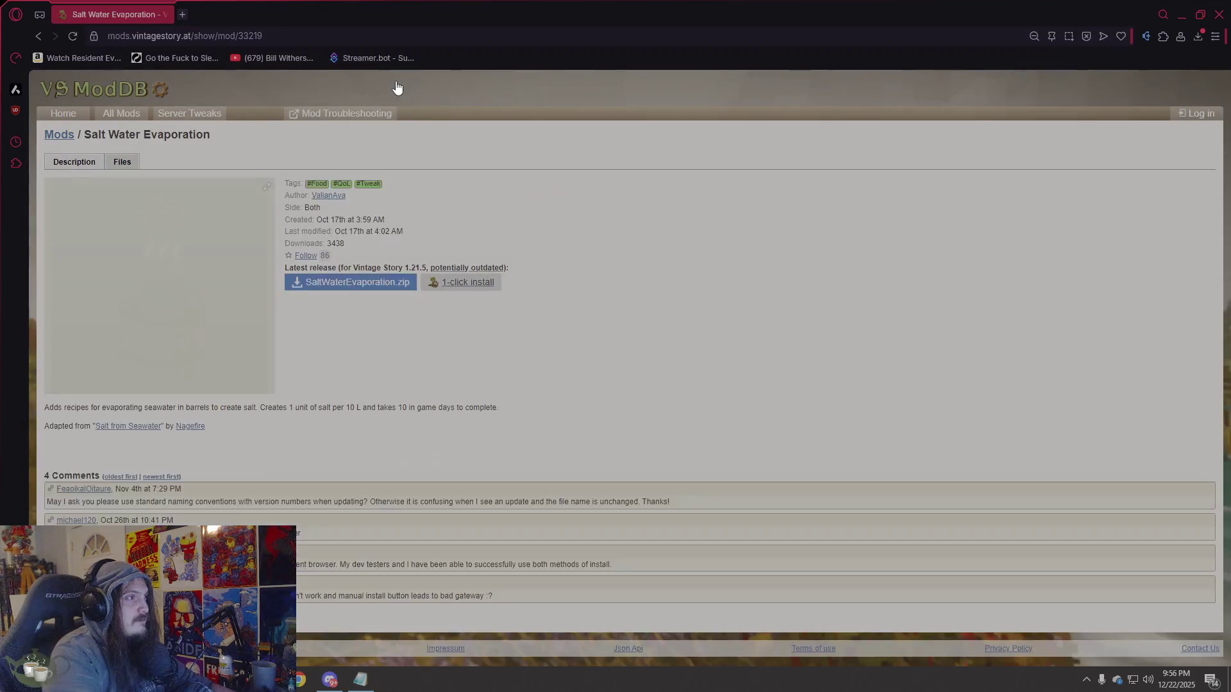
Download SaltWaterEvaporation.zip and confirm it in the downloads list.
click(375, 290)
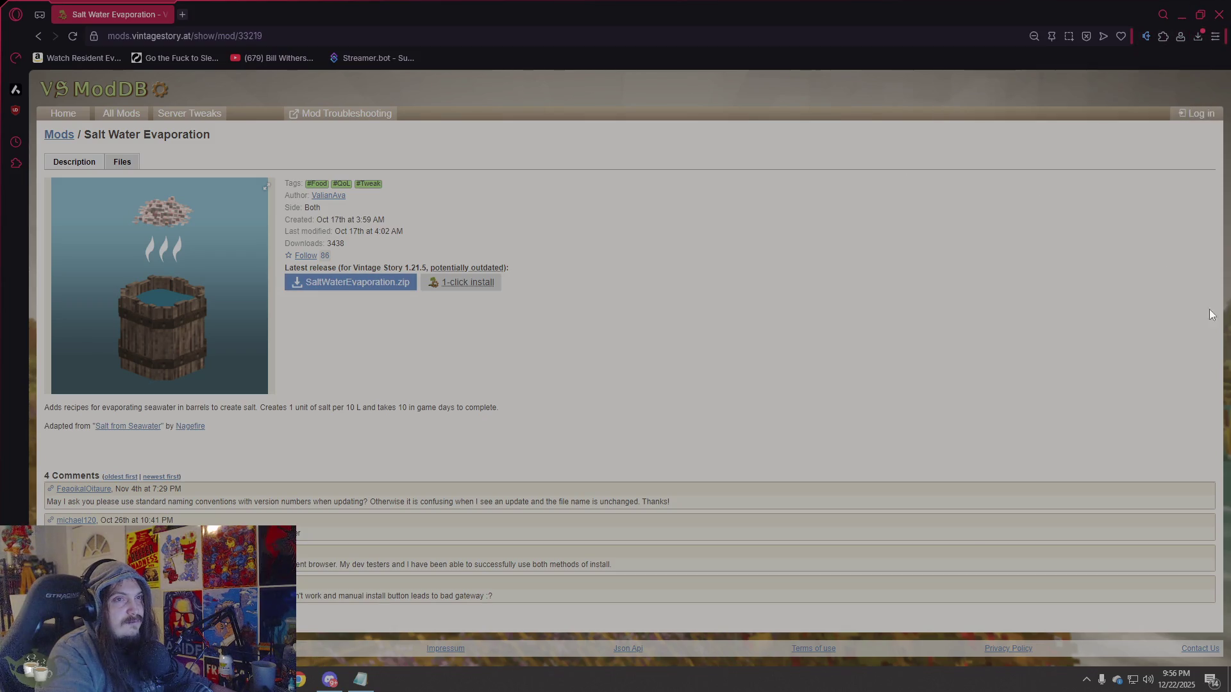
click(1198, 36)
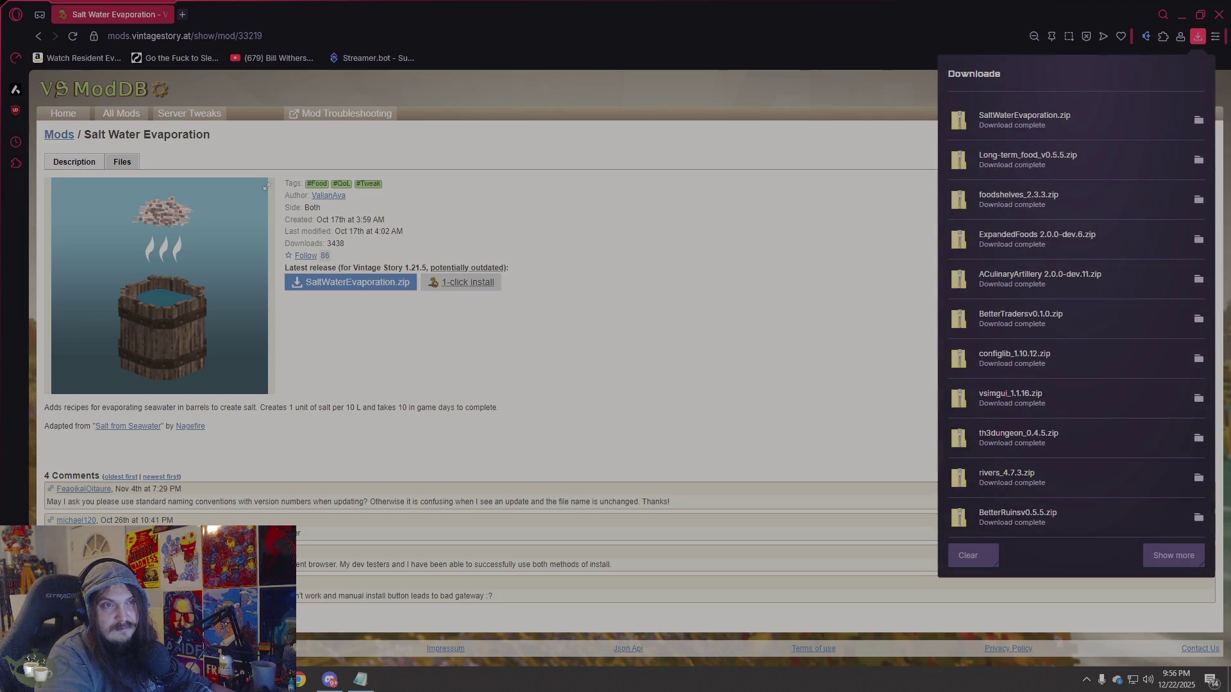
key(Escape)
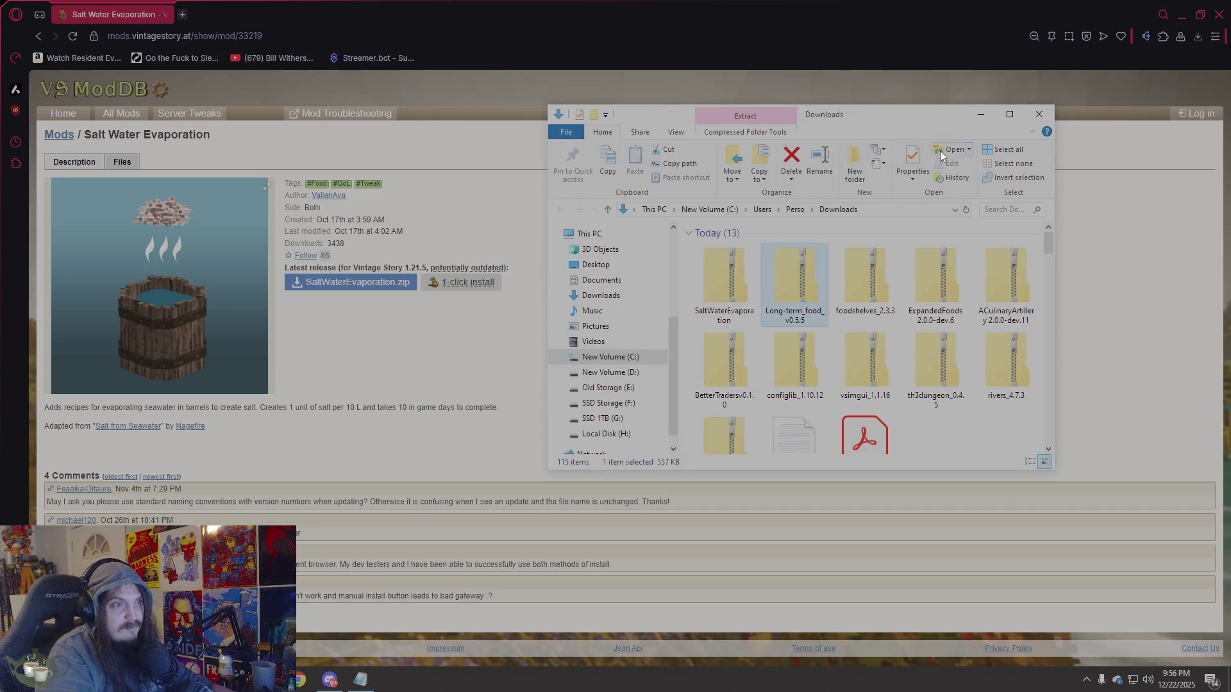
Restore the browser to a smaller window at the top-left beside the Downloads folder.
drag(917, 121, 1045, 243)
double_click(968, 21)
mouse_move(860, 128)
mouse_down()
mouse_move(685, 107)
mouse_move(459, 33)
mouse_move(480, 29)
mouse_up()
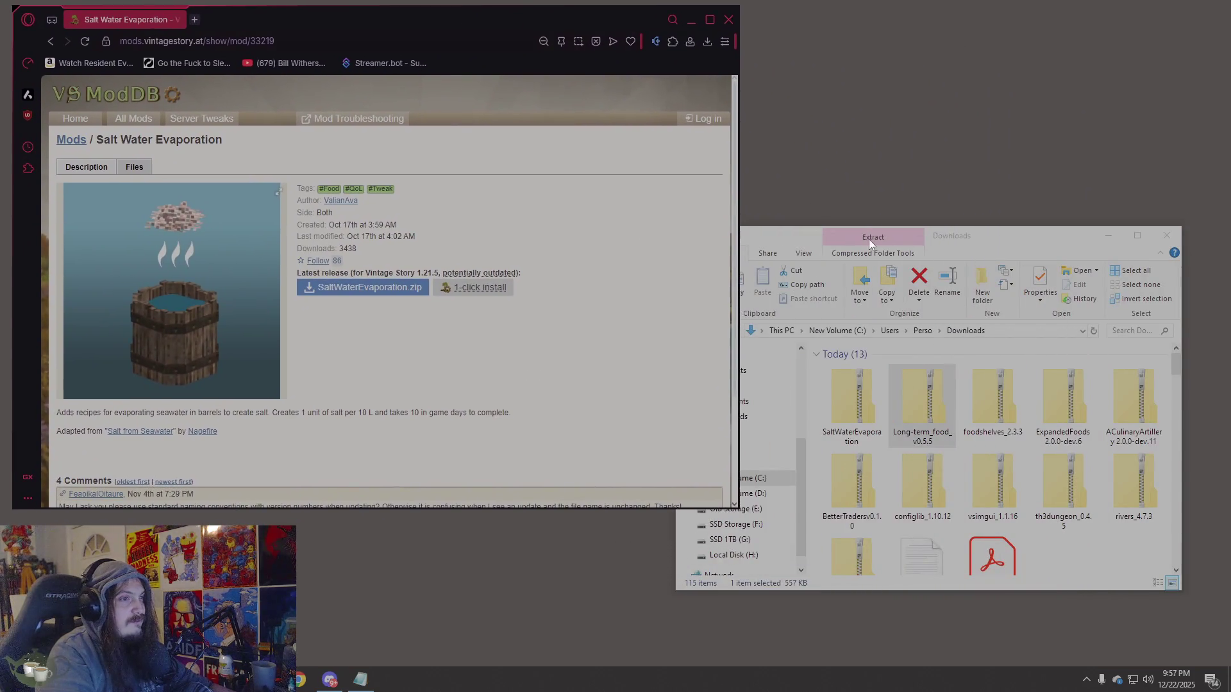